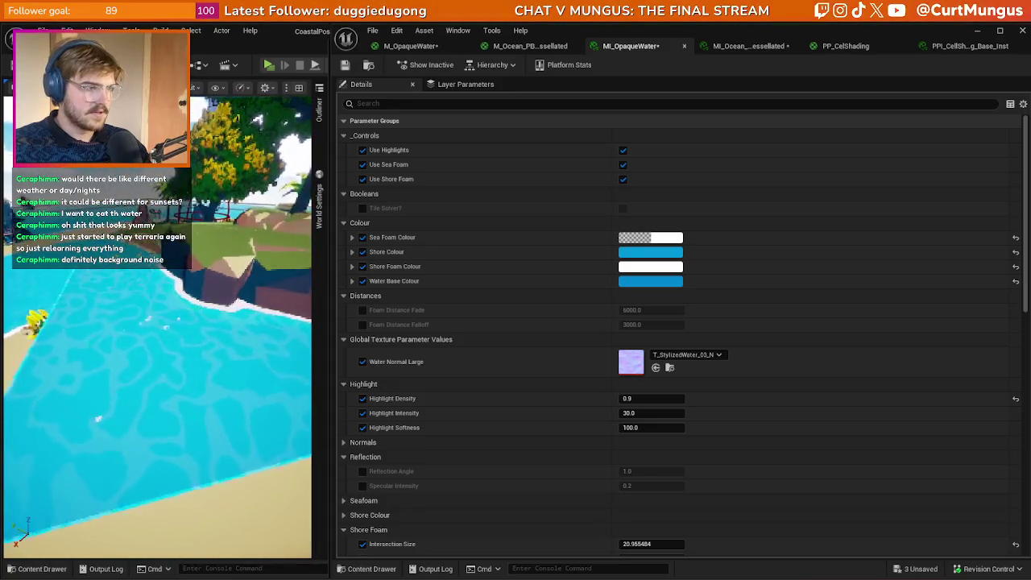
- On MI_OpaqueWater, set Highlight Softness to about 22.35 and raise Highlight Density and Intensity
mouse_move(651, 427)
left_mouse_down()
mouse_move(624, 427)
mouse_move(637, 428)
left_mouse_up()
left_click_drag(644, 413, 709, 413)
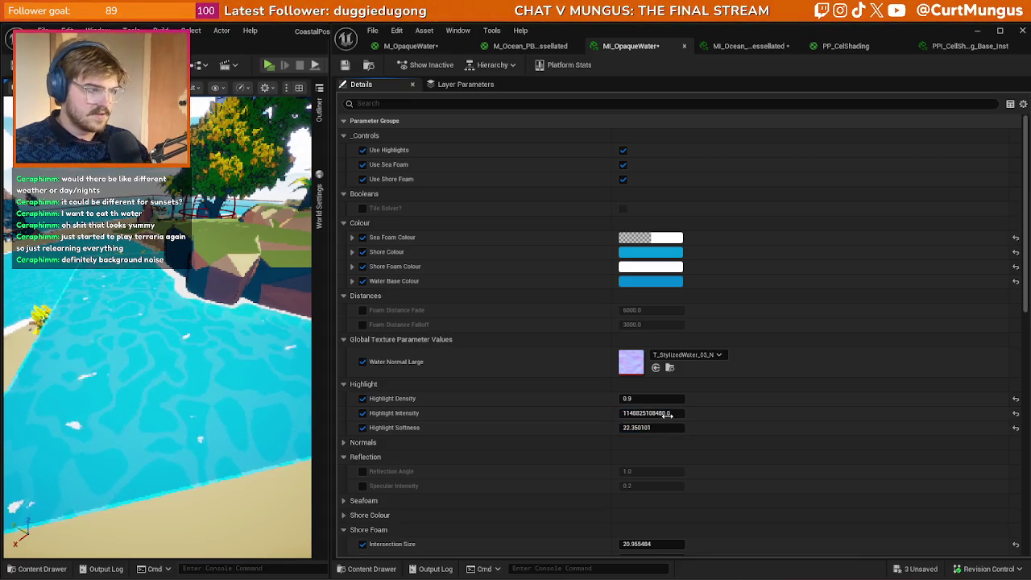
mouse_move(633, 398)
left_mouse_down()
mouse_move(648, 412)
mouse_move(637, 413)
mouse_move(657, 413)
left_mouse_up()
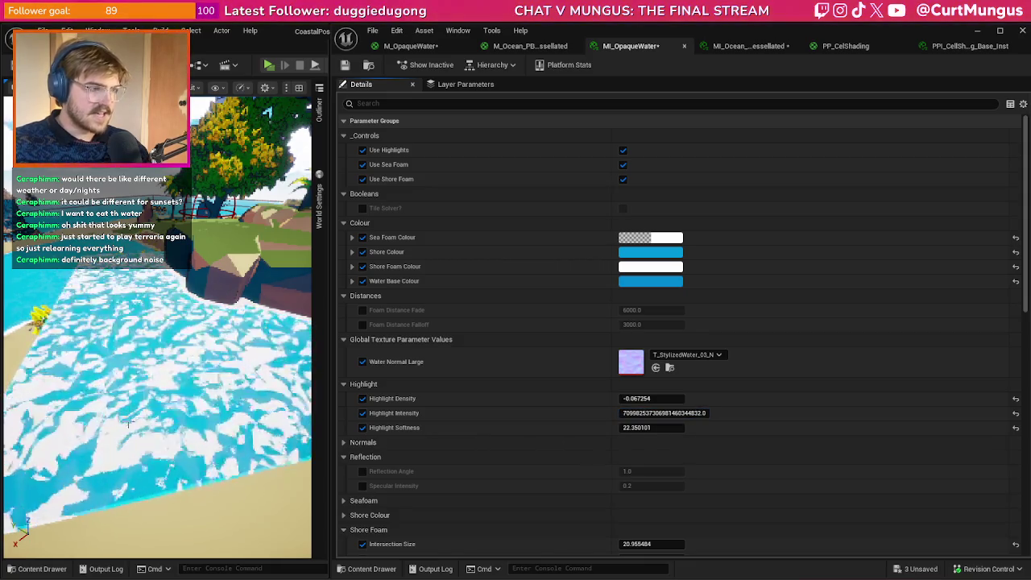
left_click(427, 45)
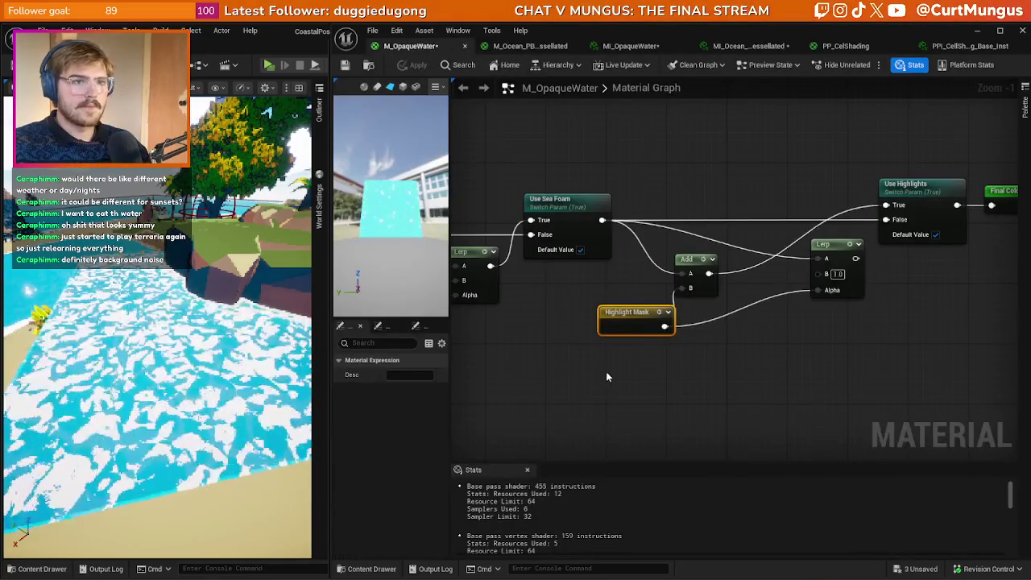
- In M_OpaqueWater, move the Lerp node down and left and wire Saturate into Base Color
scroll(579, 381, "down", 4)
left_click_drag(758, 329, 785, 284)
scroll(787, 219, "up", 2)
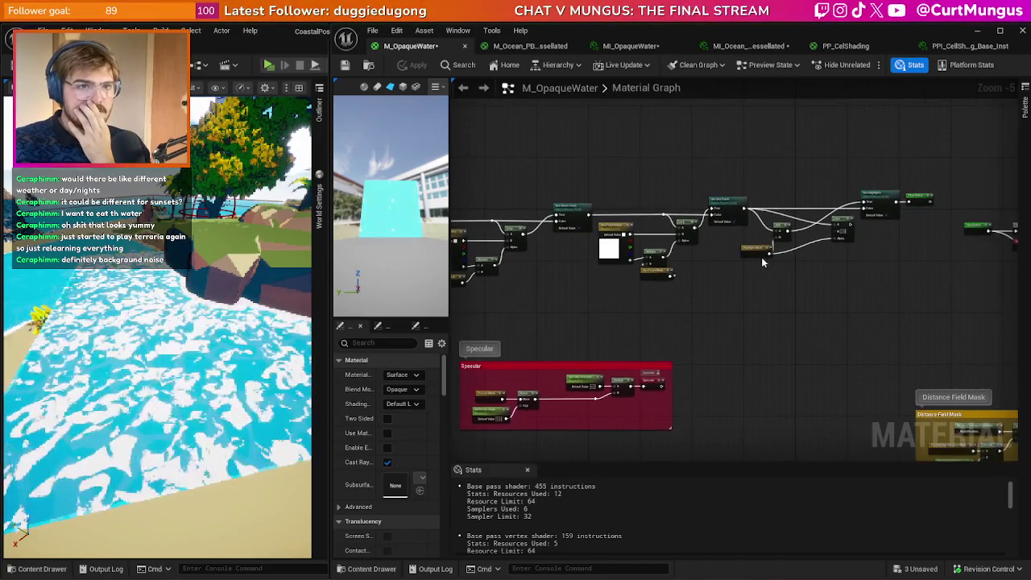
mouse_move(769, 276)
left_mouse_down()
mouse_move(699, 299)
mouse_move(659, 276)
left_mouse_up()
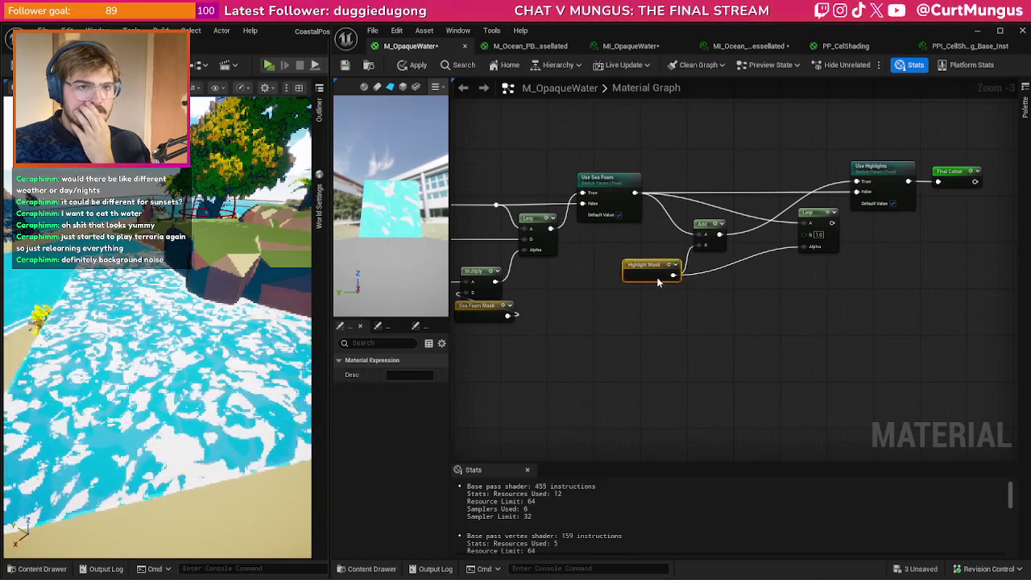
mouse_move(823, 252)
left_mouse_down()
mouse_move(802, 306)
mouse_move(816, 282)
left_mouse_up()
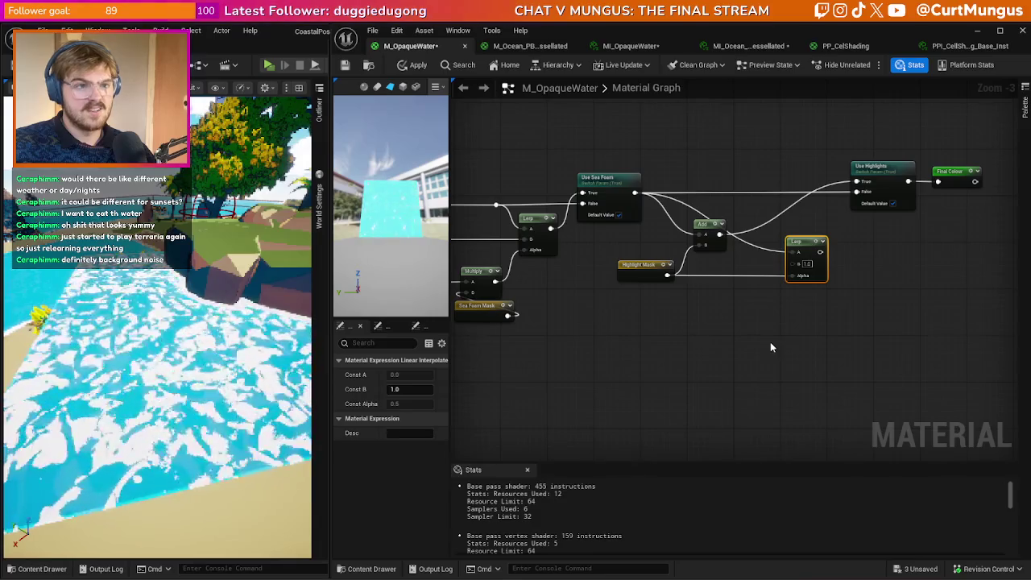
left_click_drag(771, 343, 522, 356)
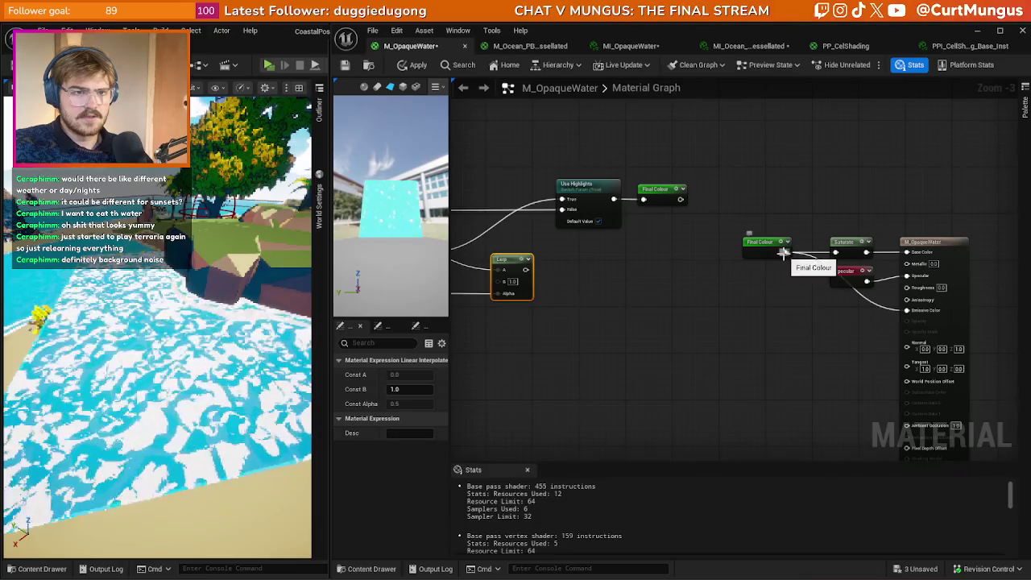
left_click_drag(915, 254, 908, 252)
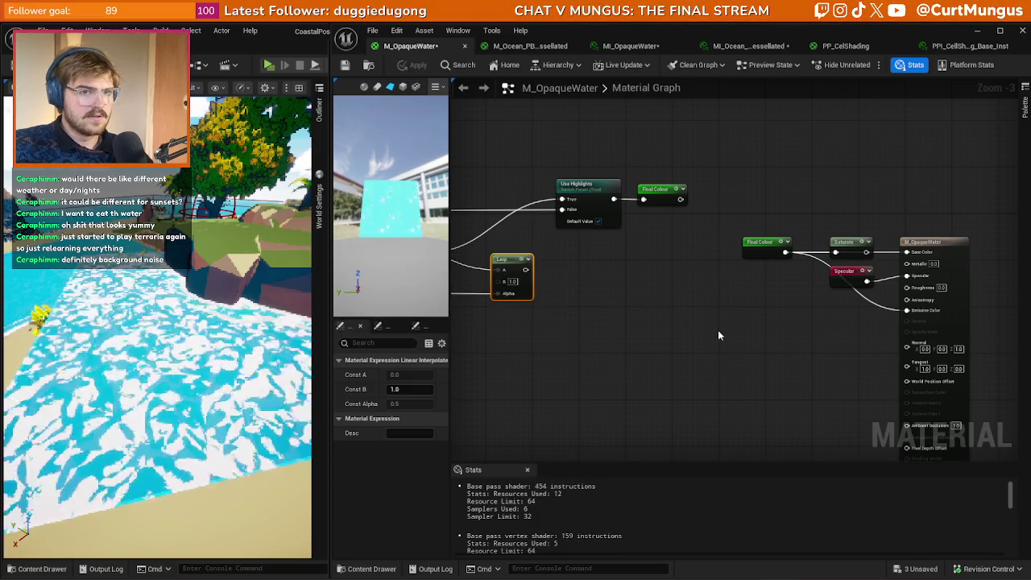
- Confirm M_OpaqueWater keeps the Default Lit shading model, then select the Lerp node
right_click(685, 334)
left_click(629, 327)
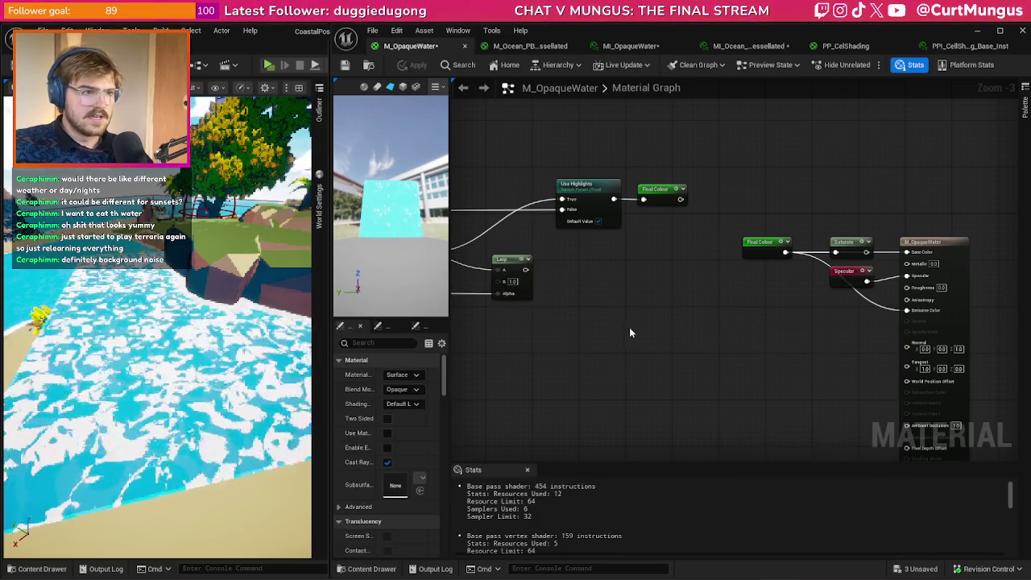
left_click_drag(448, 412, 516, 409)
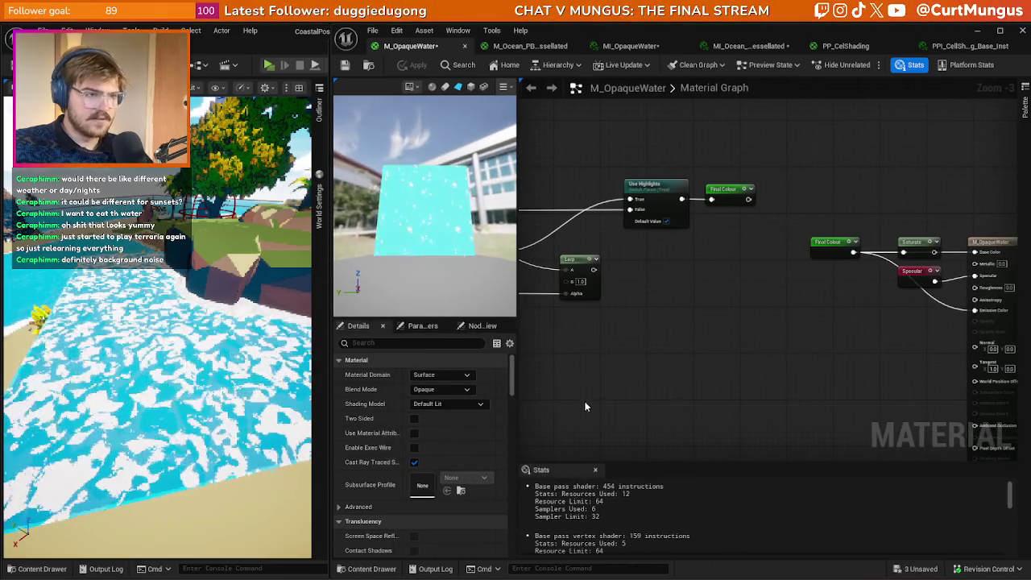
left_click(551, 49)
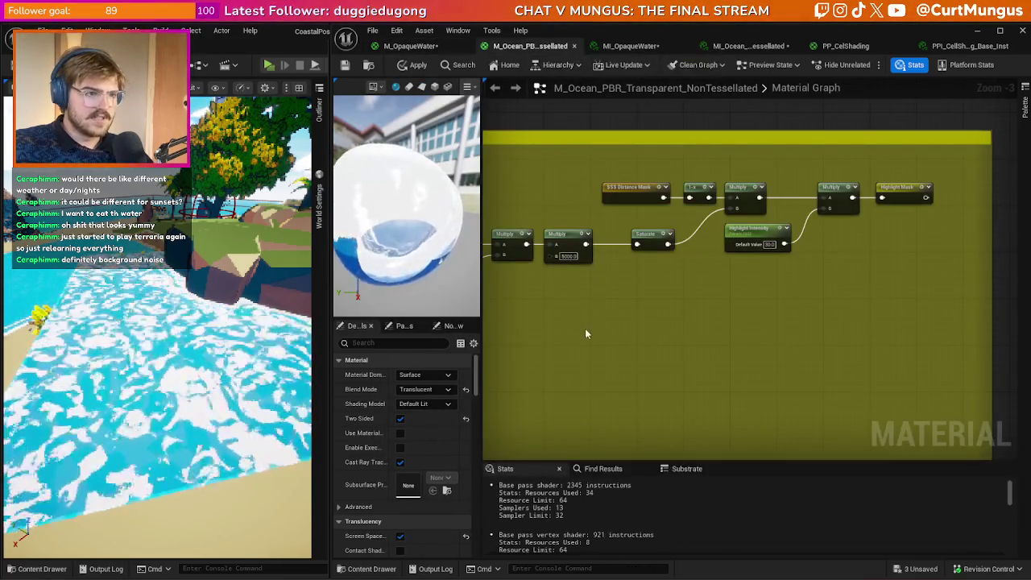
left_click(411, 46)
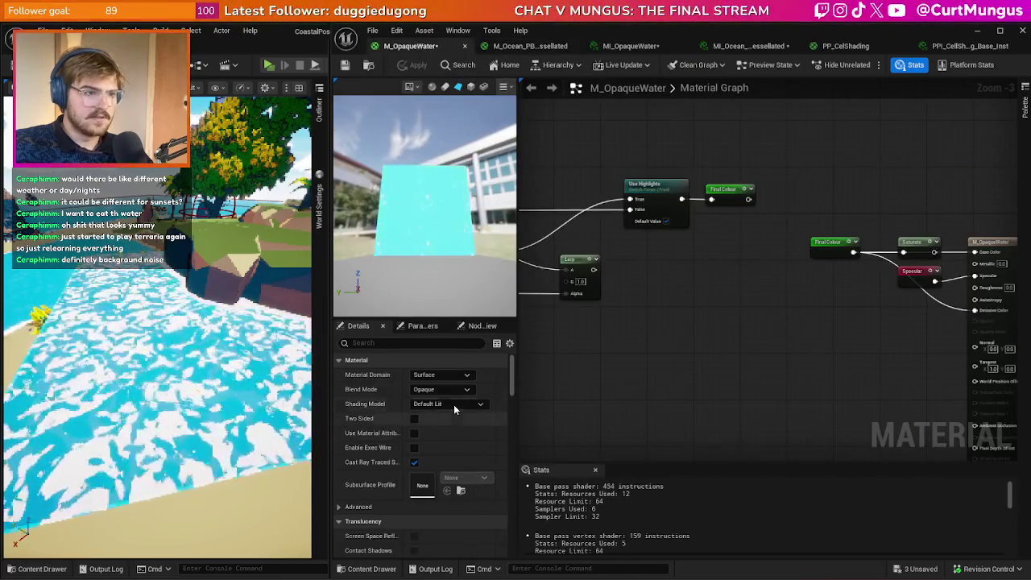
left_click(453, 406)
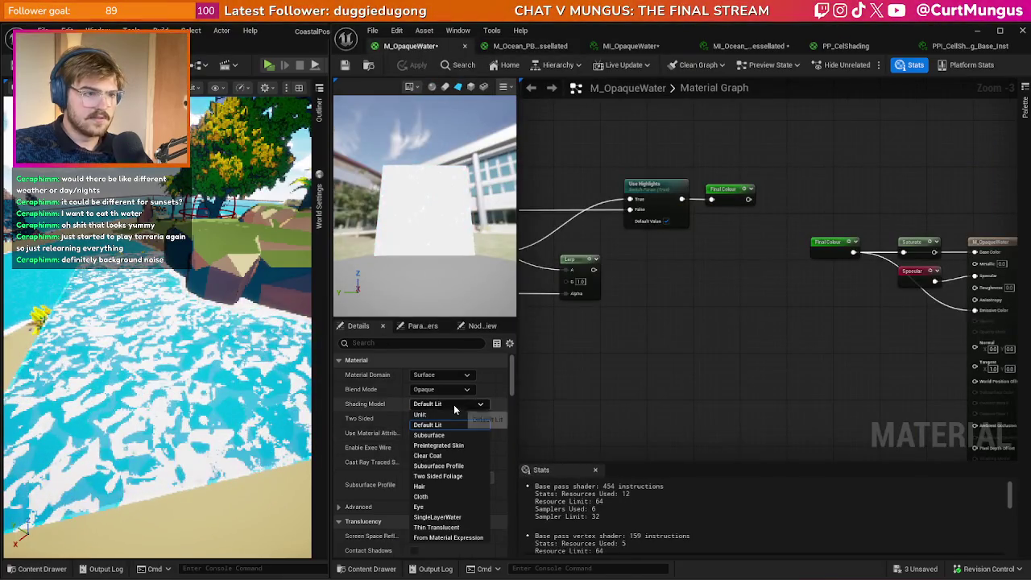
left_click(594, 397)
left_click_drag(680, 359, 806, 324)
left_click(749, 270)
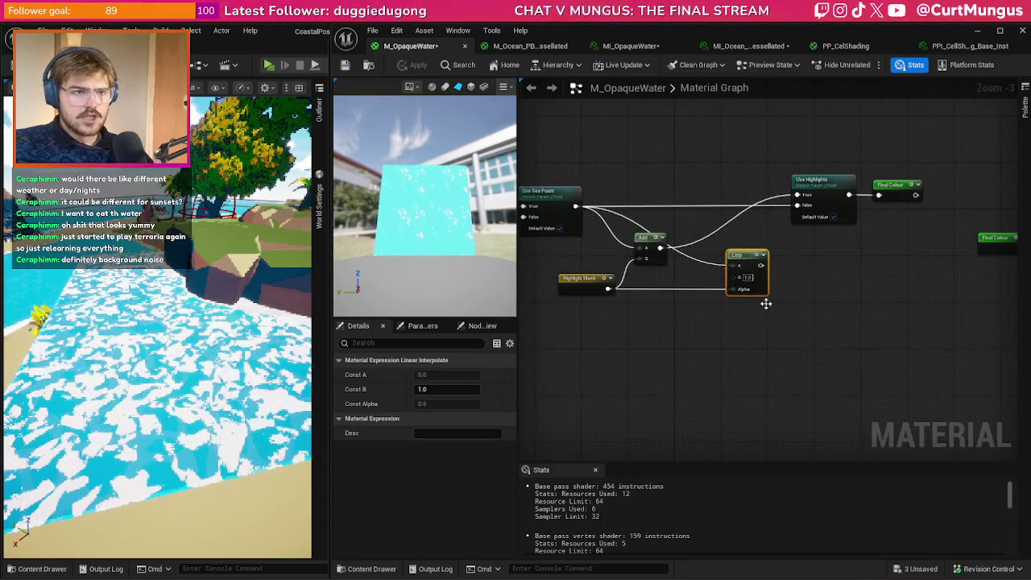
- Delete the Lerp, feed Highlight Mask into the output instead of Final Colour, and apply
key("Delete")
scroll(721, 329, "down", 3)
scroll(721, 319, "up", 3)
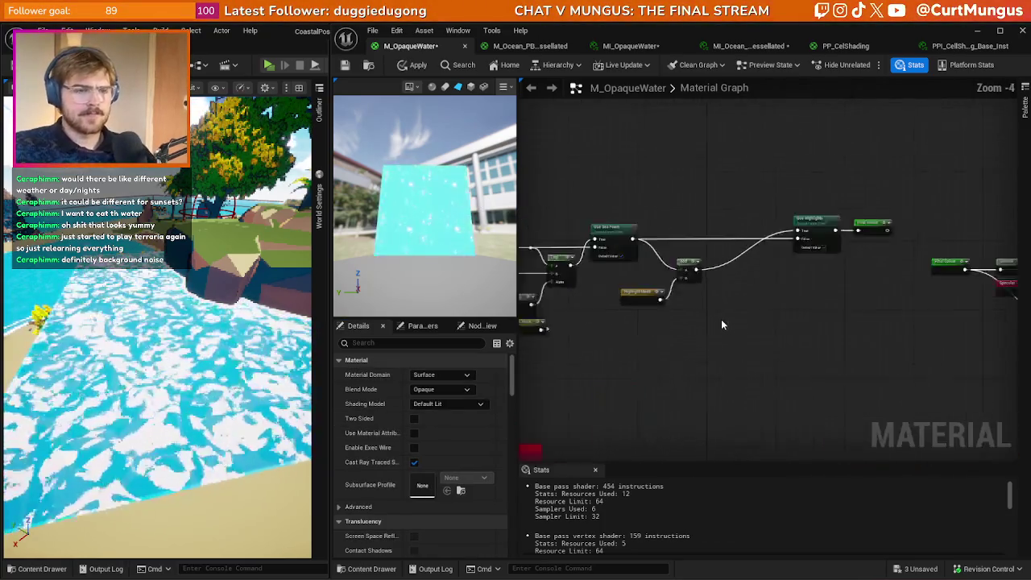
mouse_move(686, 313)
left_mouse_down()
mouse_move(665, 322)
mouse_move(765, 320)
left_mouse_up()
mouse_move(803, 254)
left_mouse_down()
mouse_move(822, 342)
mouse_move(822, 324)
left_mouse_up()
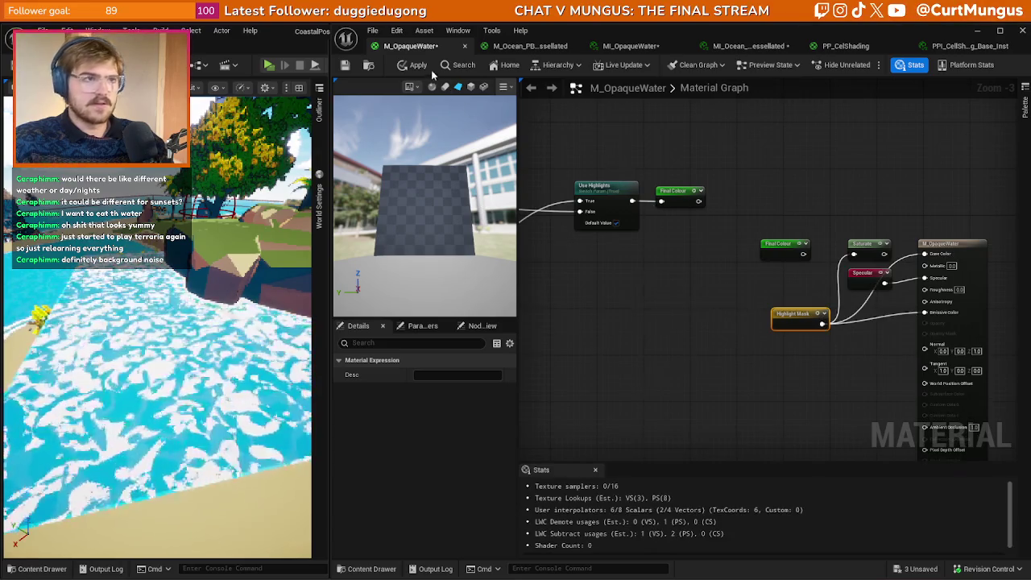
left_click(421, 66)
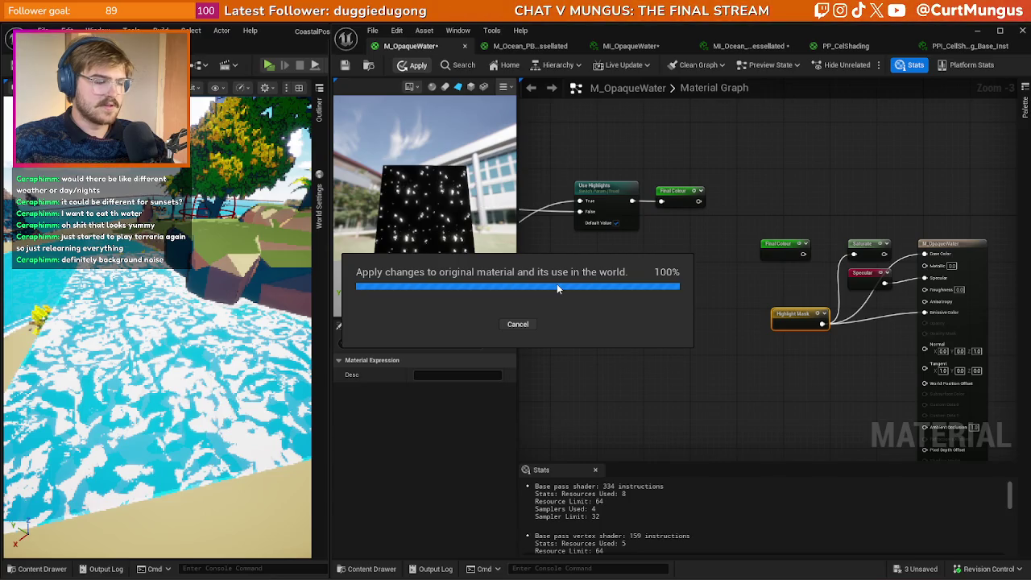
left_click(612, 46)
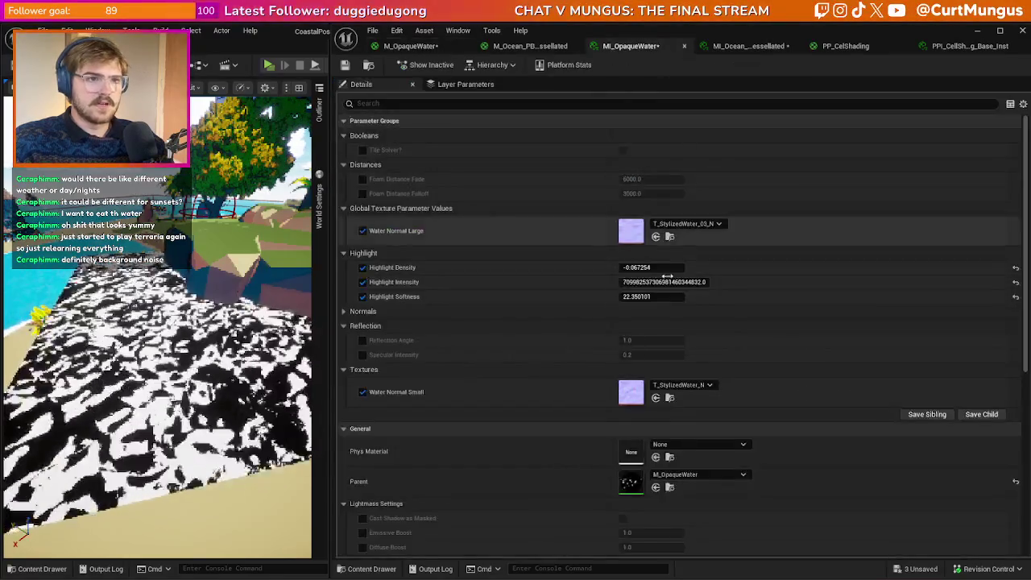
- Set Highlight Density to 0.9 and Highlight Softness to 100, and push Highlight Intensity sharply up
left_click(671, 268)
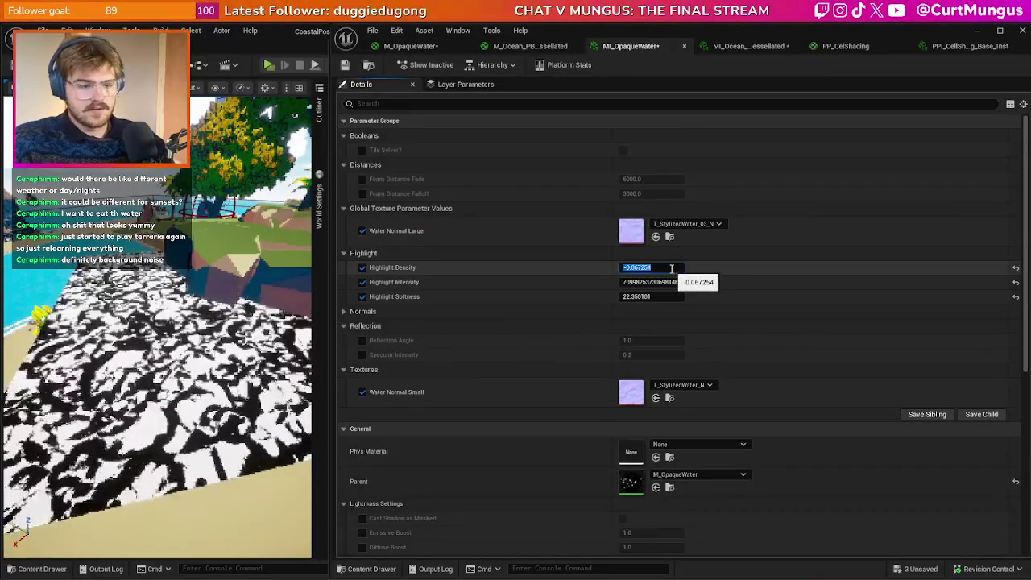
type("0.9")
key("Return")
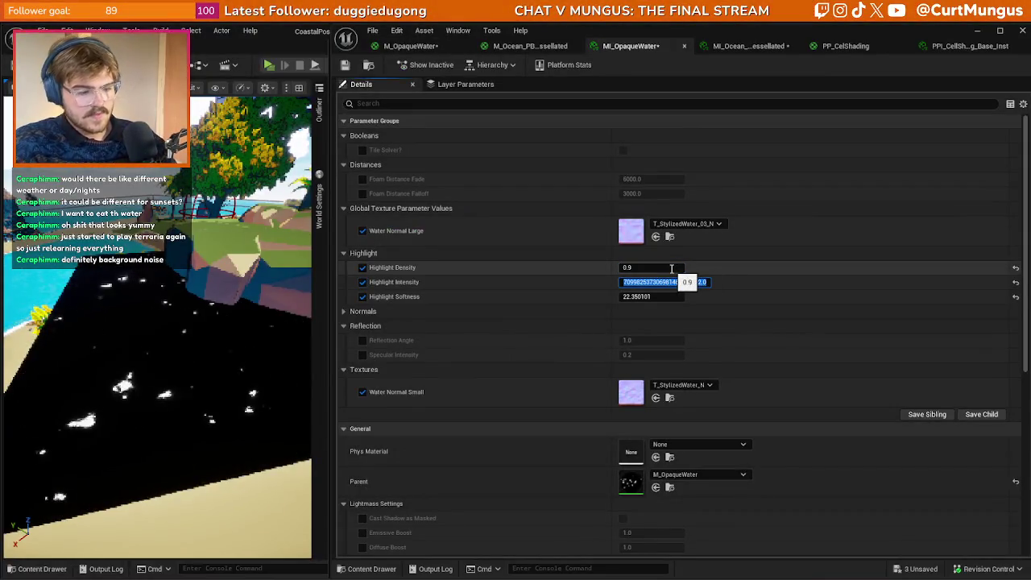
type("30")
key("Tab")
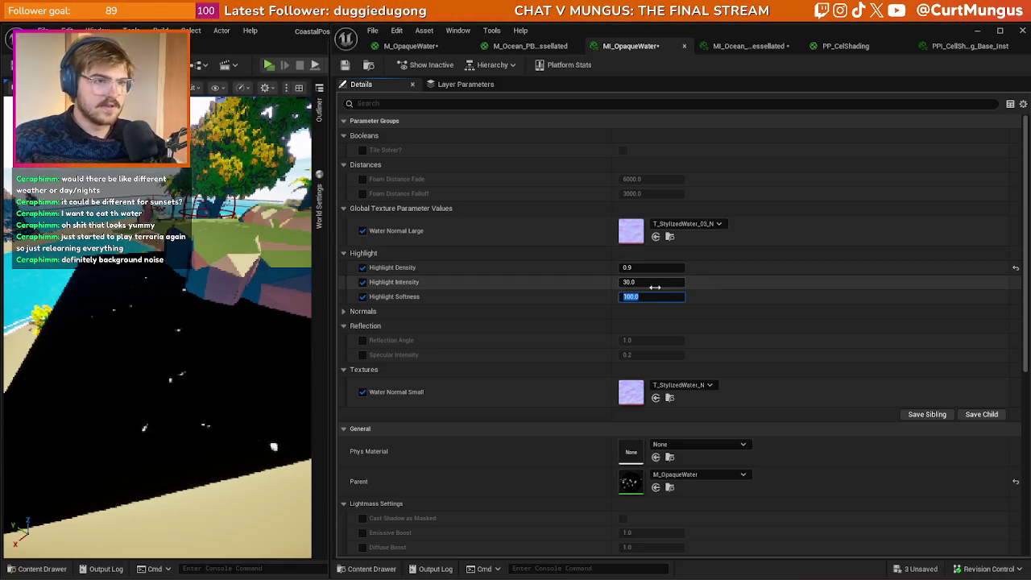
left_click_drag(653, 282, 747, 274)
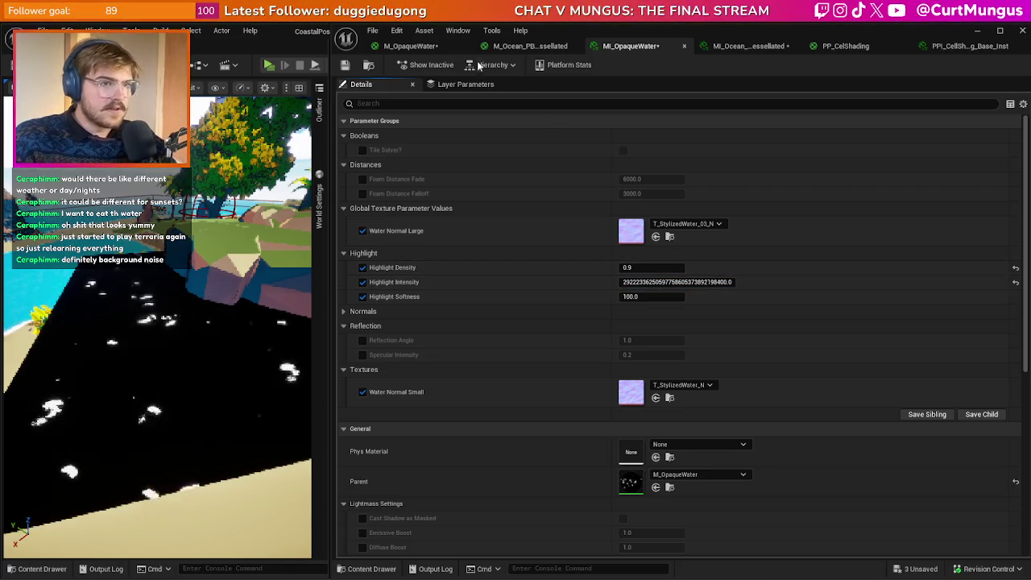
left_click(409, 46)
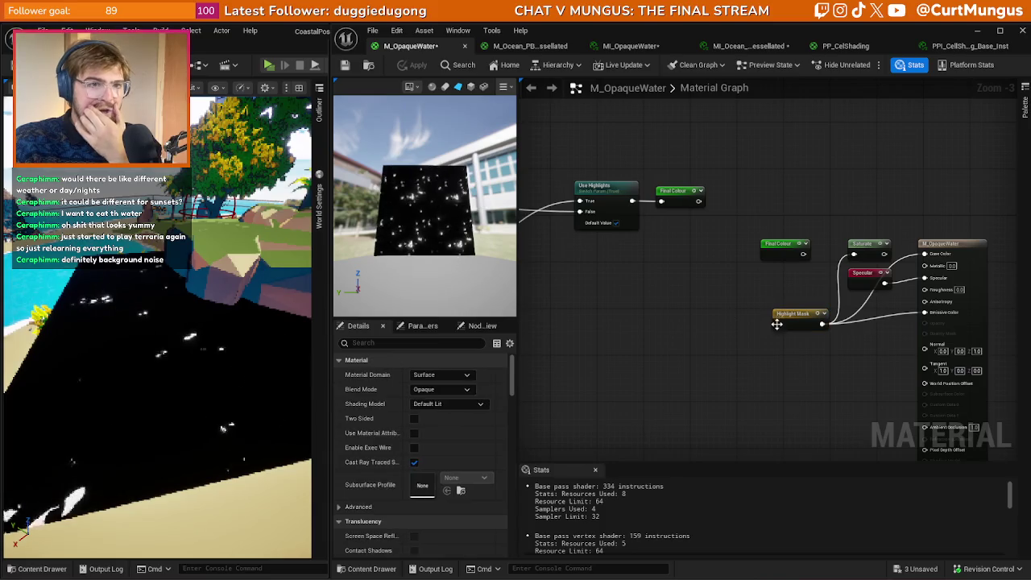
left_click(760, 339)
scroll(735, 328, "down", 7)
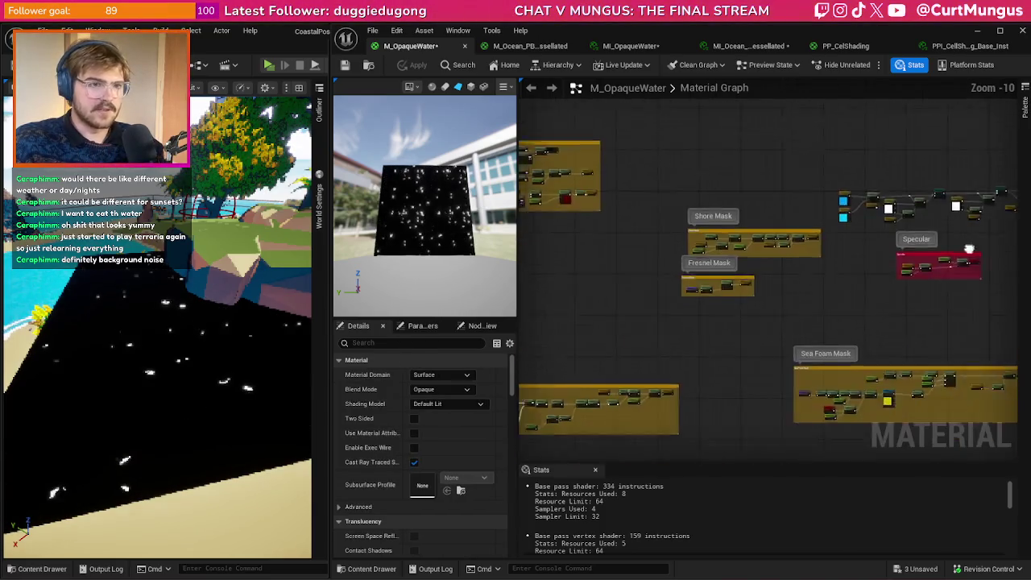
scroll(923, 304, "up", 11)
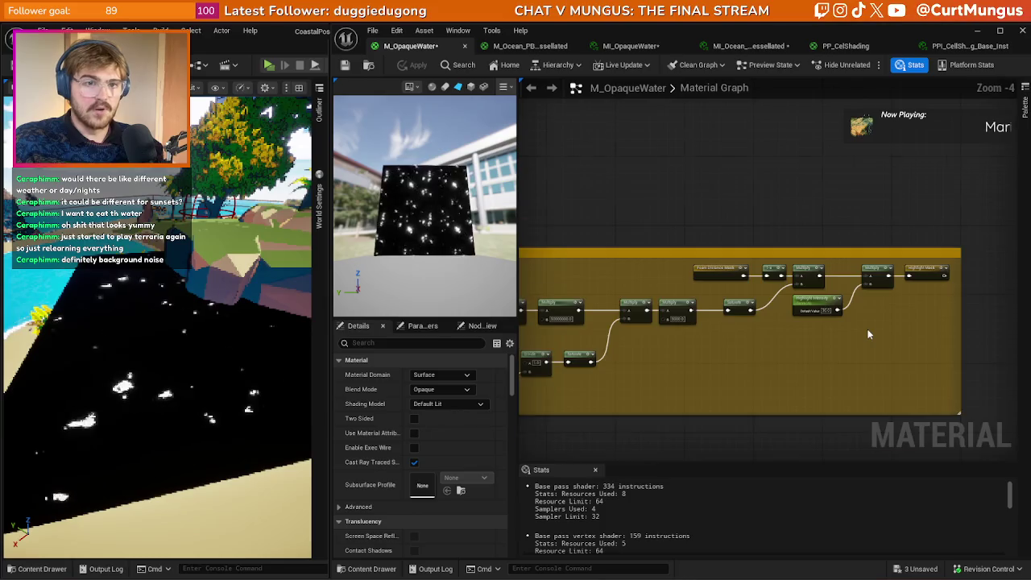
left_click_drag(673, 350, 842, 354)
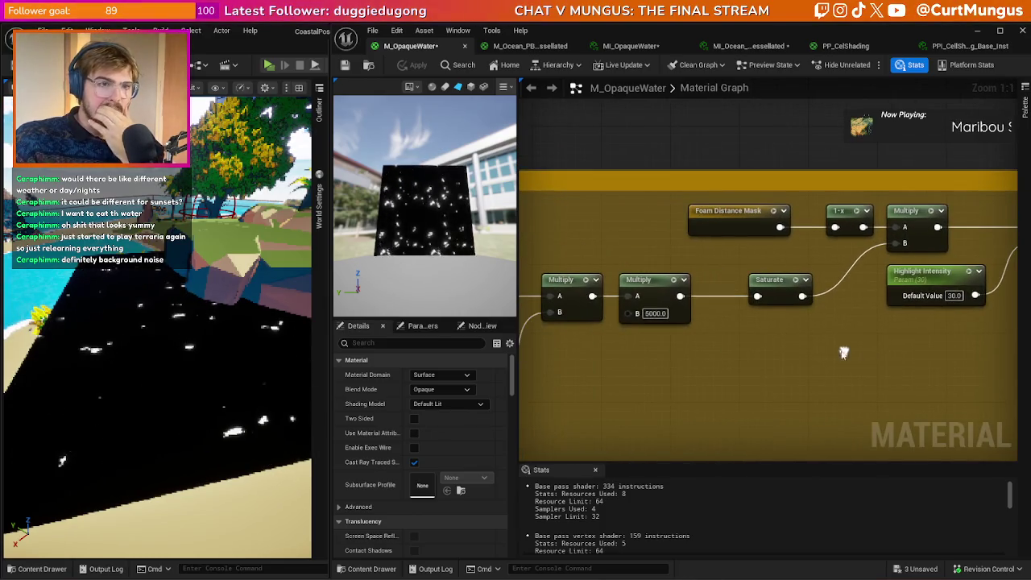
left_click(769, 290)
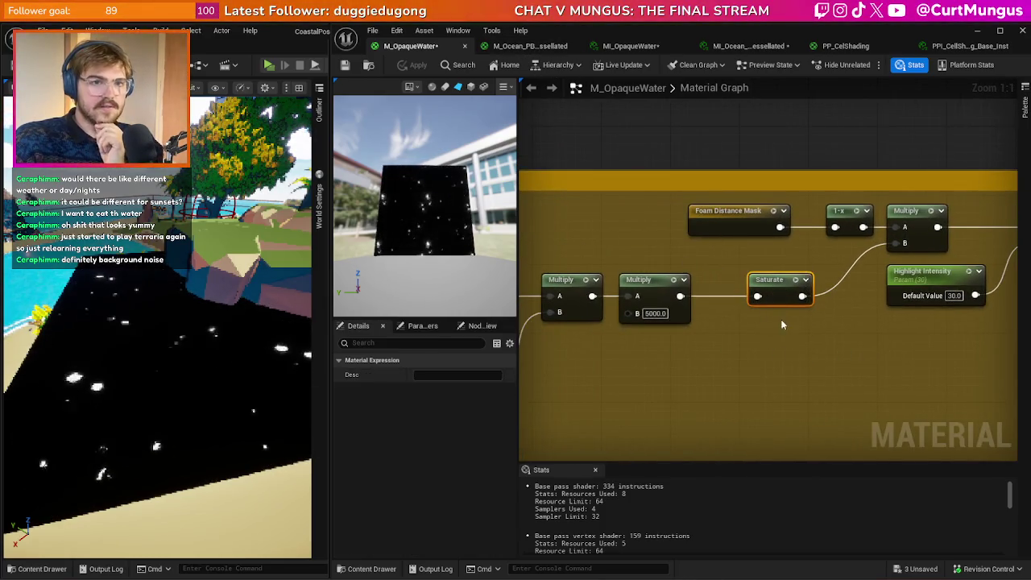
left_click_drag(873, 281, 795, 299)
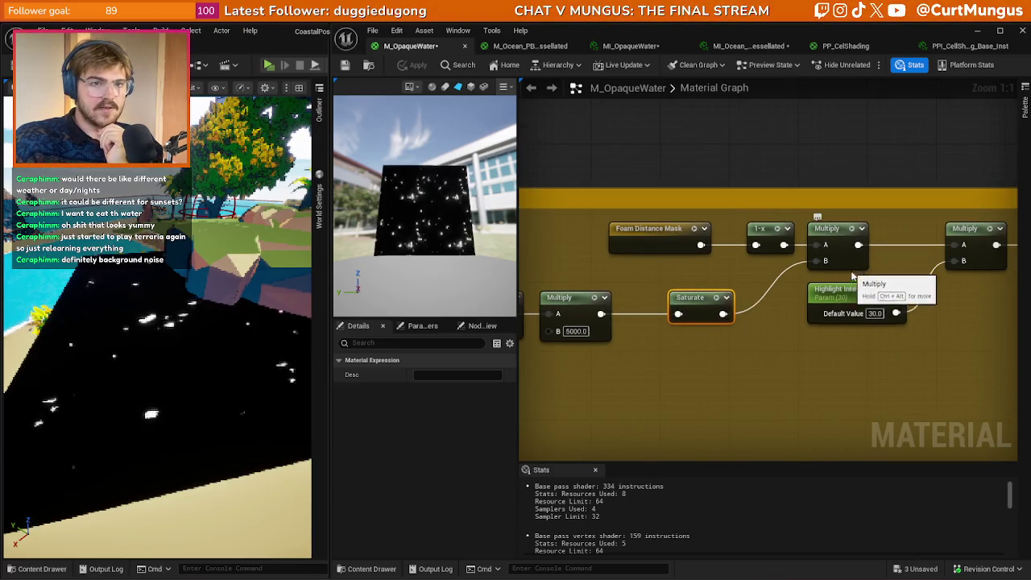
mouse_move(938, 278)
left_mouse_down()
mouse_move(896, 282)
mouse_move(827, 330)
left_mouse_up()
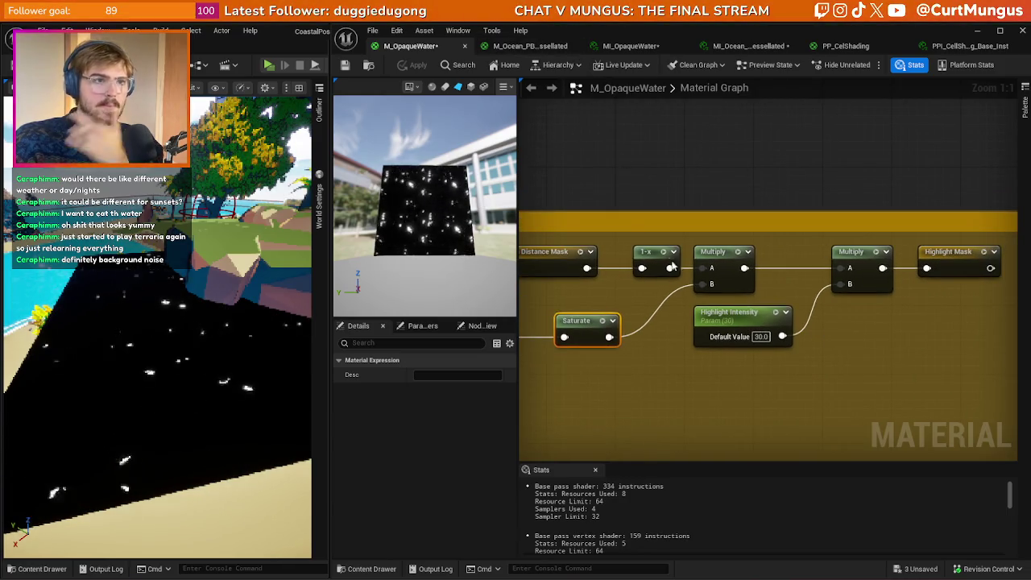
left_click(537, 46)
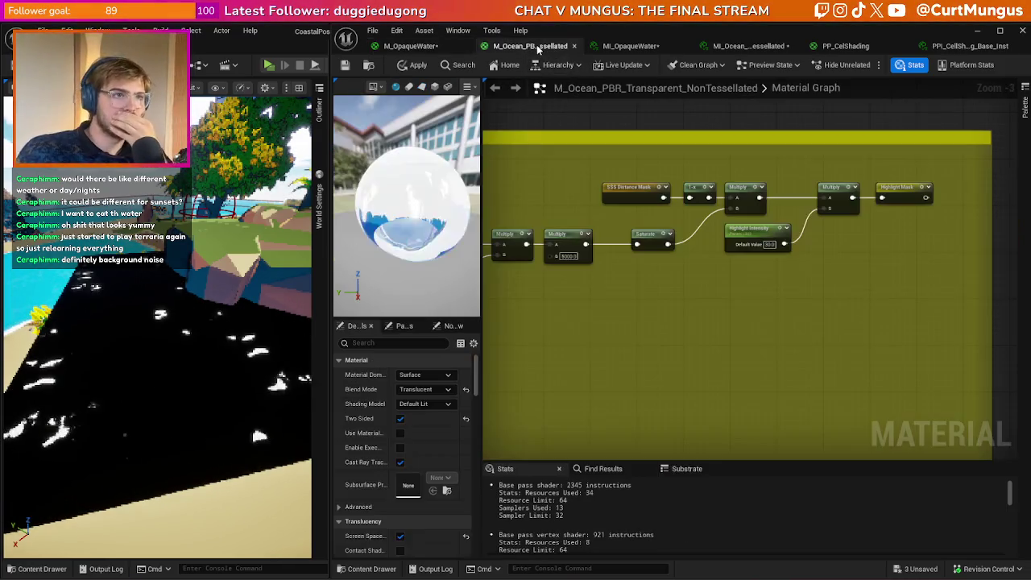
mouse_move(702, 334)
left_mouse_down()
mouse_move(633, 259)
mouse_move(641, 349)
mouse_move(651, 341)
mouse_move(674, 349)
mouse_move(664, 335)
left_mouse_up()
left_click(453, 47)
scroll(665, 334, "down", 9)
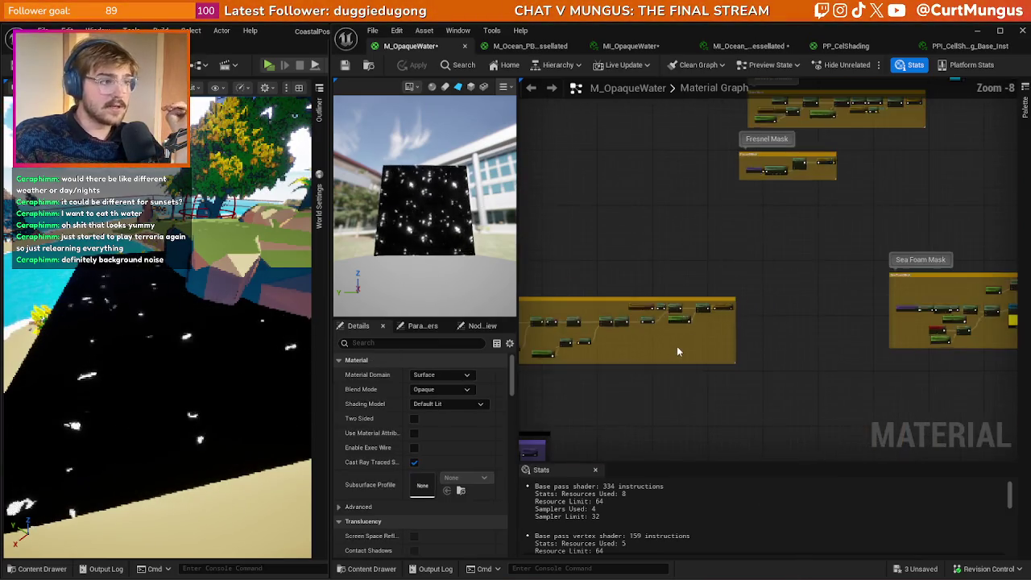
- Zoom in on the Shore Foam Mask comment and drag its right edge outward
scroll(637, 318, "up", 7)
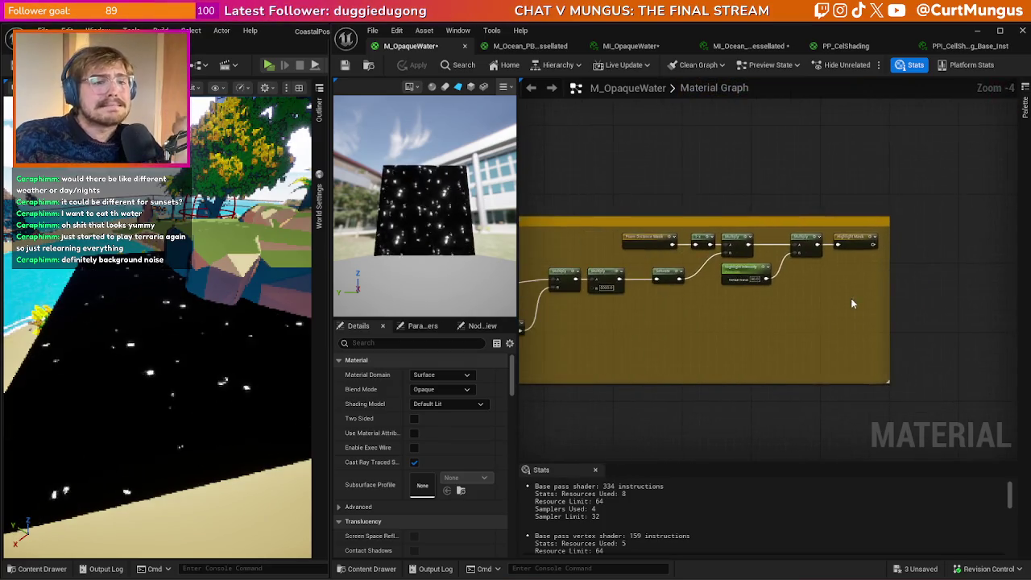
scroll(642, 305, "down", 2)
scroll(661, 322, "up", 2)
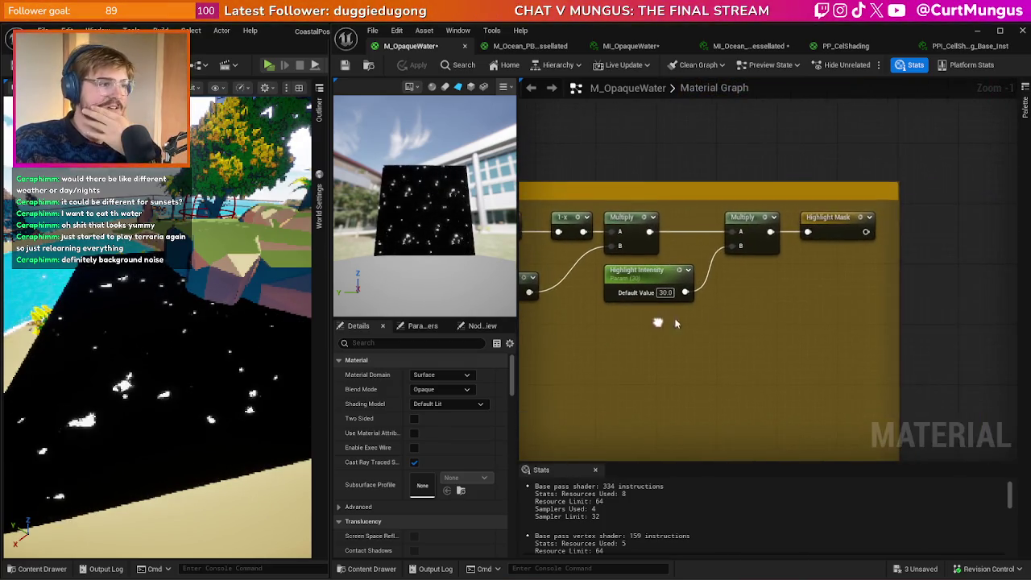
scroll(813, 296, "down", 5)
mouse_move(812, 296)
left_mouse_down()
mouse_move(869, 217)
mouse_move(663, 268)
mouse_move(893, 194)
mouse_move(1014, 243)
left_mouse_up()
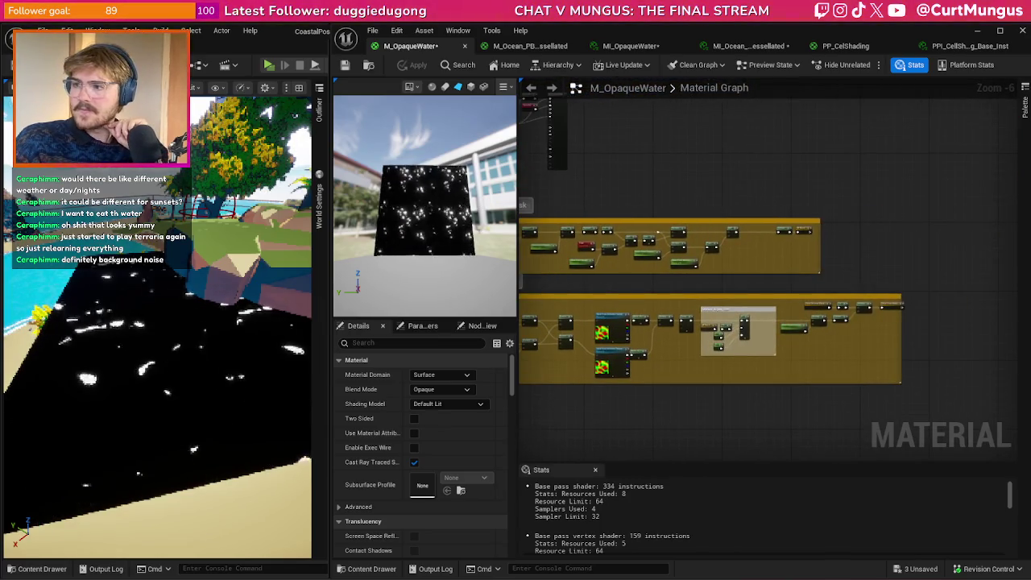
scroll(893, 322, "up", 5)
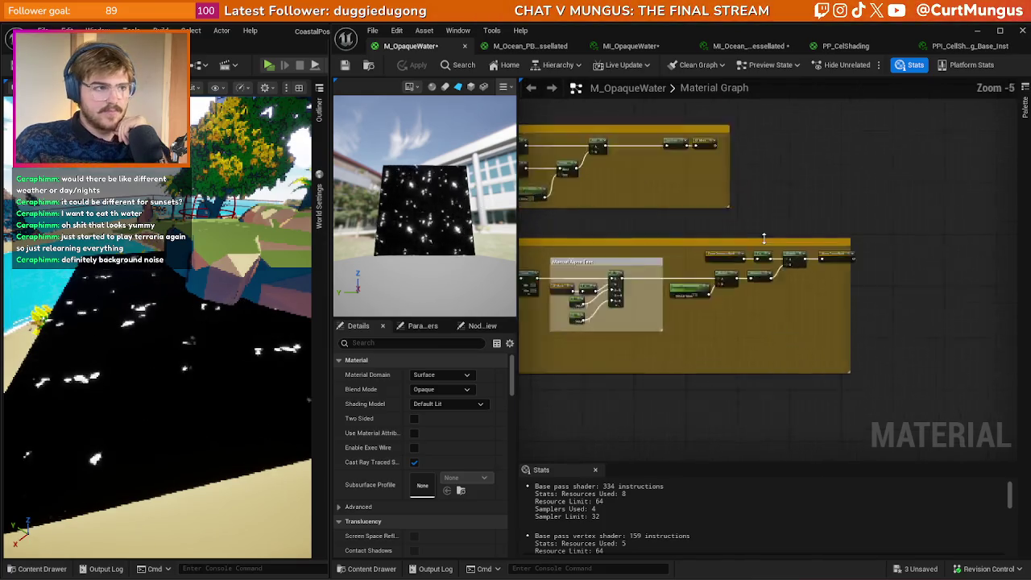
left_click_drag(919, 301, 995, 305)
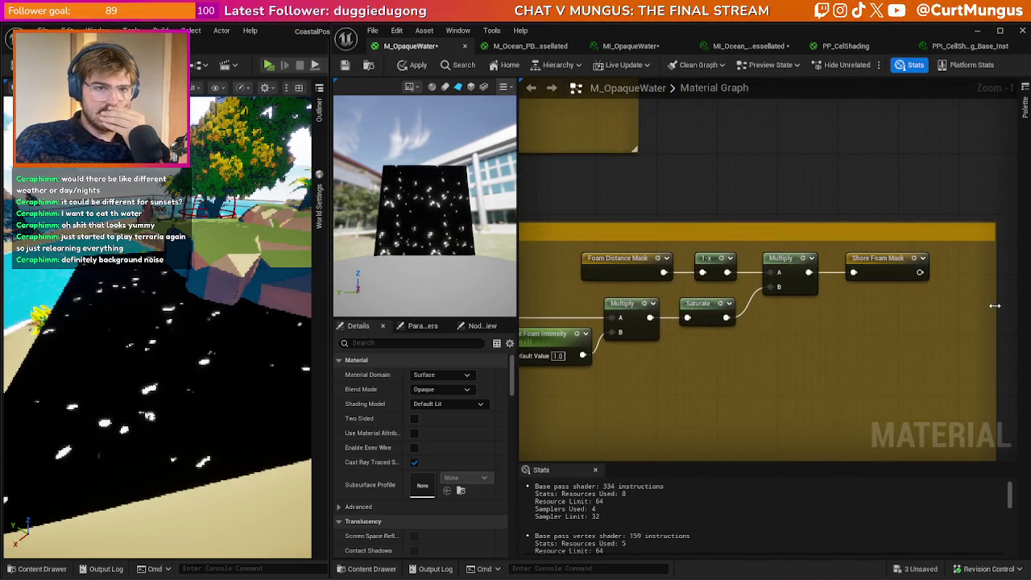
- Pan and zoom out to bring the other mask groups into view
left_click_drag(831, 326, 877, 311)
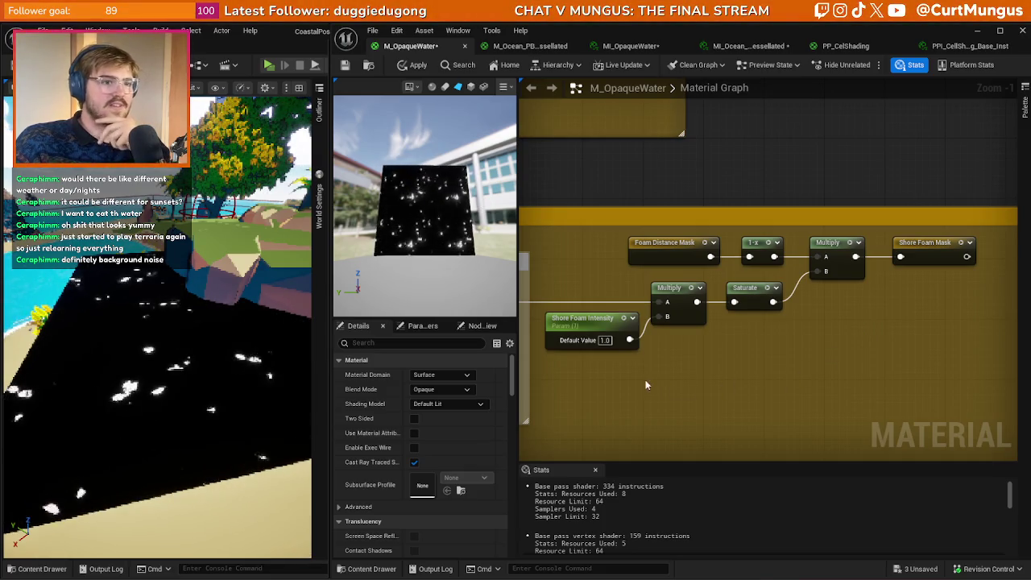
left_click(673, 373)
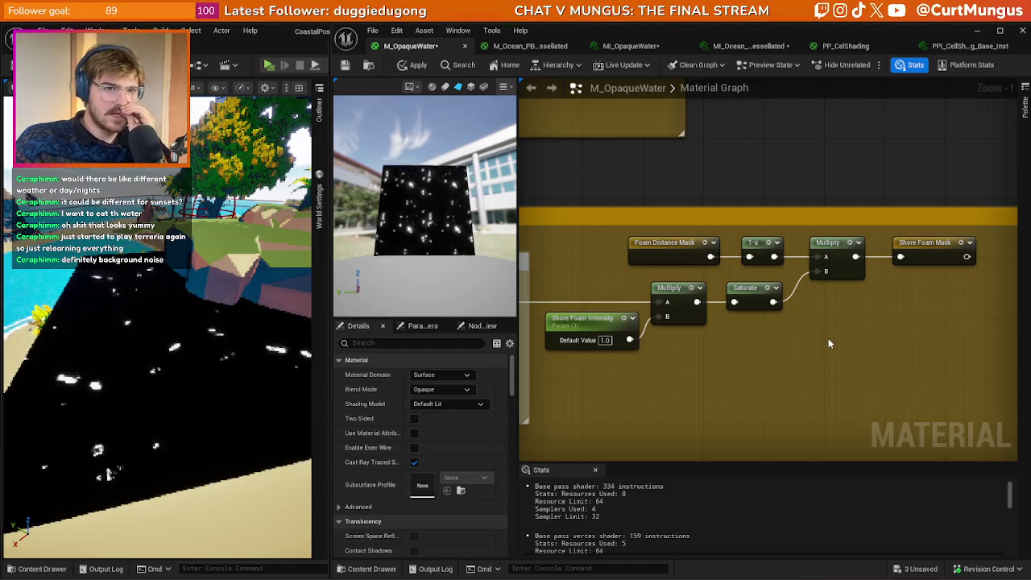
left_click_drag(833, 344, 847, 315)
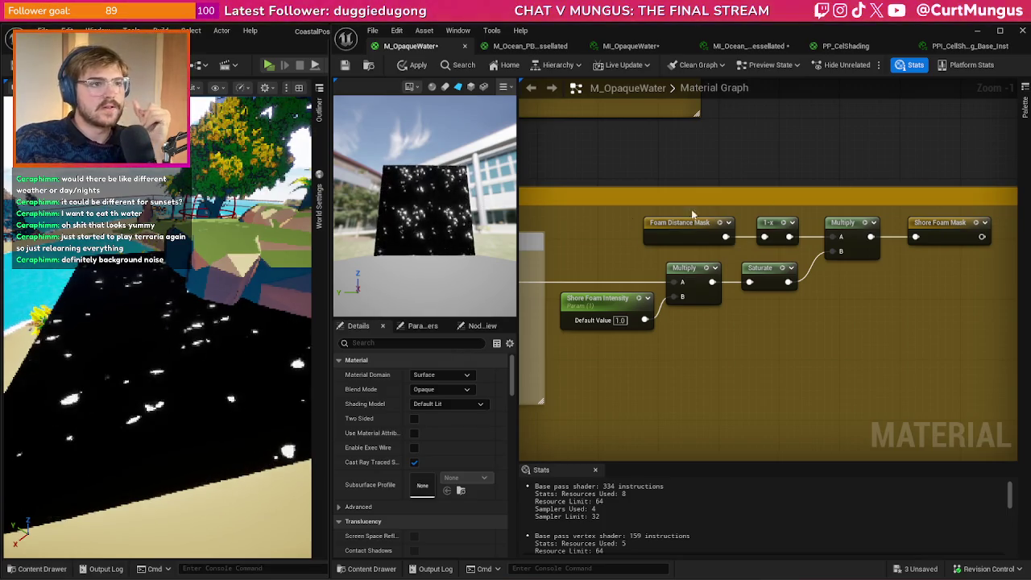
scroll(431, 199, "up", 5)
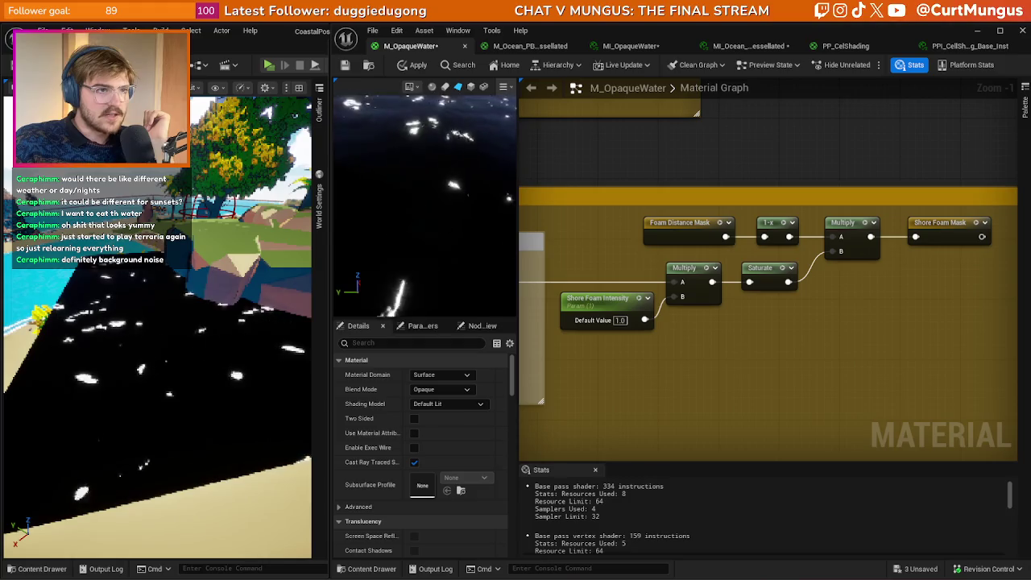
left_click_drag(654, 345, 677, 349)
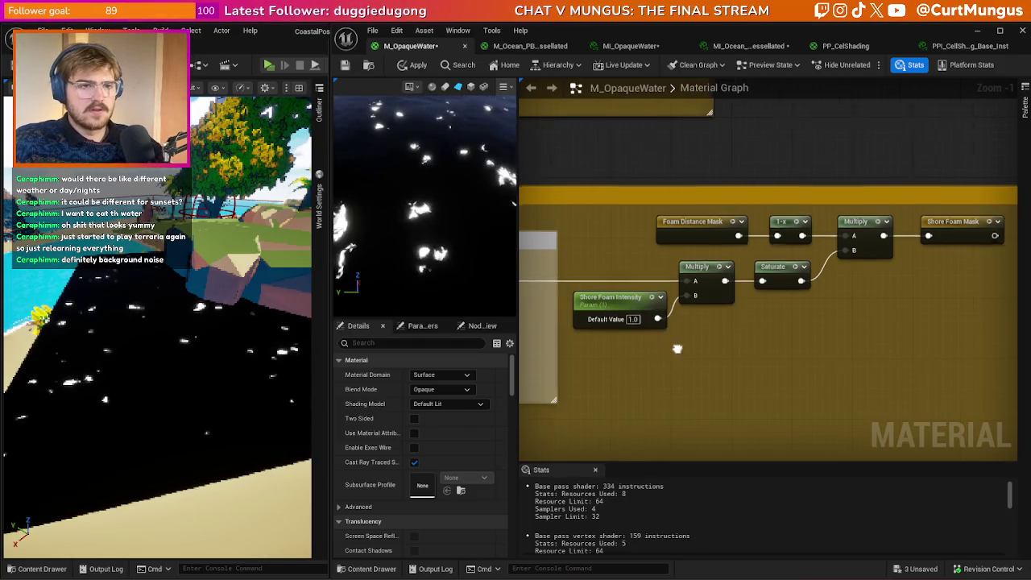
scroll(677, 349, "down", 7)
mouse_move(972, 298)
left_mouse_down()
mouse_move(717, 337)
mouse_move(596, 294)
mouse_move(826, 251)
left_mouse_up()
scroll(718, 337, "down", 2)
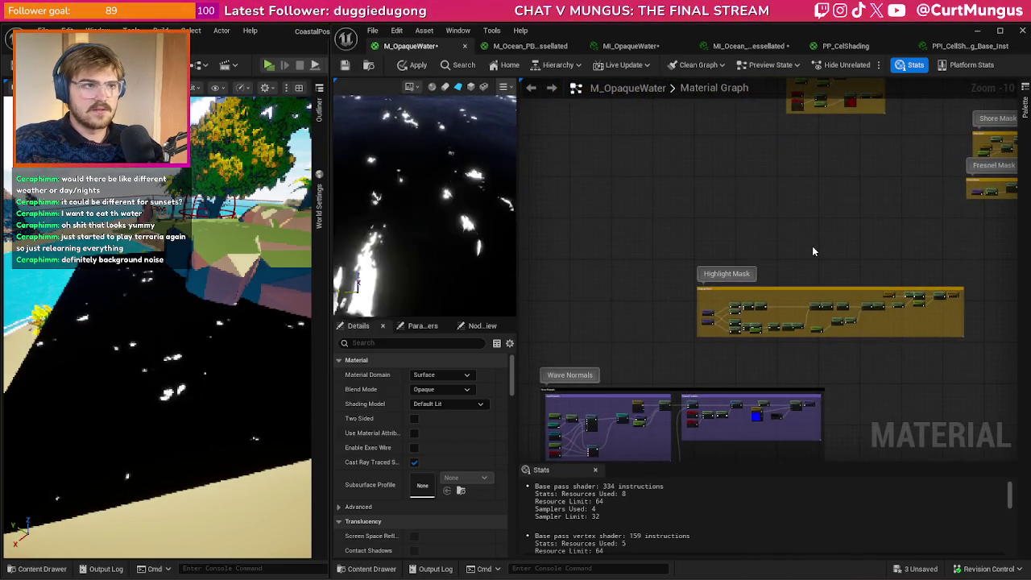
scroll(647, 228, "up", 2)
scroll(798, 371, "up", 9)
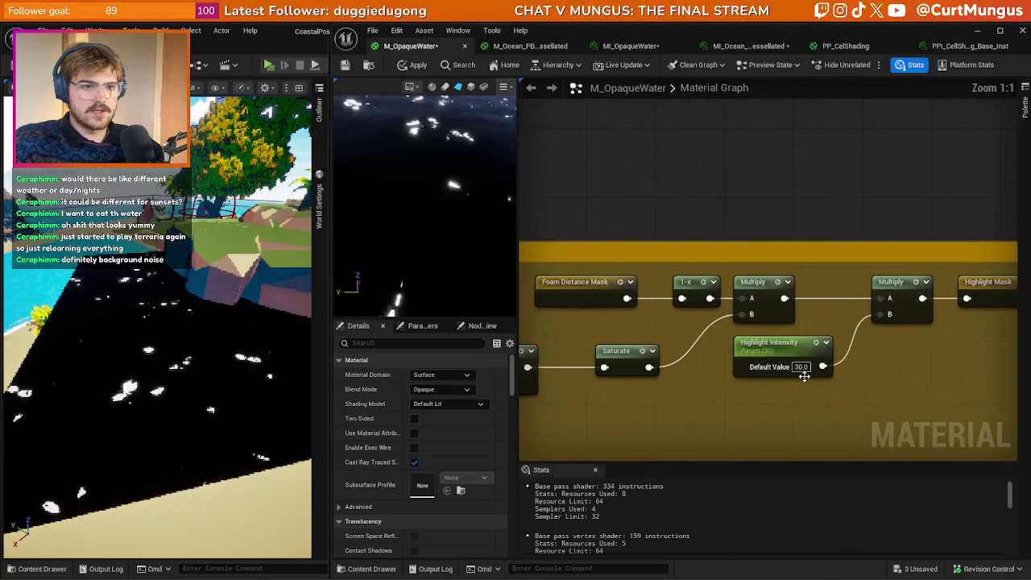
left_click(801, 367)
type("100")
key("Return")
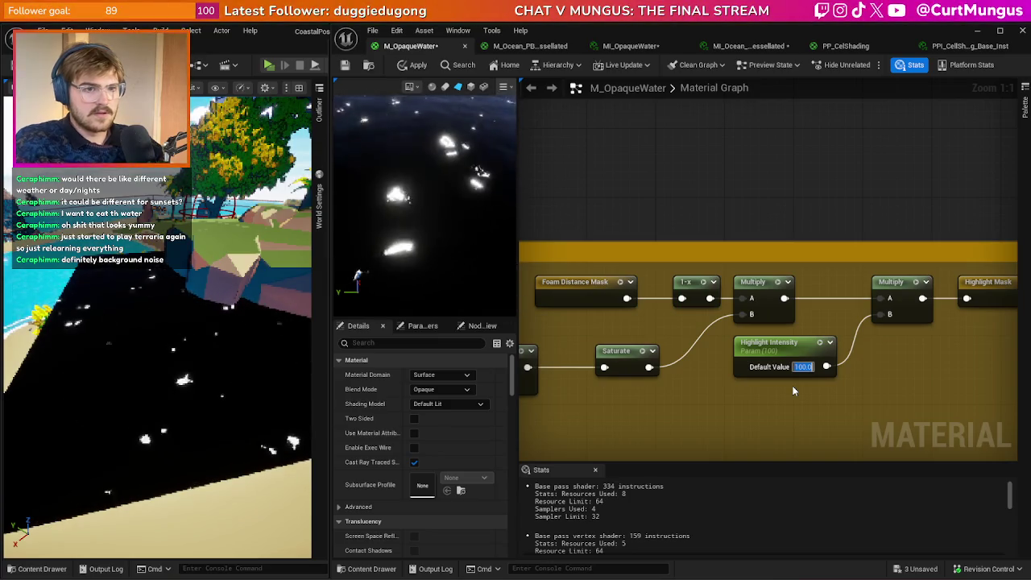
type("1000")
key("Return")
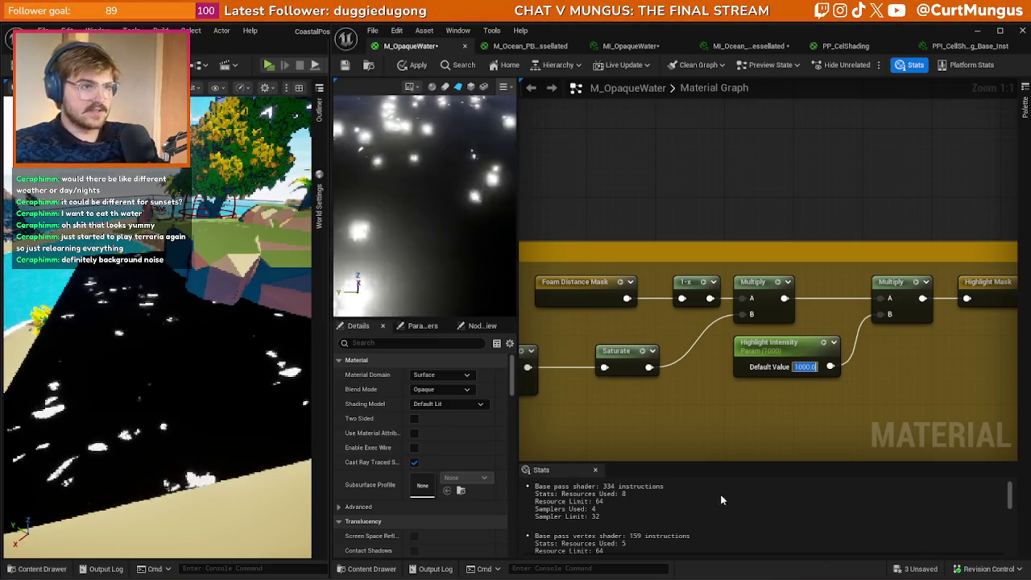
mouse_move(427, 202)
left_mouse_down()
mouse_move(428, 165)
mouse_move(427, 193)
left_mouse_up()
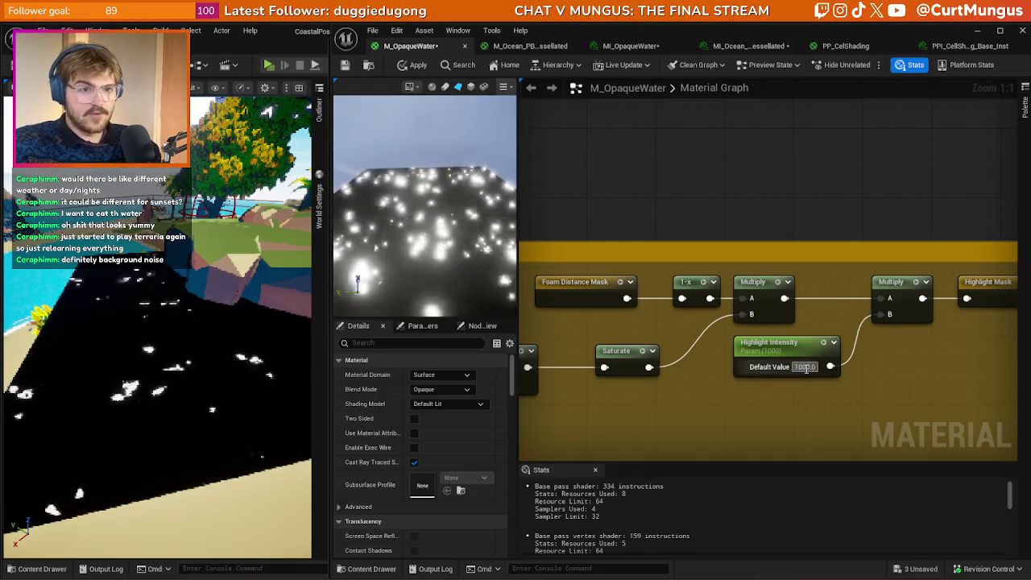
type("30")
key("Return")
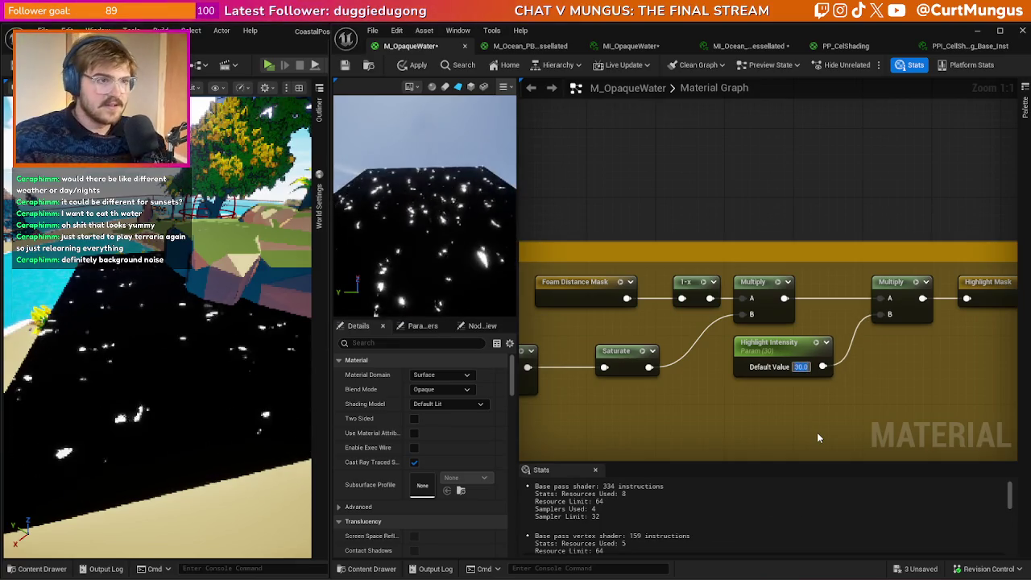
mouse_move(51, 393)
left_mouse_down()
mouse_move(3, 408)
mouse_move(3, 384)
left_mouse_up()
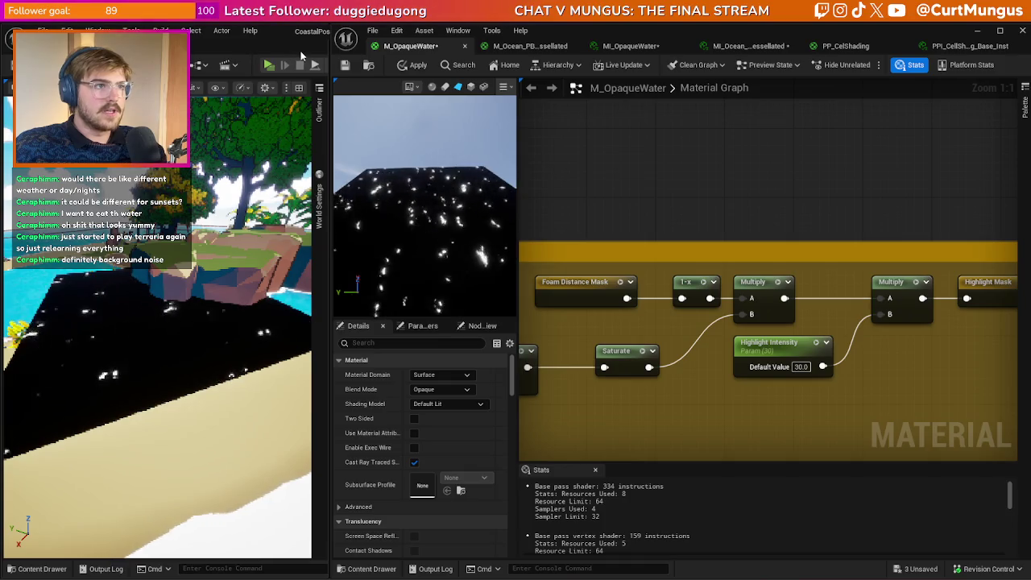
- Switch to the PP_CelShading graph, look around it, and open the viewport view modes list
left_click(846, 45)
scroll(739, 322, "up", 5)
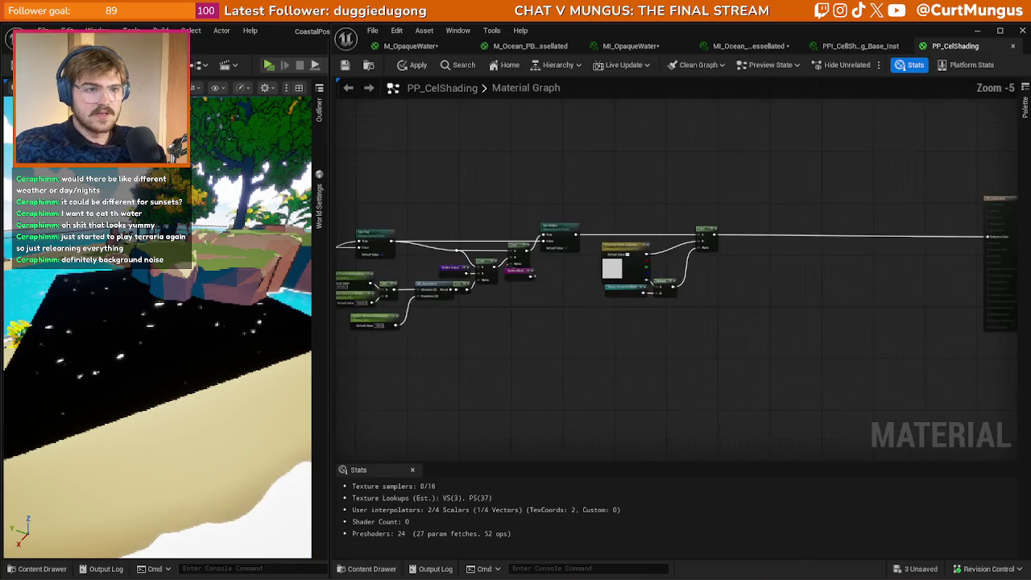
right_click(627, 295)
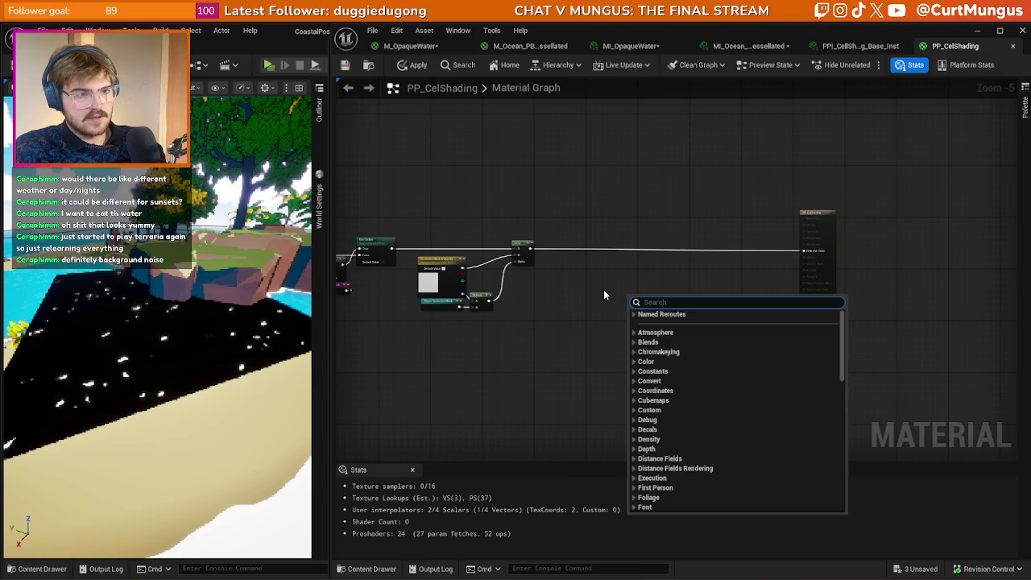
right_click(604, 295)
scroll(610, 317, "up", 3)
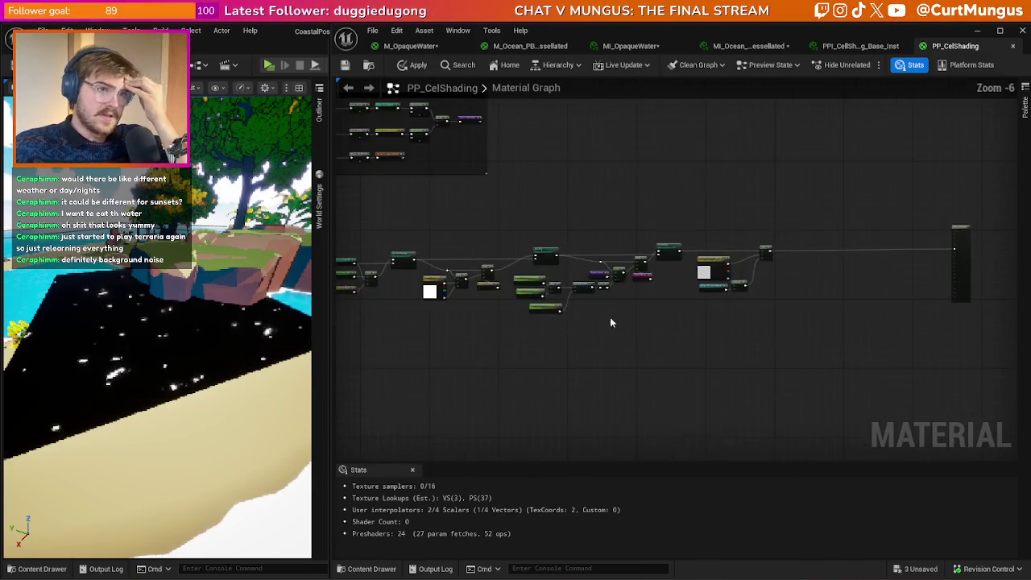
scroll(678, 322, "down", 2)
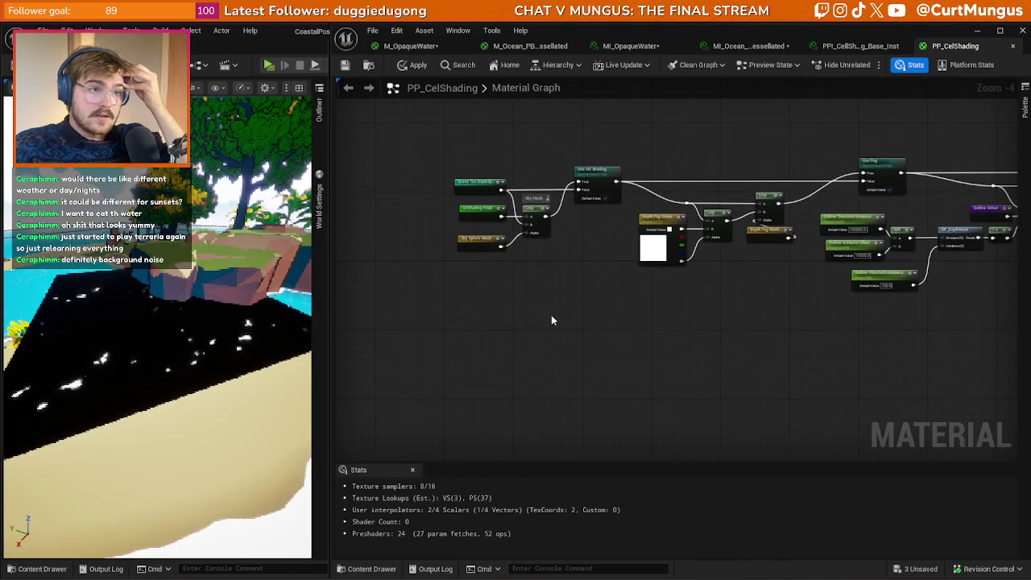
left_click_drag(551, 315, 653, 322)
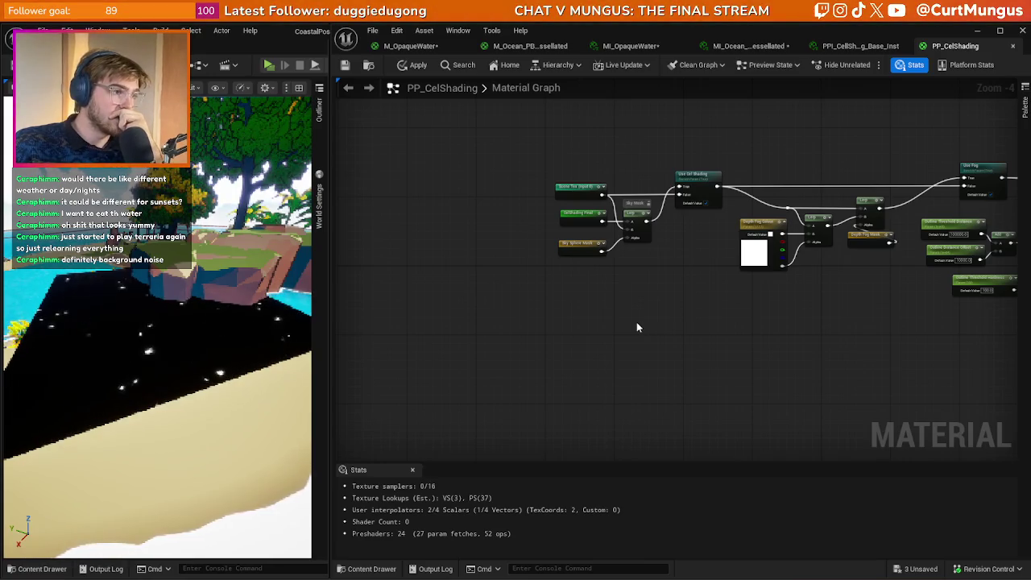
left_click_drag(477, 296, 494, 301)
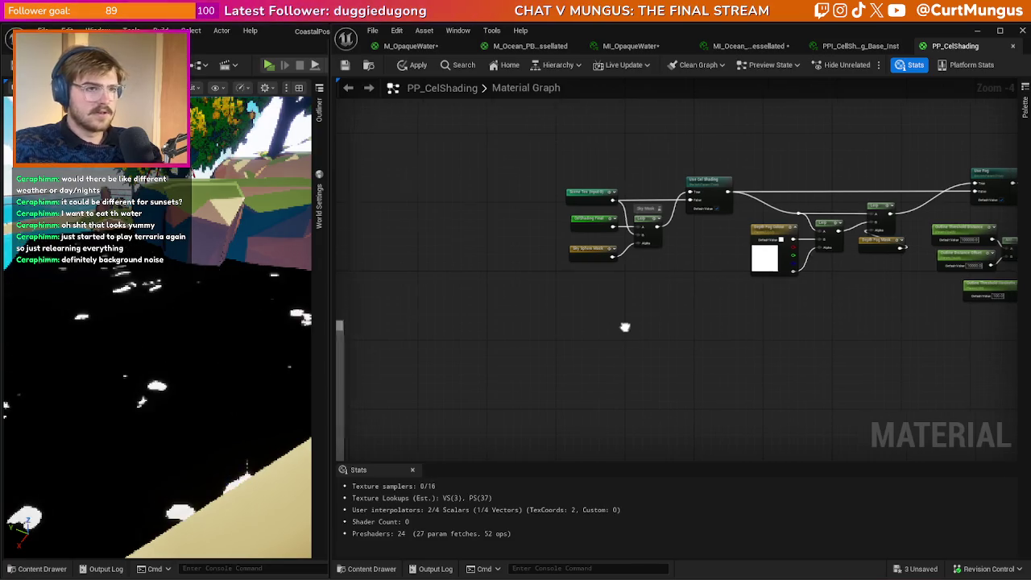
left_click_drag(623, 327, 569, 345)
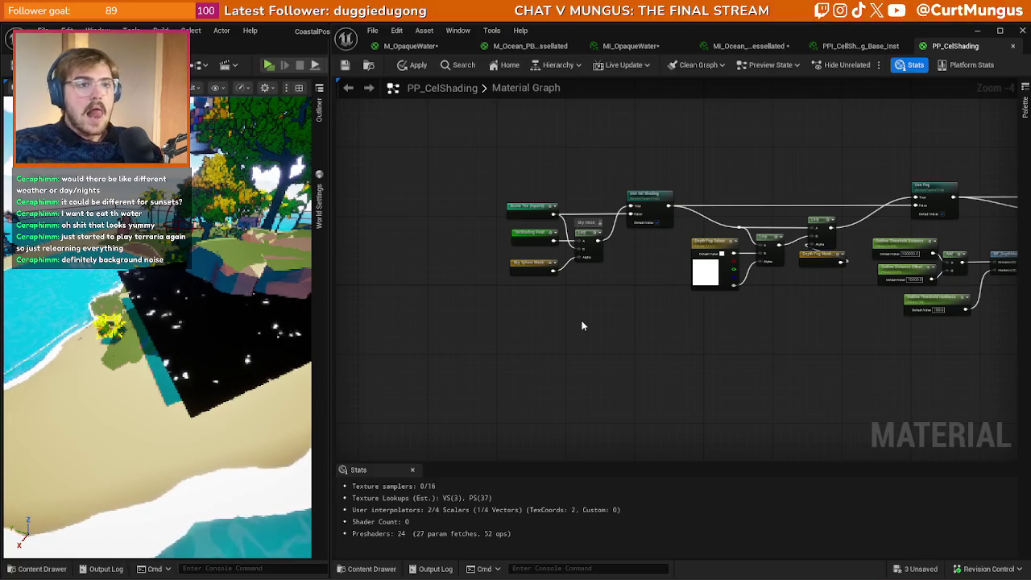
left_click(196, 88)
mouse_move(248, 259)
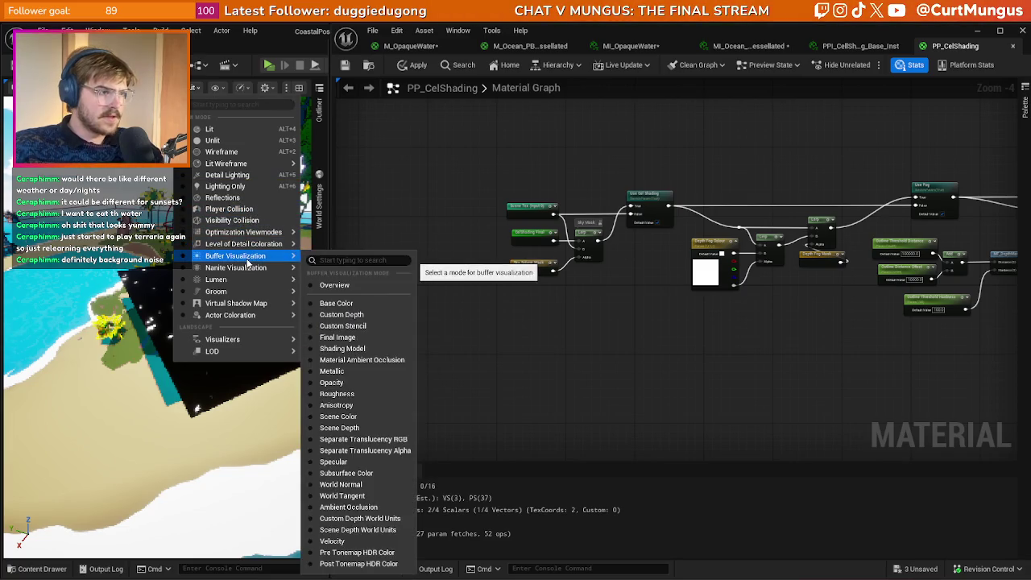
left_click(355, 314)
left_click(196, 88)
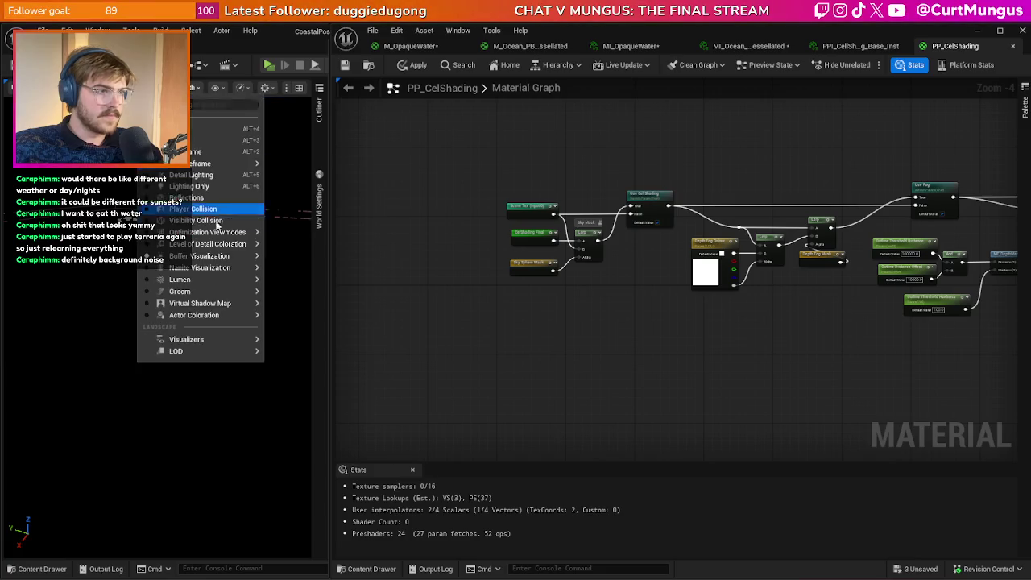
mouse_move(225, 256)
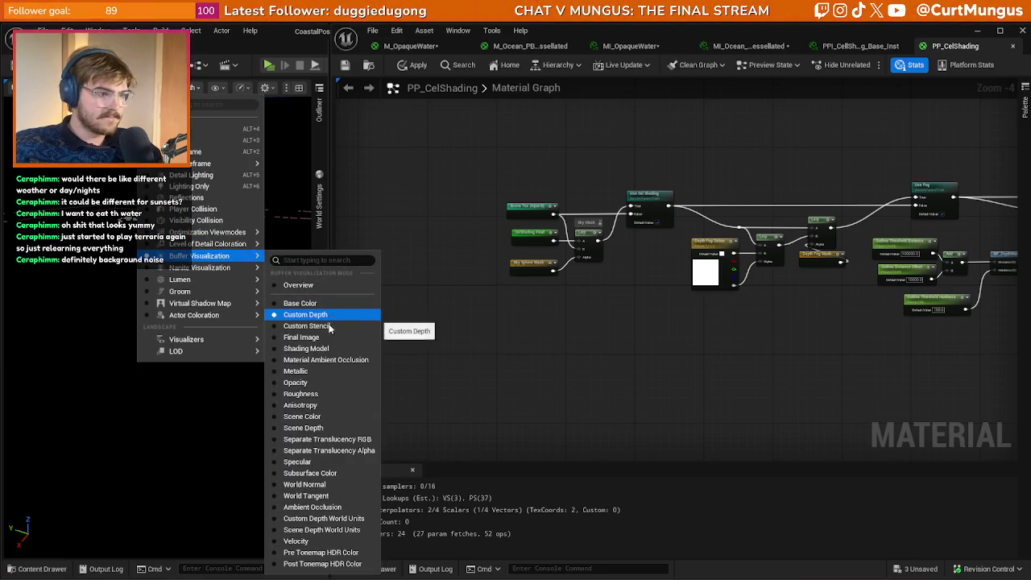
left_click(322, 427)
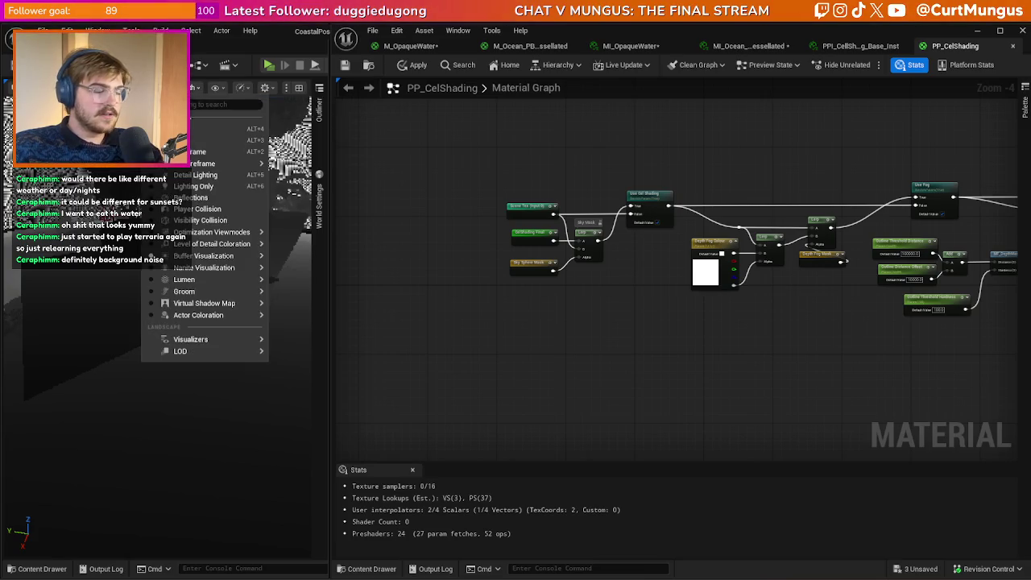
left_click(191, 130)
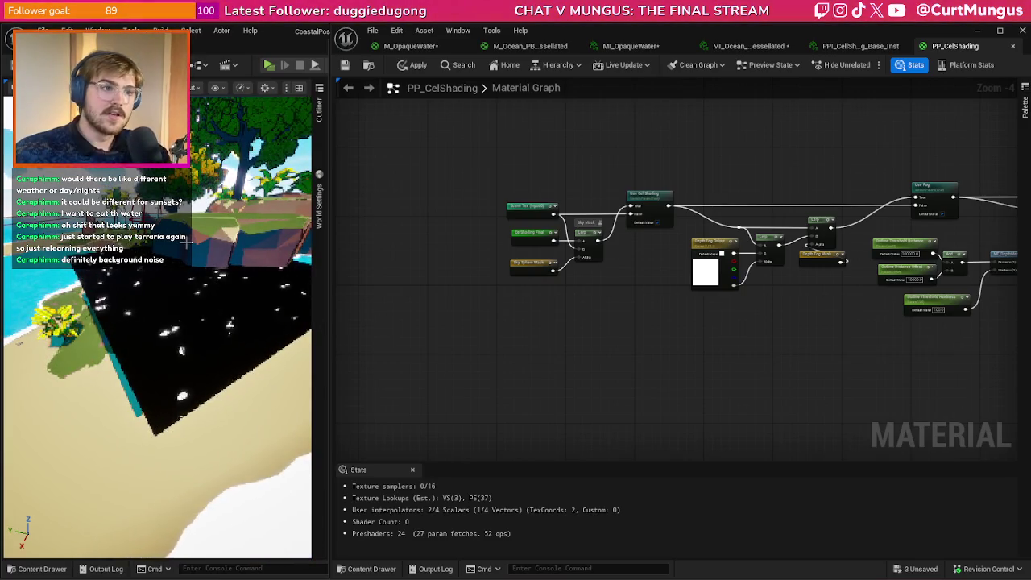
- Frame the Player Occlusion Mask group in PP_CelShading and open the Window menu
scroll(626, 371, "down", 2)
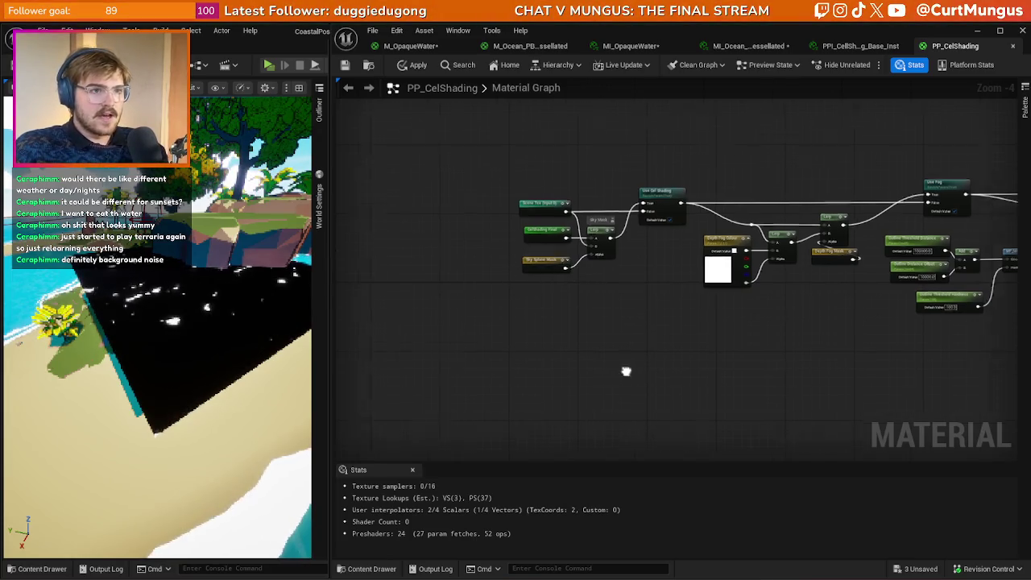
scroll(758, 248, "up", 4)
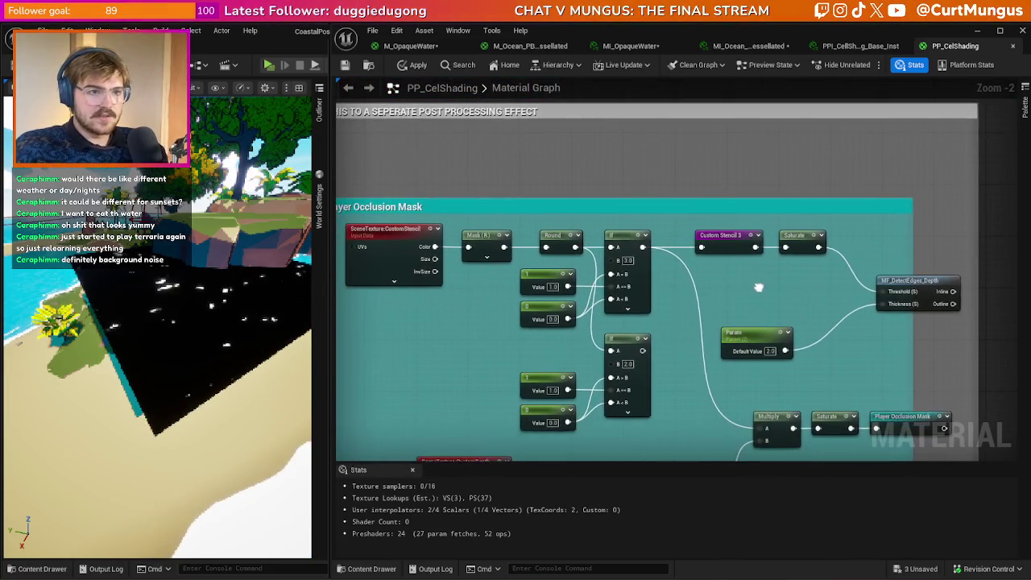
left_click_drag(655, 168, 645, 184)
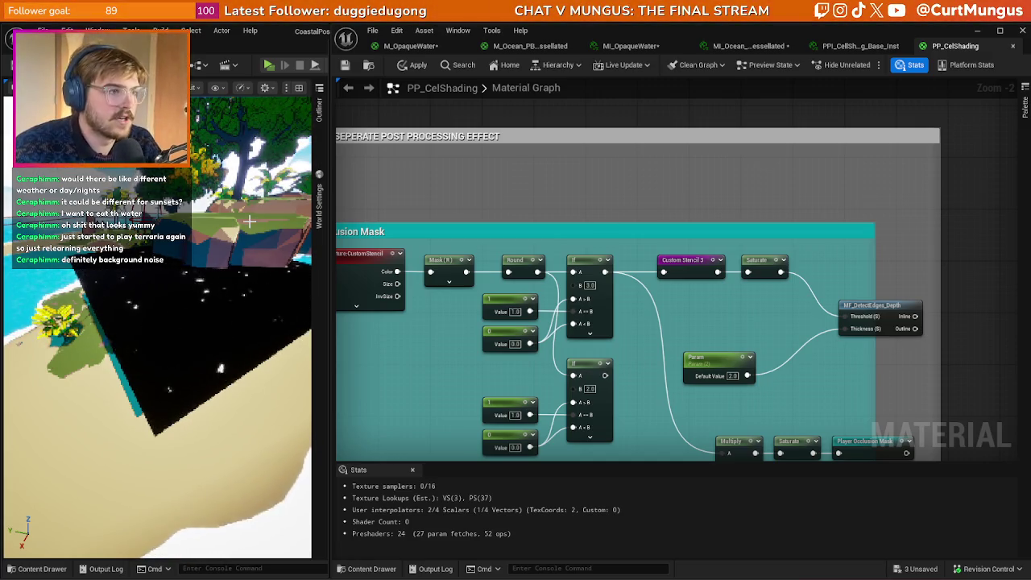
left_click(98, 30)
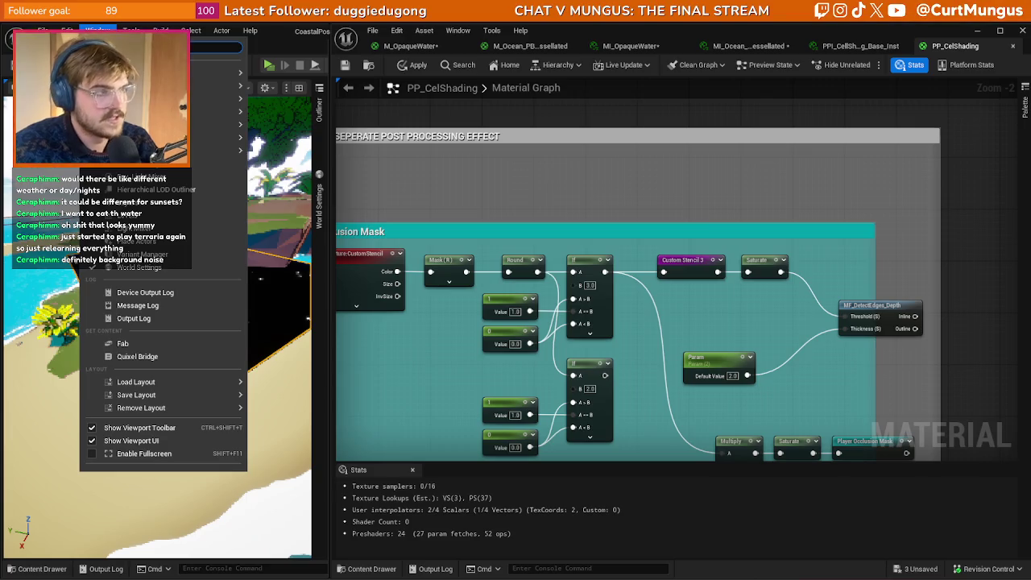
- Search the plane's Details for 'custom' and tick Render CustomDepth Pass
key("Escape")
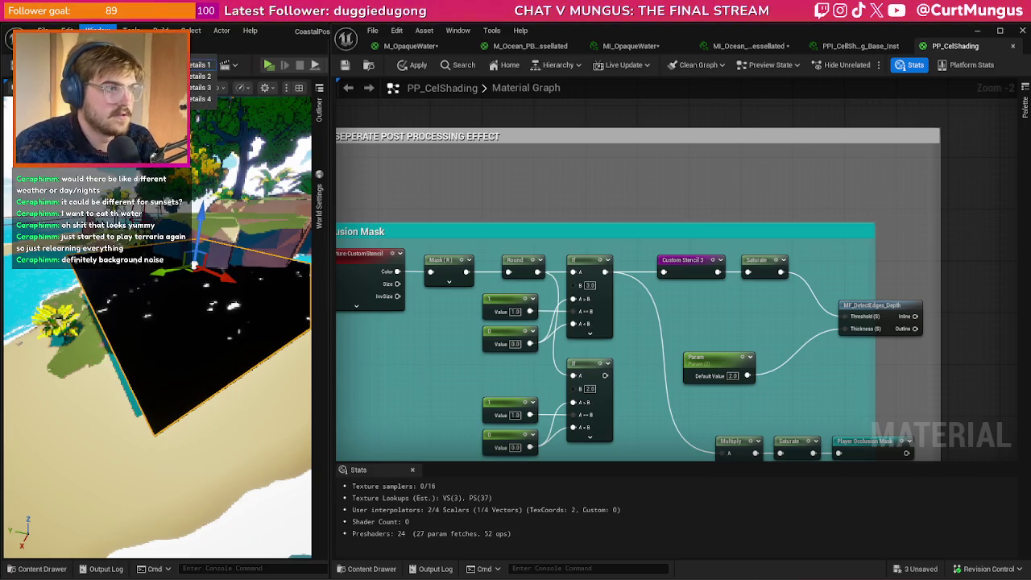
left_click_drag(311, 273, 98, 272)
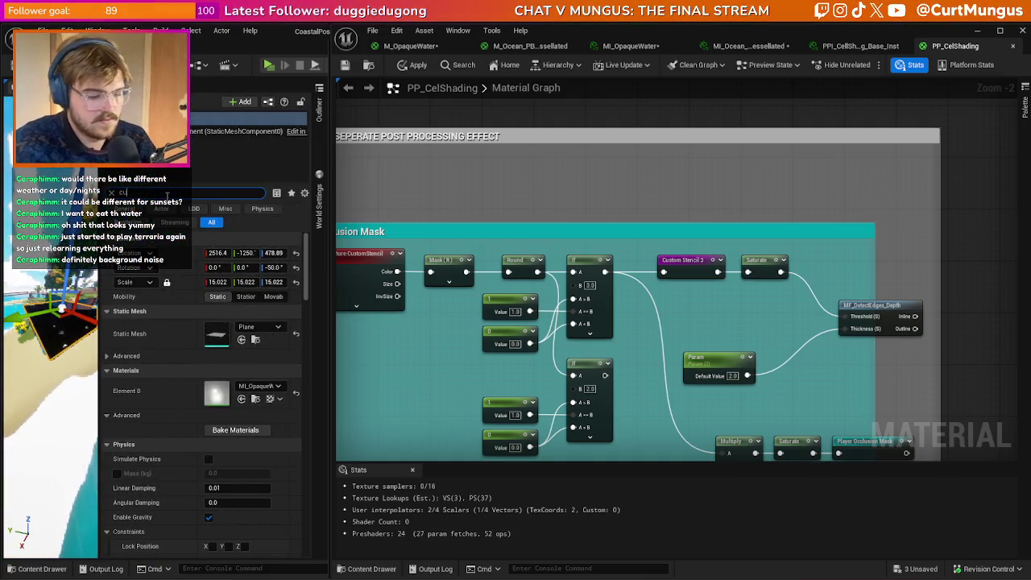
type("stom")
left_click(213, 326)
left_click_drag(100, 193, 240, 194)
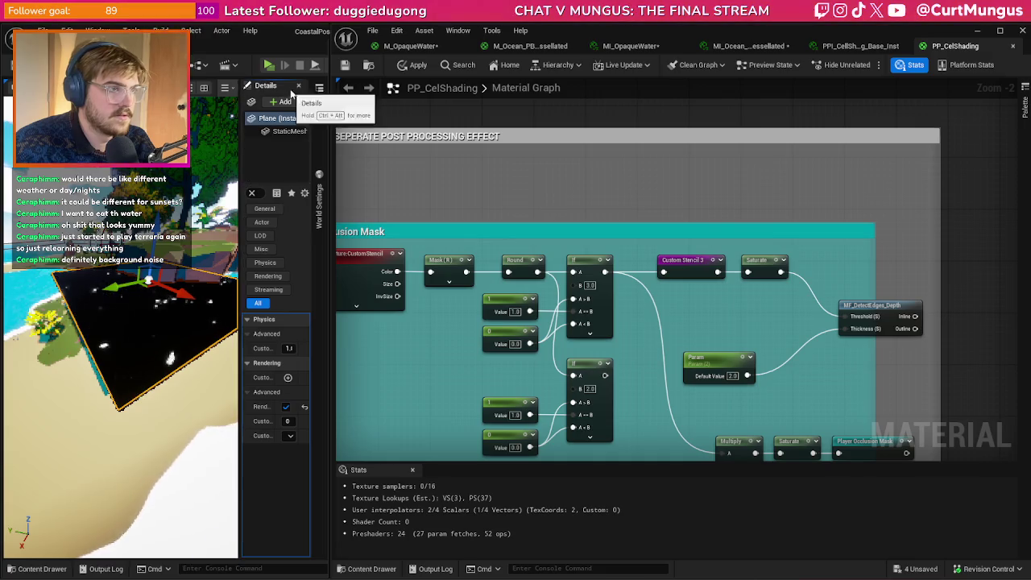
left_click(298, 86)
mouse_move(213, 321)
left_mouse_down()
mouse_move(223, 310)
mouse_move(207, 299)
left_mouse_up()
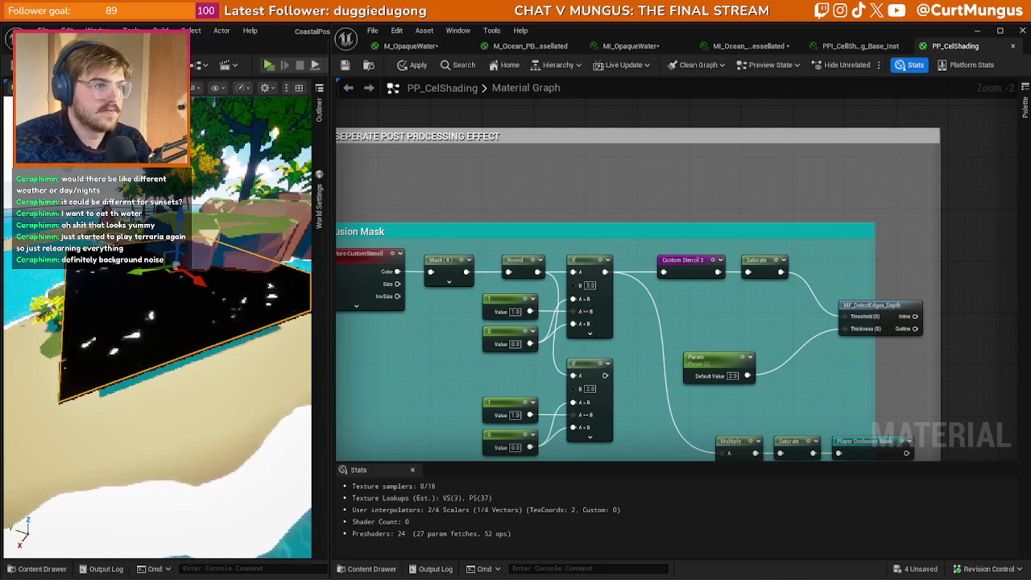
- Reopen the plane's Details and set its CustomDepth Stencil Value to 1
left_click(97, 31)
mouse_move(209, 137)
mouse_move(226, 98)
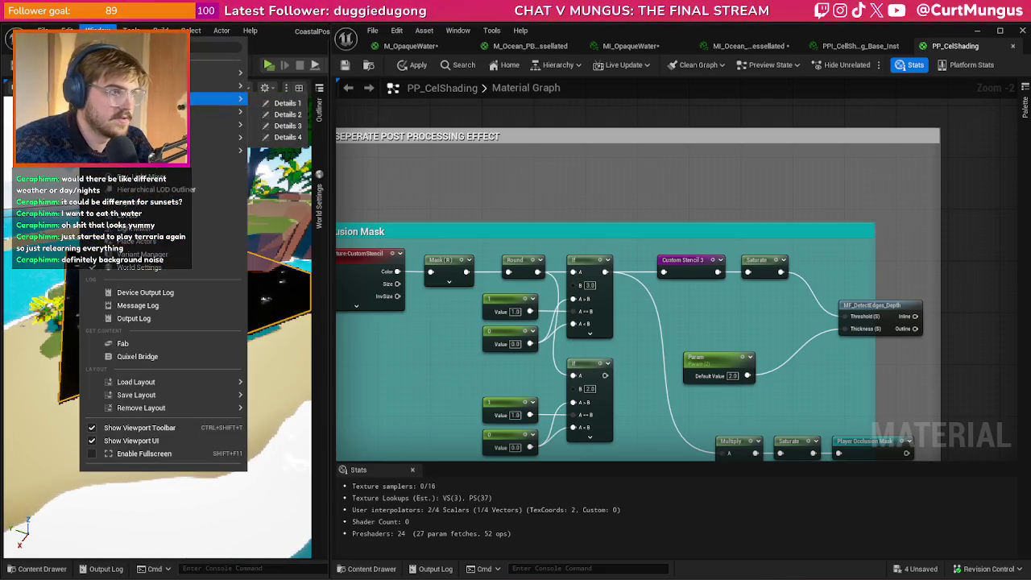
left_click(287, 103)
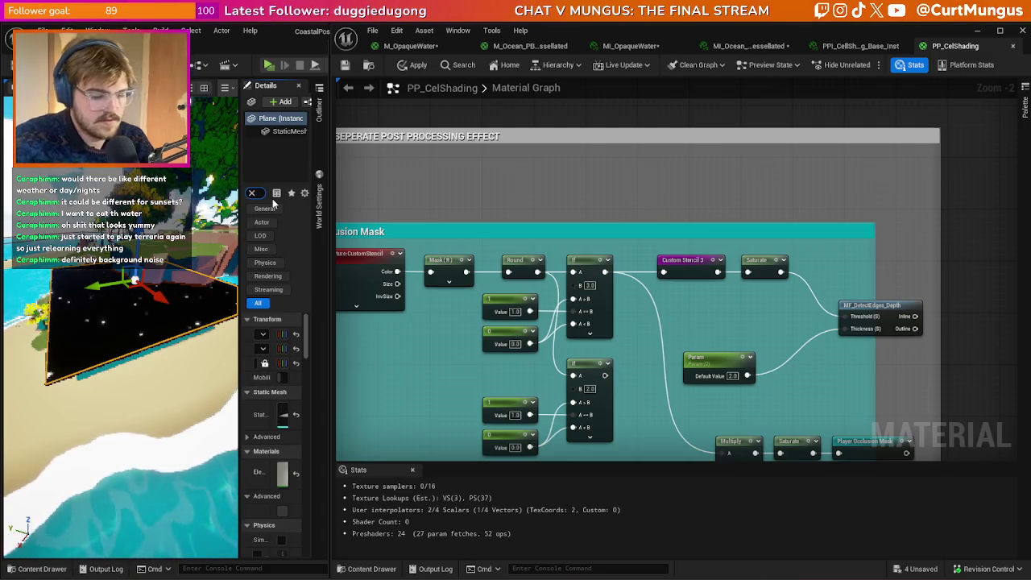
type("custom")
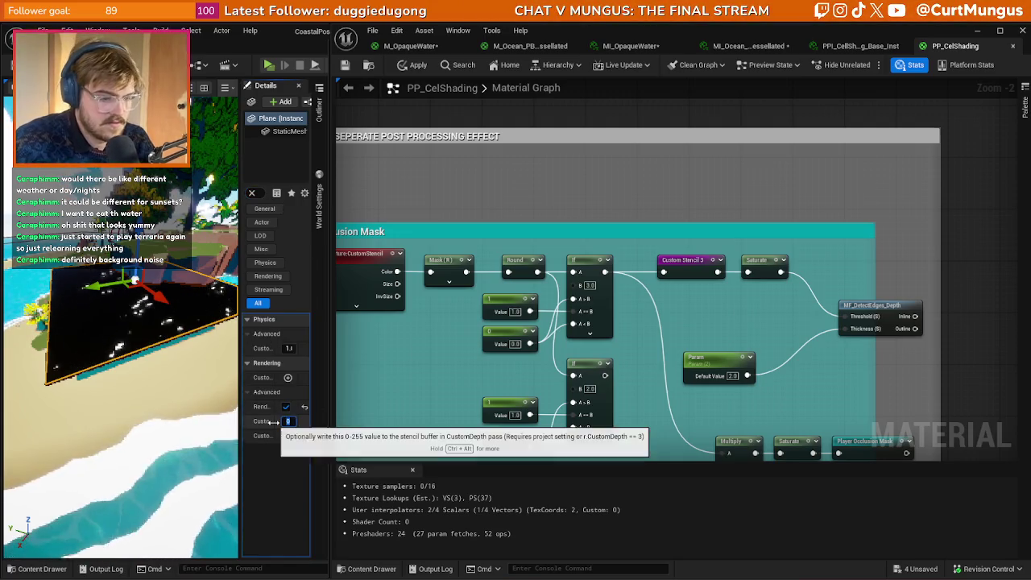
left_click(288, 421)
type("1")
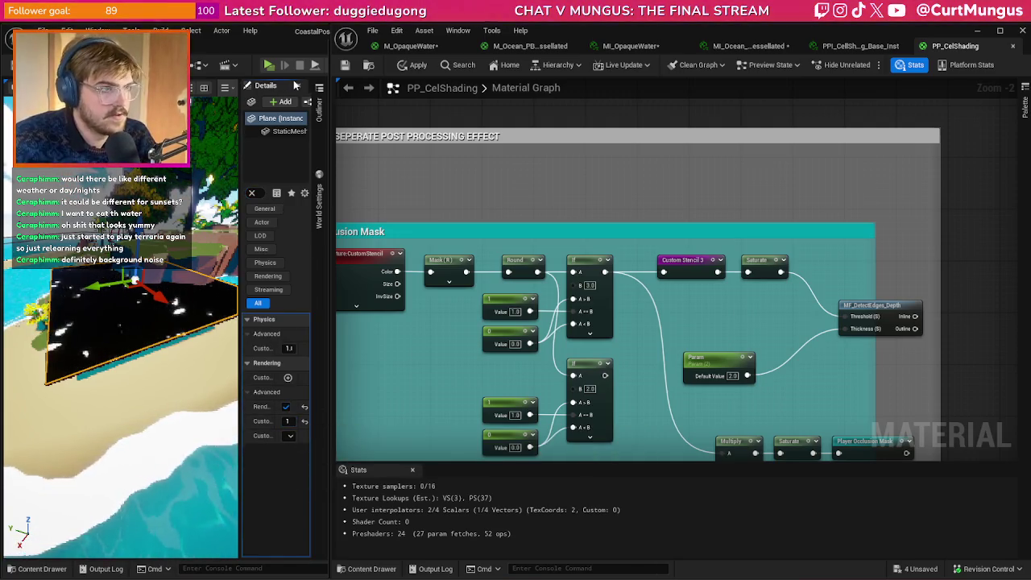
left_click(298, 86)
left_click_drag(210, 282, 219, 274)
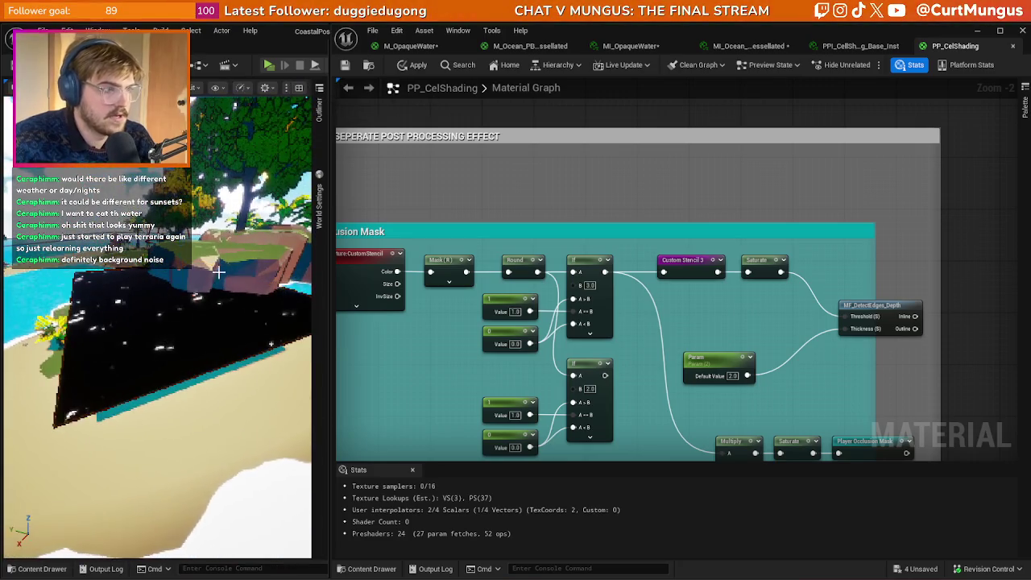
mouse_move(173, 397)
left_mouse_down()
mouse_move(186, 391)
mouse_move(173, 397)
left_mouse_up()
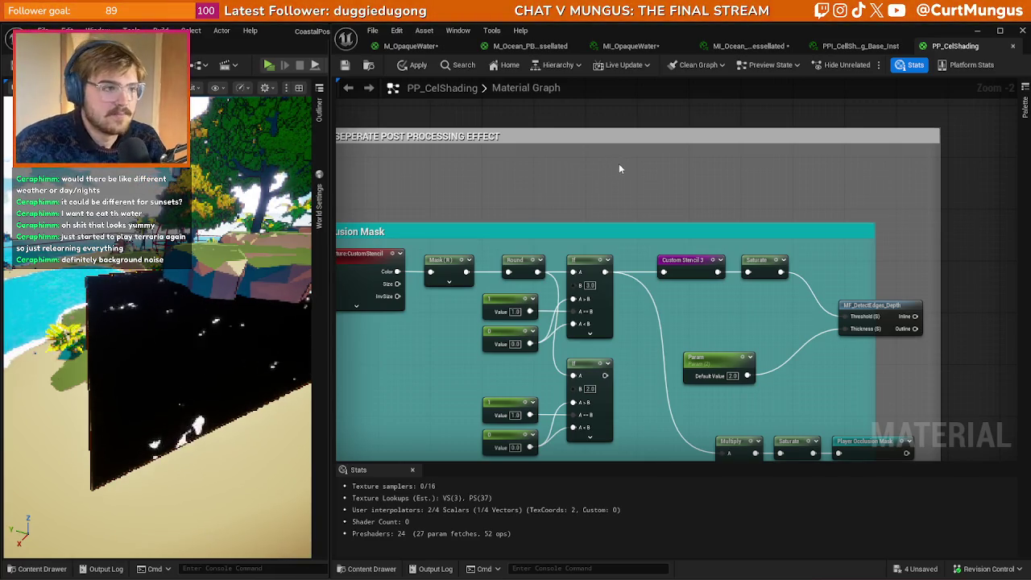
- Inspect the Player Occlusion Mask group and its 3.0 comparison value
left_click_drag(626, 164, 689, 159)
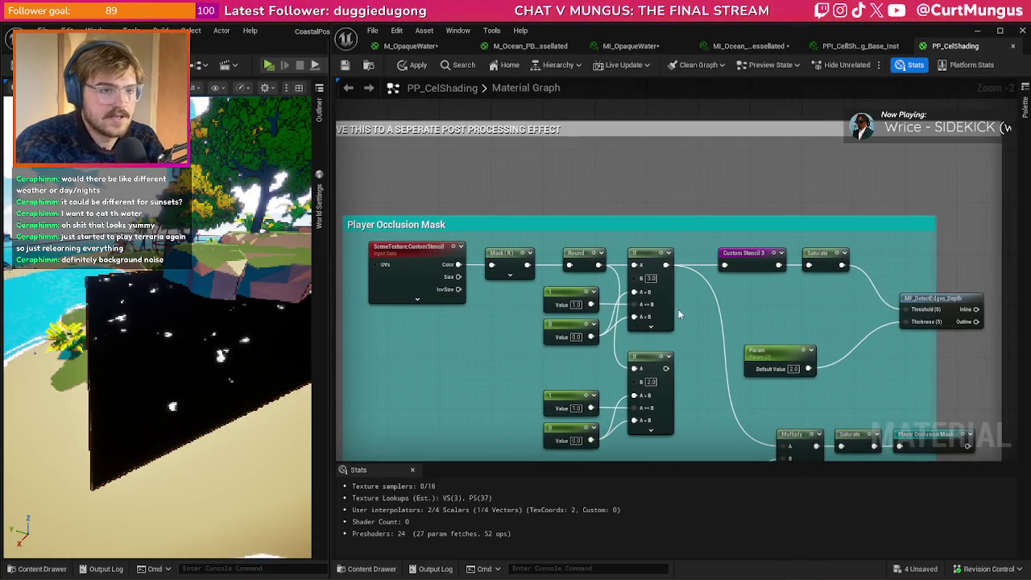
left_click_drag(605, 290, 591, 281)
left_click(637, 270)
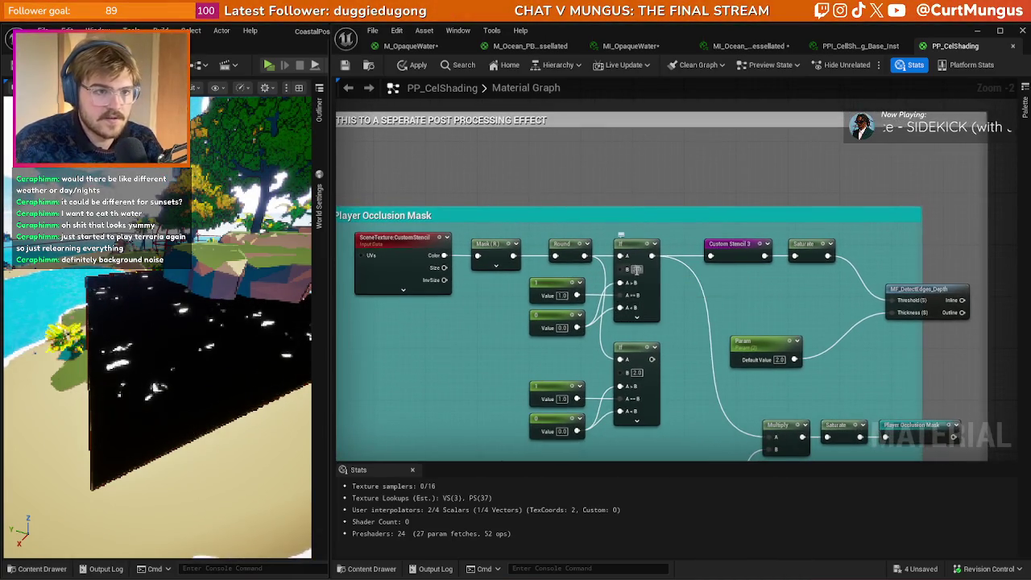
type("1")
left_click_drag(670, 311, 643, 275)
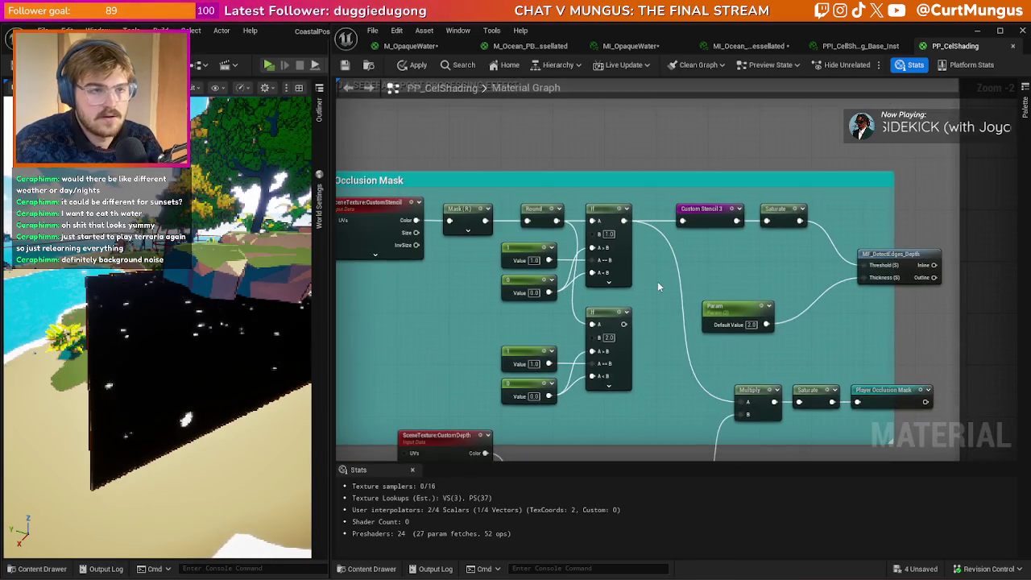
scroll(751, 277, "down", 5)
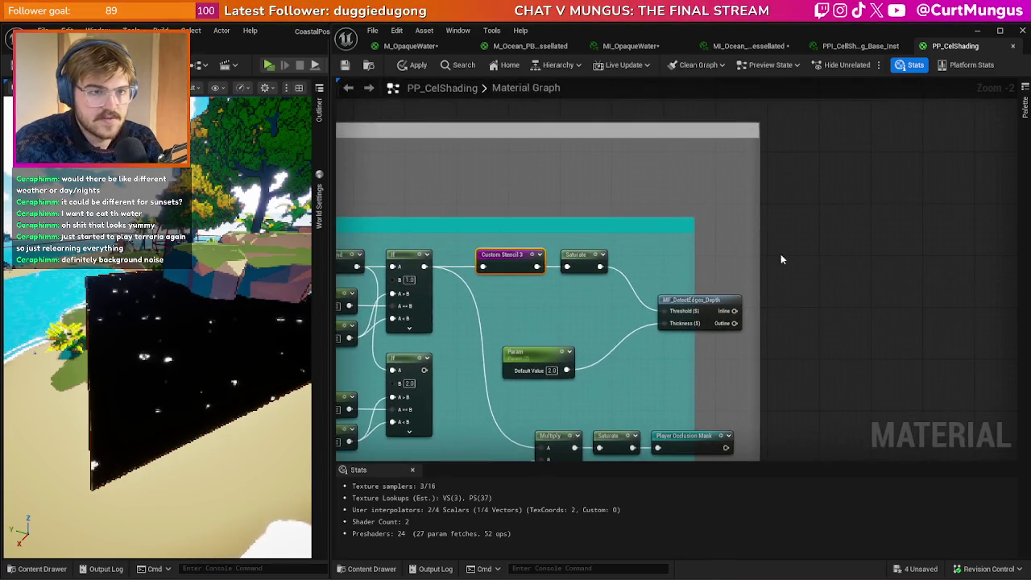
scroll(710, 282, "up", 5)
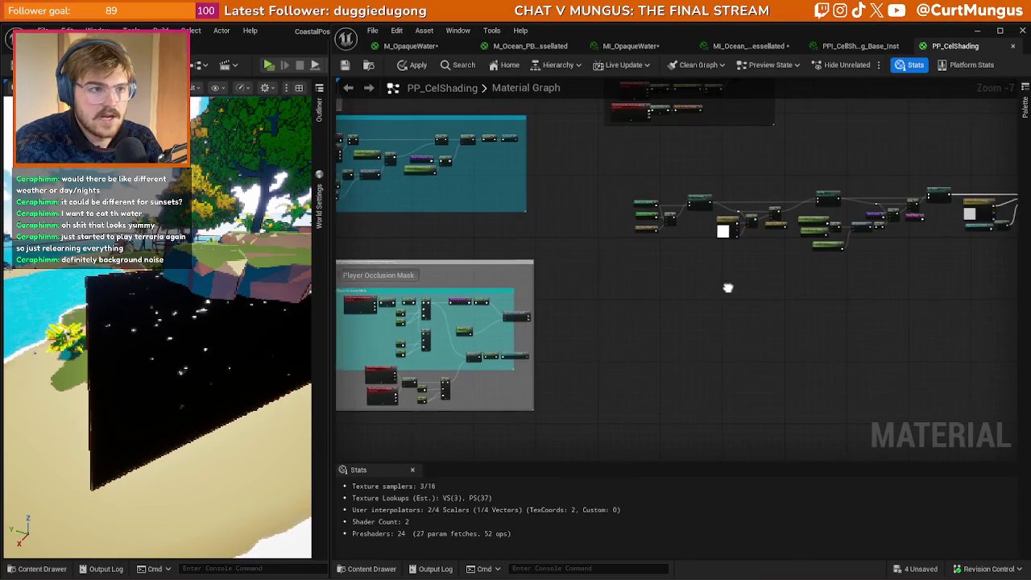
- Add a Custom Stencil 3 node, wire it into Emissive Color, and apply
right_click(668, 267)
type("custom st")
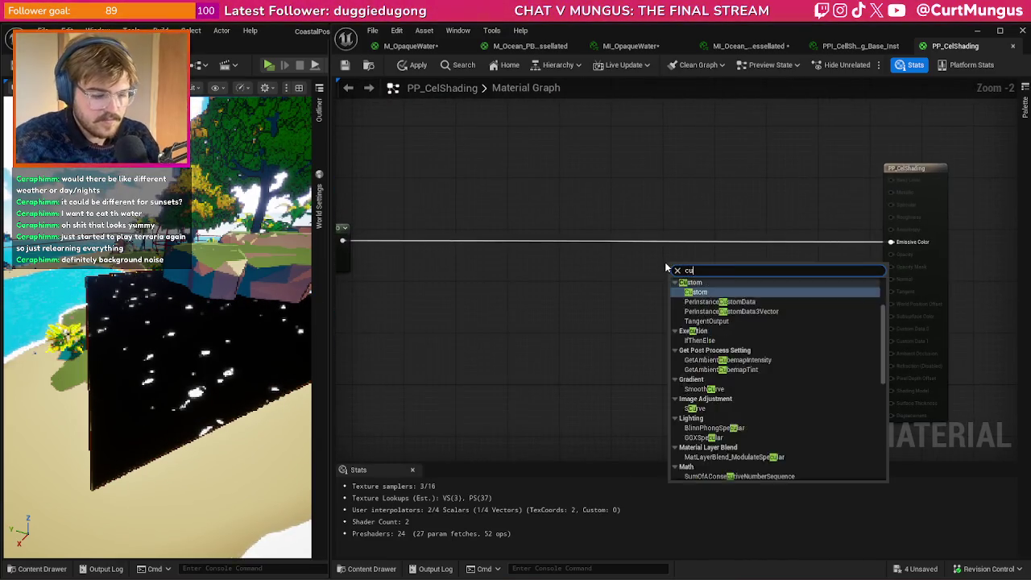
key("Return")
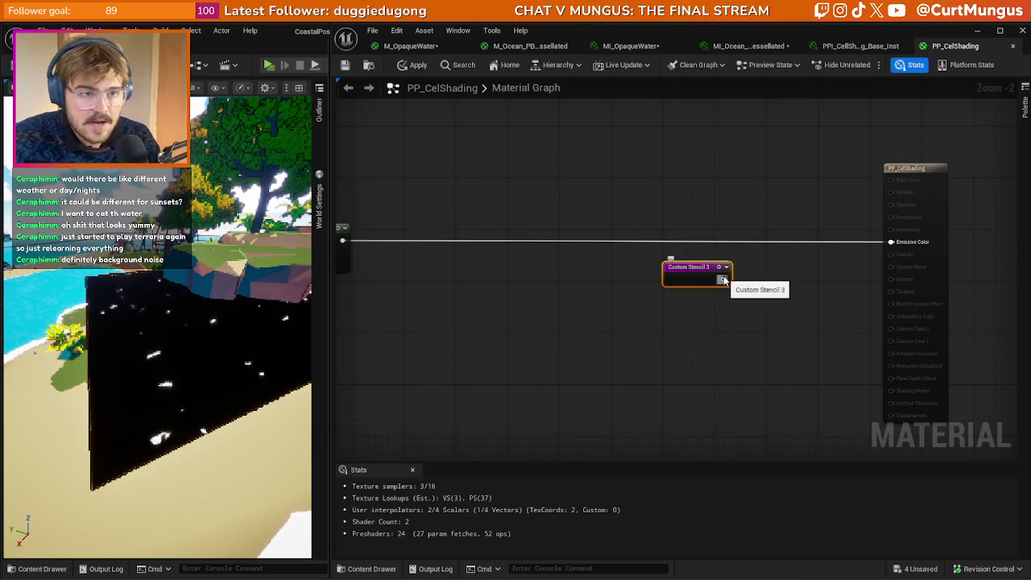
left_click_drag(873, 247, 893, 244)
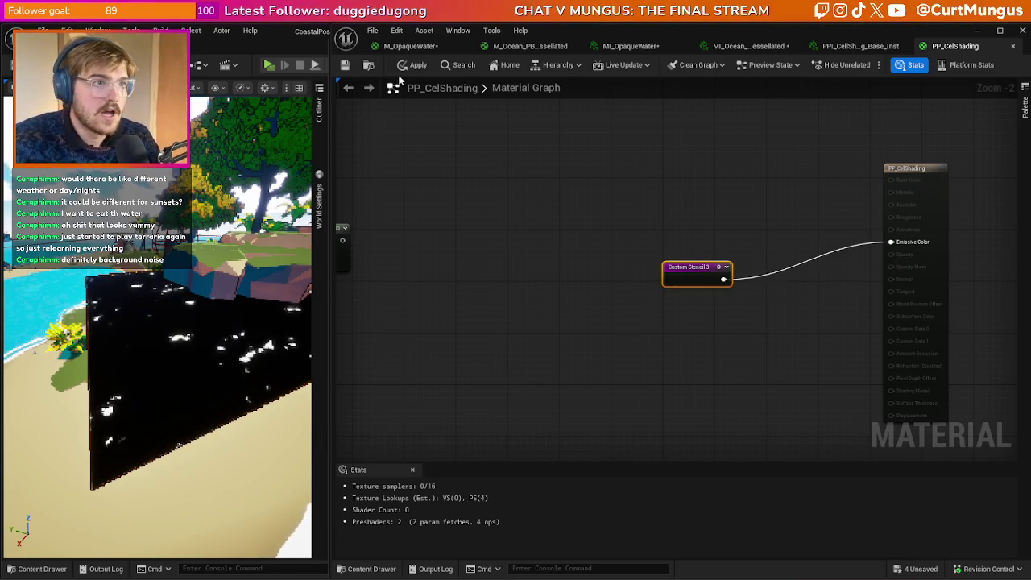
left_click(408, 66)
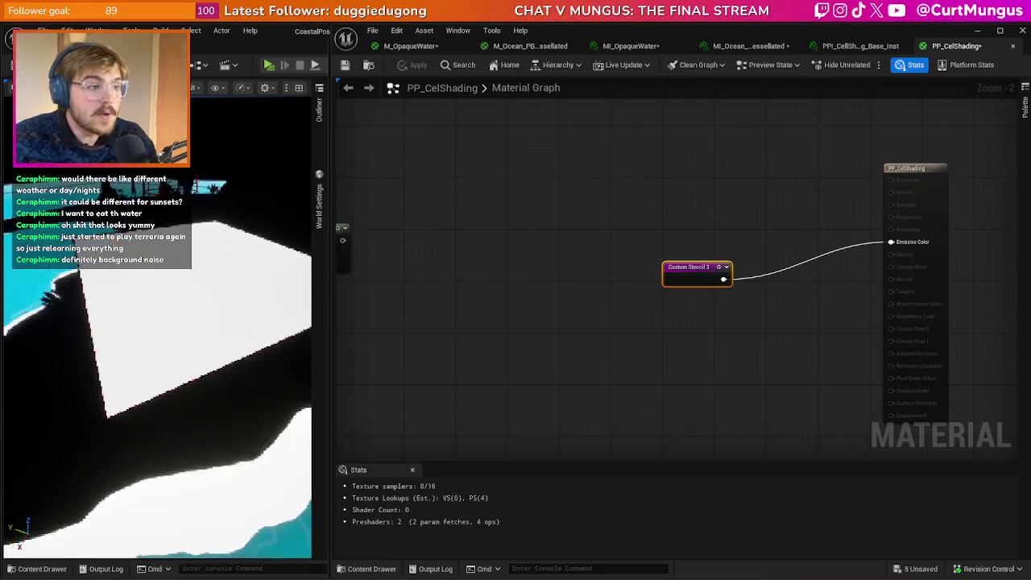
- Survey the shoreline and select the white stencilled quad in the level
left_click_drag(185, 430, 210, 360)
left_click_drag(226, 445, 155, 379)
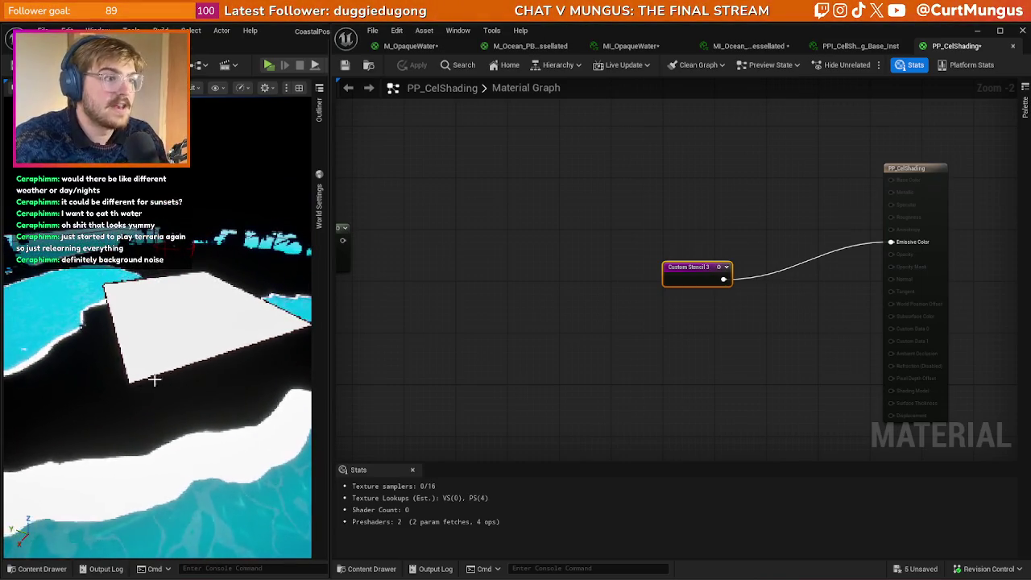
mouse_move(194, 318)
left_mouse_down()
mouse_move(212, 314)
mouse_move(205, 302)
mouse_move(153, 377)
mouse_move(147, 358)
mouse_move(158, 411)
mouse_move(158, 392)
left_mouse_up()
left_click(214, 312)
right_click(261, 386)
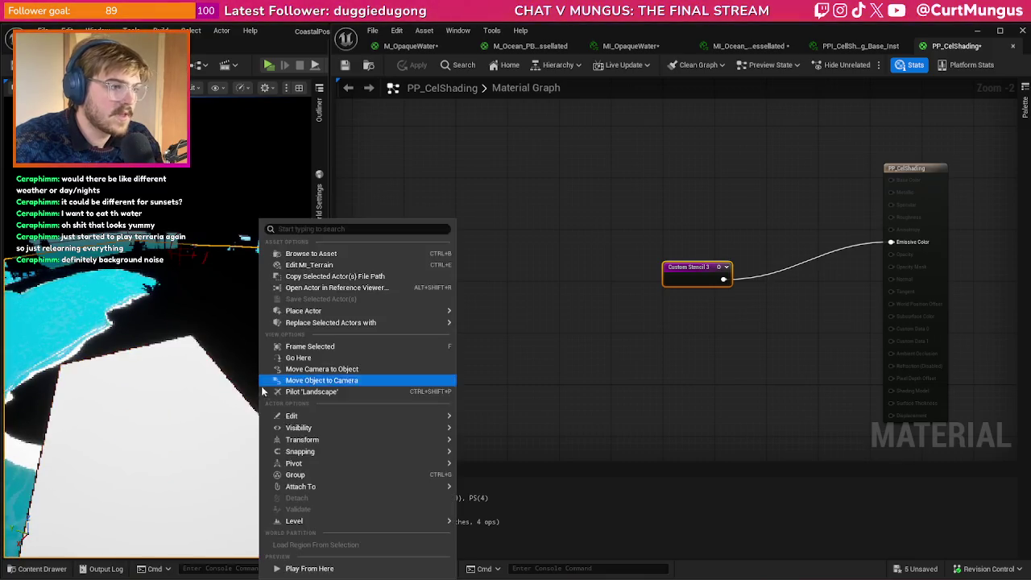
- Play from this spot, start gameplay from the main menu, stop, and reselect the plane
left_click(290, 564)
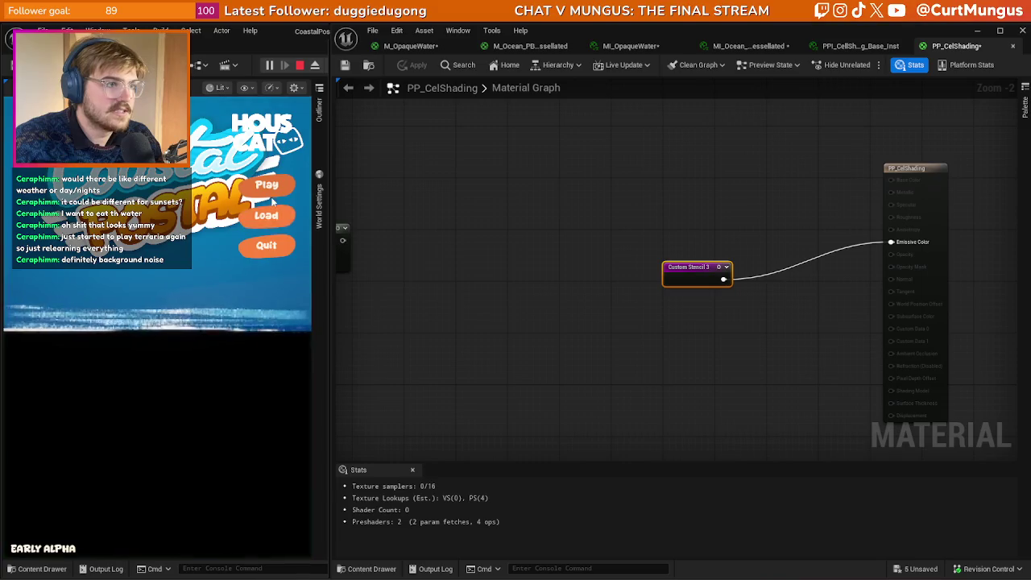
left_click(266, 184)
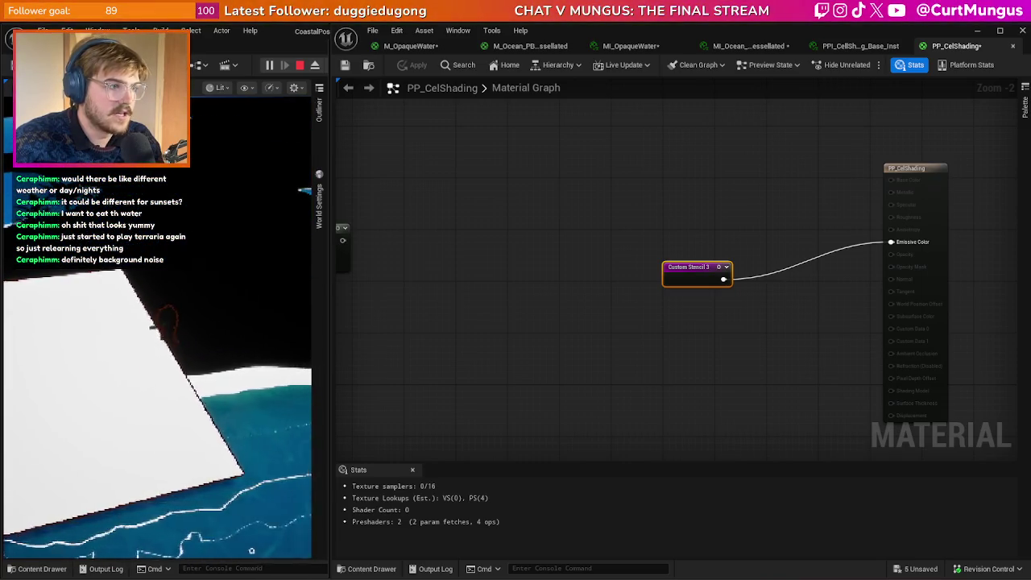
key("Escape")
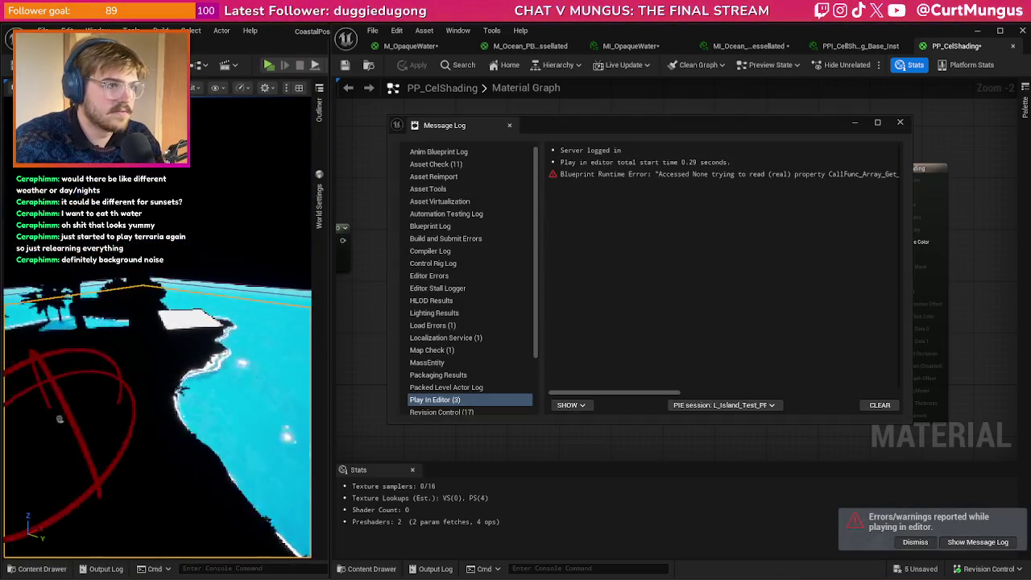
left_click(148, 327)
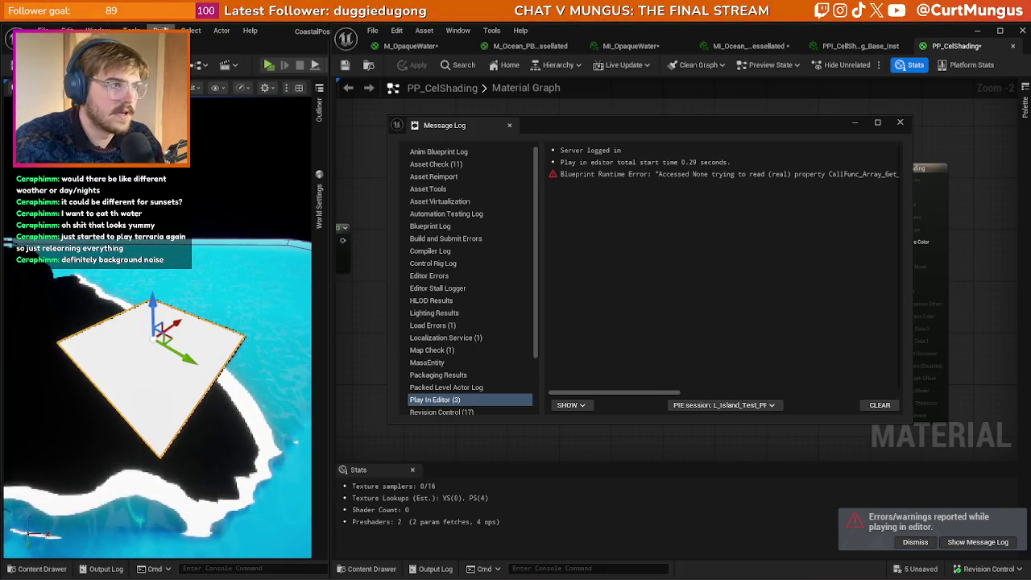
left_click(97, 31)
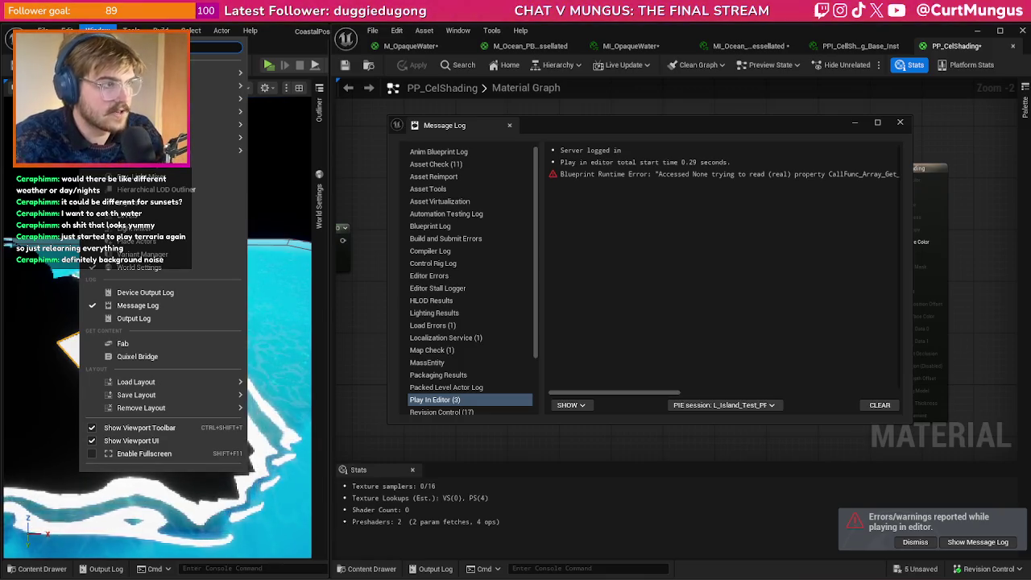
- Filter the white plane's Details by 'collision' and choose NoCollision for Collision Presets
key("Escape")
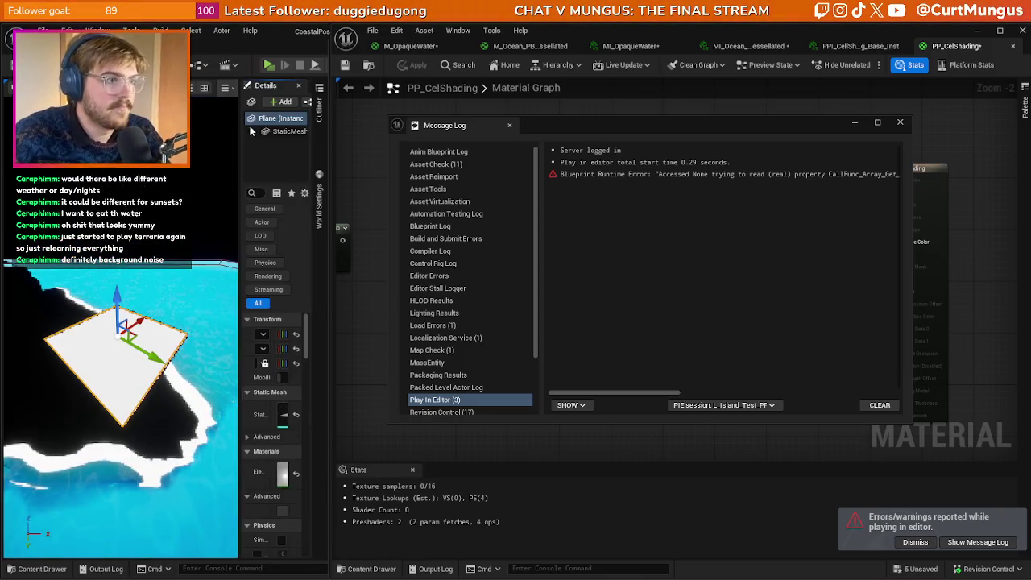
left_click_drag(226, 180, 175, 193)
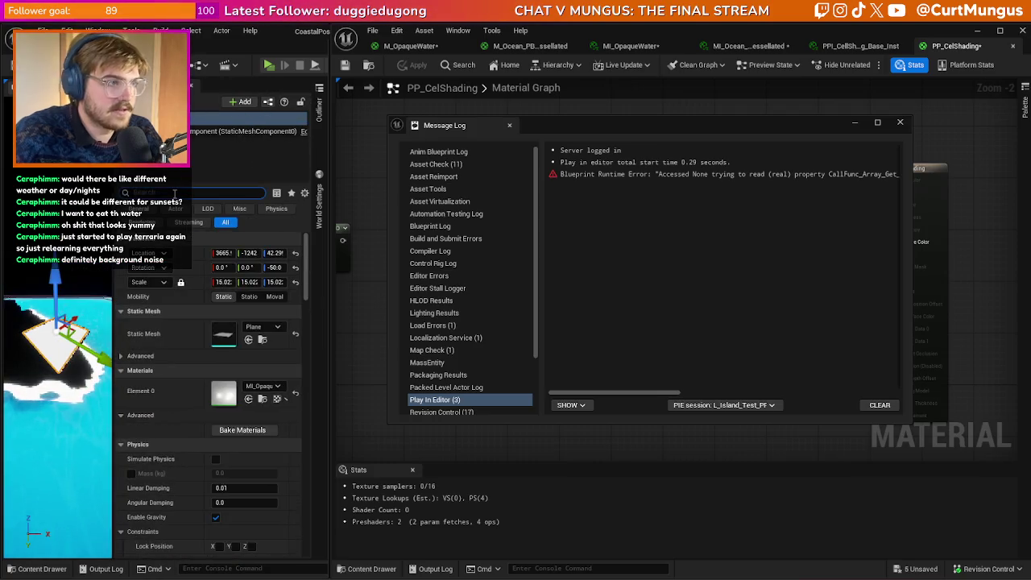
type("collis")
type("ll")
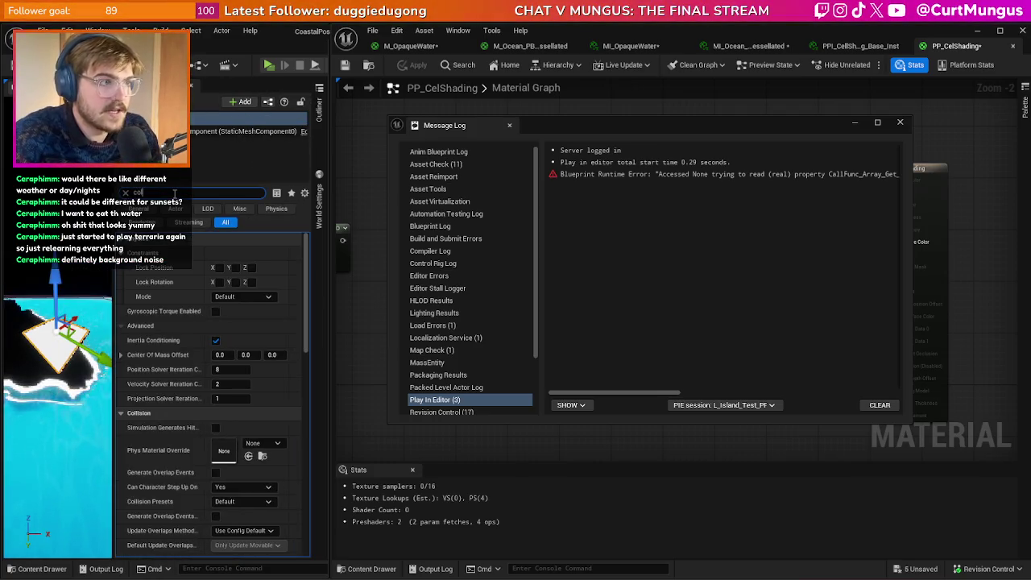
type("sion")
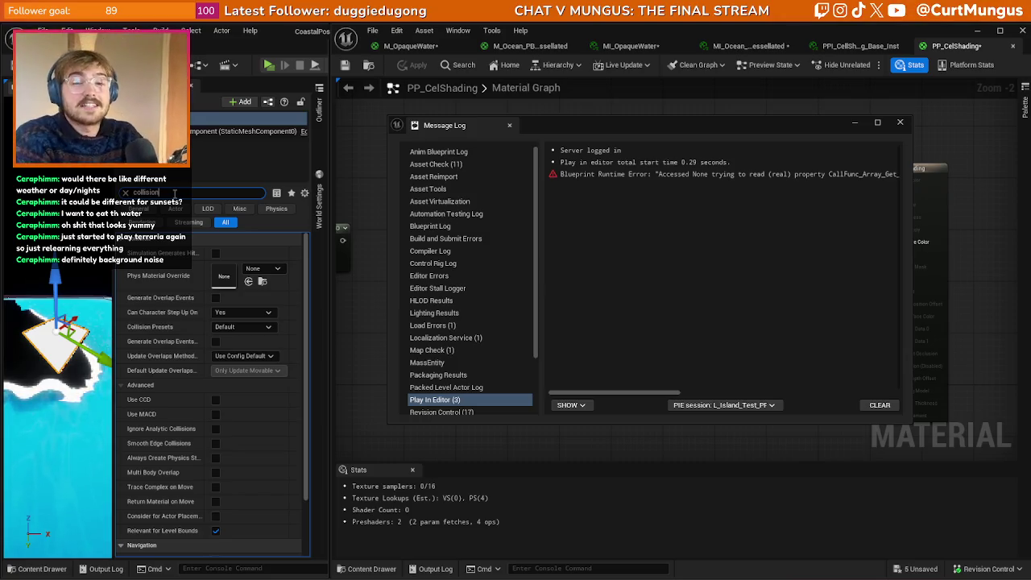
left_click(175, 194)
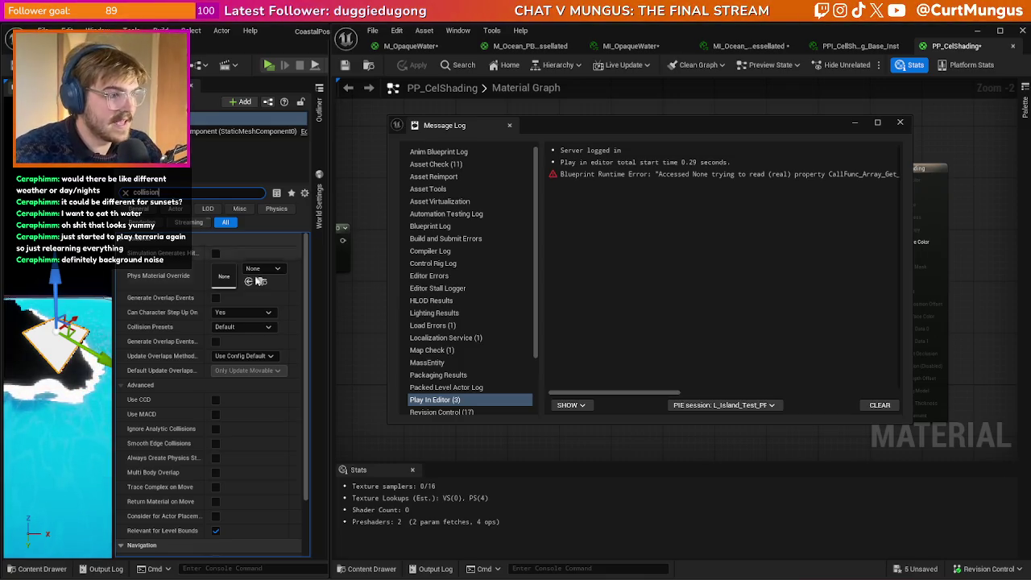
left_click(268, 327)
left_click(238, 352)
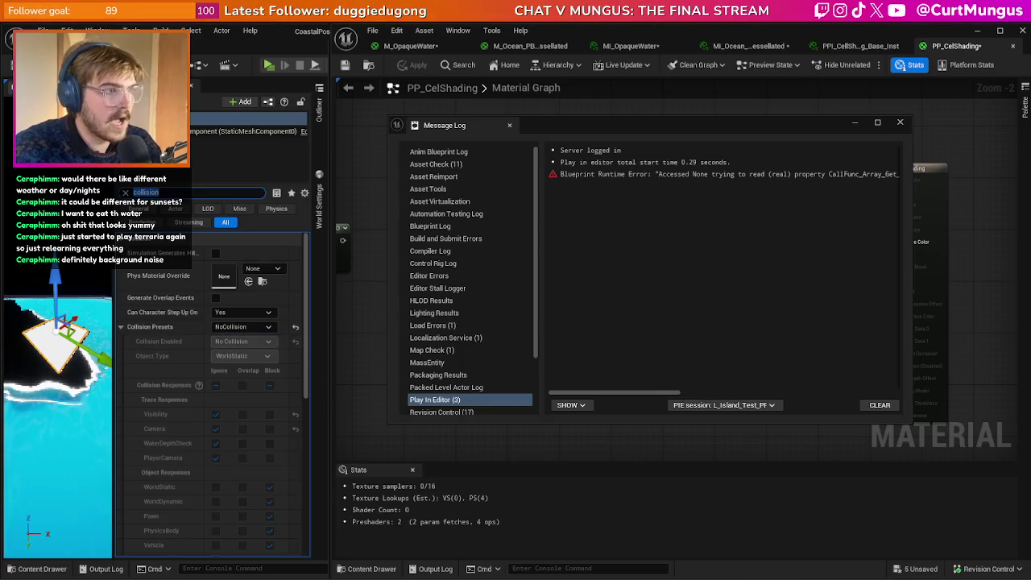
- Play the level from the plane, stop the session, and close the Message Log
left_click(192, 89)
mouse_move(200, 220)
left_mouse_down()
mouse_move(136, 309)
mouse_move(6, 246)
left_mouse_up()
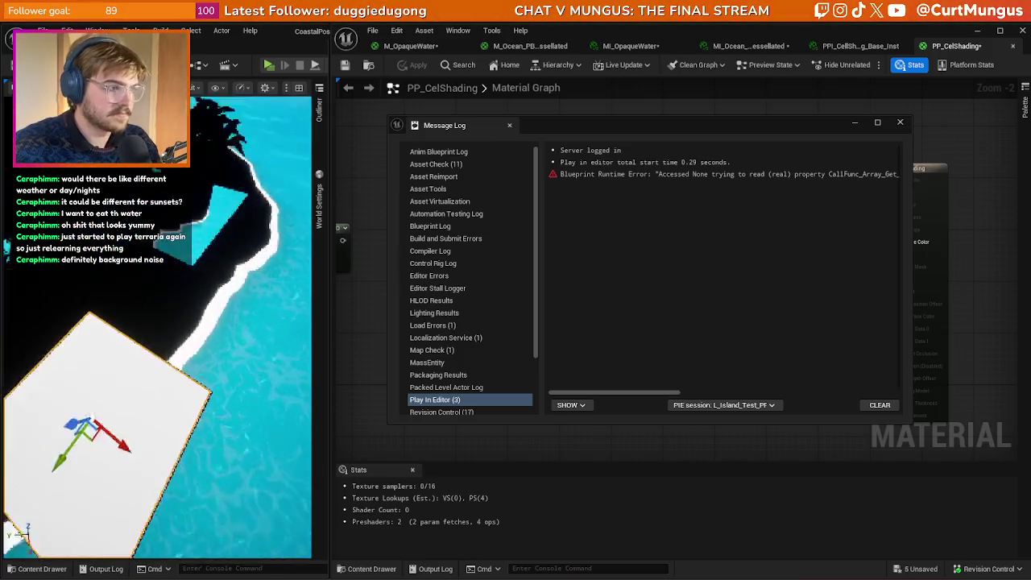
right_click(121, 451)
left_click(167, 568)
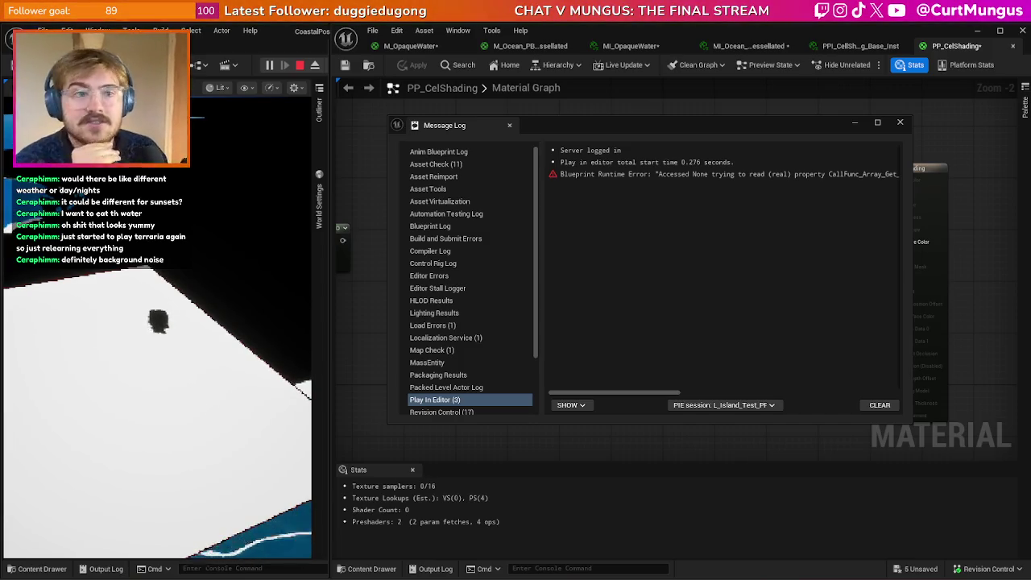
key("Escape")
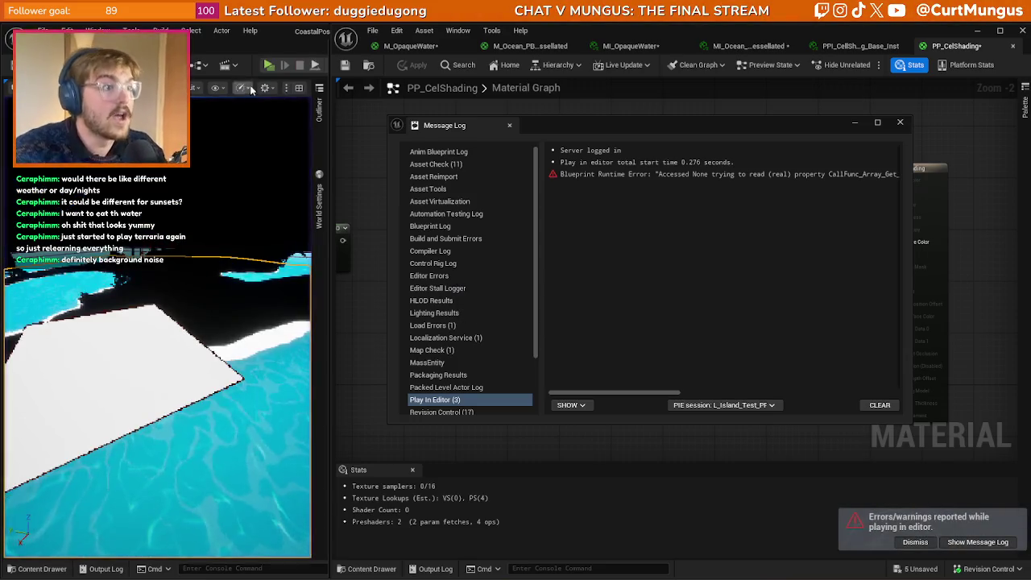
left_click(900, 122)
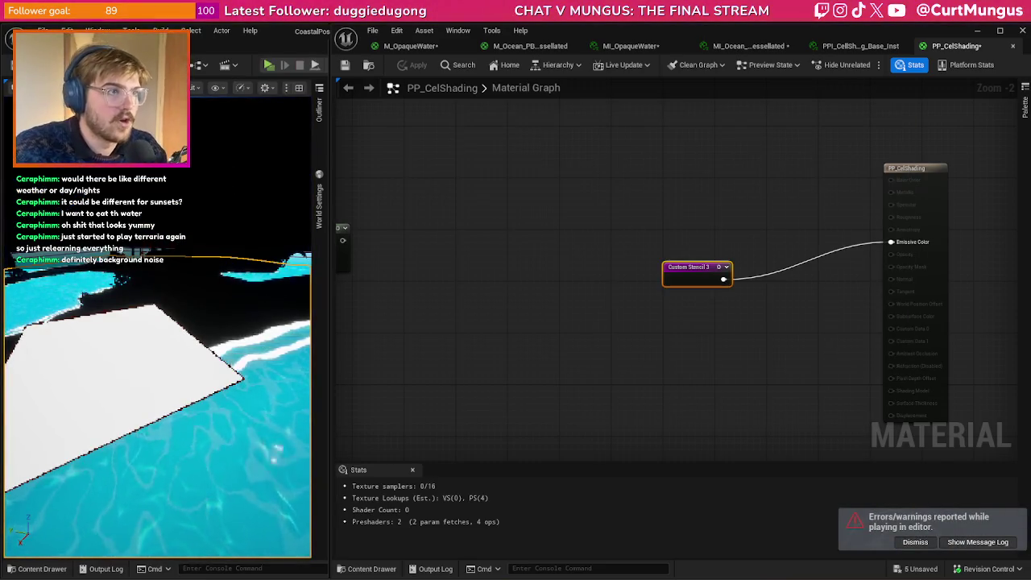
- Rename the stencil node to Water Mask
scroll(619, 266, "down", 1)
mouse_move(497, 252)
left_mouse_down()
mouse_move(826, 261)
mouse_move(991, 251)
left_mouse_up()
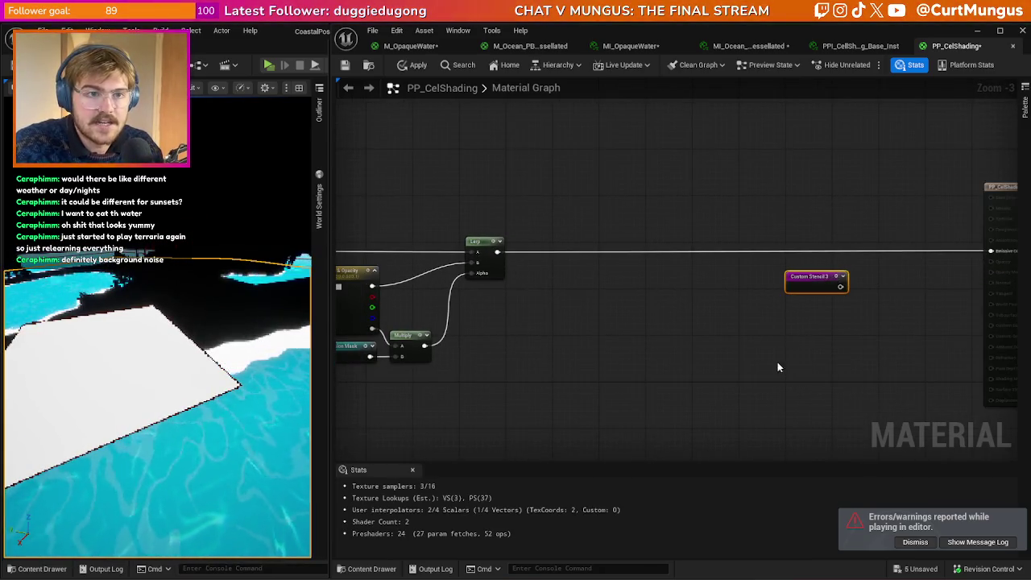
scroll(778, 367, "down", 4)
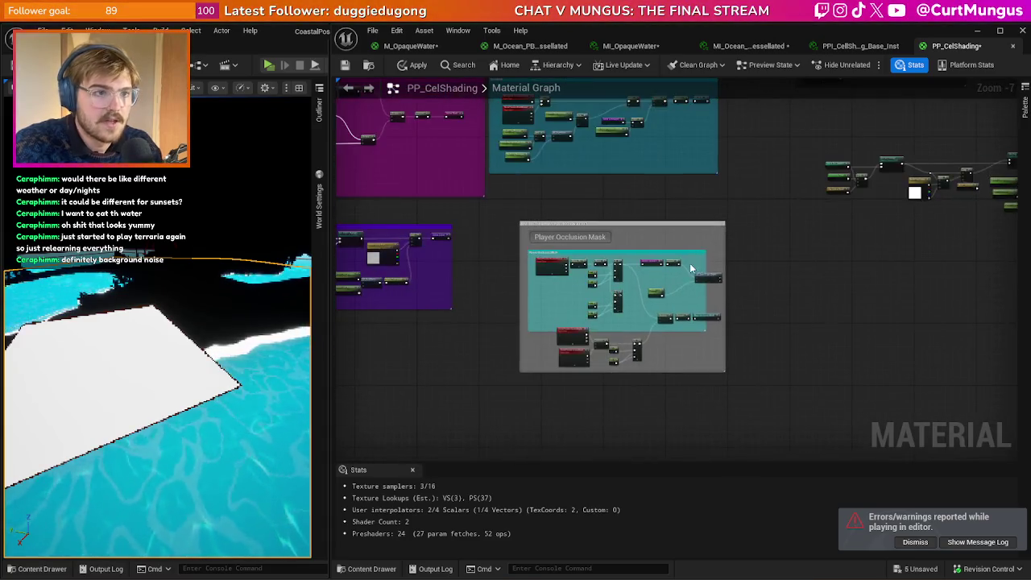
scroll(691, 268, "up", 5)
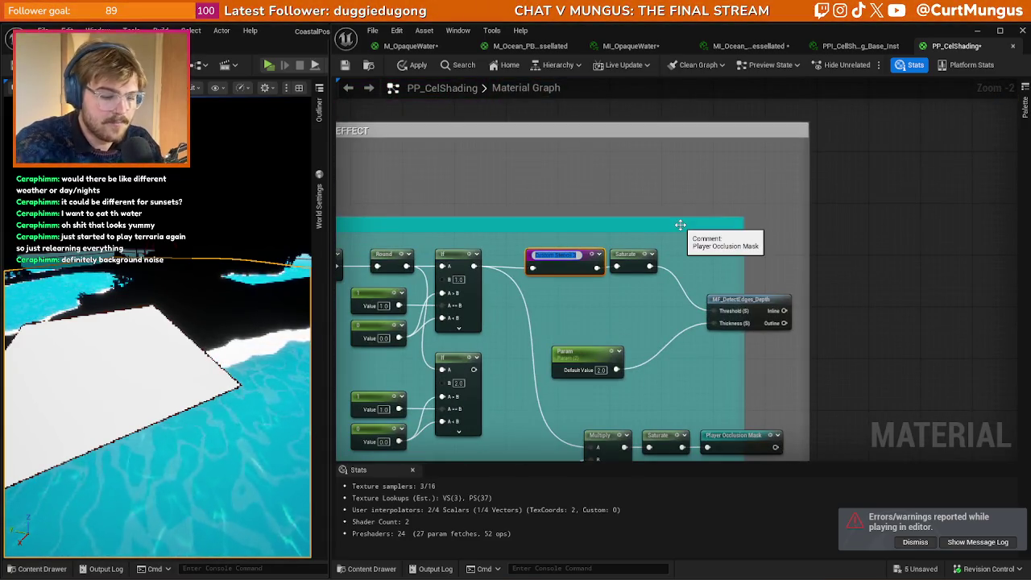
type("Water")
key("Return")
type("k")
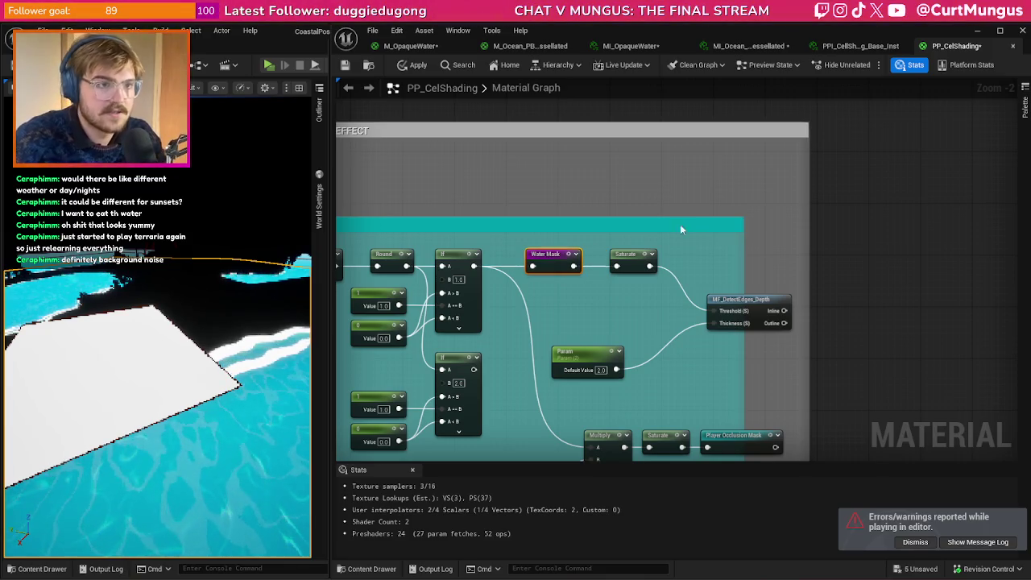
key("Return")
- Delete the Saturate, MF_DetectEdges_Depth and Param nodes
left_click_drag(591, 323, 657, 313)
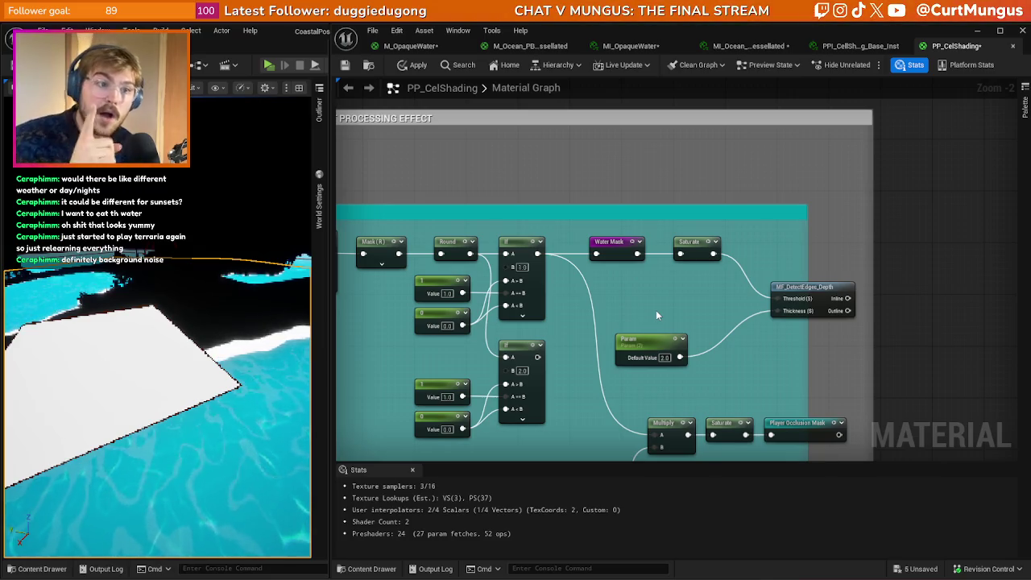
mouse_move(656, 310)
left_mouse_down()
mouse_move(628, 297)
mouse_move(639, 292)
left_mouse_up()
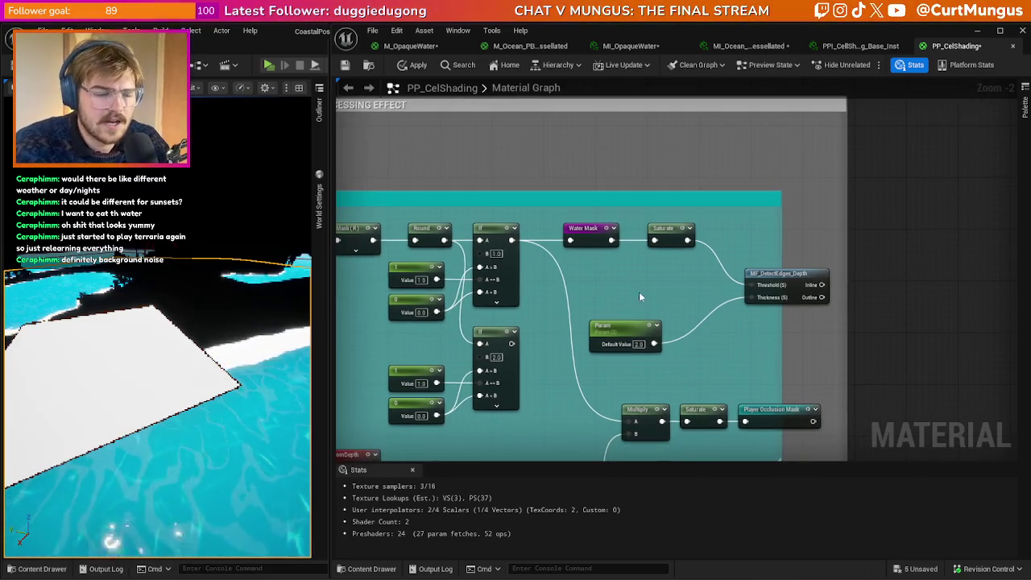
mouse_move(800, 352)
left_mouse_down()
mouse_move(650, 234)
mouse_move(699, 194)
left_mouse_up()
key("Delete")
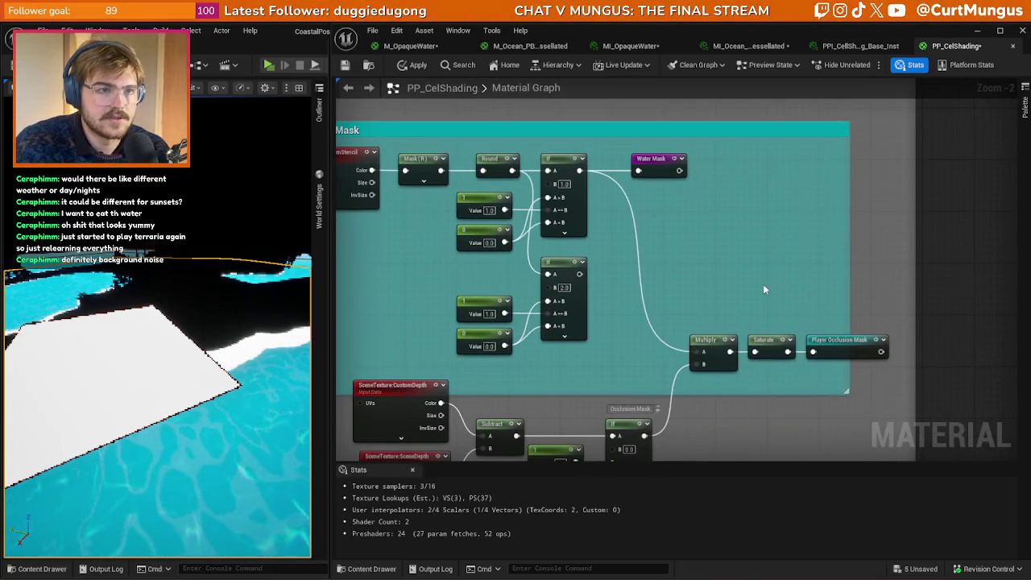
- Cut the depth-comparison nodes and paste them outside the comment box
left_click_drag(765, 289, 757, 241)
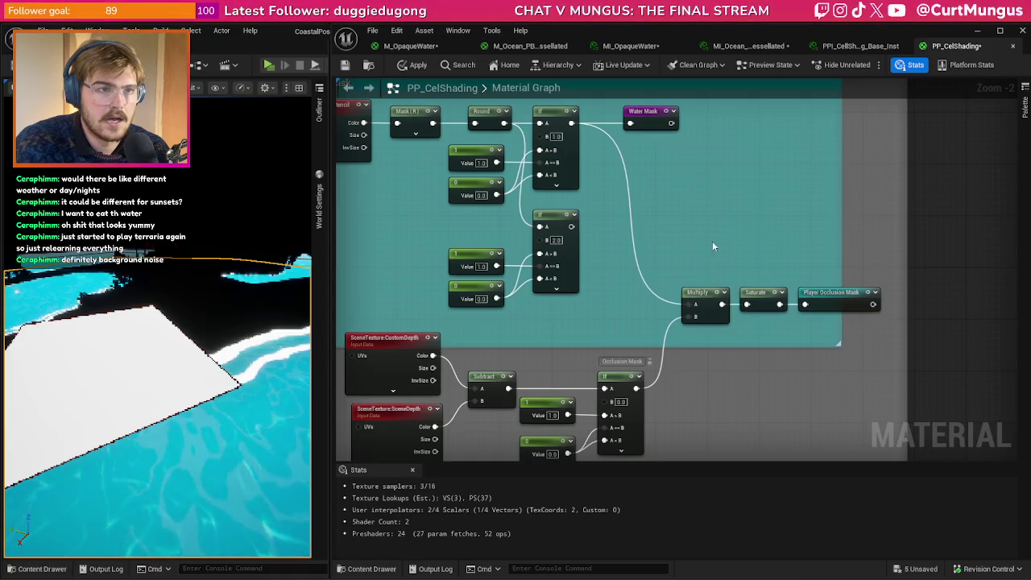
scroll(778, 374, "down", 1)
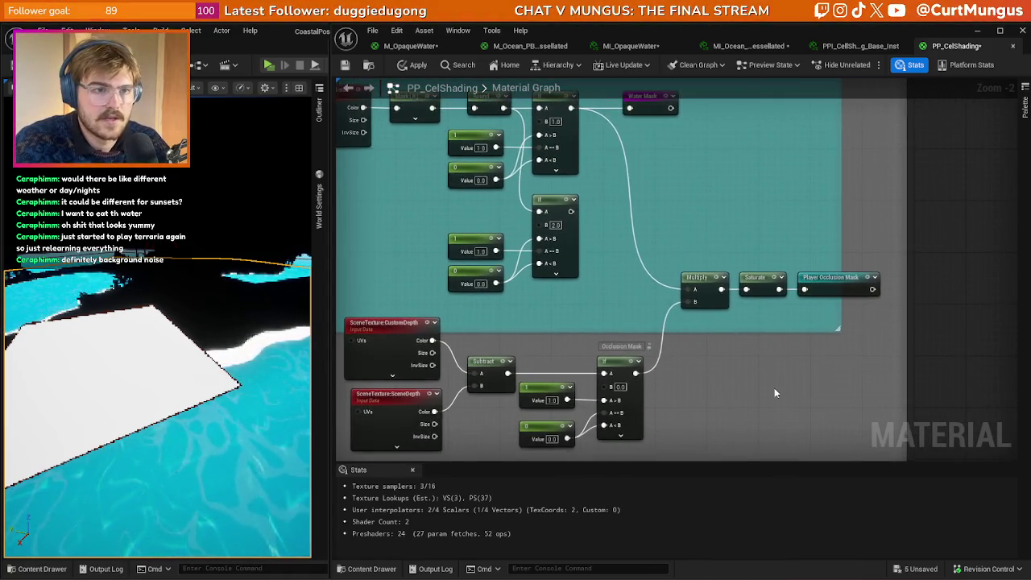
mouse_move(825, 389)
left_mouse_down()
mouse_move(524, 338)
mouse_move(385, 235)
left_mouse_up()
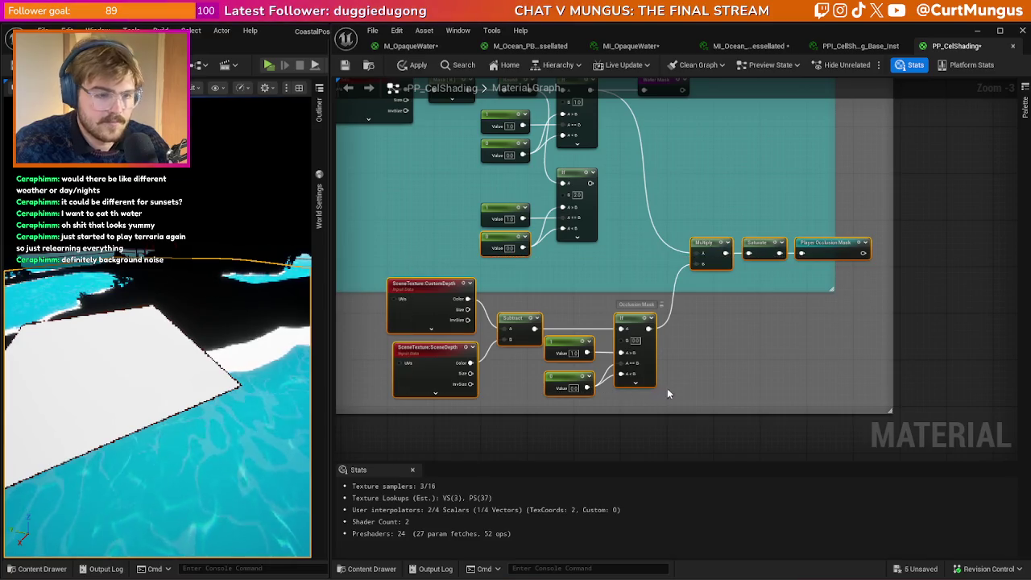
key("ctrl+x")
key("ctrl+v")
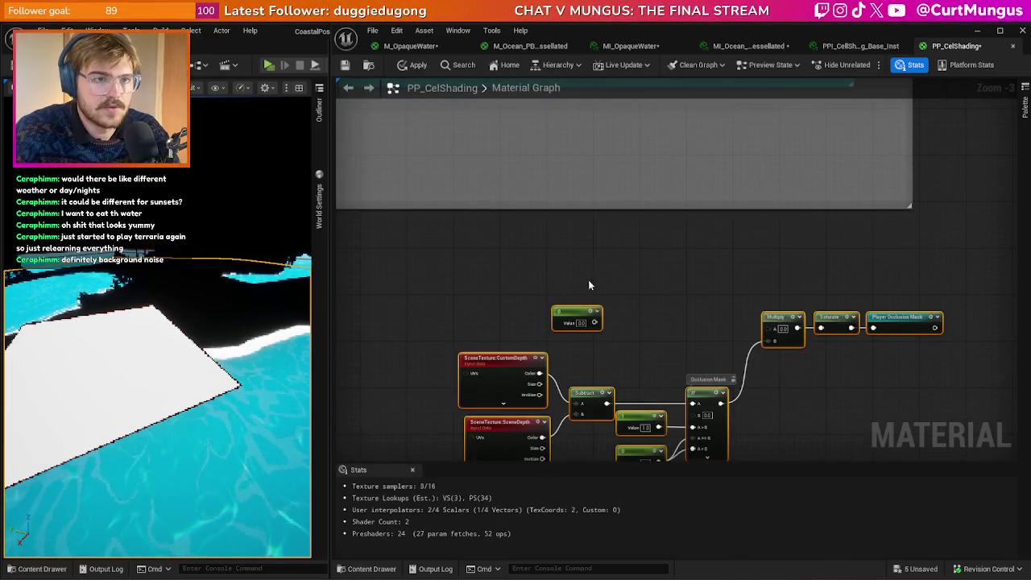
- Delete the outer comment box around the mask nodes
scroll(608, 365, "down", 2)
left_click(755, 158)
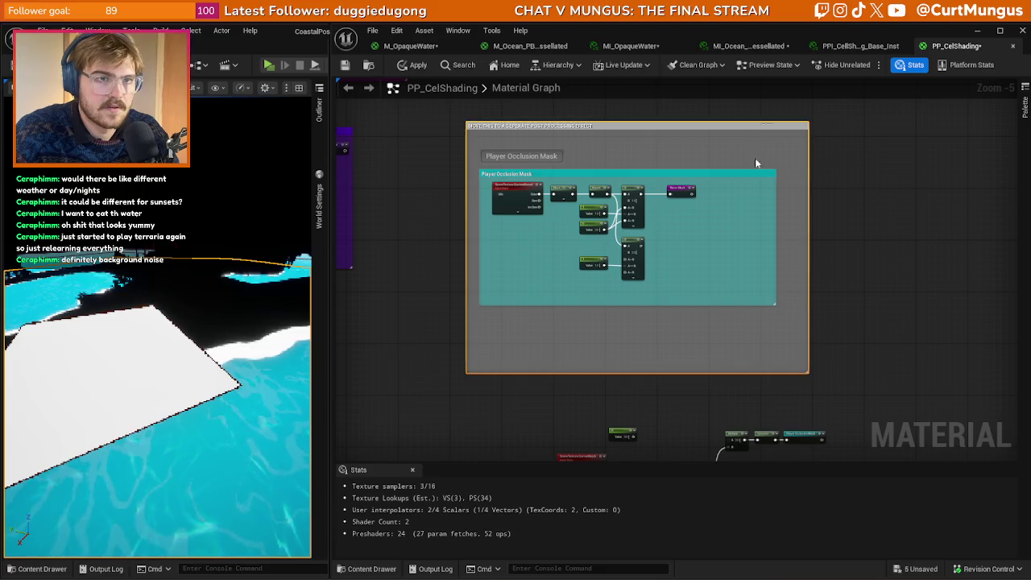
key("Delete")
left_click_drag(684, 352, 654, 203)
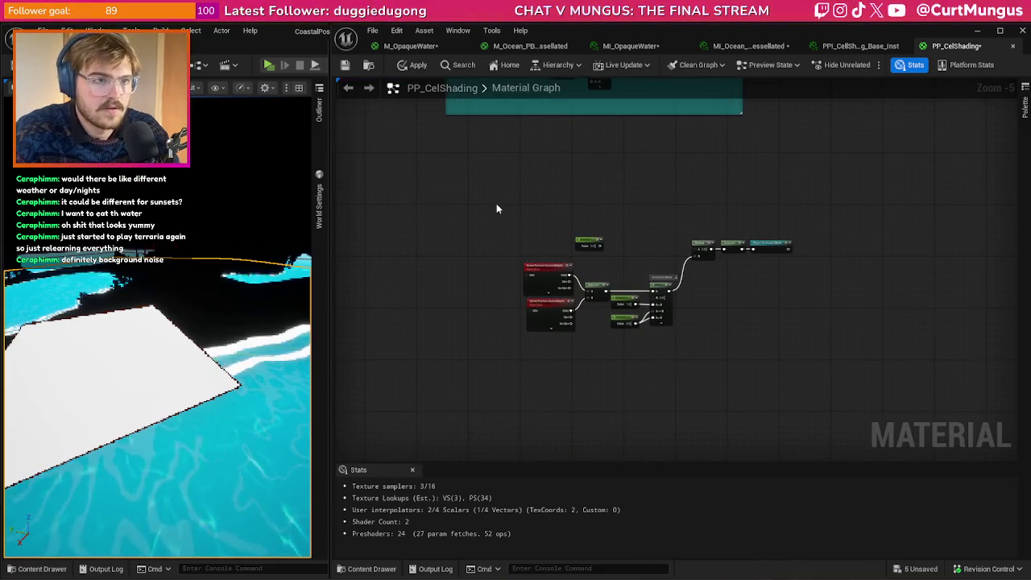
mouse_move(586, 232)
left_mouse_down()
mouse_move(617, 327)
mouse_move(615, 362)
mouse_move(644, 385)
left_mouse_up()
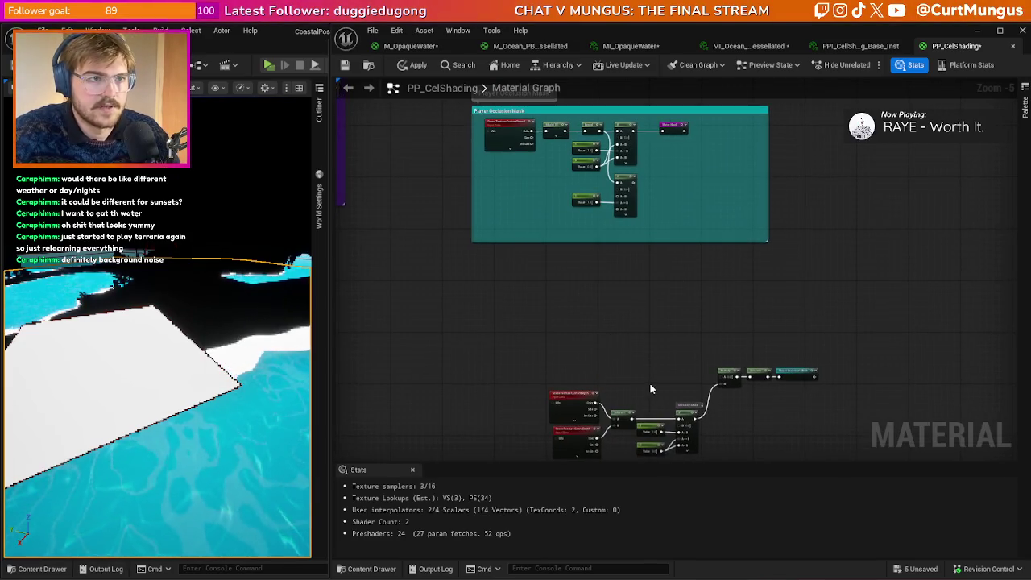
scroll(648, 267, "up", 3)
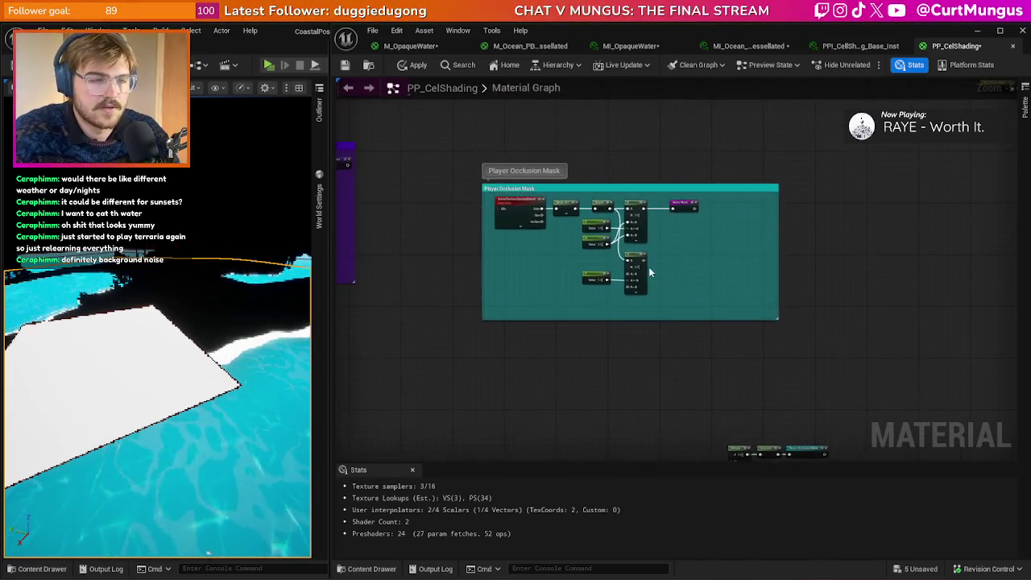
scroll(677, 313, "down", 2)
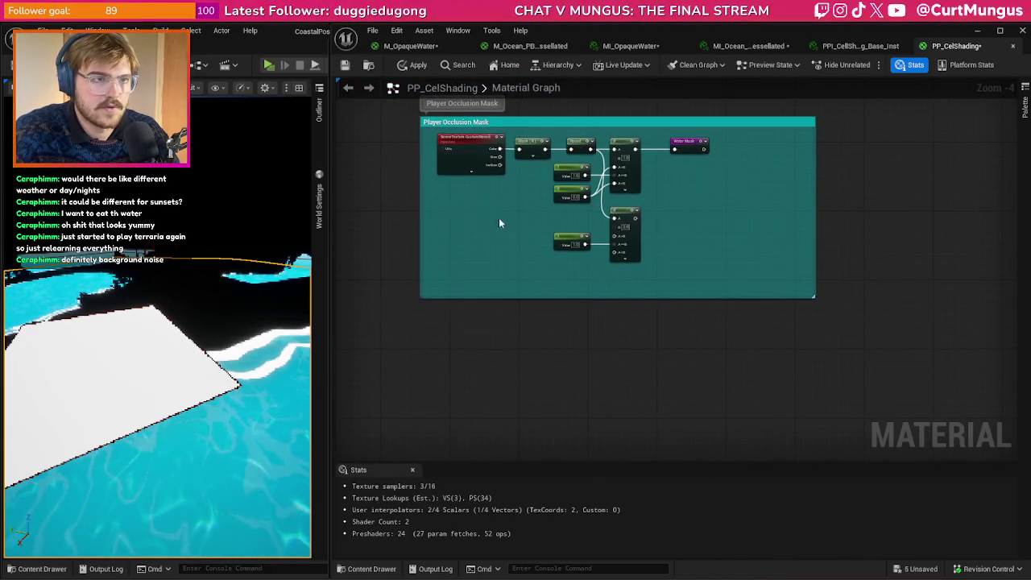
- Select the SceneTexture, Mask (R), Round, If and Value nodes, then apply the material
left_click(471, 157)
left_click(532, 150, "shift")
left_click(581, 147, "shift")
left_click_drag(657, 273, 568, 228)
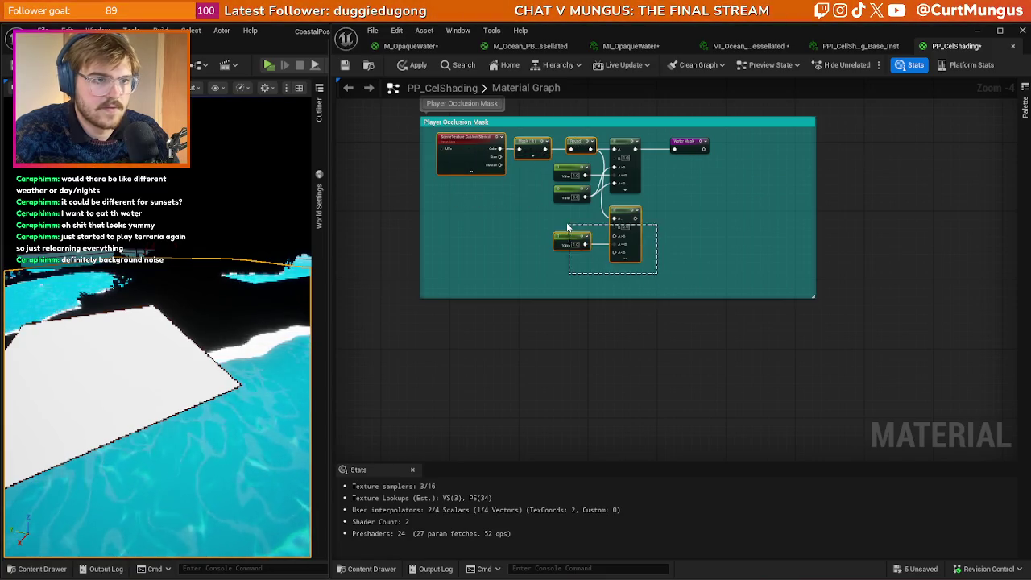
mouse_move(663, 278)
left_mouse_down()
mouse_move(552, 234)
mouse_move(607, 355)
left_mouse_up()
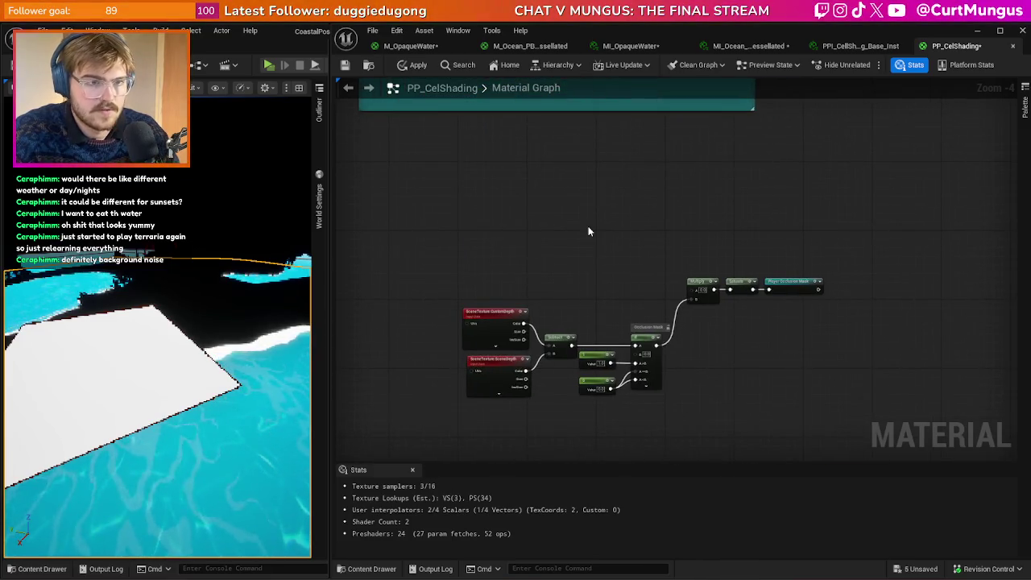
left_click_drag(625, 325, 618, 212)
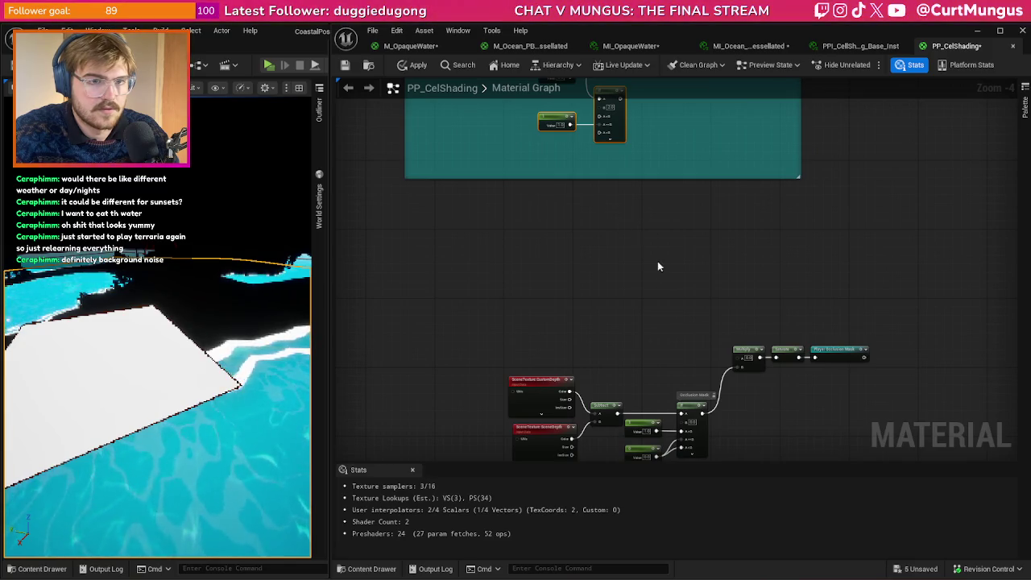
left_click_drag(656, 267, 653, 382)
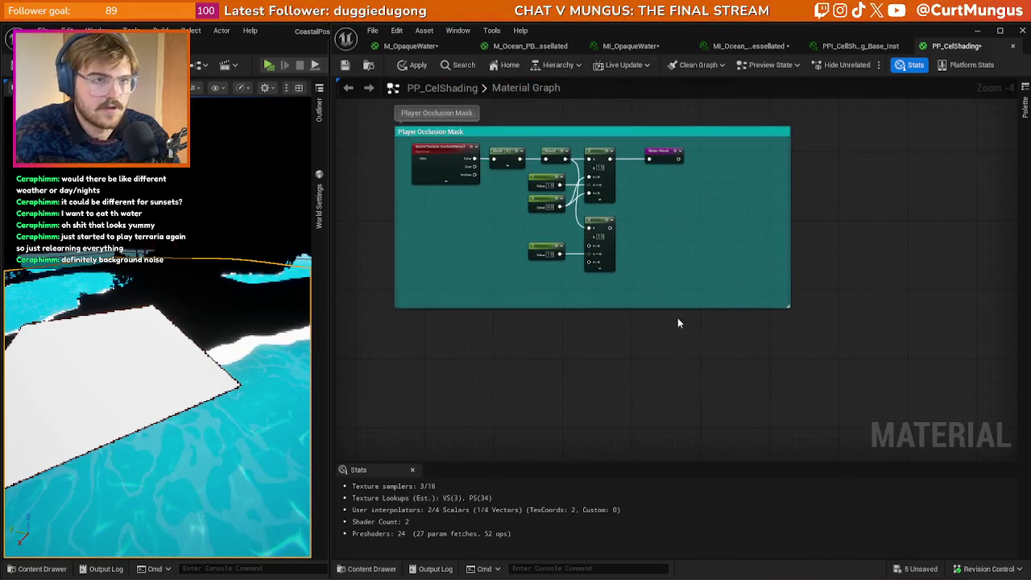
key("ctrl+s")
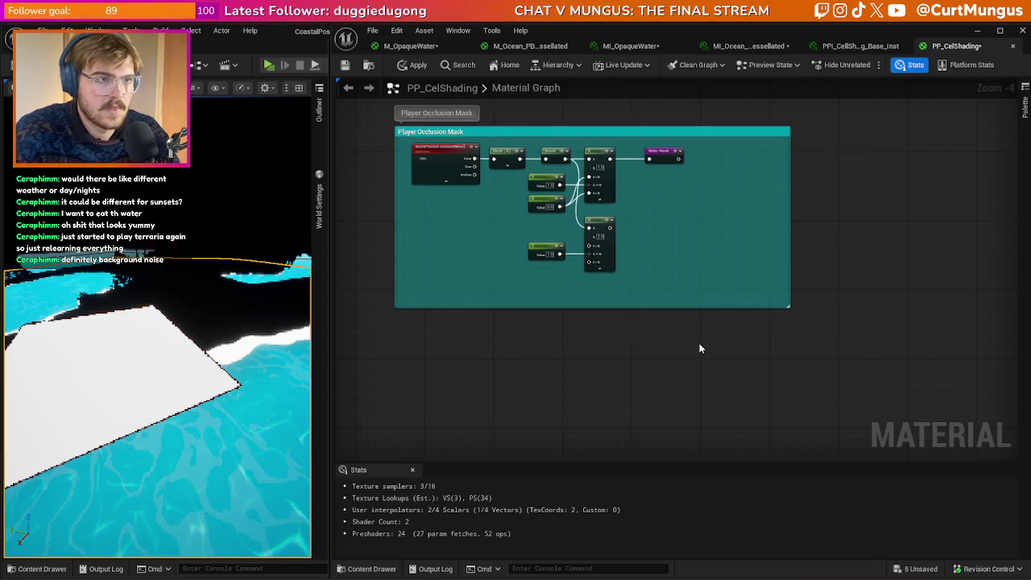
- Undo and redo to recover the pasted depth node group and the deleted mask nodes
key("ctrl+z")
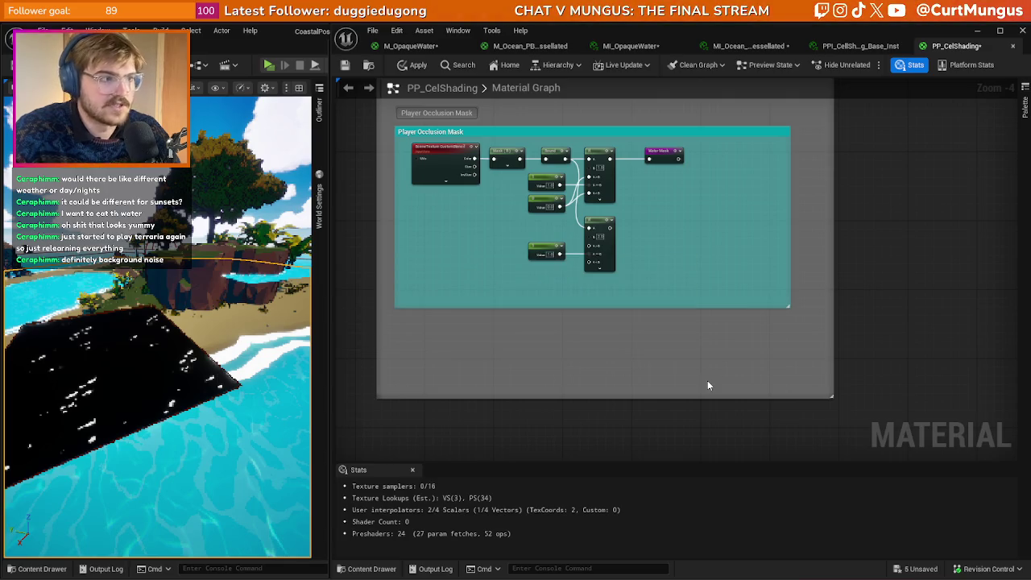
key("ctrl+z")
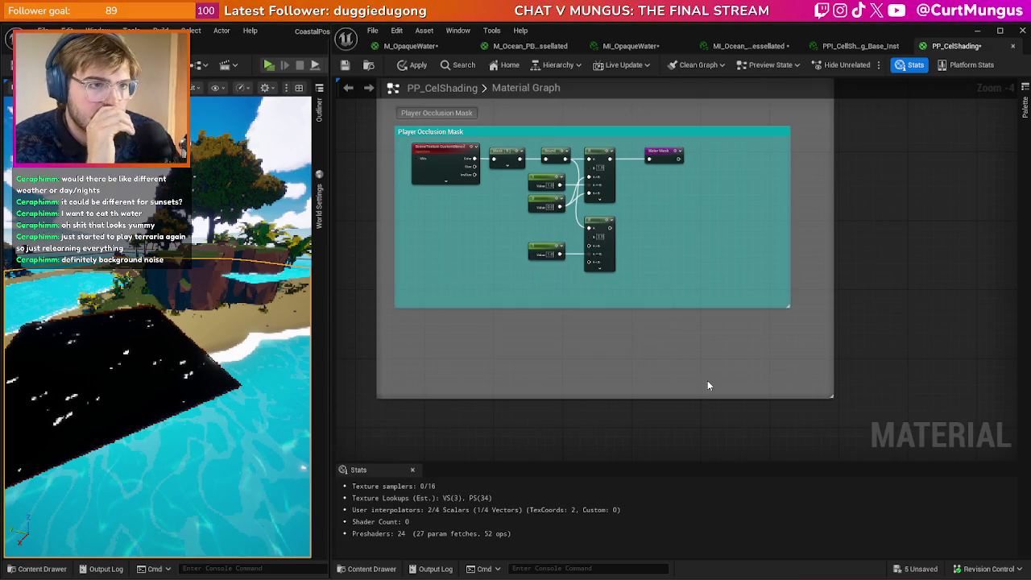
key("ctrl+y")
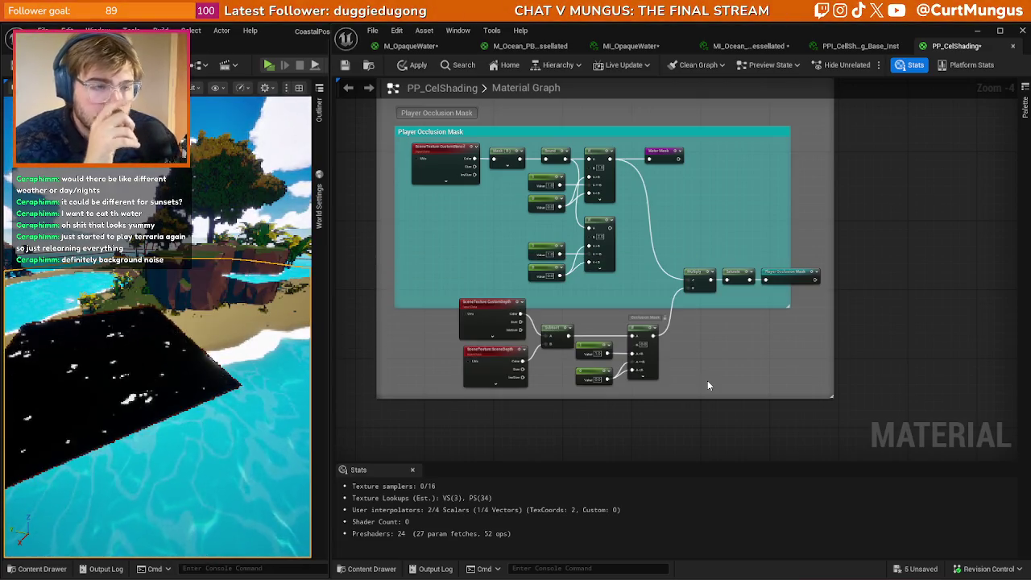
mouse_move(814, 382)
left_mouse_down()
mouse_move(699, 339)
mouse_move(426, 161)
left_mouse_up()
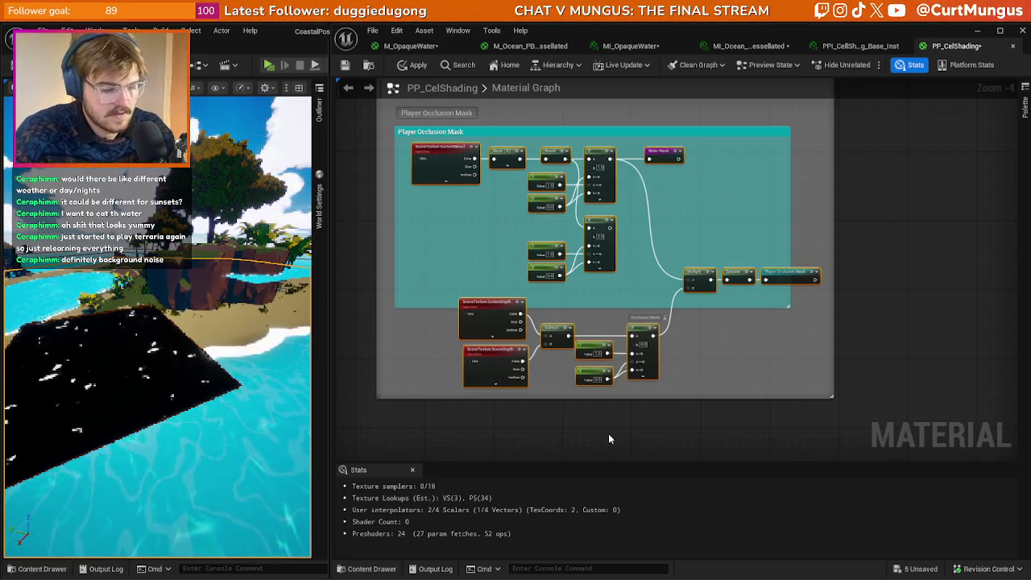
key("Delete")
key("ctrl+z")
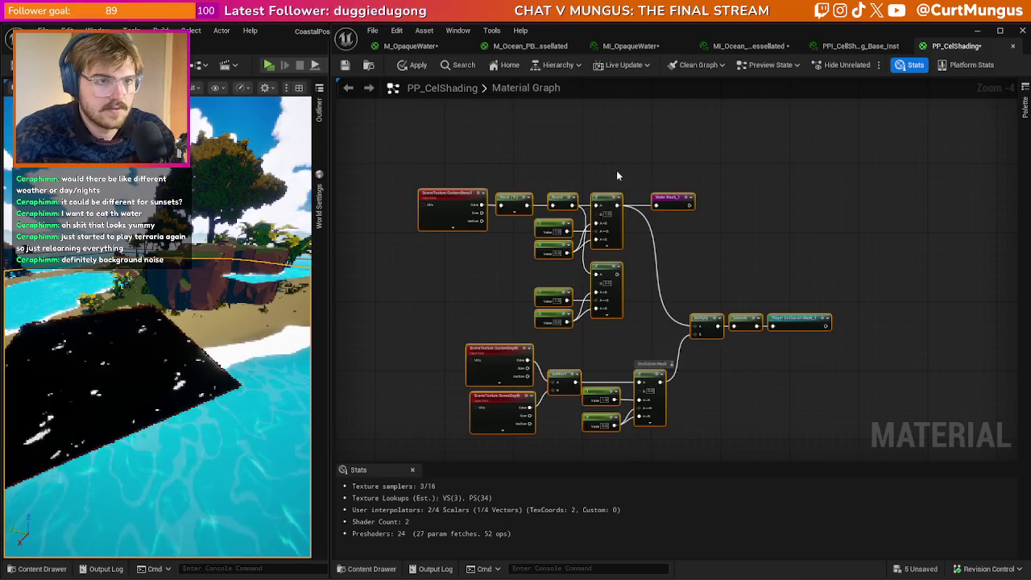
- Delete the Water Mask node and the extra If comparison node with its constants
left_click_drag(713, 248, 675, 192)
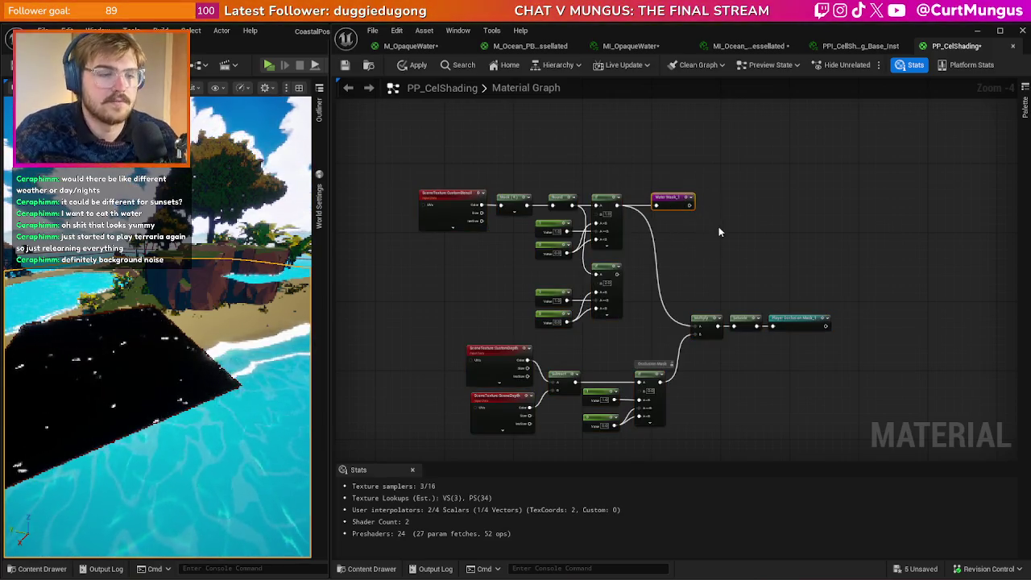
key("Delete")
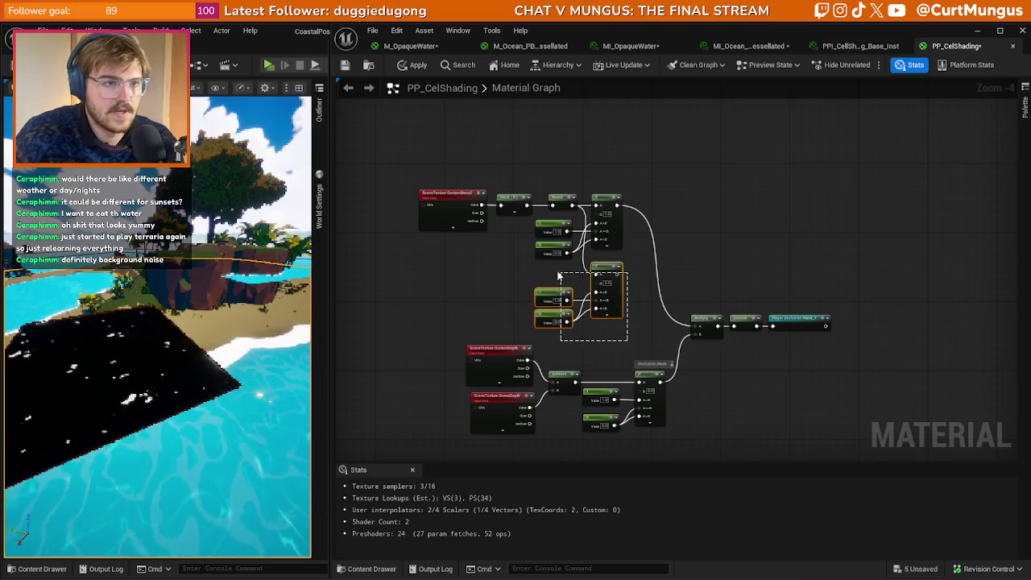
key("Delete")
- Wrap the occlusion nodes in a comment titled MOVE INTO OUTLINE PP
left_click_drag(806, 446, 377, 179)
type("c")
type(" INTO")
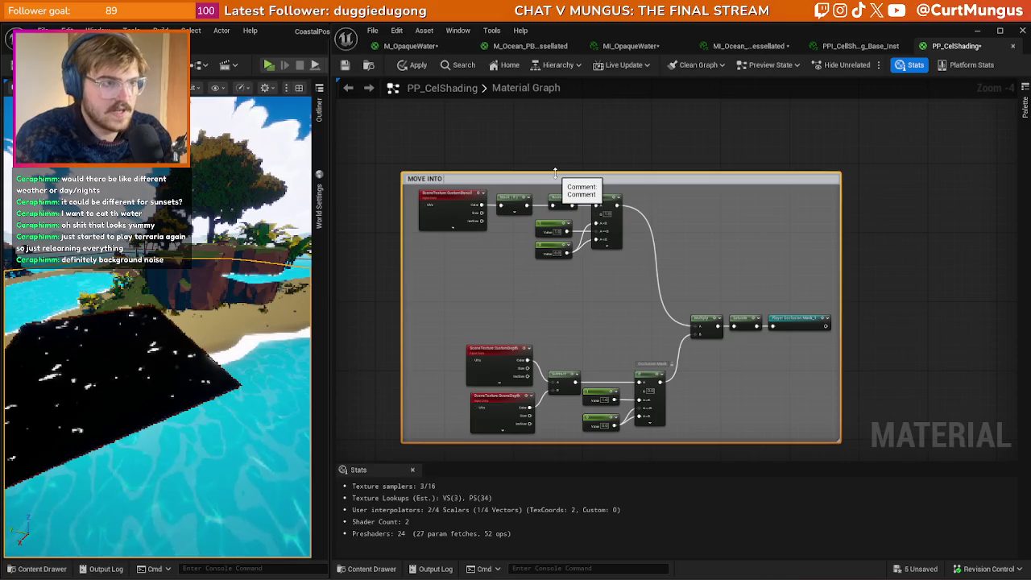
type(" PP")
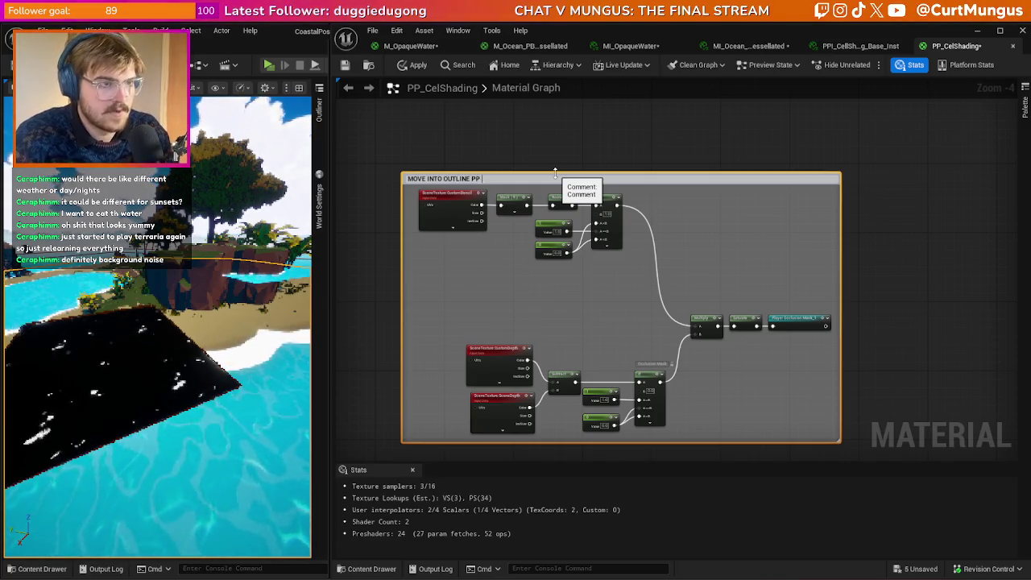
key("Return")
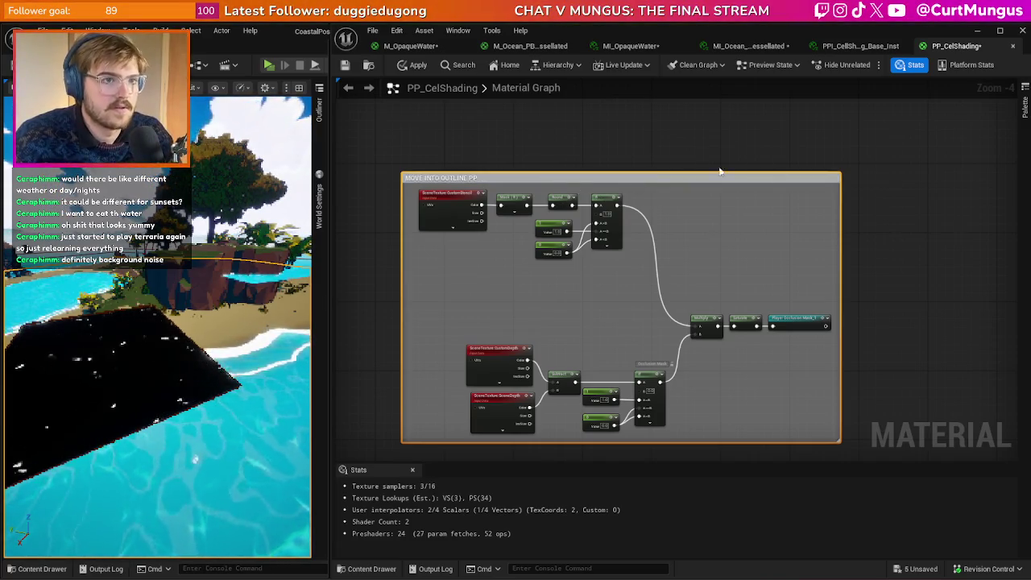
scroll(633, 145, "down", 2)
left_click_drag(661, 223, 749, 329)
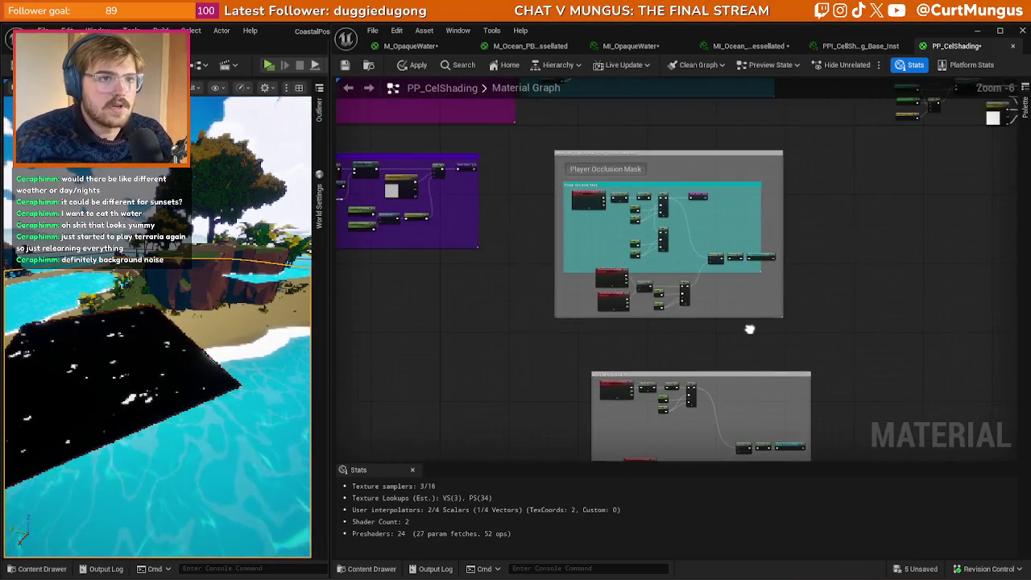
- Delete the lower and middle occlusion nodes
scroll(784, 307, "up", 4)
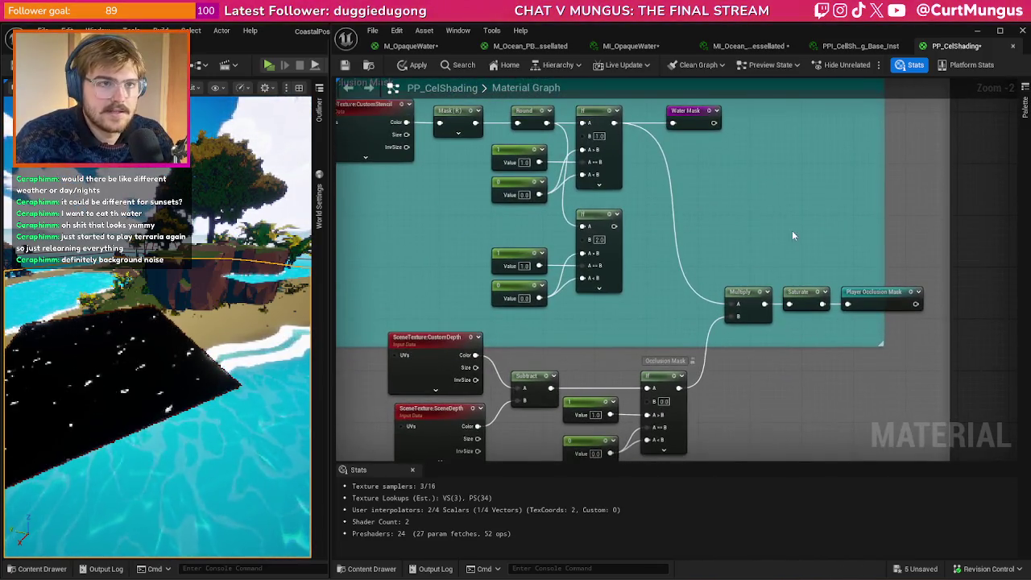
scroll(794, 234, "down", 2)
left_click_drag(870, 344, 783, 256)
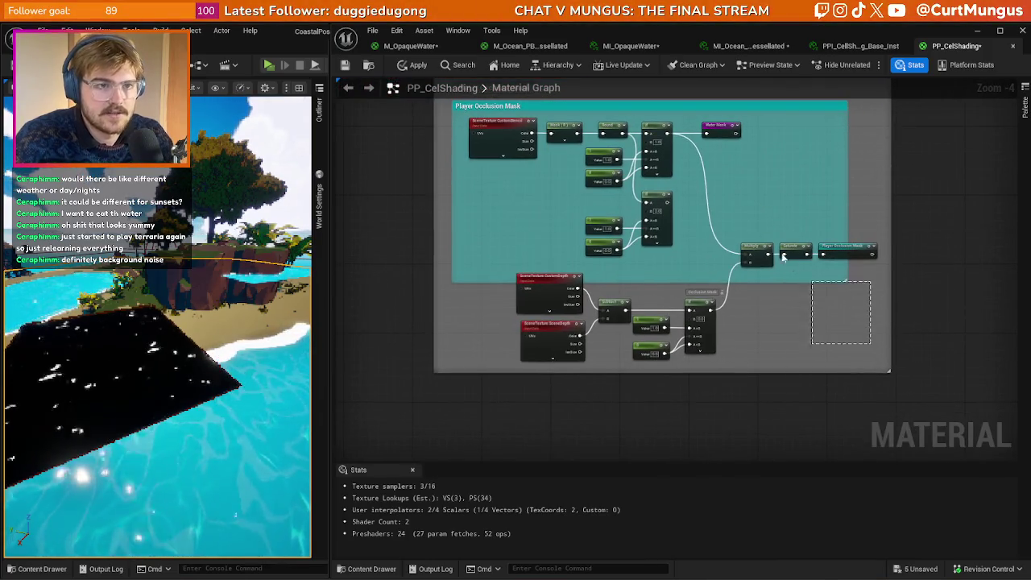
mouse_move(735, 223)
left_mouse_down()
mouse_move(568, 270)
mouse_move(552, 209)
left_mouse_up()
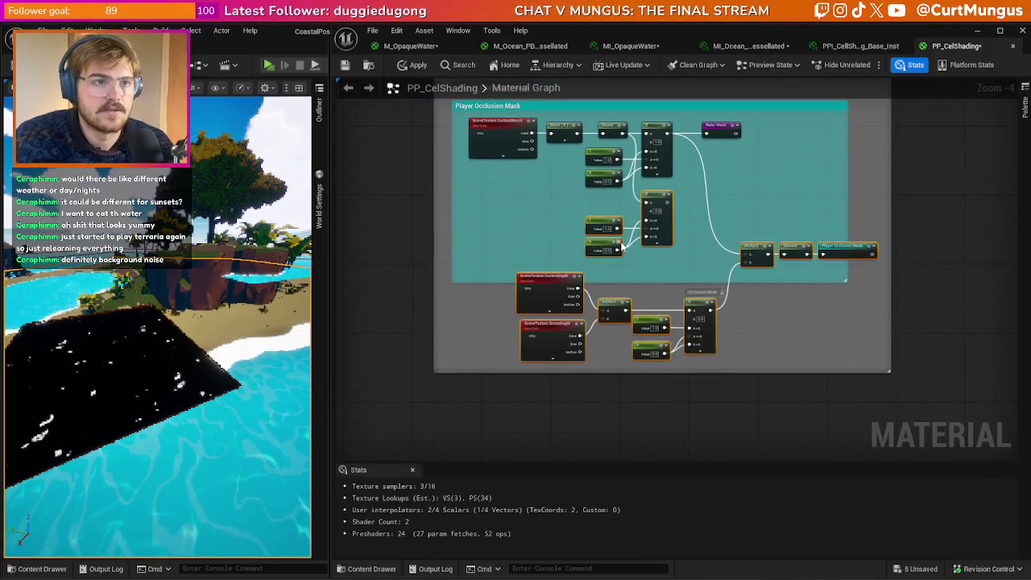
key("Delete")
- Rename the Player Occlusion Mask comment to Water Mask
left_click(729, 184)
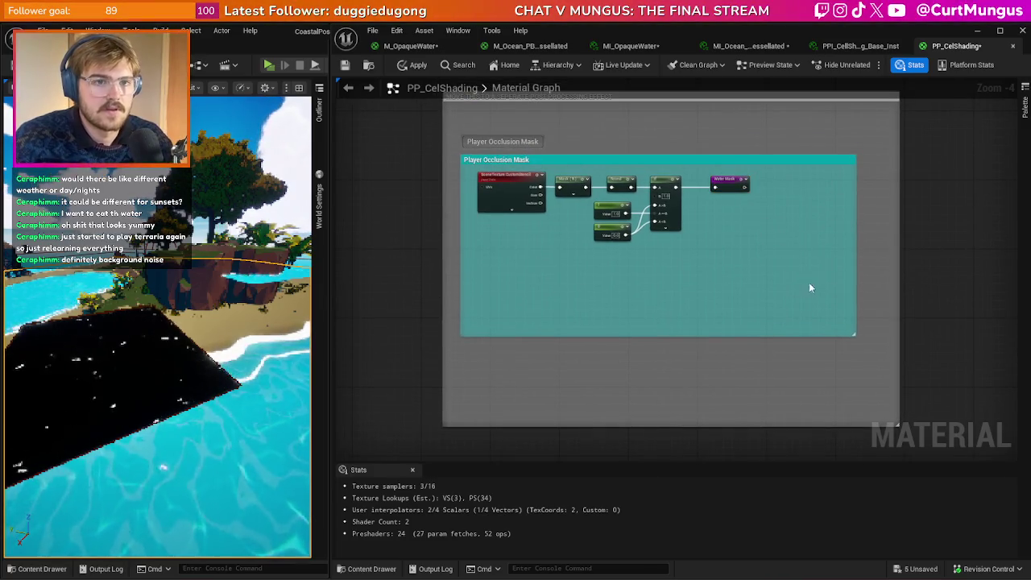
double_click(785, 161)
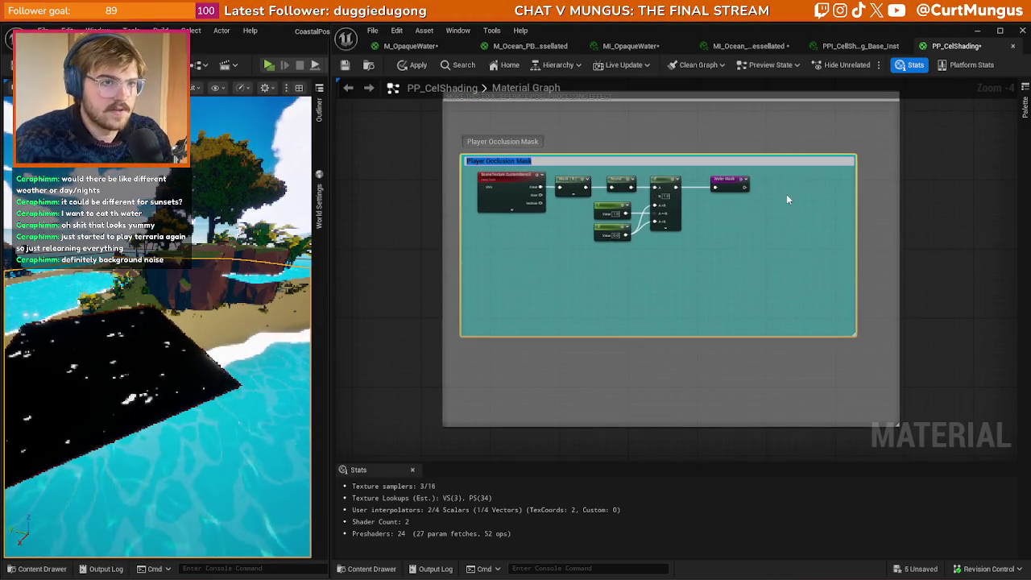
type("WATWater Mask")
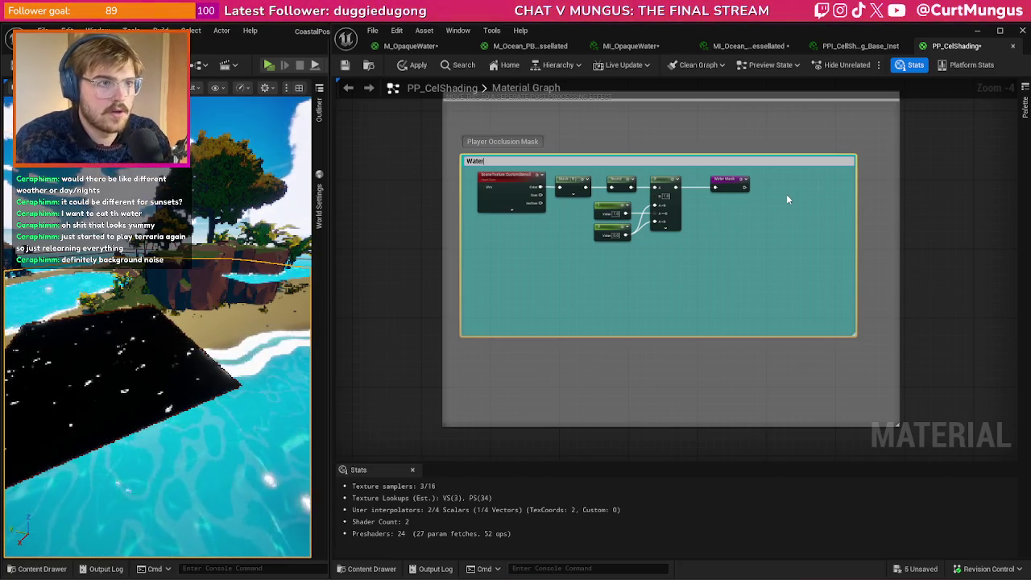
key("Return")
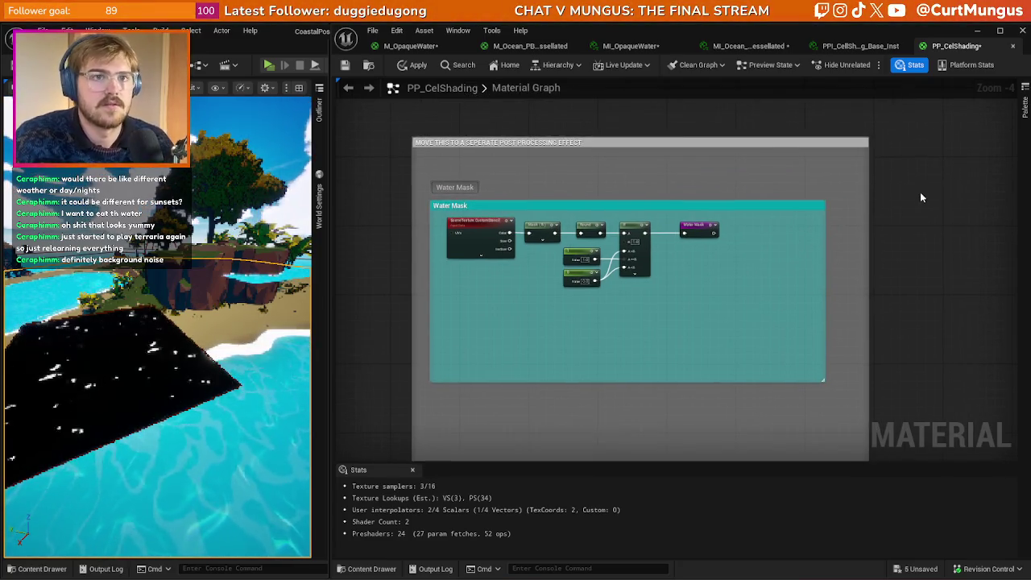
- Delete the large outer comment box and shrink the Water Mask comment to fit
left_click(807, 115)
key("Delete")
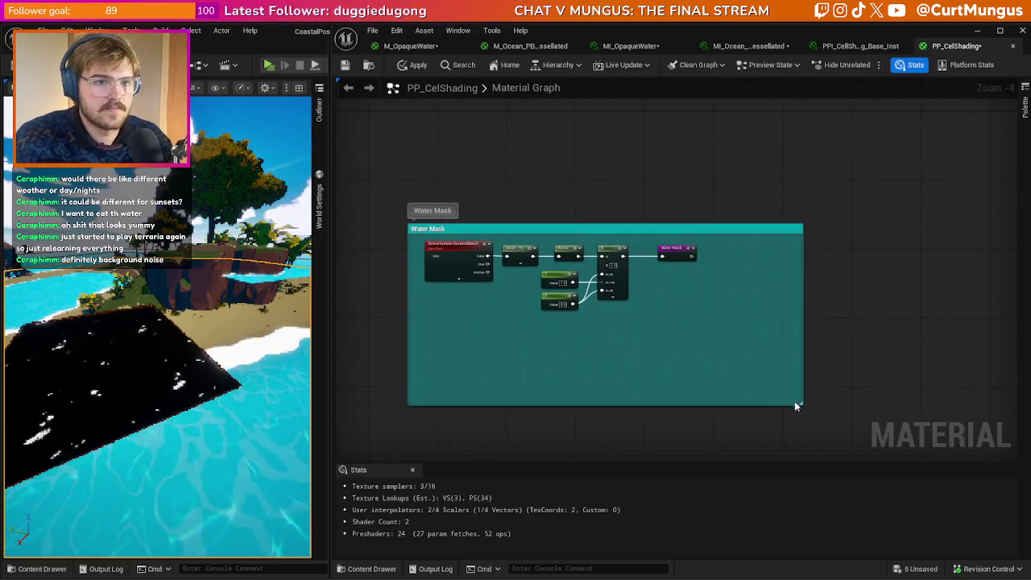
mouse_move(800, 405)
left_mouse_down()
mouse_move(717, 346)
mouse_move(699, 318)
left_mouse_up()
scroll(742, 334, "down", 4)
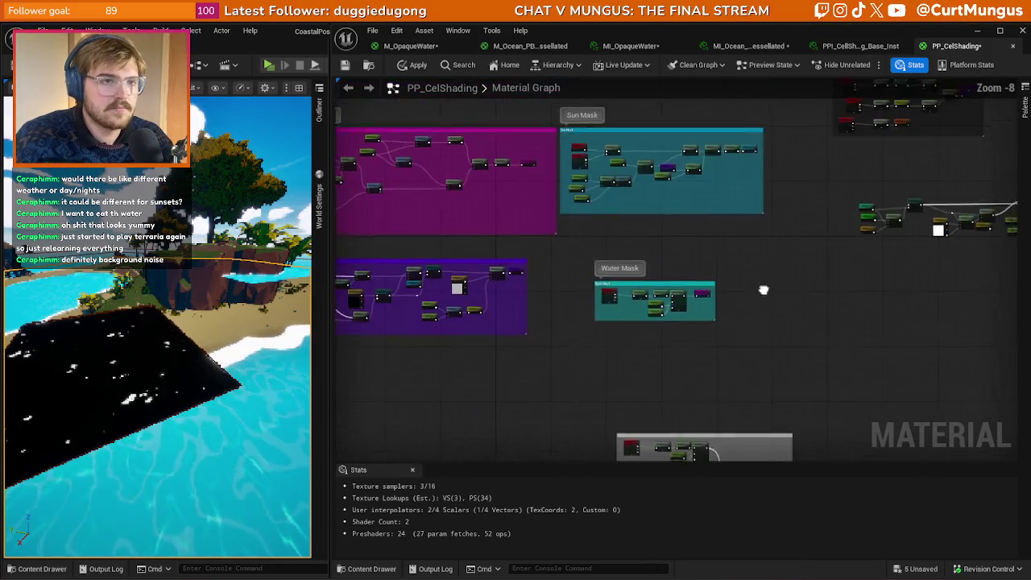
scroll(654, 336, "up", 6)
left_click_drag(374, 352, 402, 351)
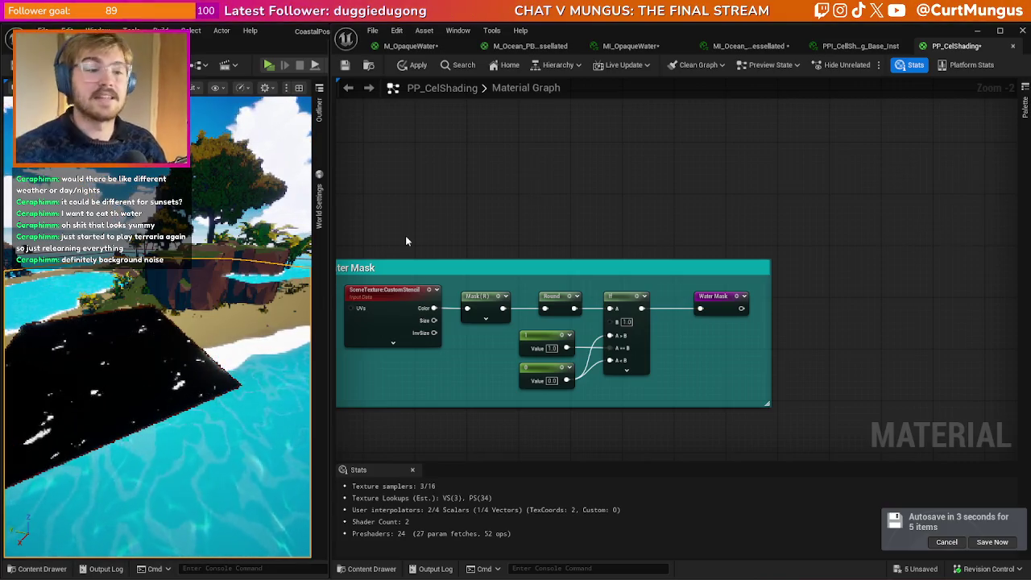
scroll(572, 330, "down", 3)
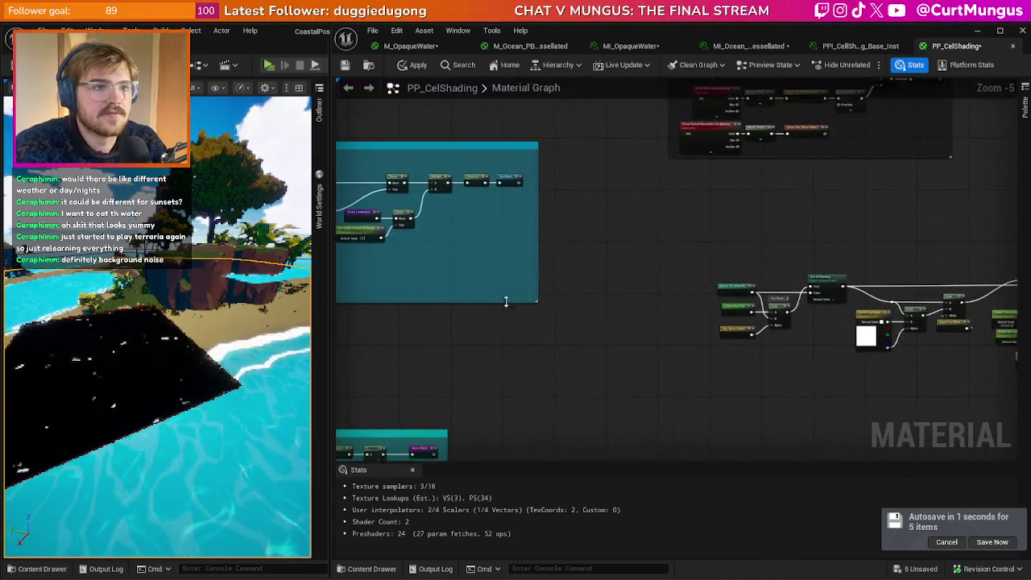
mouse_move(395, 289)
left_mouse_down()
mouse_move(486, 339)
mouse_move(594, 341)
mouse_move(564, 266)
mouse_move(602, 238)
left_mouse_up()
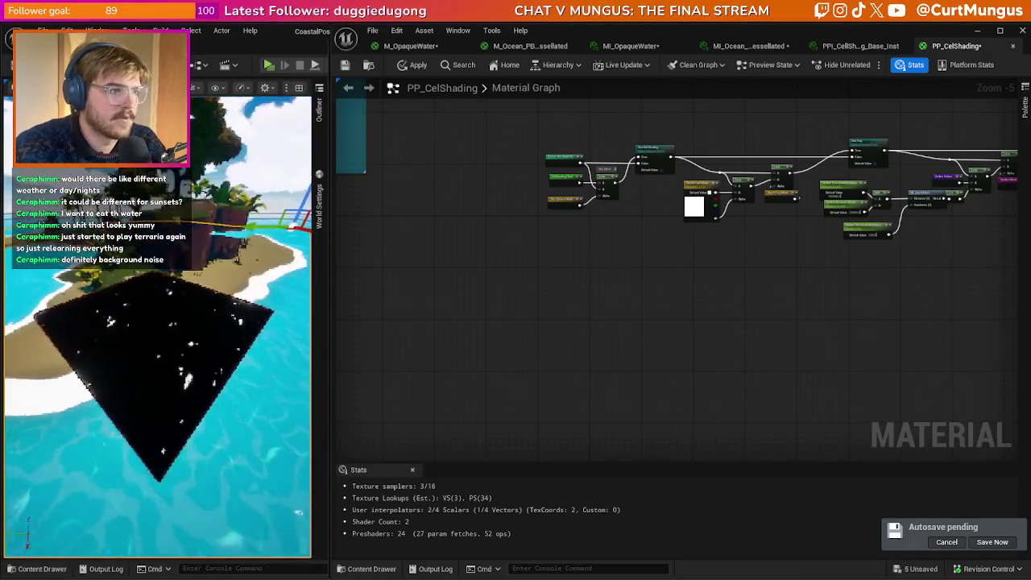
scroll(594, 246, "up", 3)
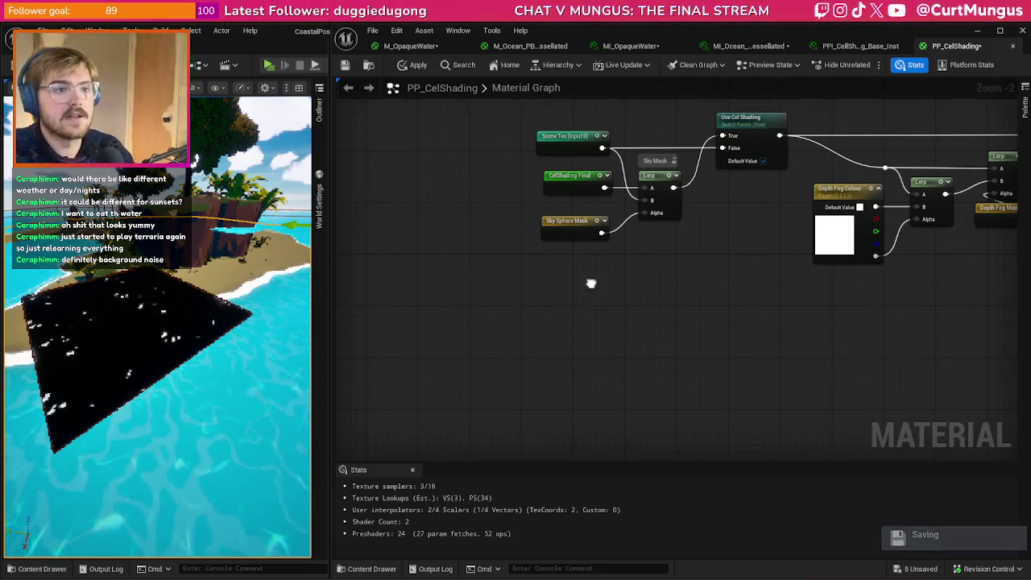
right_click(563, 283)
- Place a Water Mask parameter node below Sky Sphere Mask
left_click(567, 281)
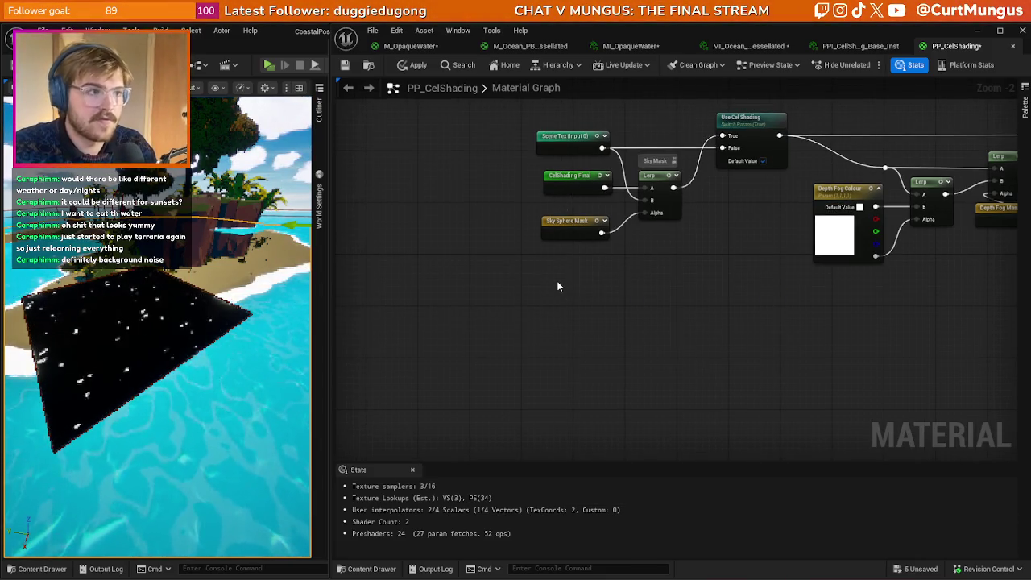
right_click(560, 281)
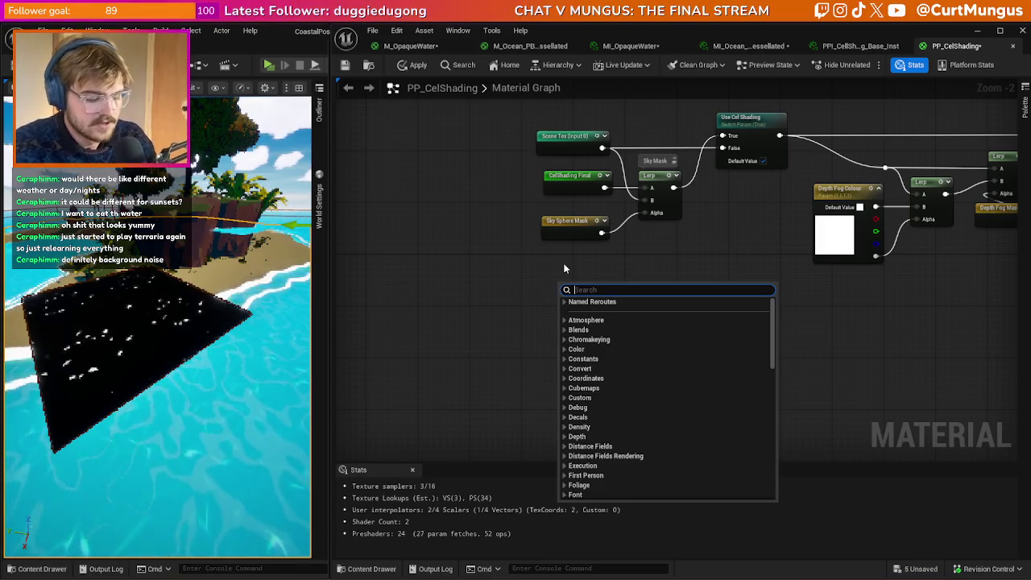
type("water mask")
key("Return")
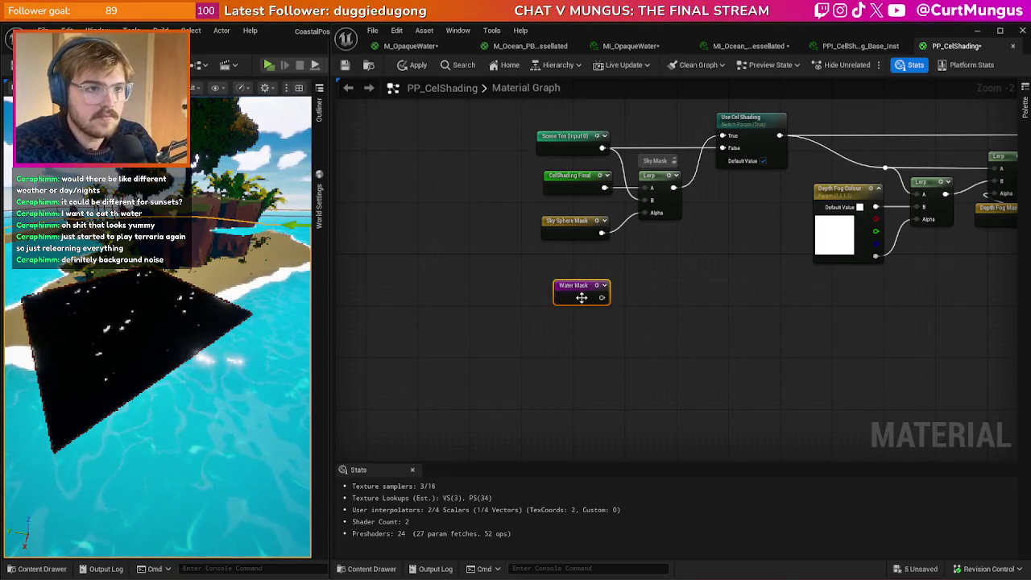
left_click_drag(582, 298, 568, 296)
- Add a Multiply node feeding the Lerp's Alpha and group it with the mask nodes
left_click(619, 266)
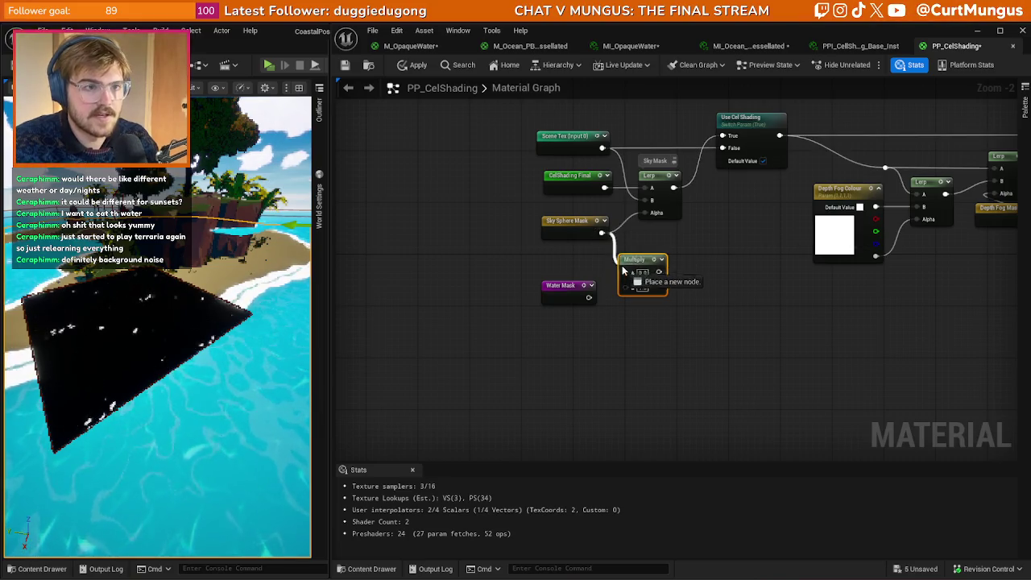
left_click_drag(659, 272, 655, 213)
left_click_drag(568, 221, 551, 253)
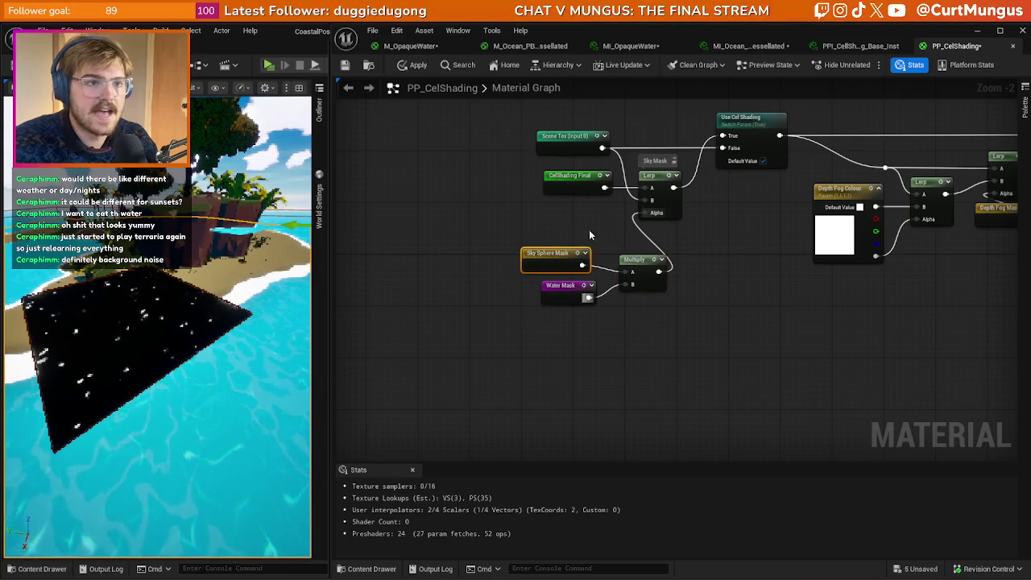
left_click_drag(643, 274, 630, 267)
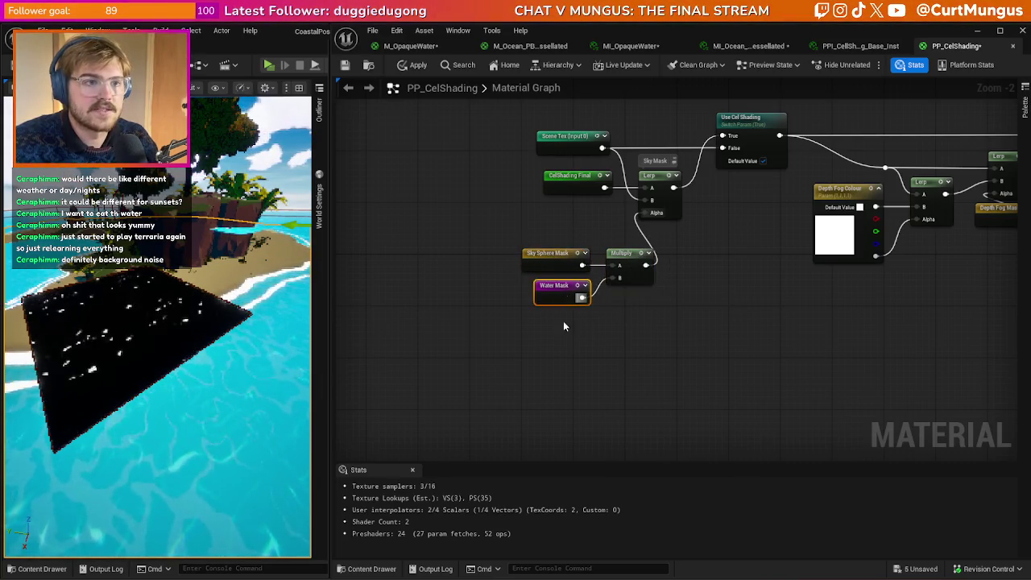
left_click_drag(563, 320, 620, 241)
mouse_move(633, 276)
left_mouse_down()
mouse_move(594, 238)
mouse_move(598, 229)
left_mouse_up()
left_click(606, 278)
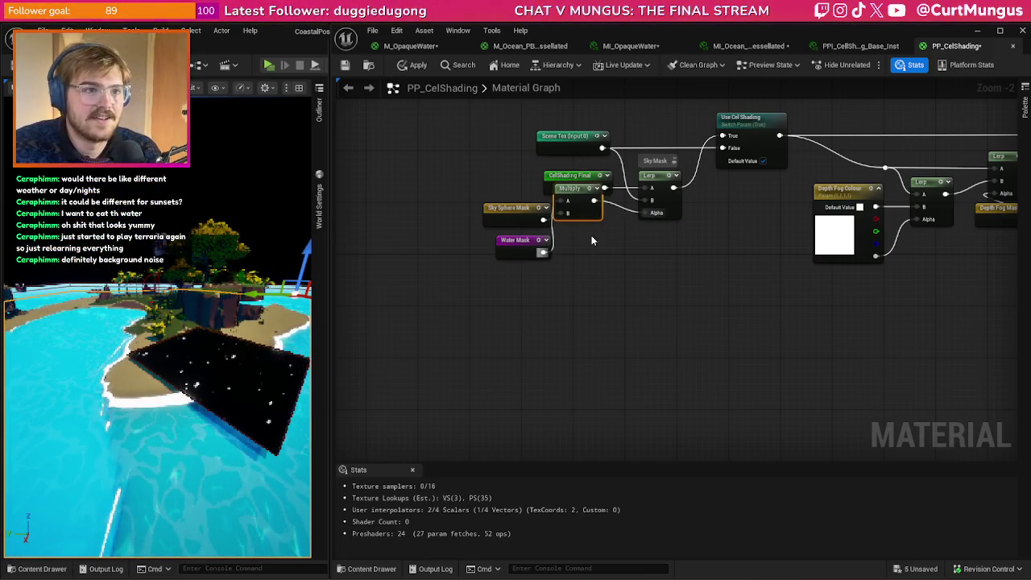
- Replace the Multiply with an Add of Sky Sphere Mask and Water Mask into Lerp Alpha
key("ctrl+x")
key("ctrl+v")
mouse_move(544, 219)
left_mouse_down()
mouse_move(579, 239)
mouse_move(581, 254)
mouse_move(660, 223)
mouse_move(645, 214)
left_mouse_up()
left_click_drag(609, 251, 595, 231)
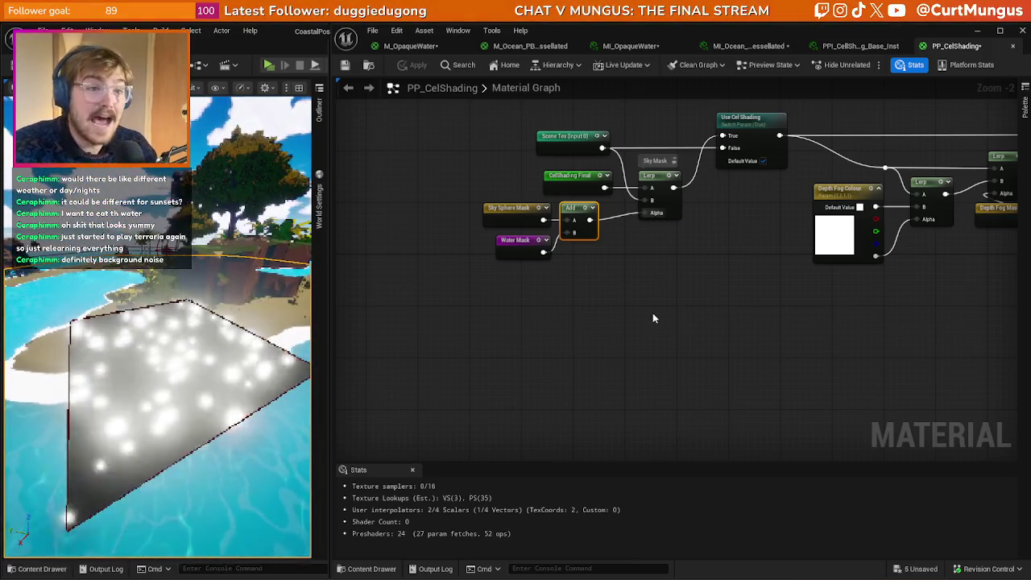
mouse_move(547, 304)
left_mouse_down()
mouse_move(586, 227)
mouse_move(603, 233)
mouse_move(593, 233)
left_mouse_up()
left_click(500, 153)
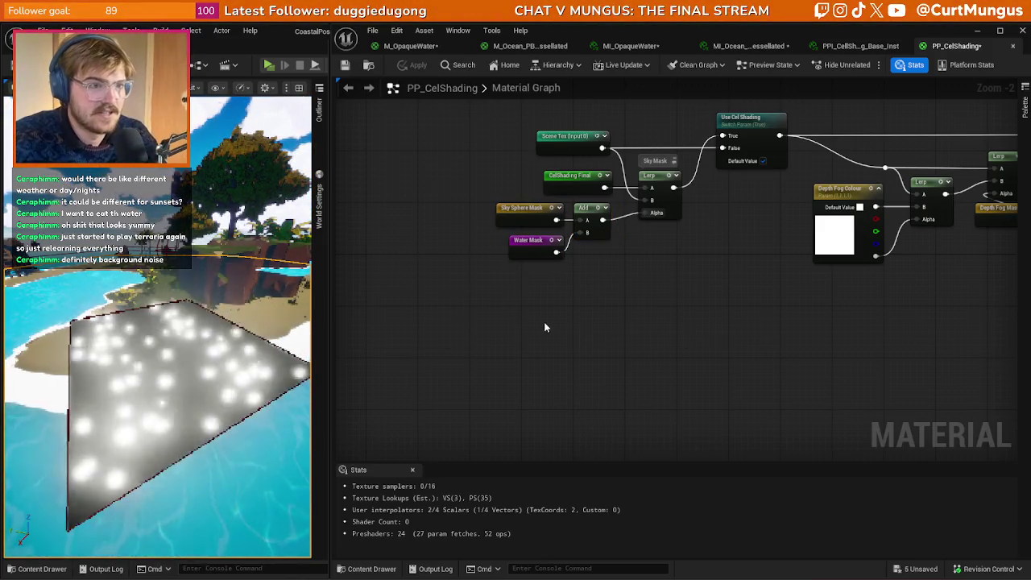
left_click(631, 46)
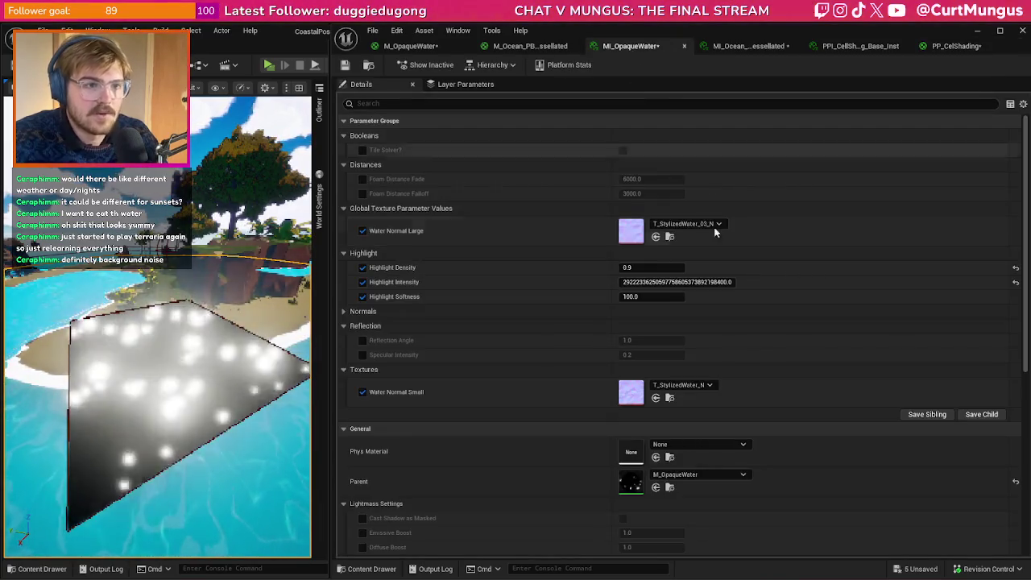
key("ctrl+a")
type("30")
key("Return")
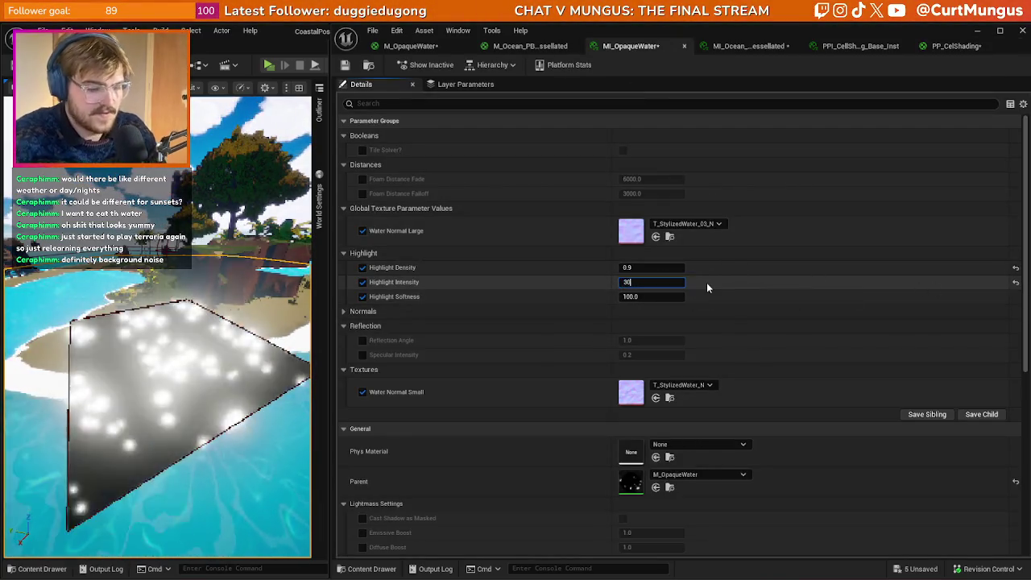
left_click_drag(228, 323, 242, 307)
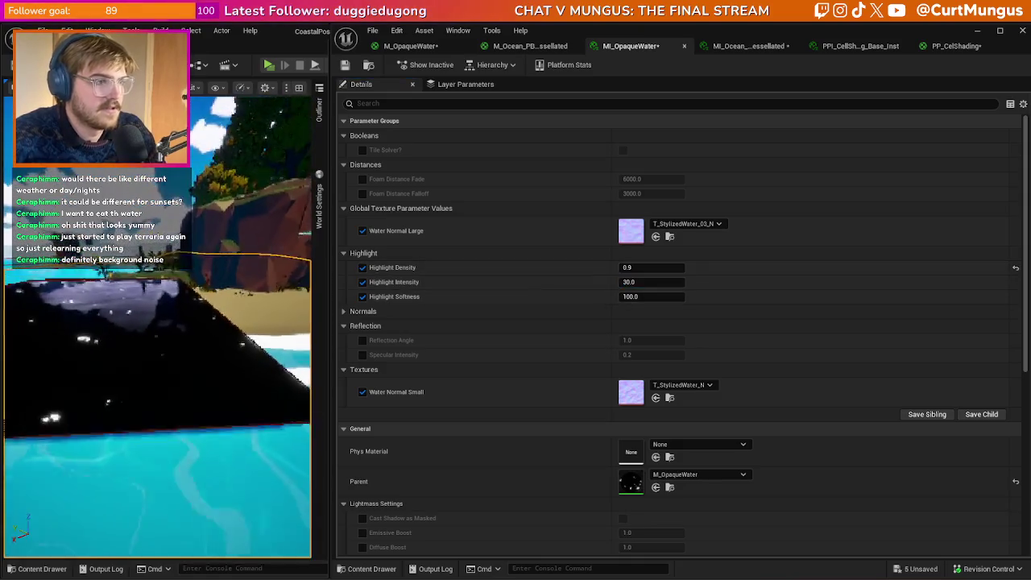
left_click_drag(144, 507, 157, 495)
left_click_drag(274, 377, 111, 413)
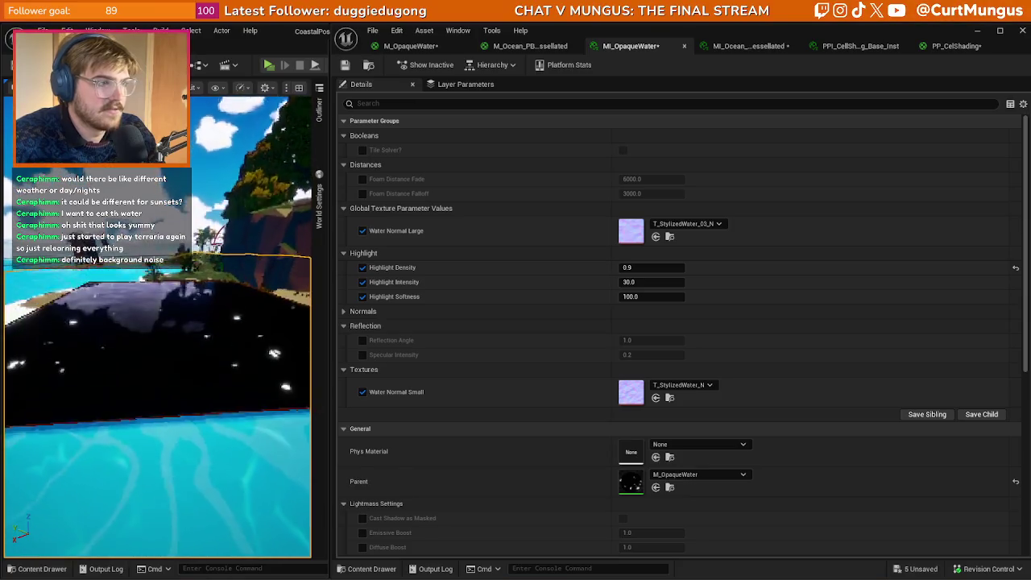
left_click_drag(94, 439, 182, 359)
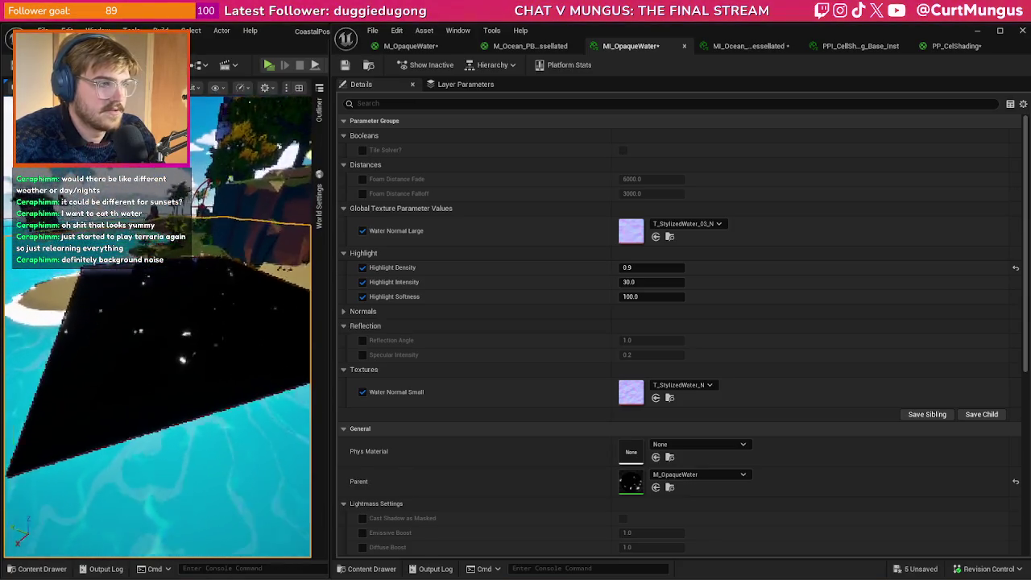
left_click_drag(194, 299, 145, 285)
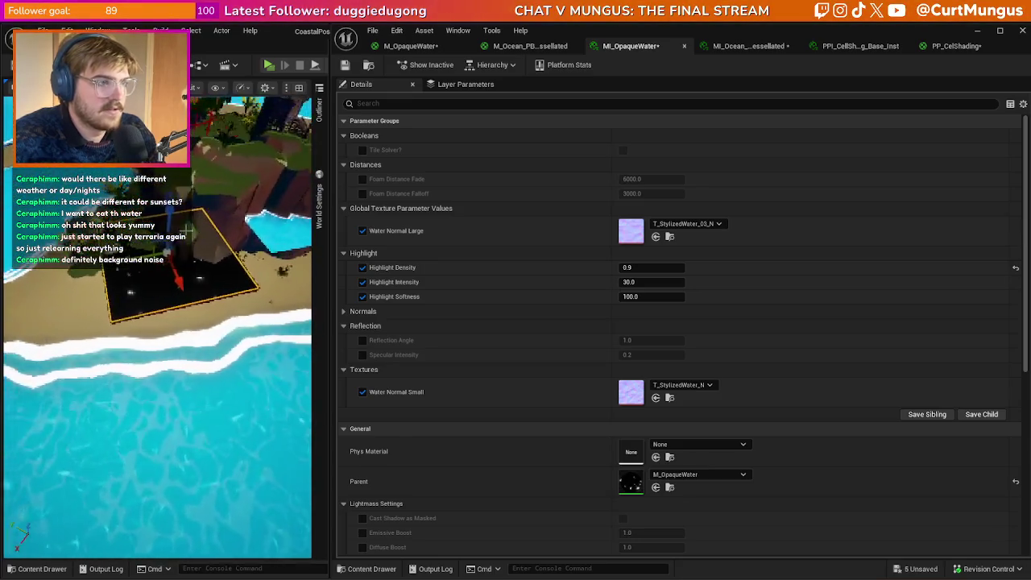
left_click_drag(193, 222, 174, 215)
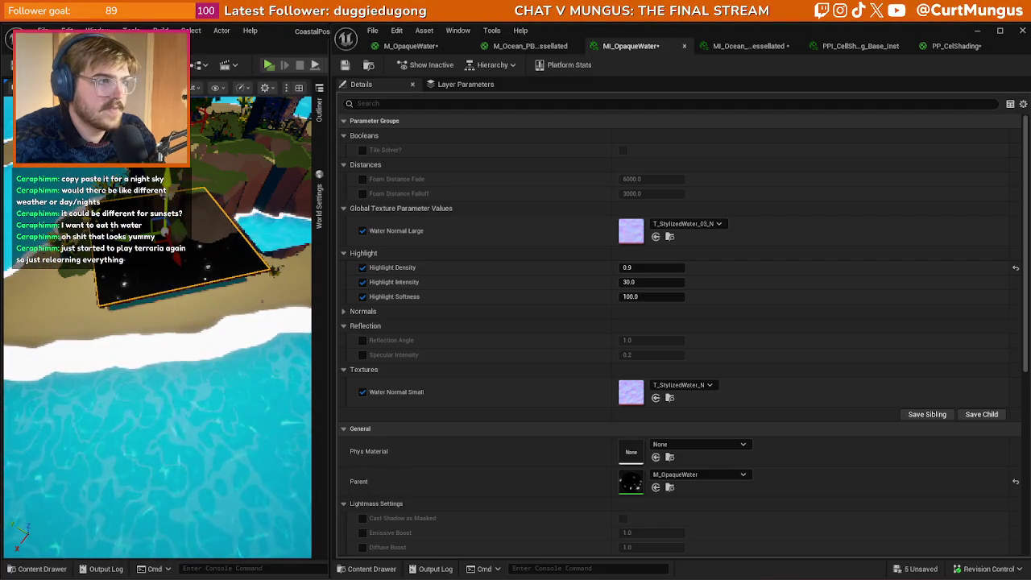
mouse_move(161, 323)
left_mouse_down()
mouse_move(161, 274)
mouse_move(161, 346)
left_mouse_up()
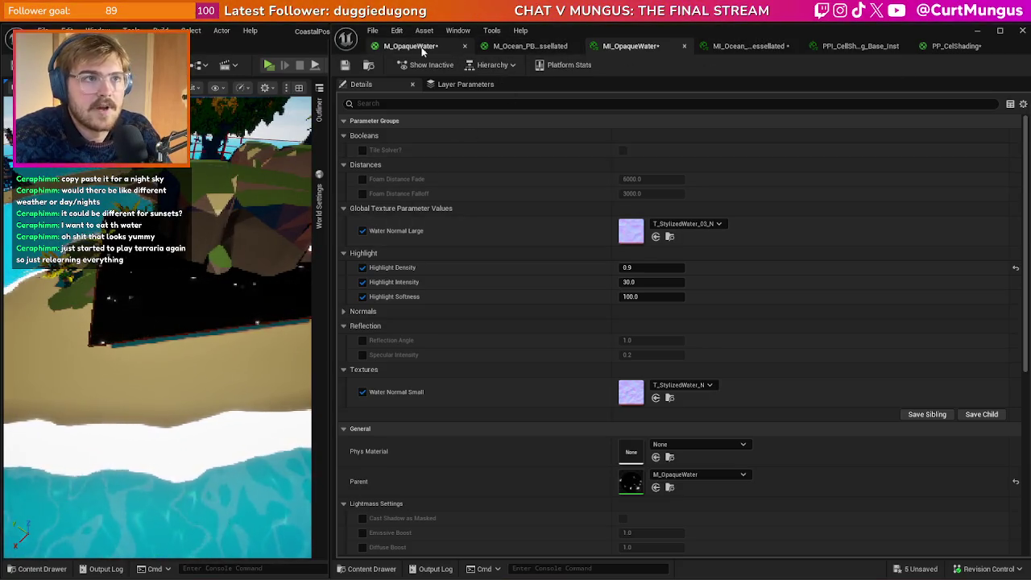
- Feed Final Colour instead of Highlight Mask into Saturate and Emissive, and apply
scroll(901, 176, "down", 2)
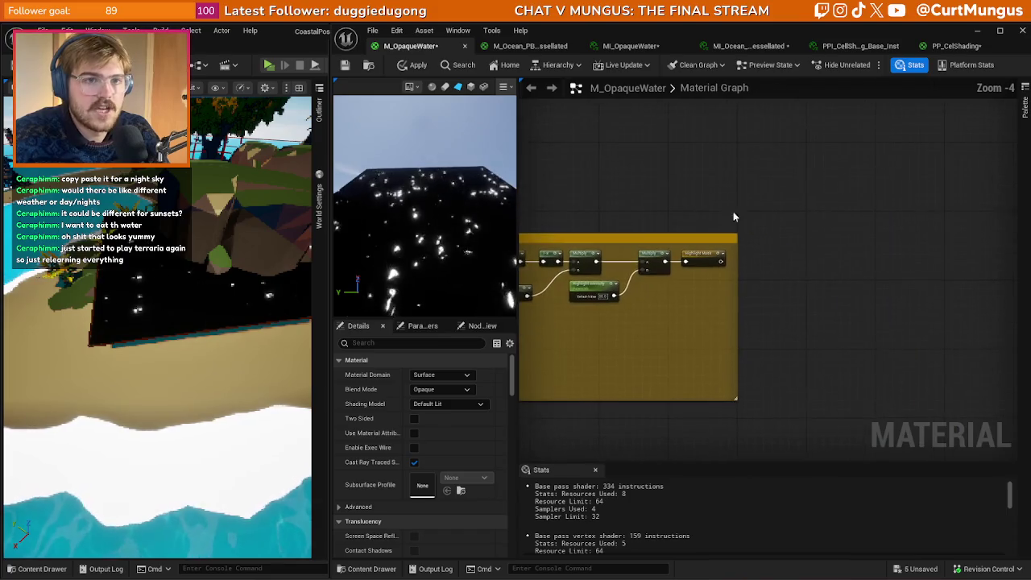
scroll(734, 212, "up", 4)
scroll(722, 269, "down", 6)
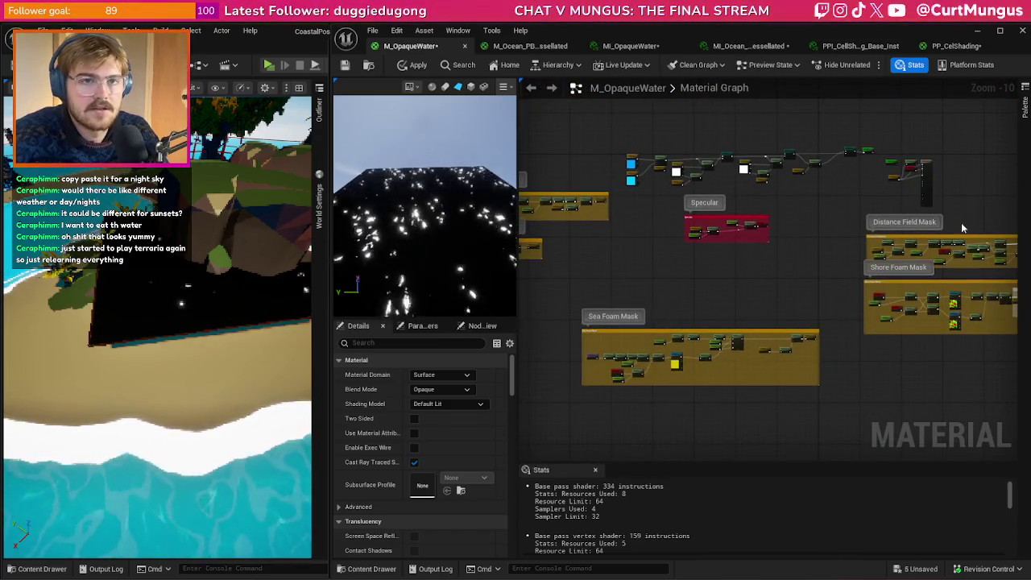
scroll(714, 282, "up", 9)
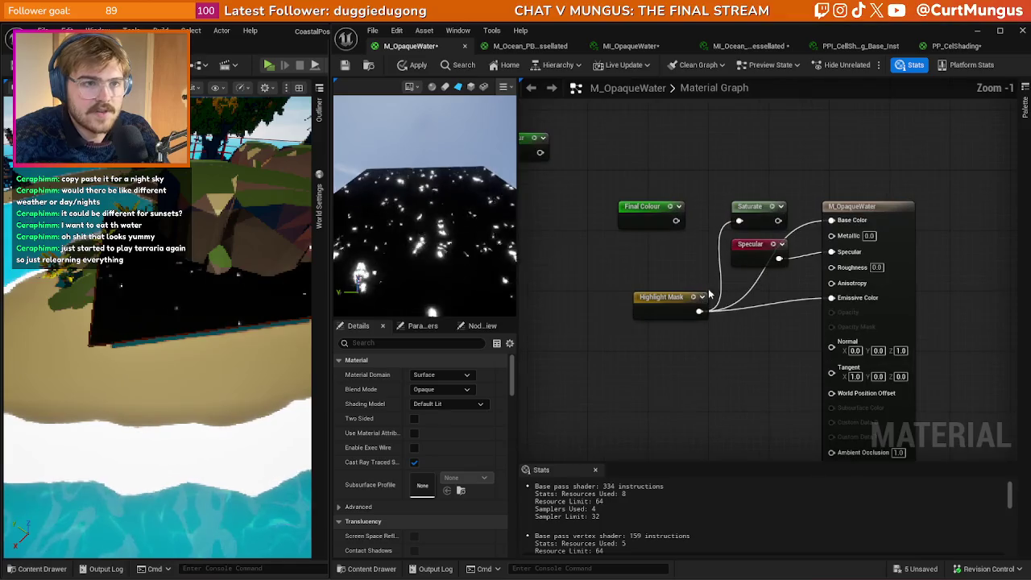
left_click_drag(700, 311, 676, 221)
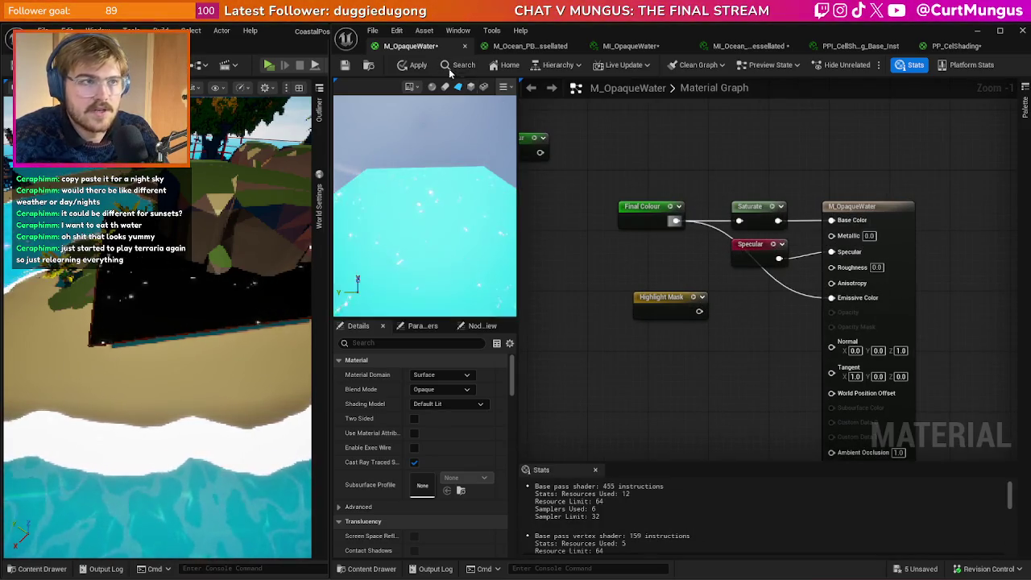
left_click(417, 67)
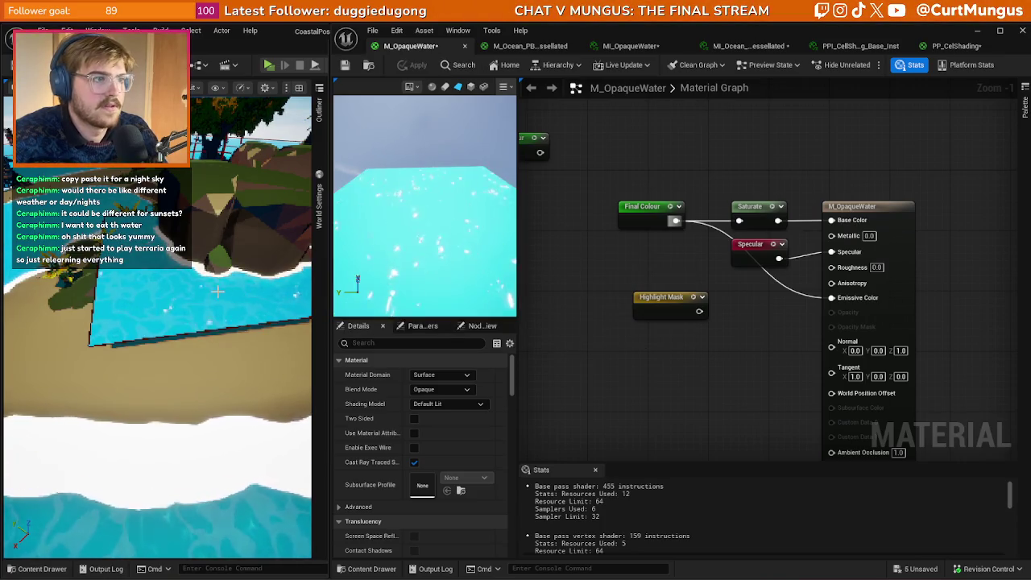
- Fly the level camera around the island to check the cyan water
key("f")
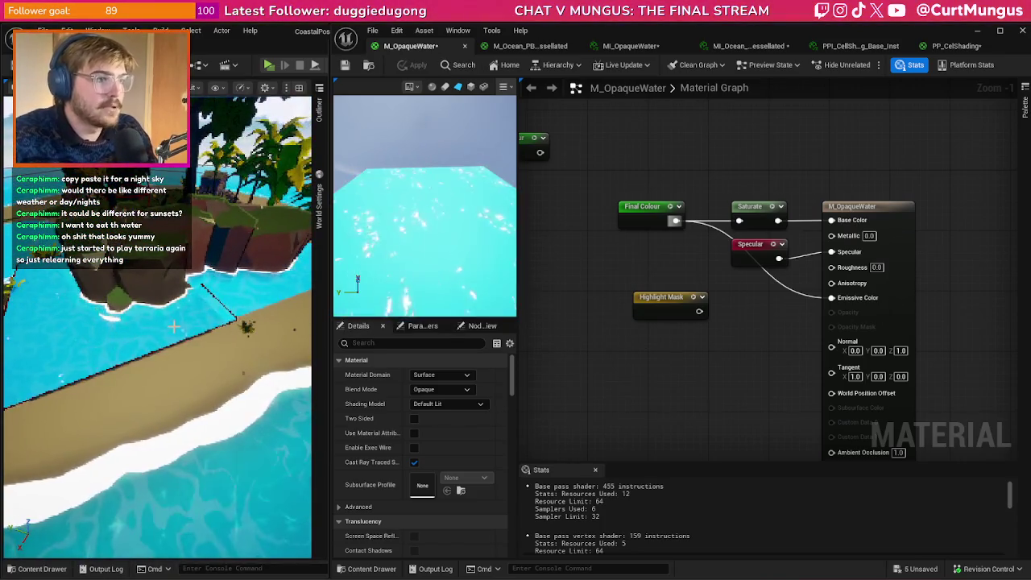
left_click_drag(164, 317, 181, 311)
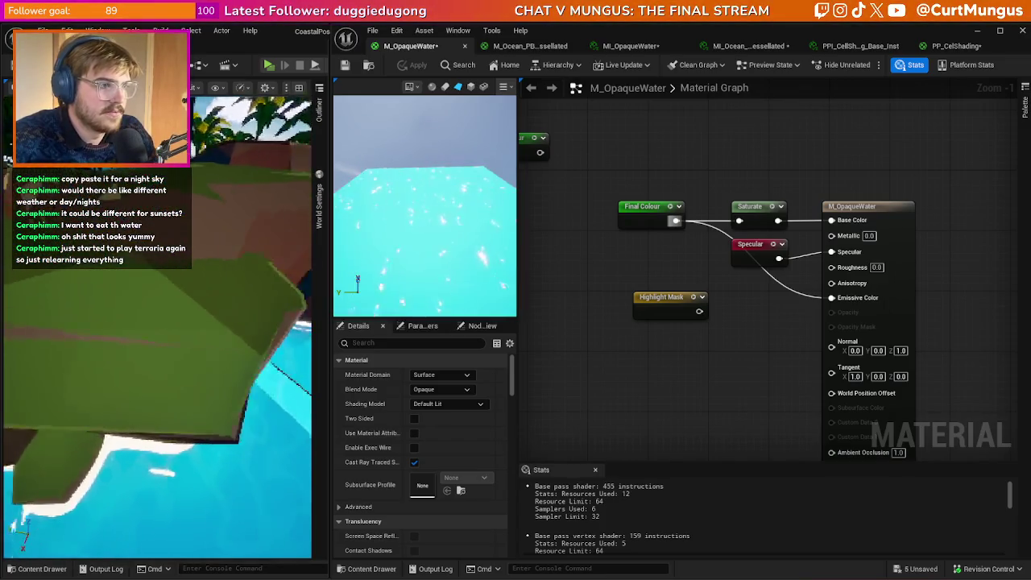
left_click_drag(181, 311, 265, 494)
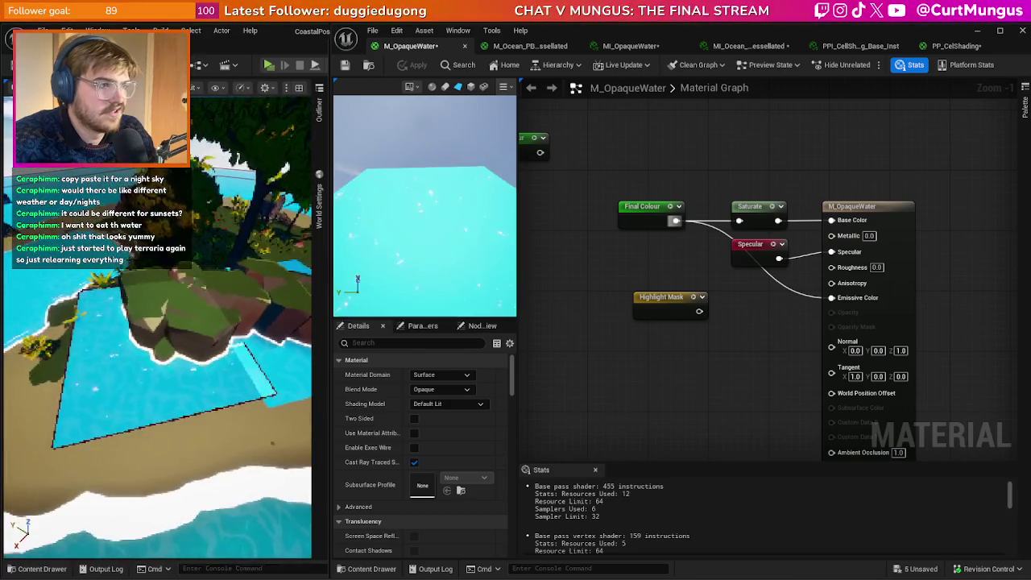
left_click_drag(272, 442, 288, 440)
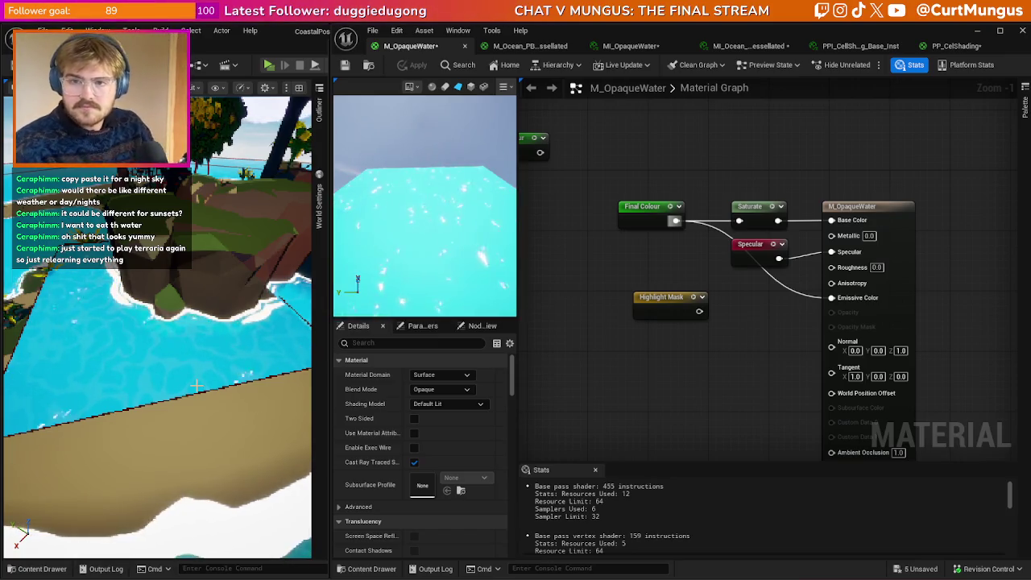
left_click_drag(196, 386, 204, 387)
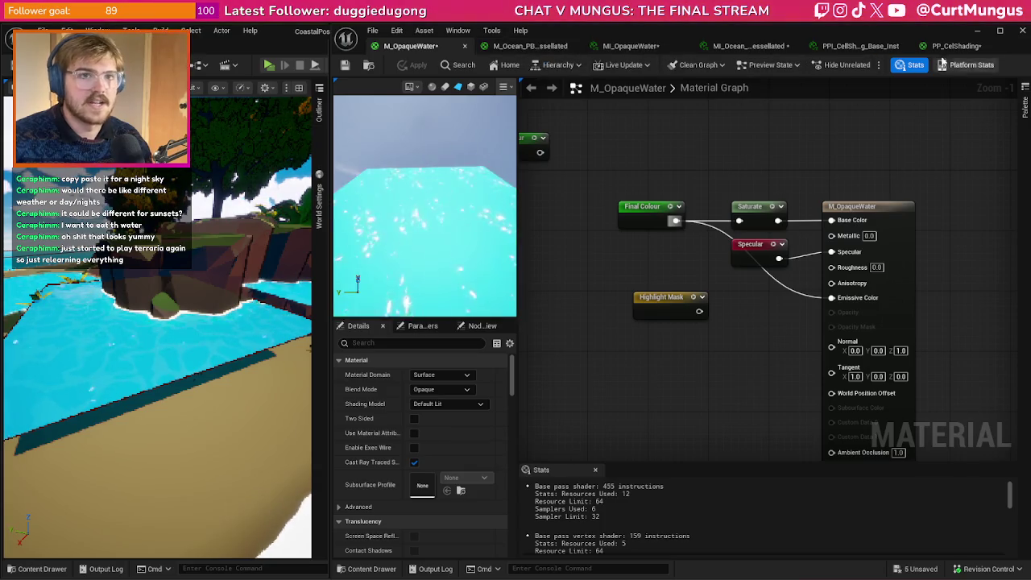
left_click(951, 48)
- Connect Water Mask directly to Emissive Color and apply the material
left_click_drag(479, 313, 454, 282)
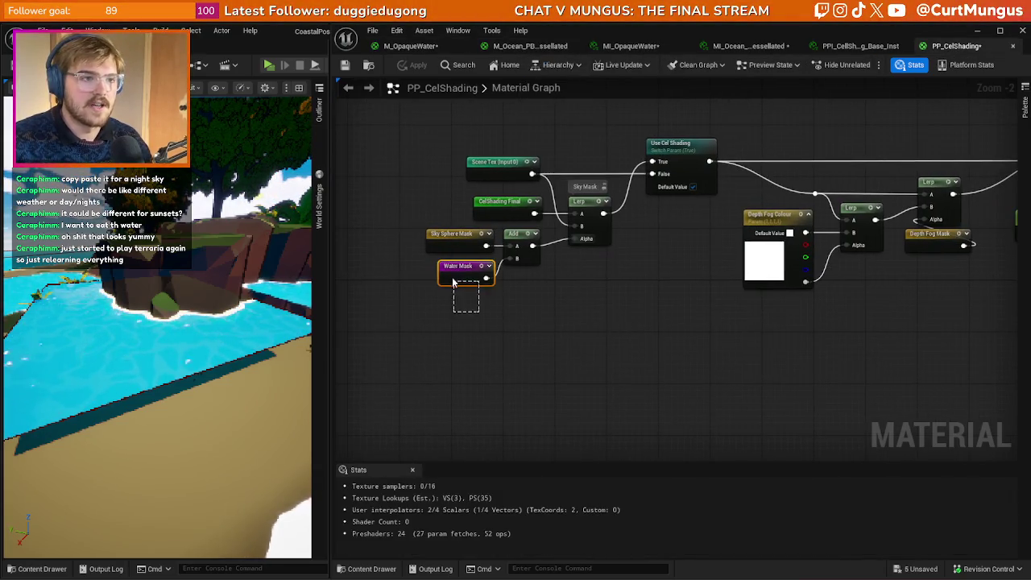
scroll(599, 386, "down", 3)
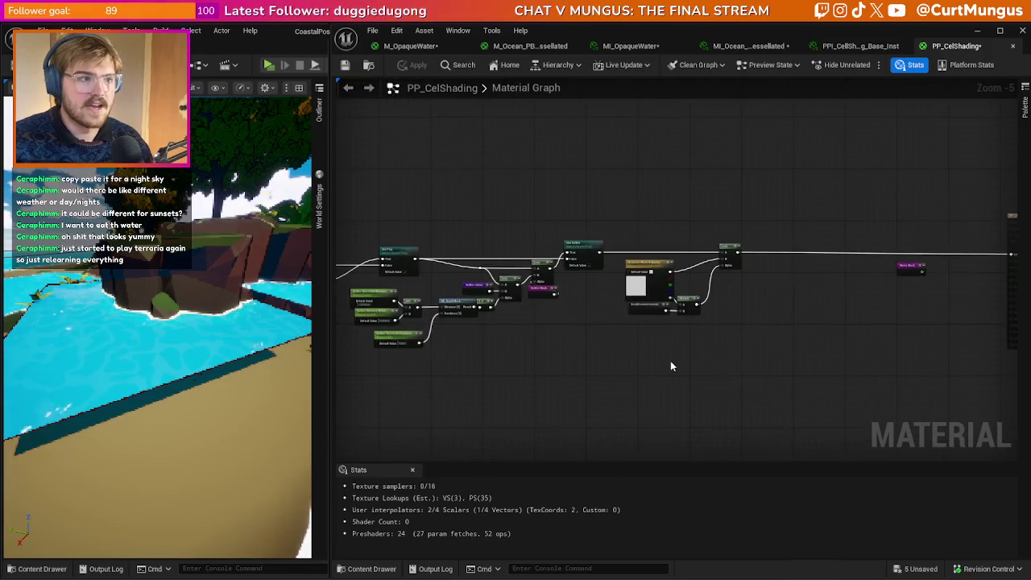
scroll(810, 341, "up", 4)
left_click_drag(772, 257, 981, 215)
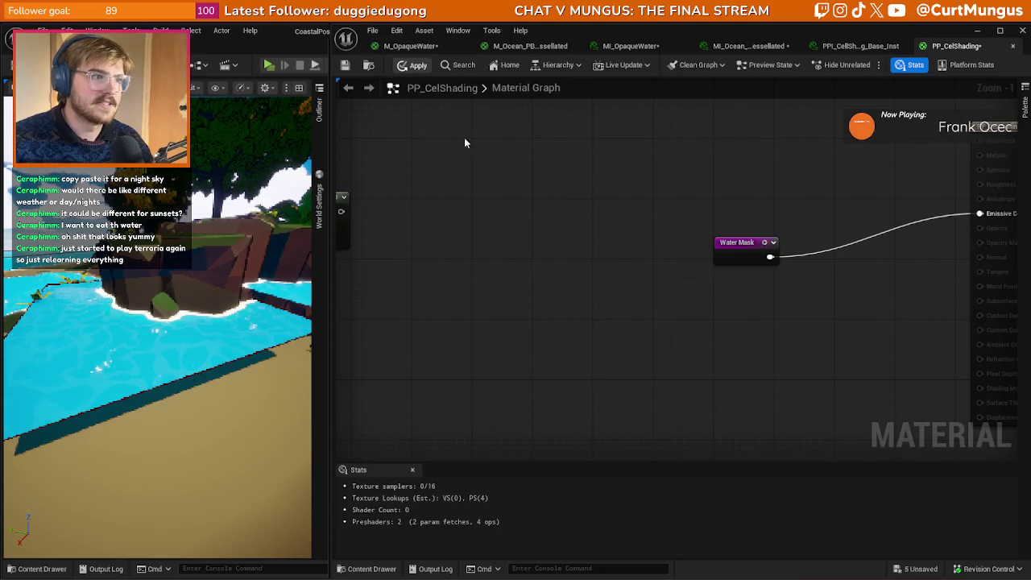
key("ctrl+s")
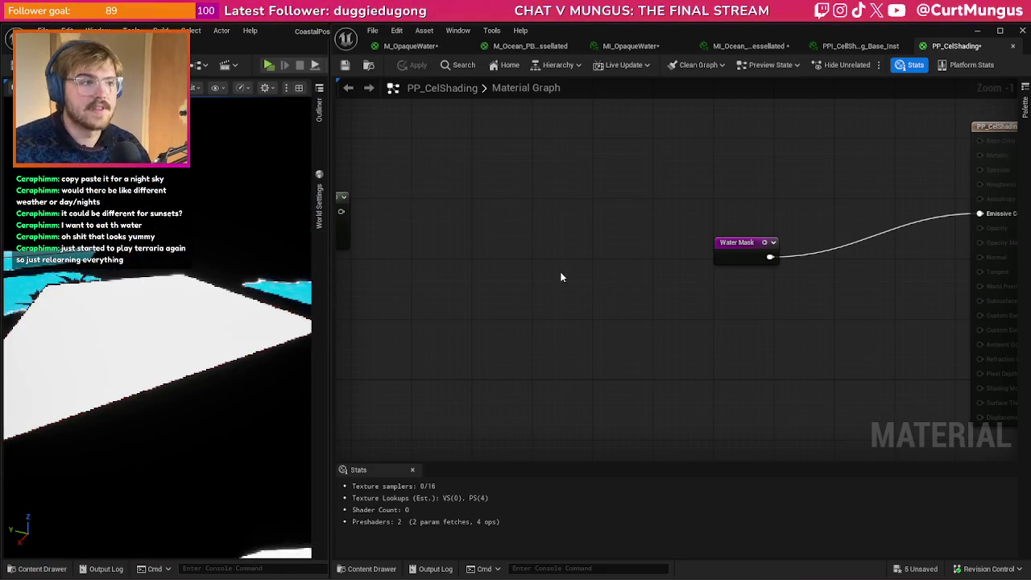
- Add a Scene Texture node to the graph through the node search
left_click_drag(504, 301, 634, 282)
scroll(634, 282, "down", 2)
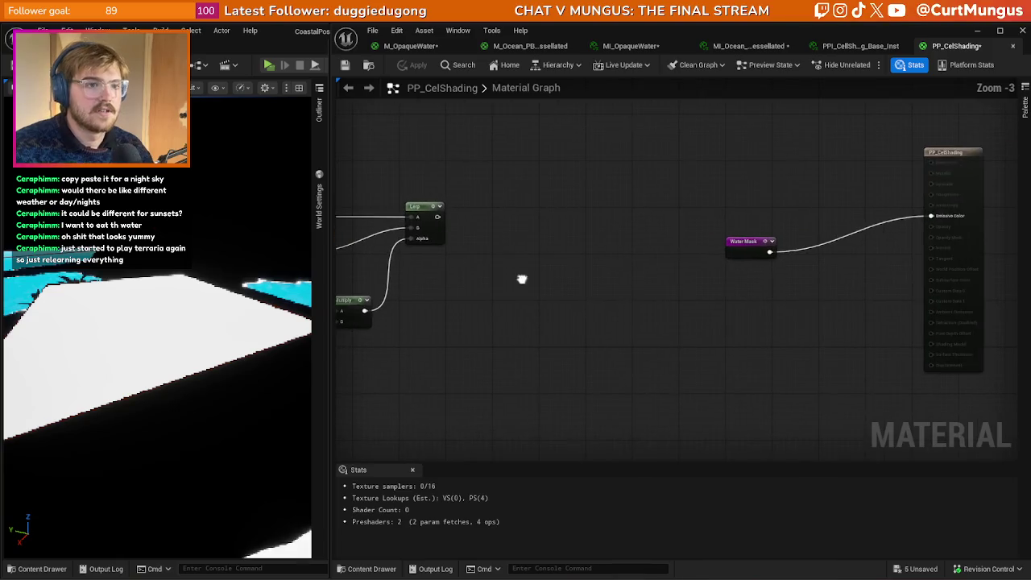
right_click(623, 311)
type("custom re")
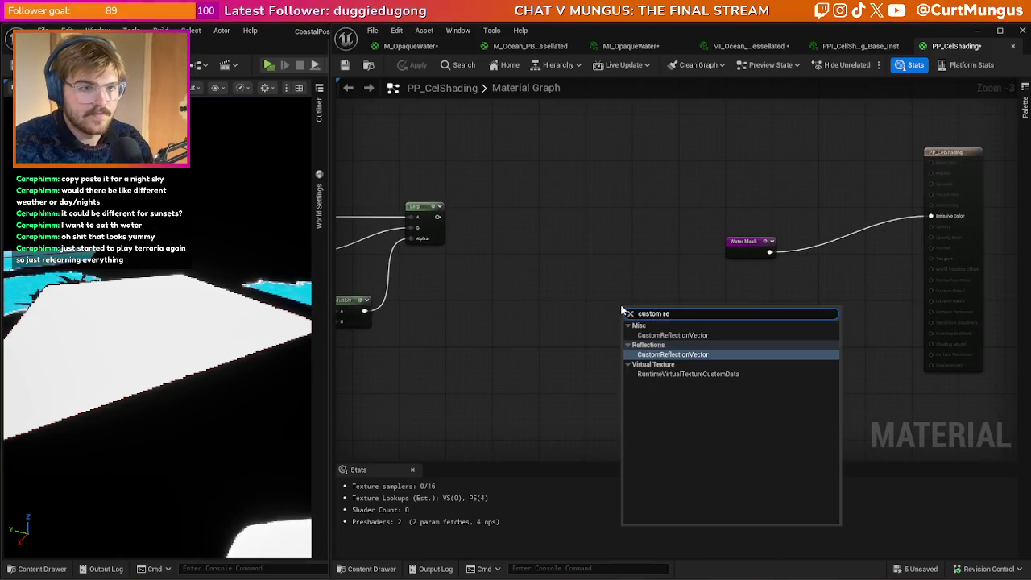
key("ctrl+a")
type("scn")
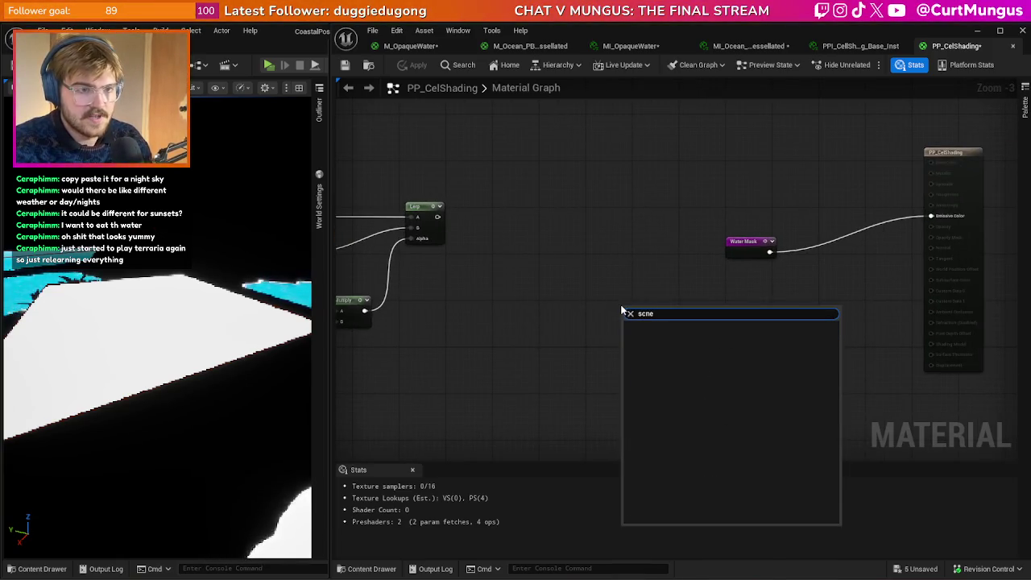
key("BackSpace")
key("BackSpace")
type("ene te")
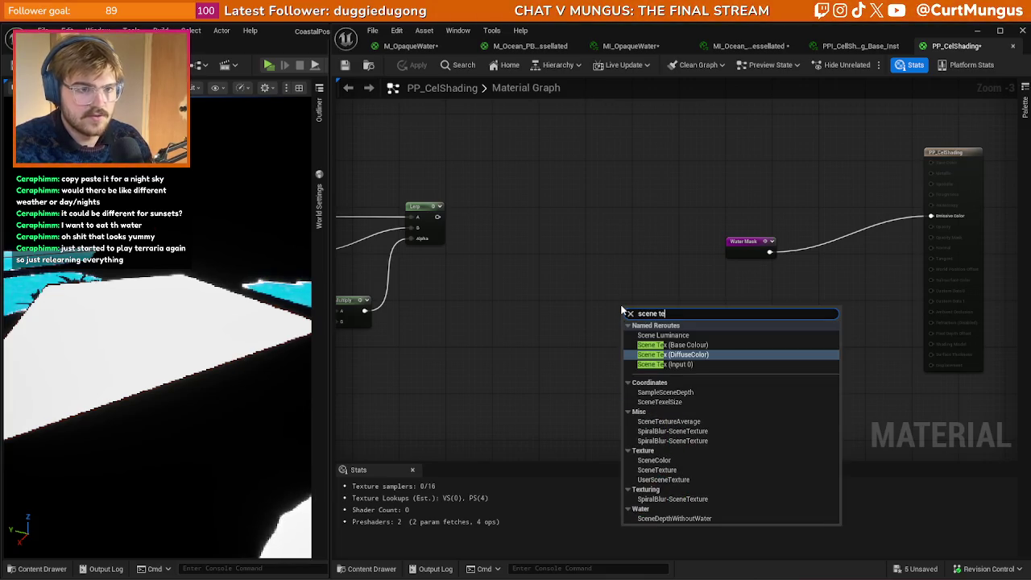
type("xture")
key("Return")
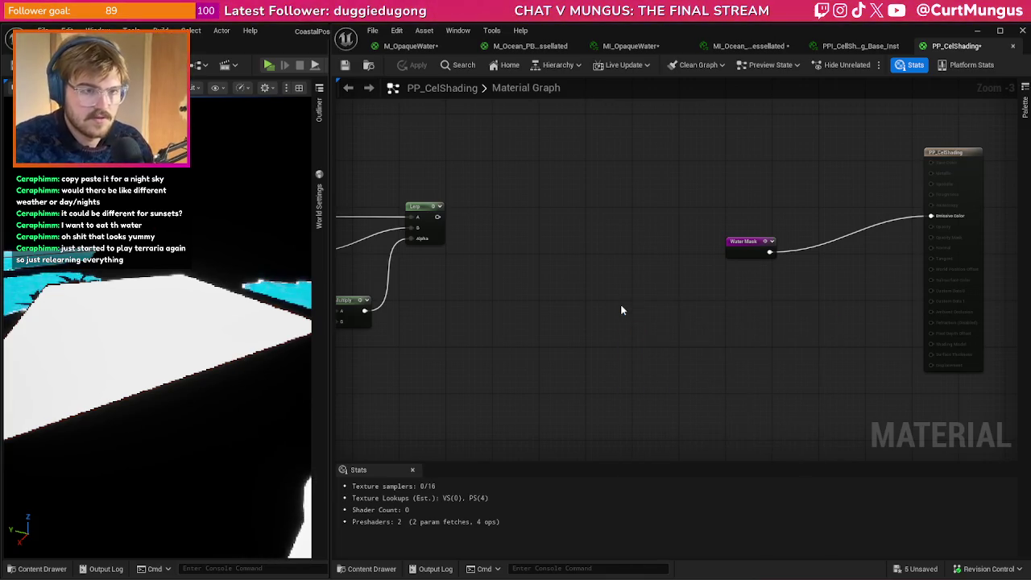
- Set the Scene Texture source to CustomDepth and apply to preview it
mouse_move(343, 216)
left_mouse_down()
mouse_move(435, 242)
mouse_move(524, 242)
left_mouse_up()
left_click(474, 375)
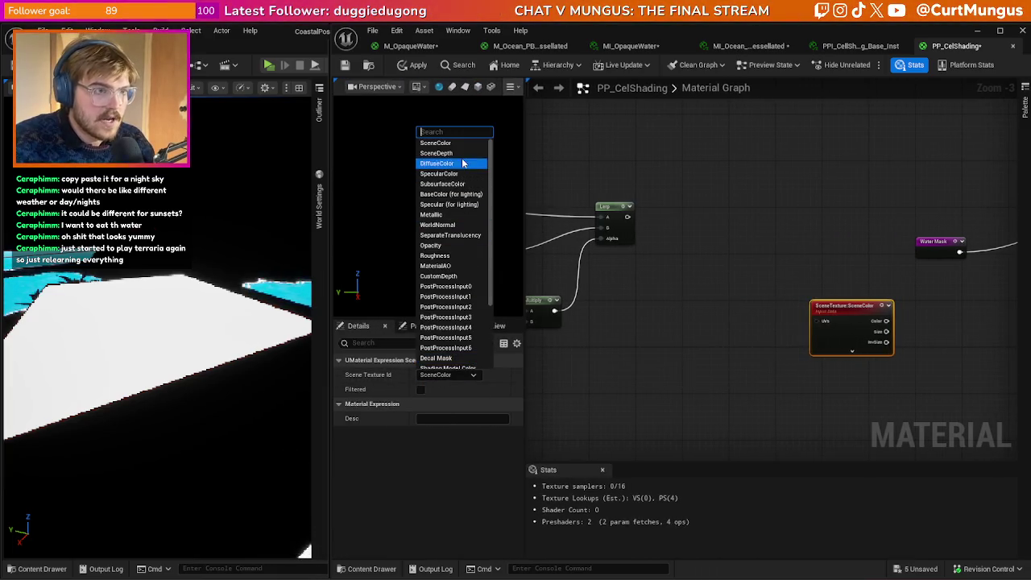
scroll(464, 217, "down", 3)
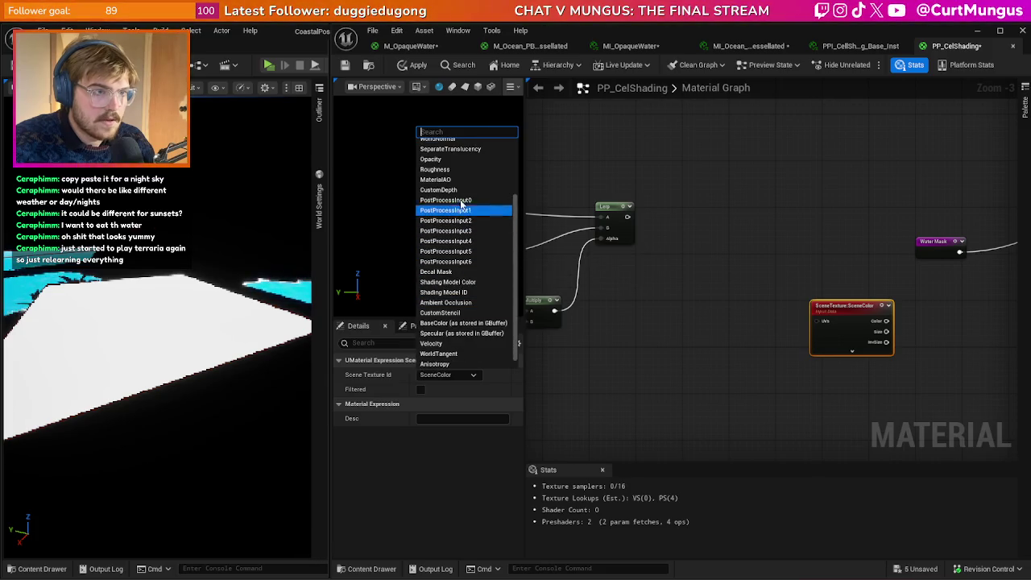
left_click(452, 190)
mouse_move(892, 305)
left_mouse_down()
mouse_move(658, 325)
mouse_move(887, 236)
left_mouse_up()
left_click(404, 67)
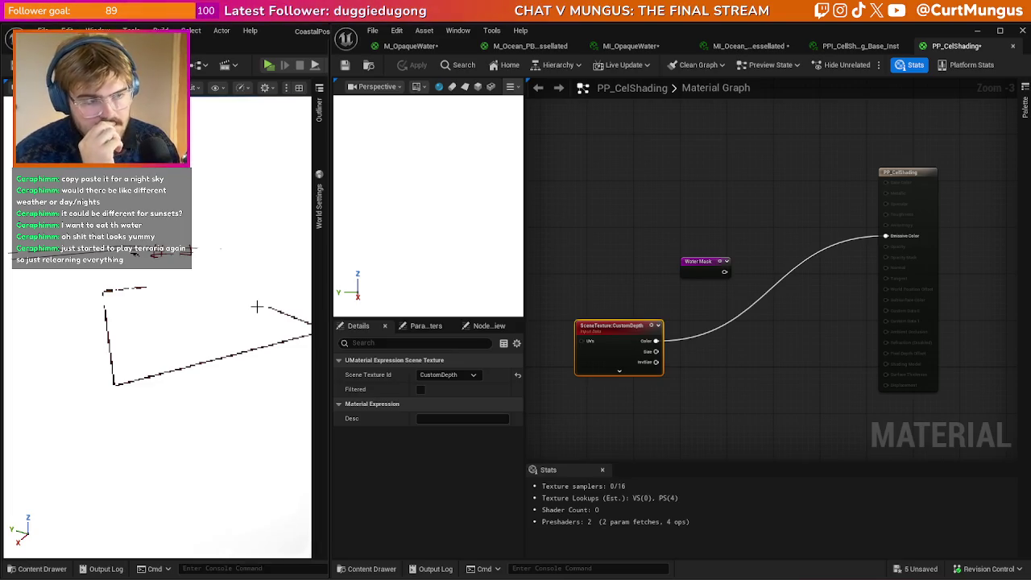
- Switch the Scene Texture source to CustomStencil and apply to preview it
left_click(448, 375)
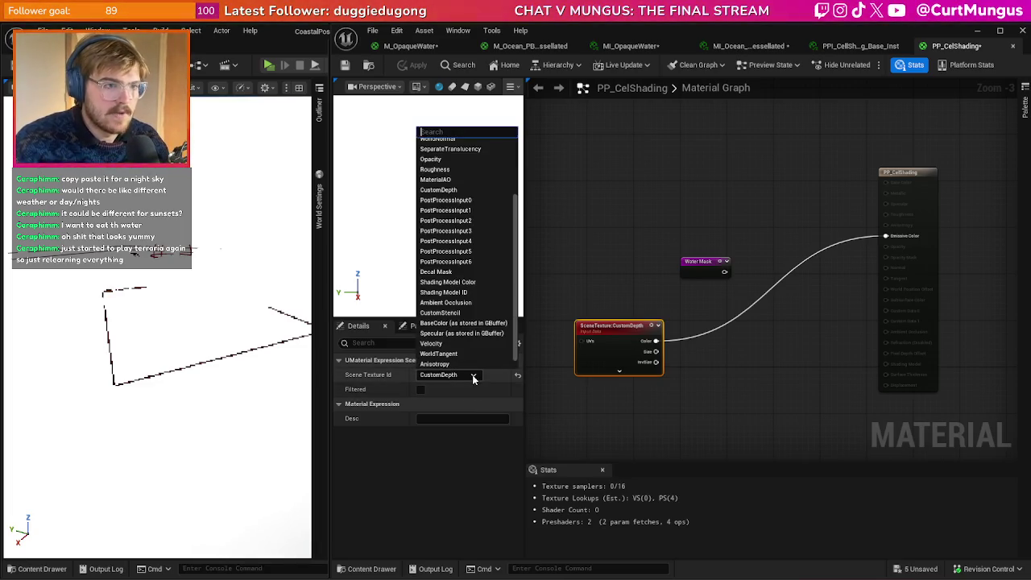
scroll(459, 198, "down", 1)
left_click(458, 302)
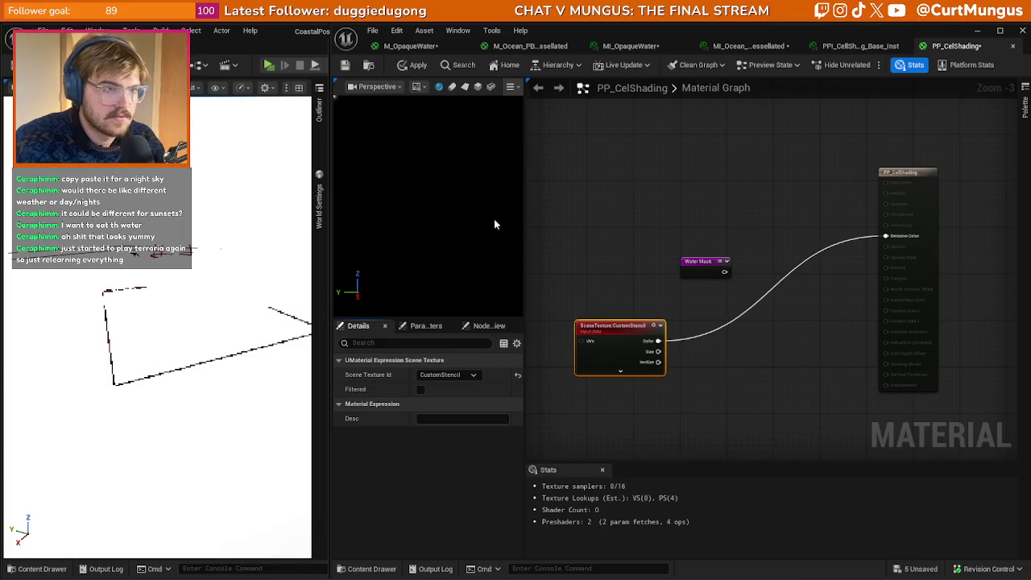
left_click(407, 70)
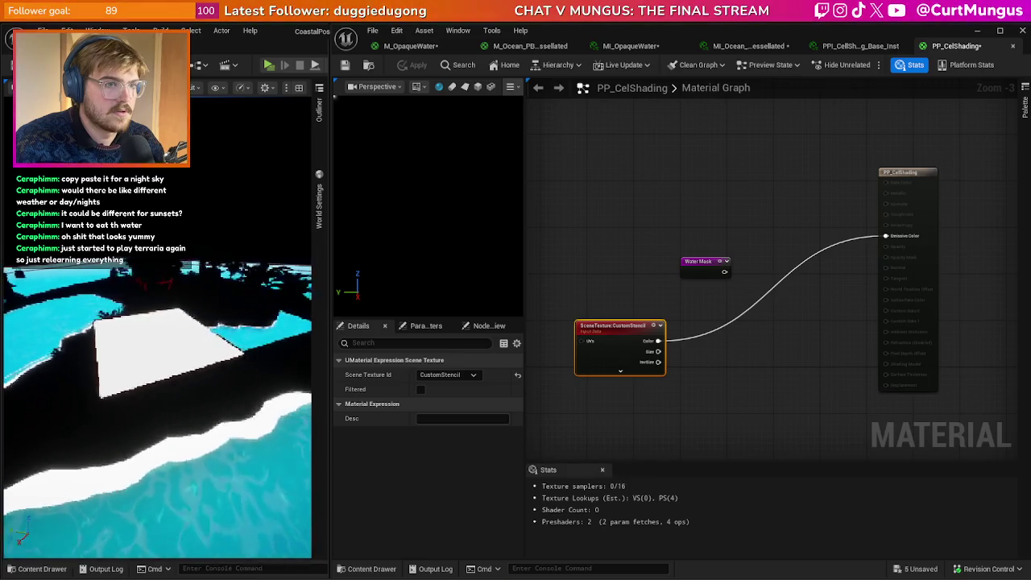
left_click(648, 414)
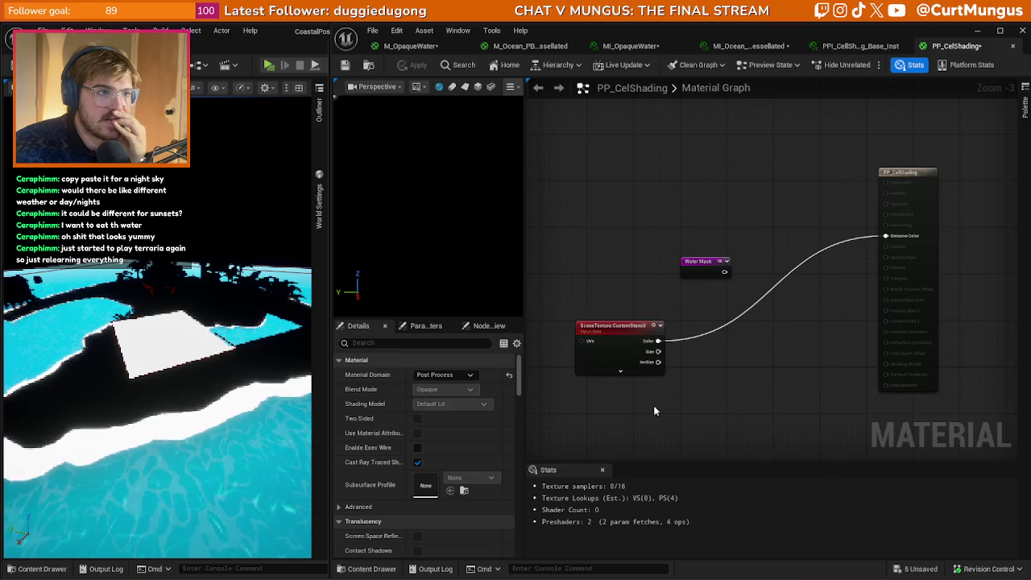
- Set the Scene Texture source back to CustomDepth and apply the material again
left_click(614, 342)
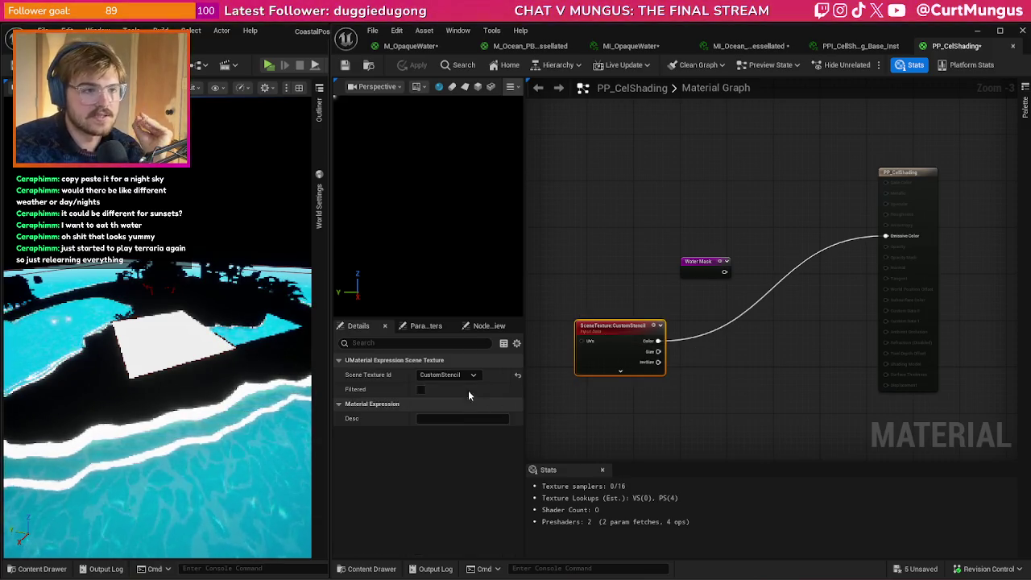
left_click(460, 375)
left_click(273, 350)
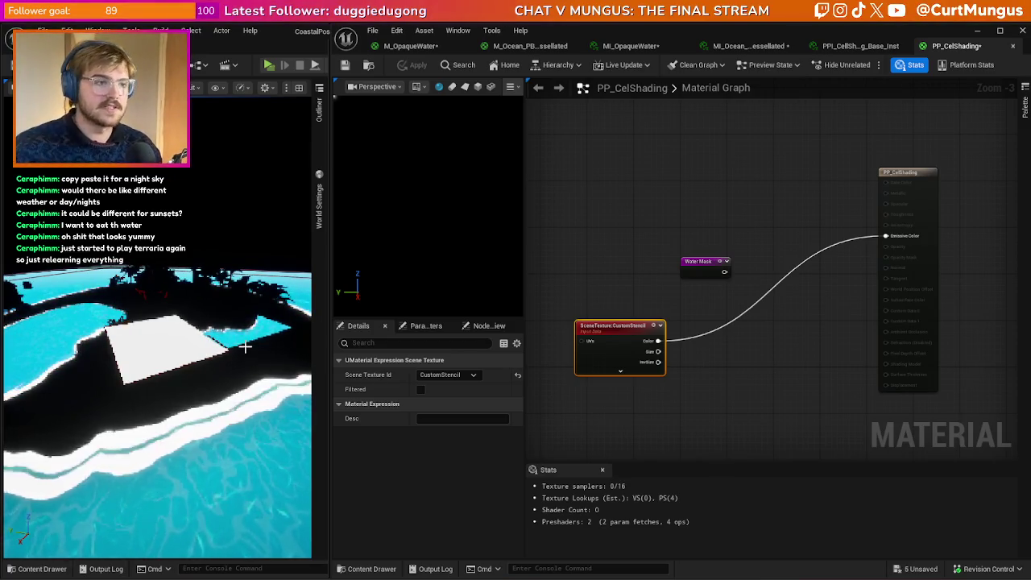
left_click(477, 375)
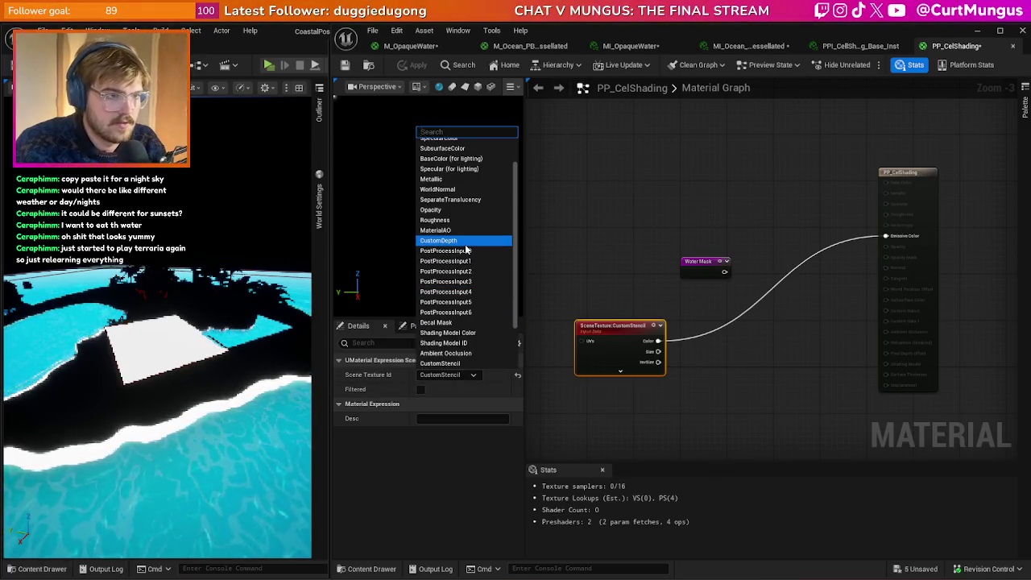
left_click(463, 240)
left_click(417, 65)
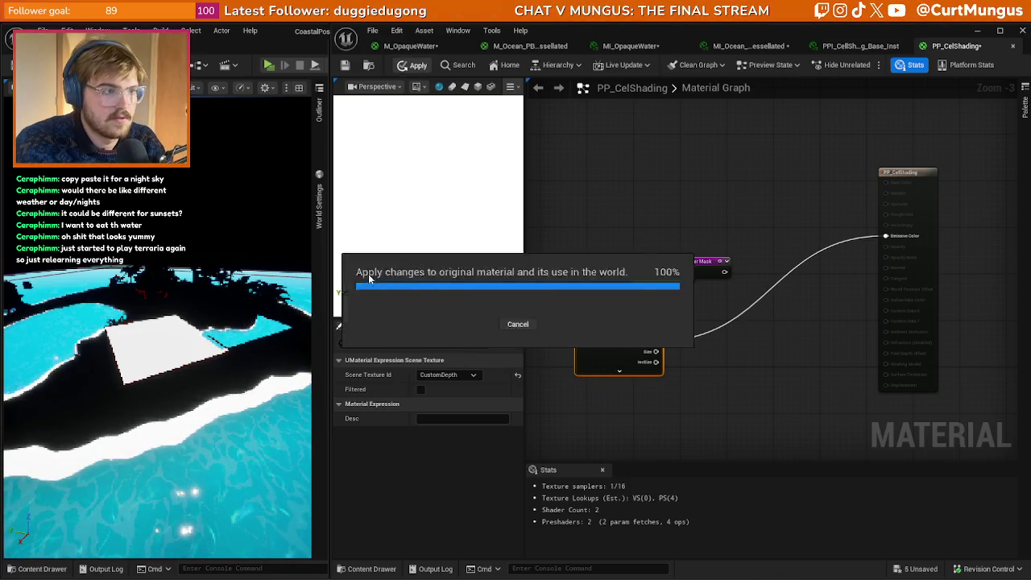
left_click(700, 357)
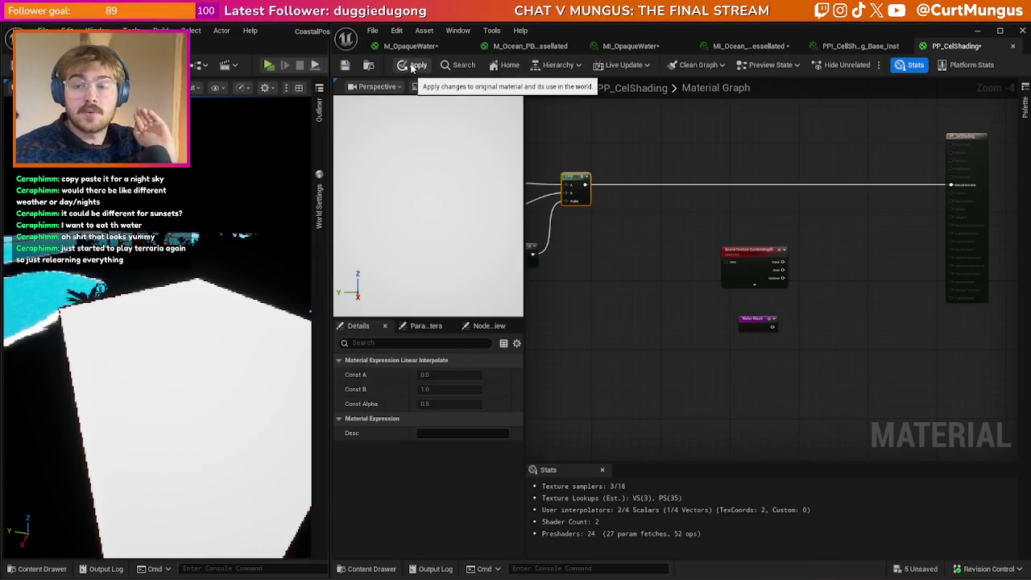
left_click(415, 66)
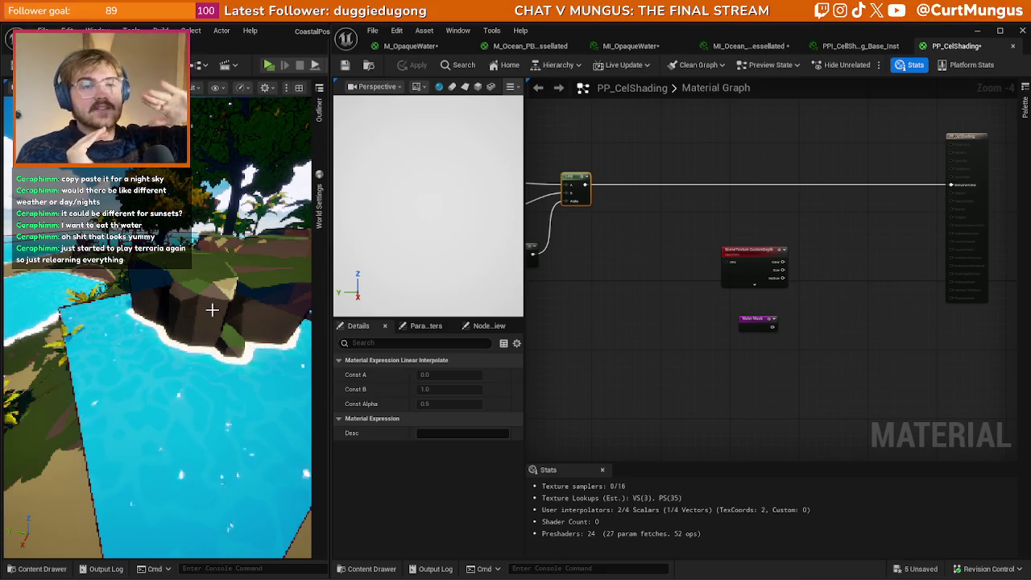
left_click(597, 342)
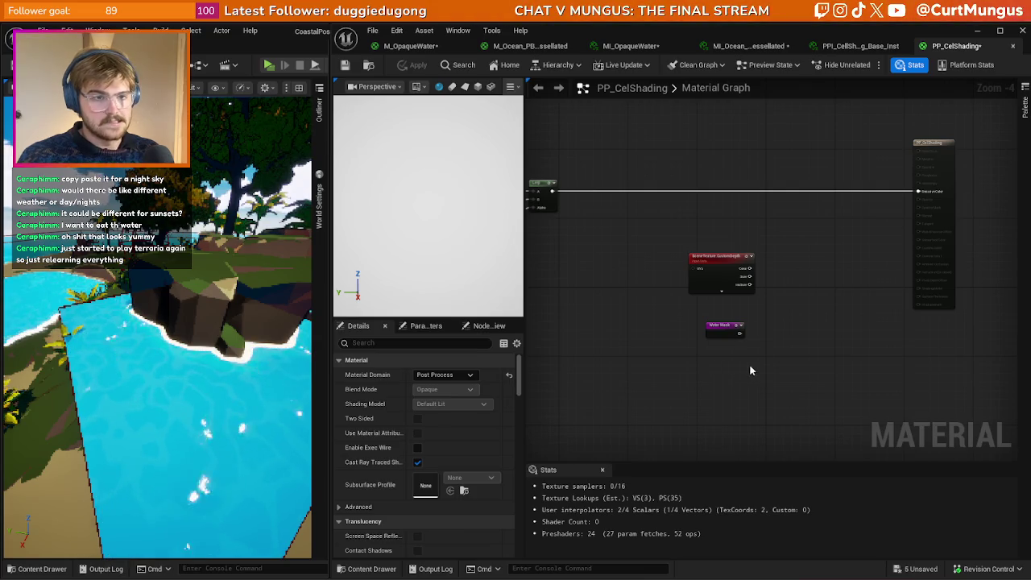
- Replace the Water Mask node with a fresh one and wire it into Emissive Color
left_click(716, 333)
key("Delete")
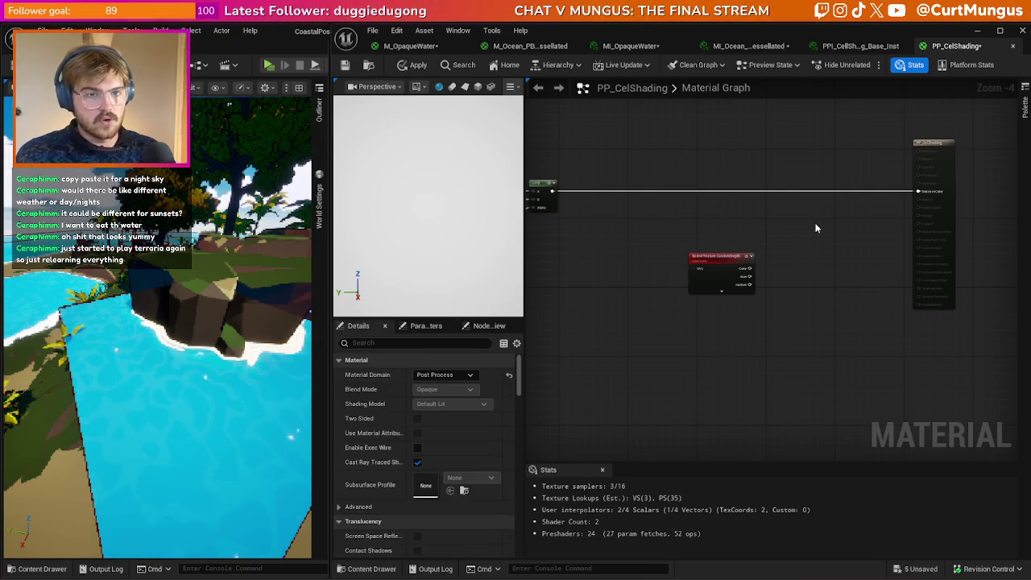
right_click(816, 228)
type("water")
key("Return")
scroll(833, 236, "up", 2)
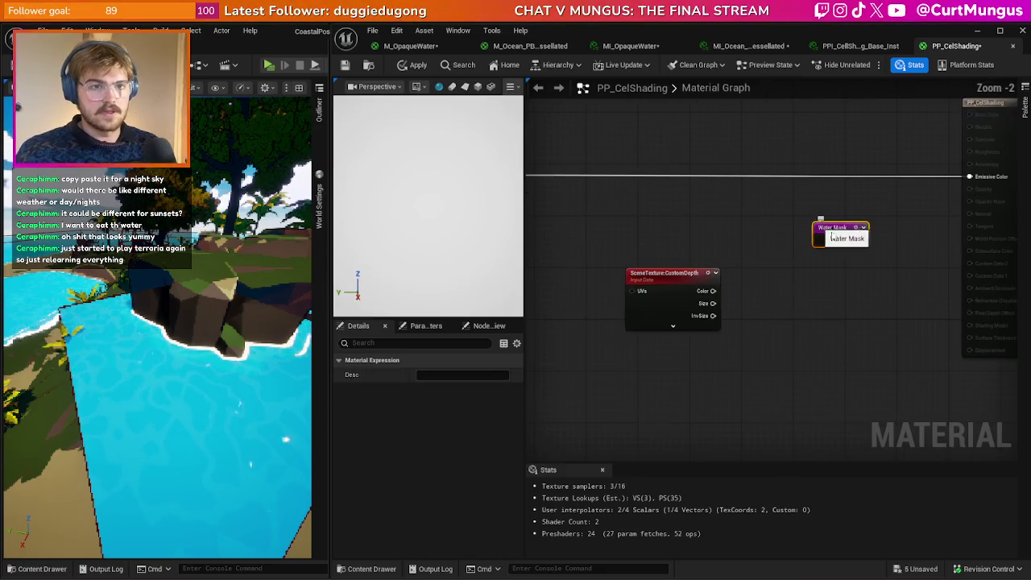
left_click_drag(860, 239, 970, 177)
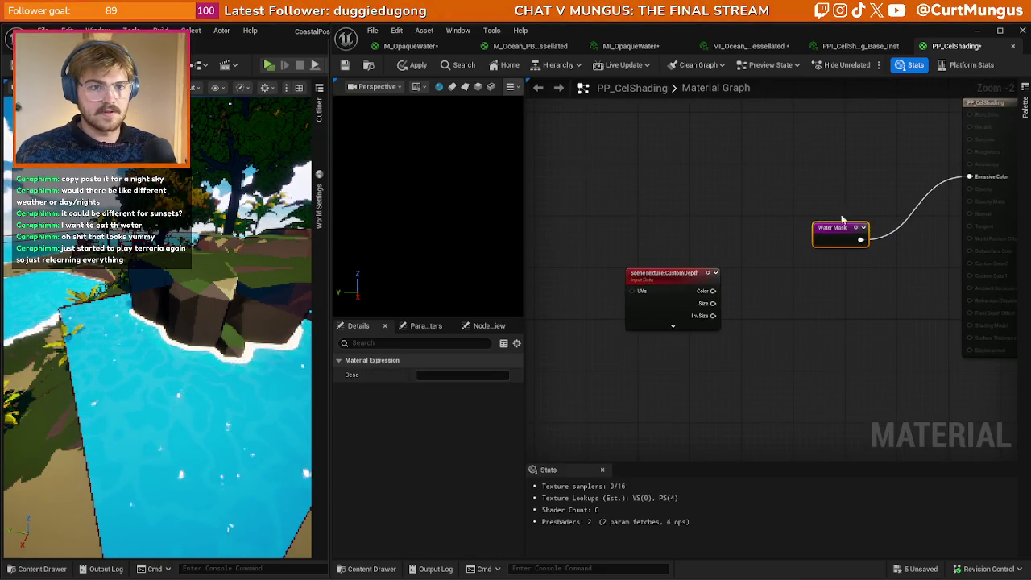
left_click_drag(842, 241, 848, 177)
left_click(829, 240)
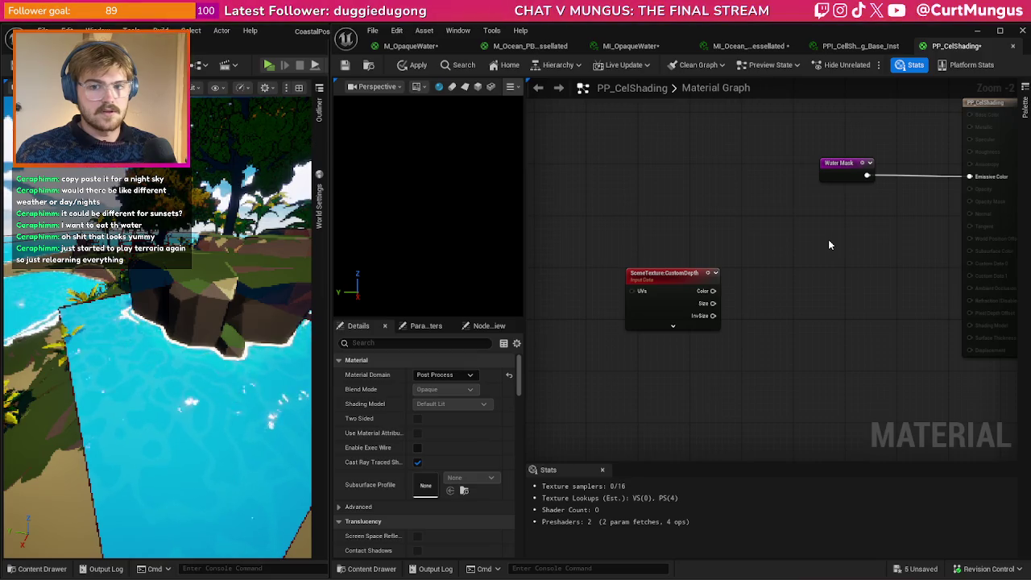
- Set the Scene Texture node's Scene Texture Id to SceneDepth
left_click(845, 172)
left_click(839, 216)
left_click(842, 235)
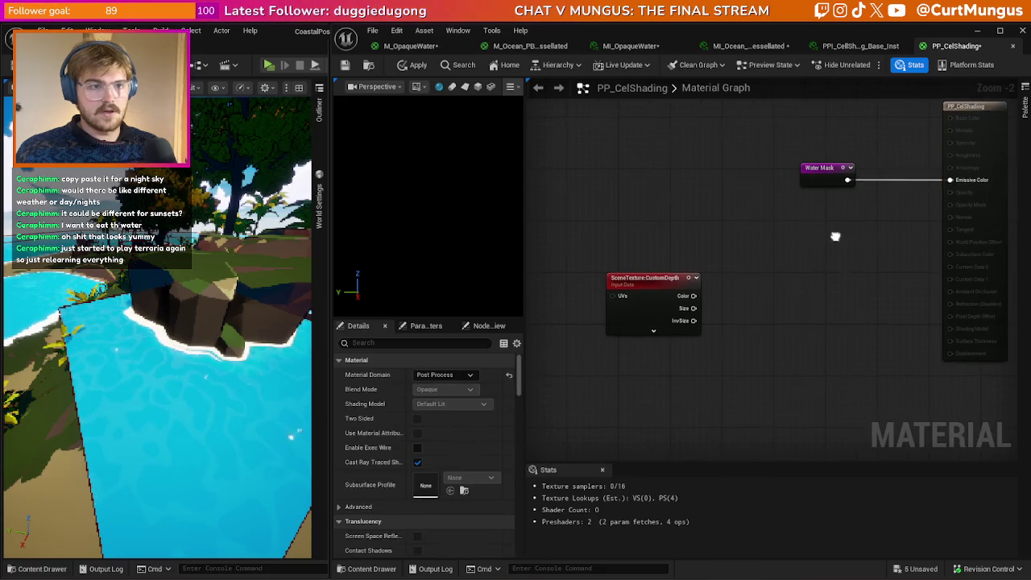
right_click(713, 240)
key("Escape")
mouse_move(691, 211)
left_mouse_down()
mouse_move(684, 287)
mouse_move(707, 299)
mouse_move(957, 182)
left_mouse_up()
left_click(457, 375)
left_click(450, 155)
- Apply the material so the level shows SceneDepth, then paste the copied nodes
left_click(415, 66)
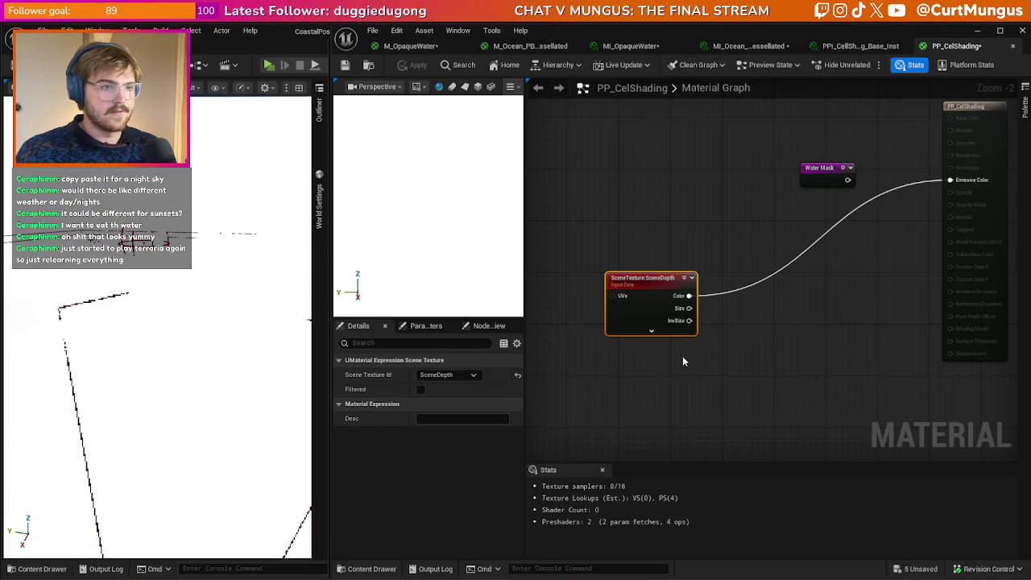
left_click(461, 374)
left_click(482, 288)
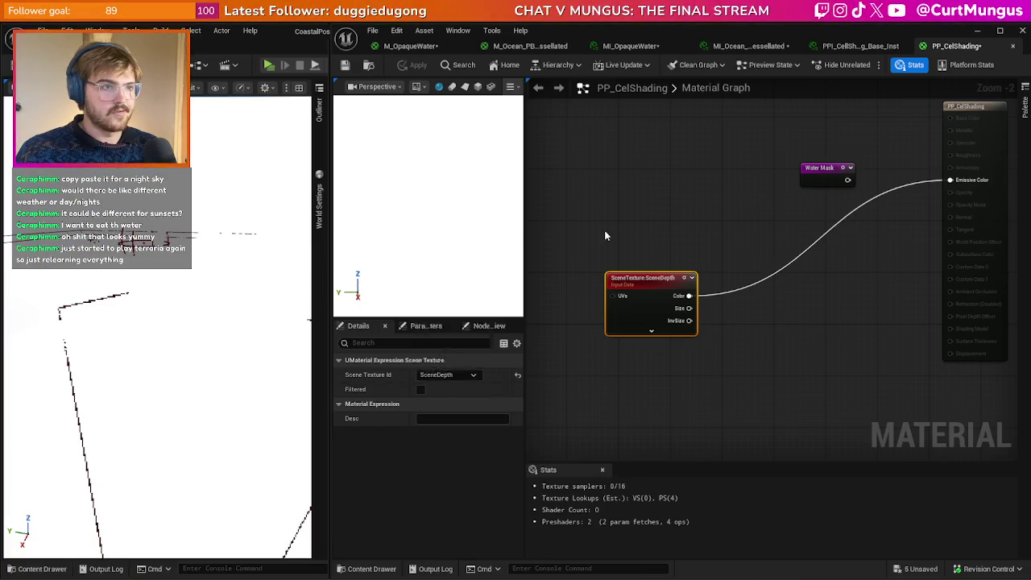
left_click(604, 229)
scroll(722, 221, "down", 6)
key("ctrl+v")
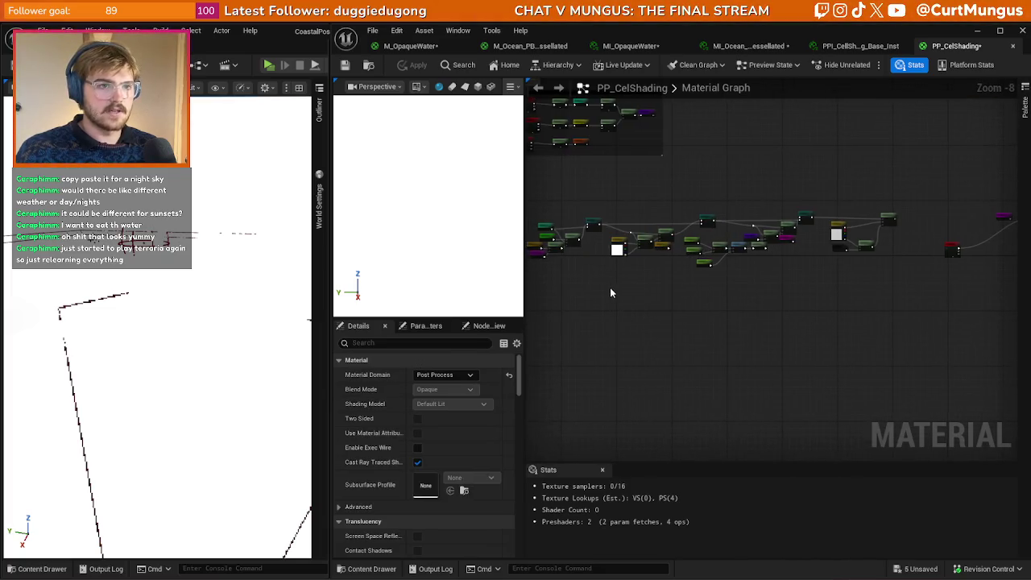
- Open the MF_DepthMask function and inspect its Scene Depth and PixelDepth nodes
scroll(844, 284, "up", 5)
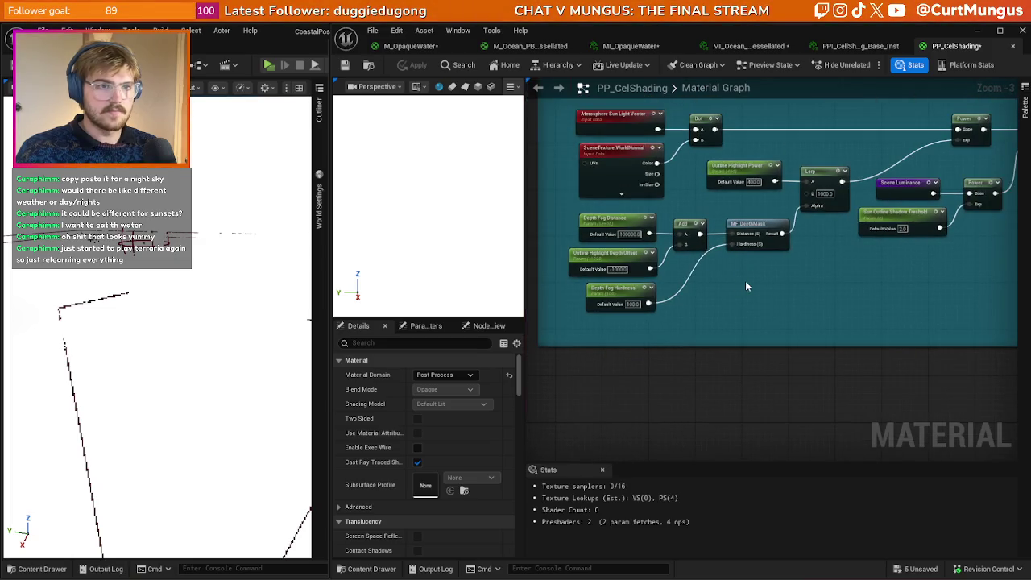
left_click(777, 248)
double_click(776, 249)
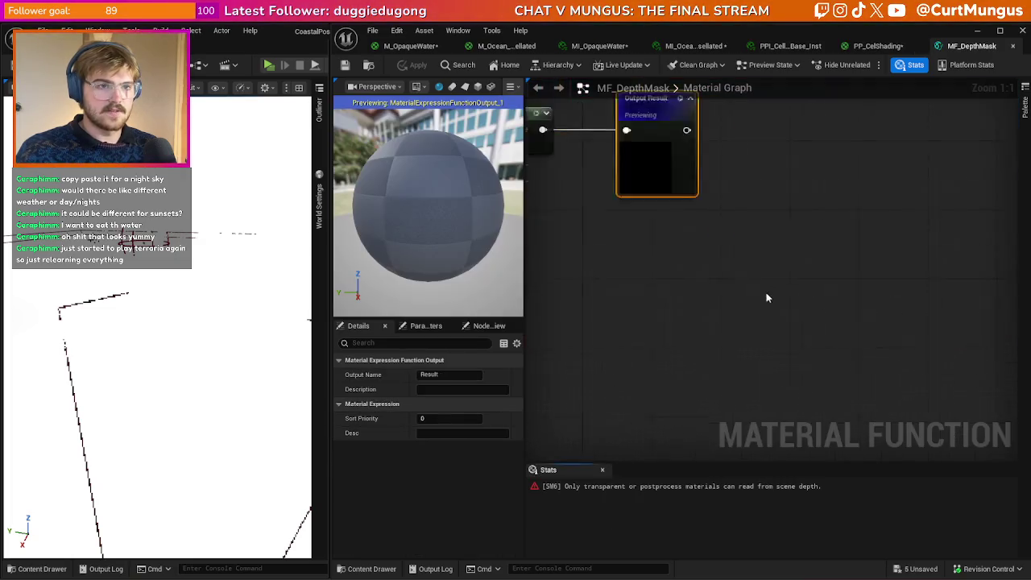
scroll(782, 304, "up", 4)
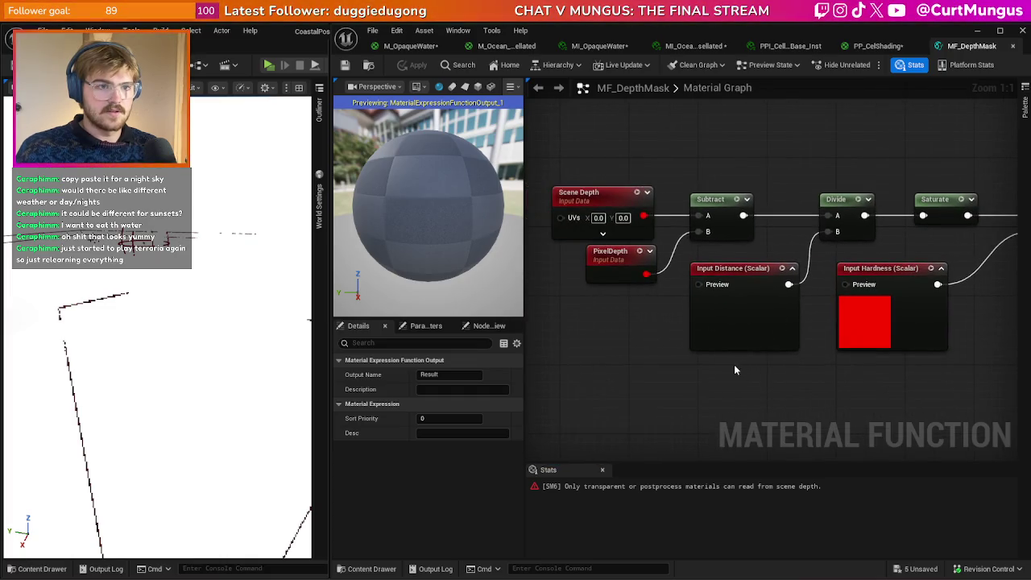
left_click(605, 167)
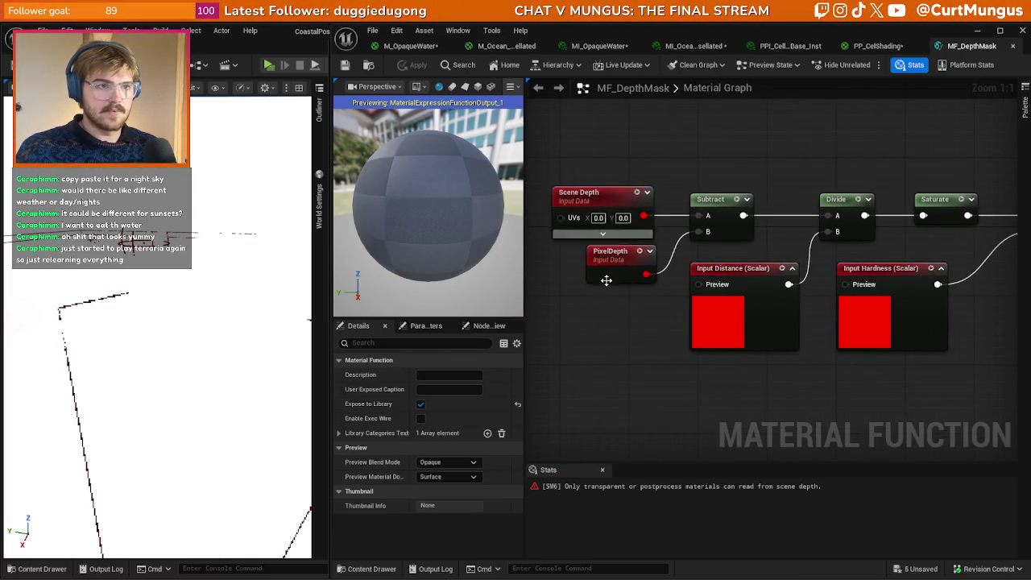
left_click_drag(645, 266, 646, 263)
left_click(682, 143)
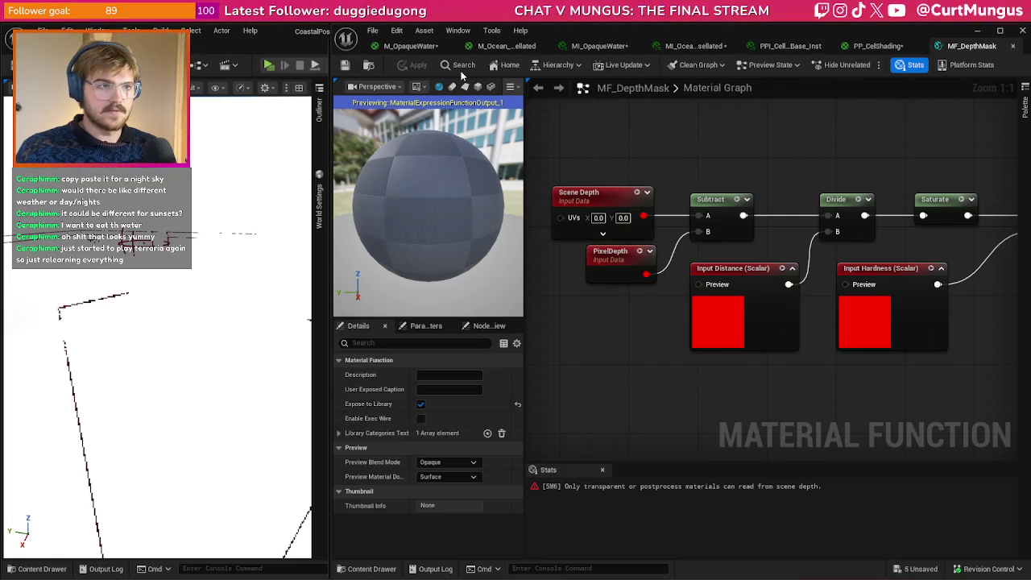
- Return to the PP_CelShading graph and bring up the node search
left_click(865, 47)
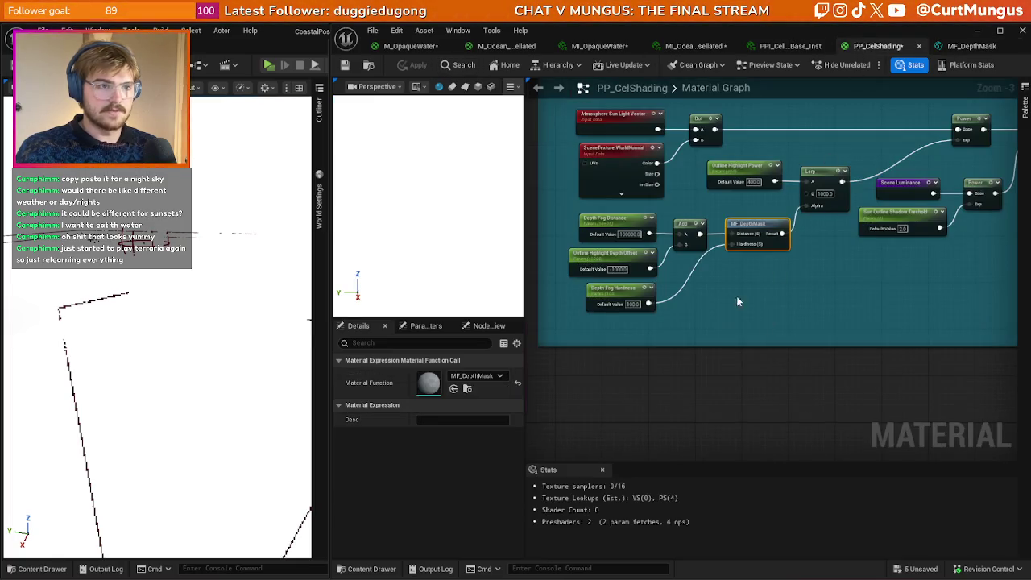
right_click(711, 359)
left_click(733, 271)
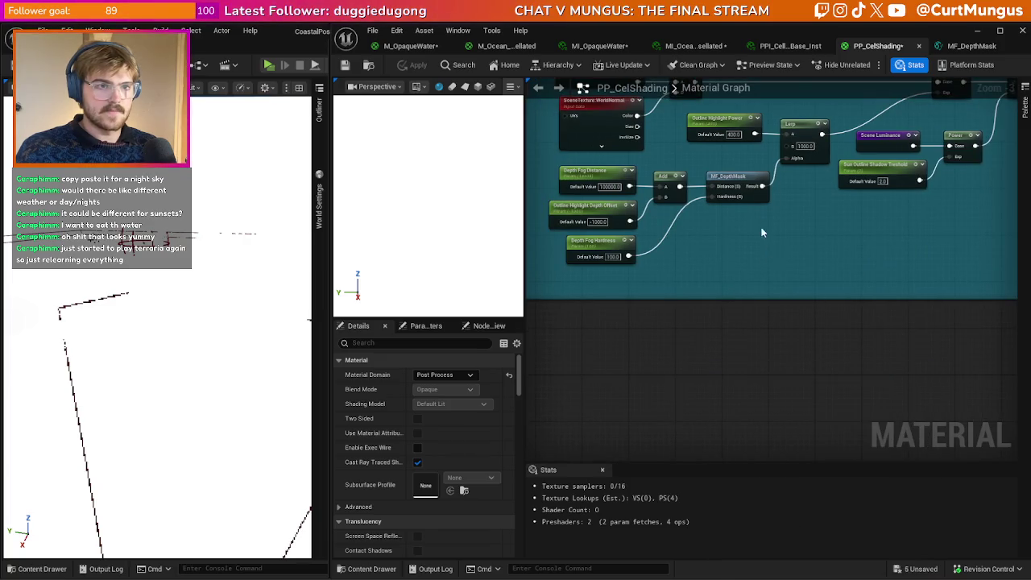
left_click(730, 186)
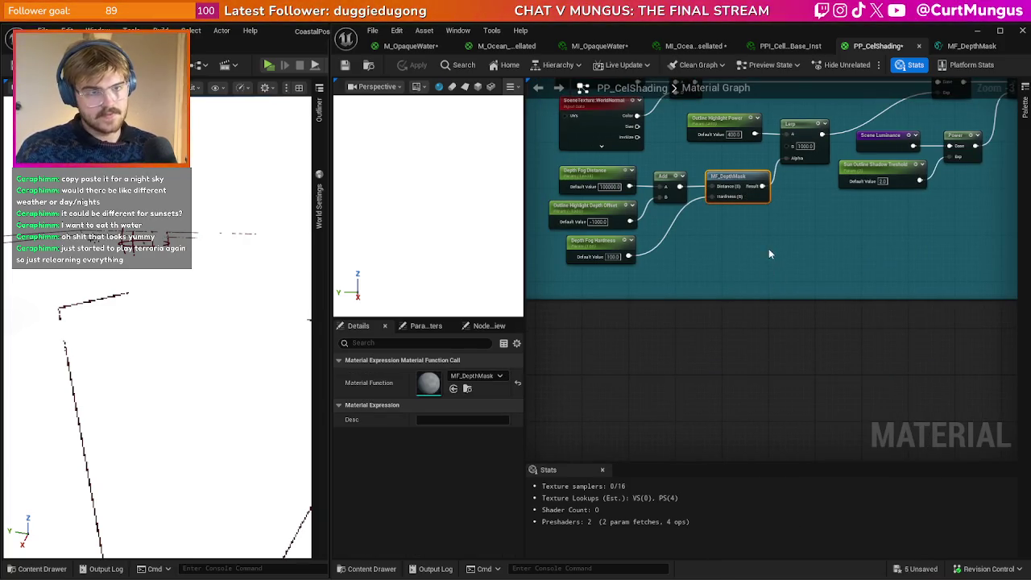
right_click(682, 356)
- Add a Scene Depth node and place it beside the Lerp group
type("scene")
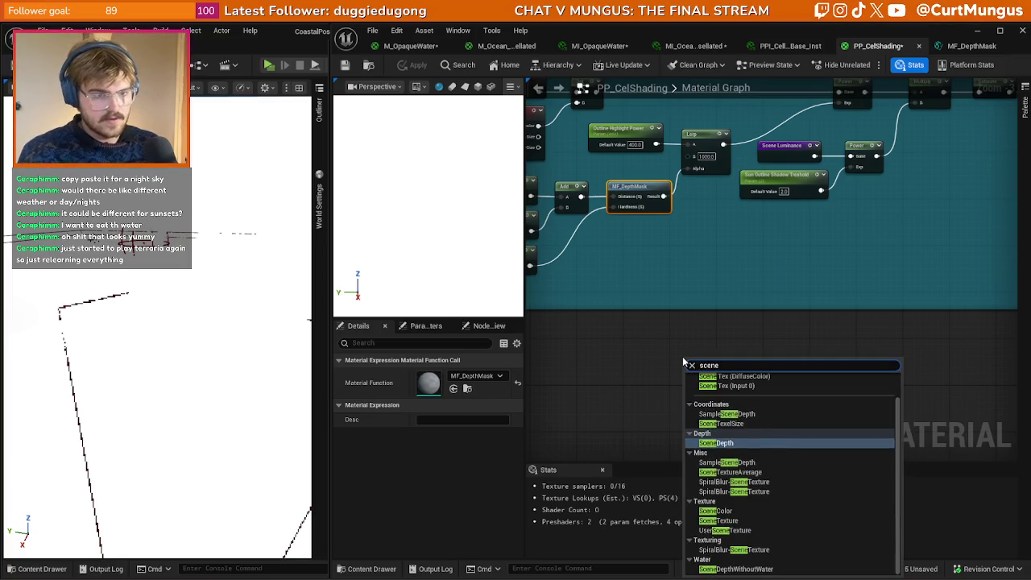
type("depth")
key("Return")
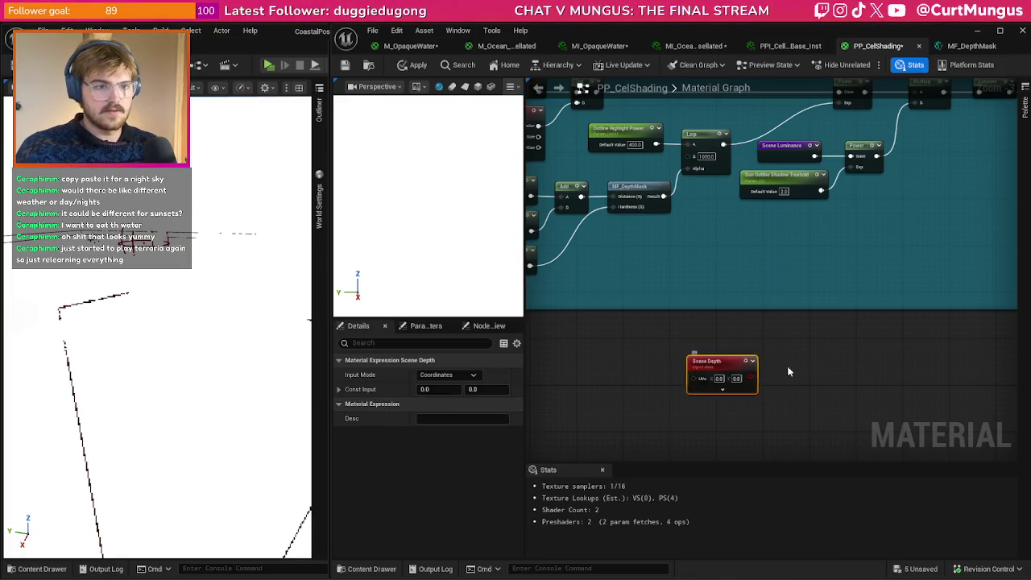
scroll(788, 371, "down", 2)
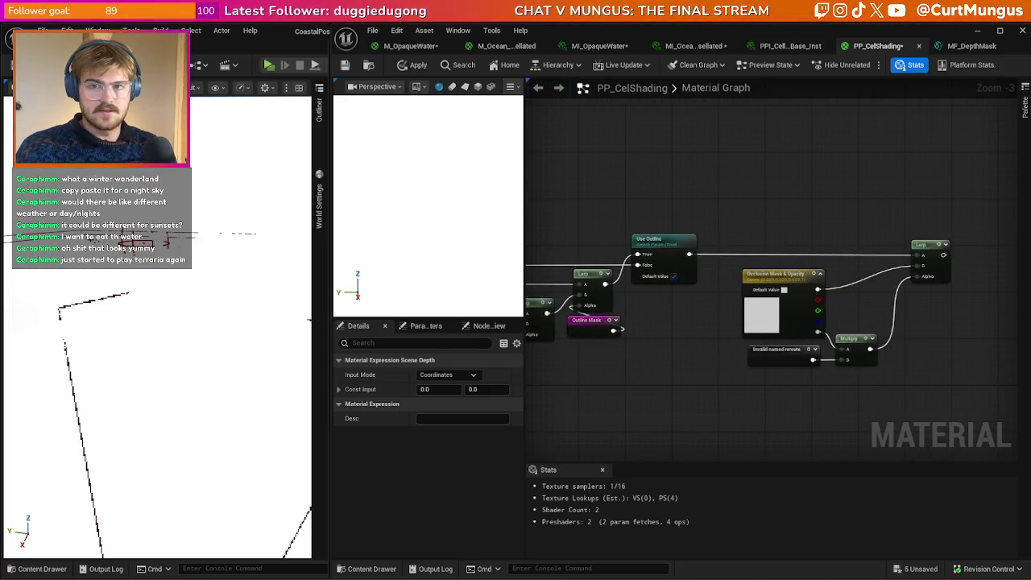
mouse_move(935, 355)
left_mouse_down()
mouse_move(693, 211)
mouse_move(961, 264)
left_mouse_up()
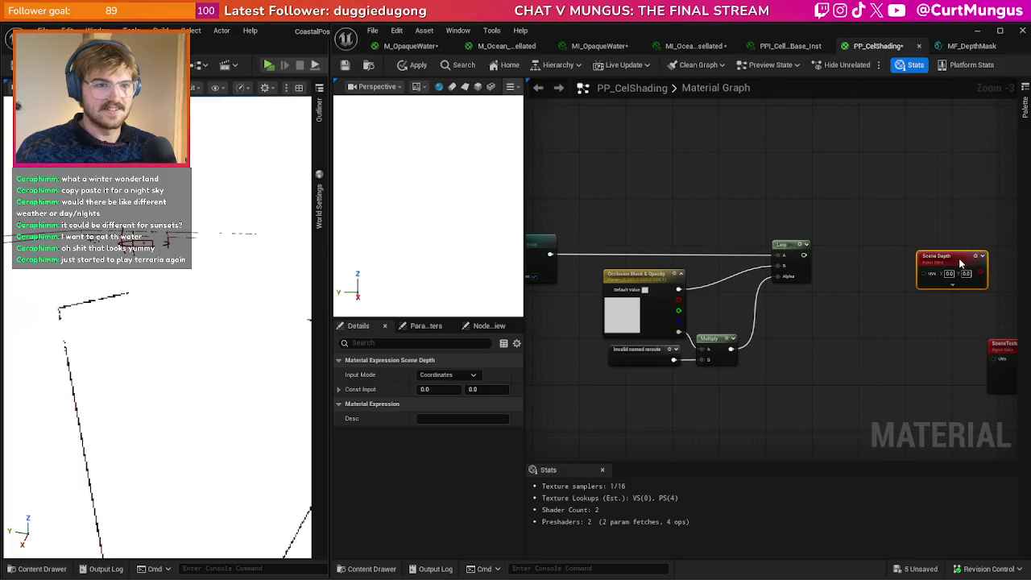
left_click(850, 335)
mouse_move(826, 364)
left_mouse_down()
mouse_move(614, 200)
mouse_move(663, 229)
left_mouse_up()
left_click(646, 394)
scroll(700, 316, "down", 5)
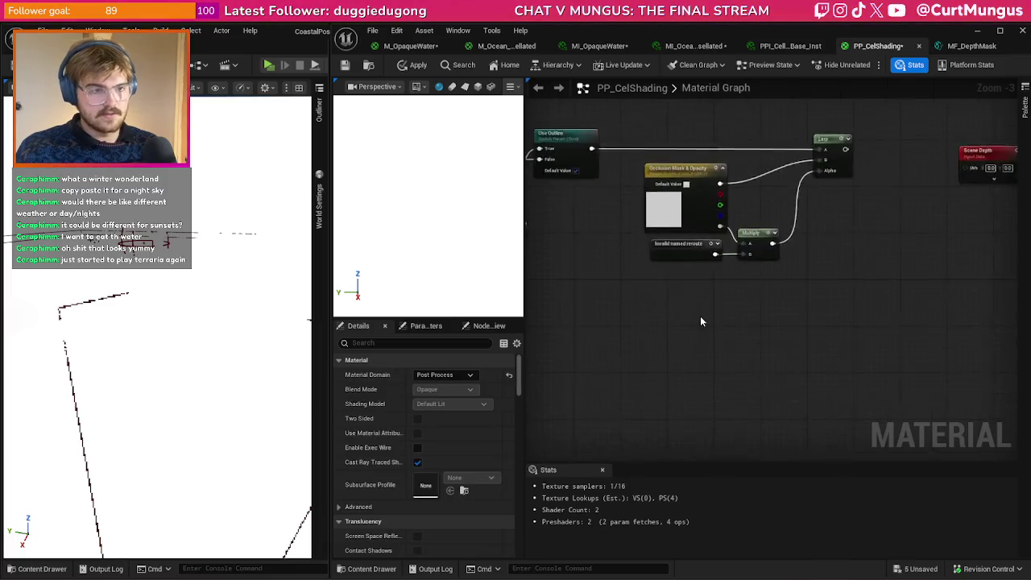
scroll(662, 315, "up", 7)
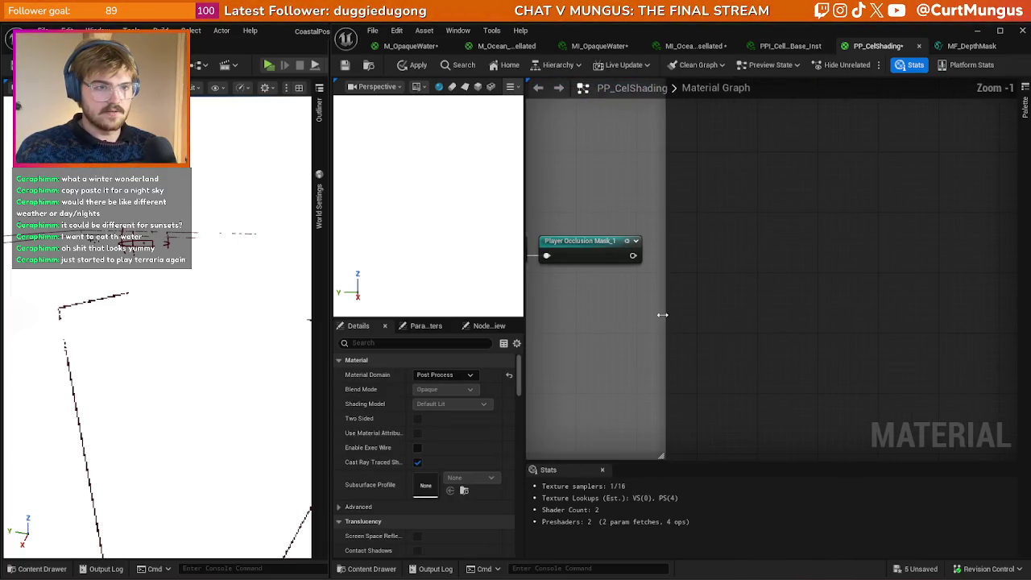
- Rename the 'Player Occlusion Mask_1' reroute declaration to 'Player Occlusion Mask'
left_click(585, 256)
key("F2")
key("End")
key("BackSpace")
key("BackSpace")
key("Return")
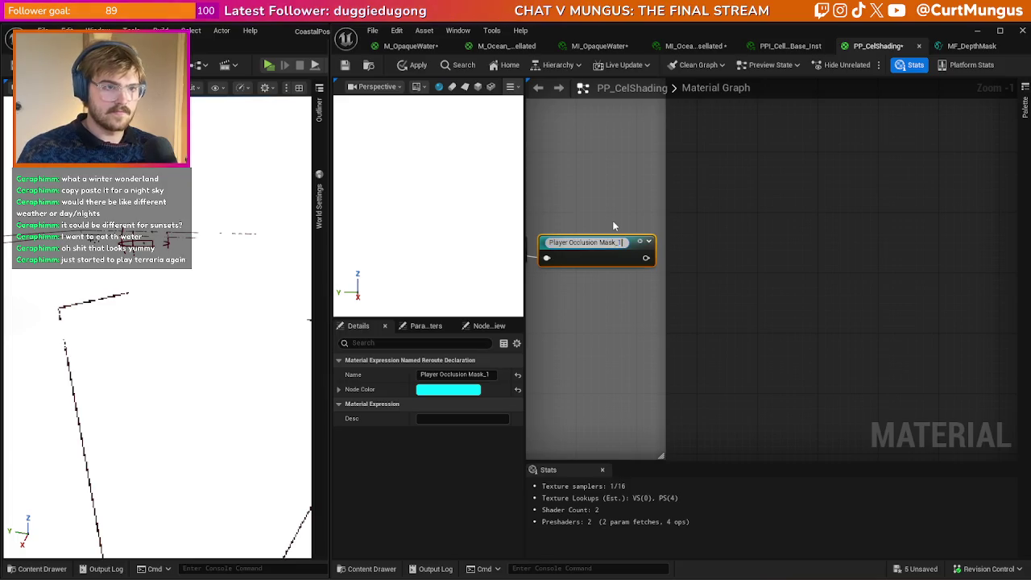
left_click(742, 260)
scroll(742, 260, "down", 5)
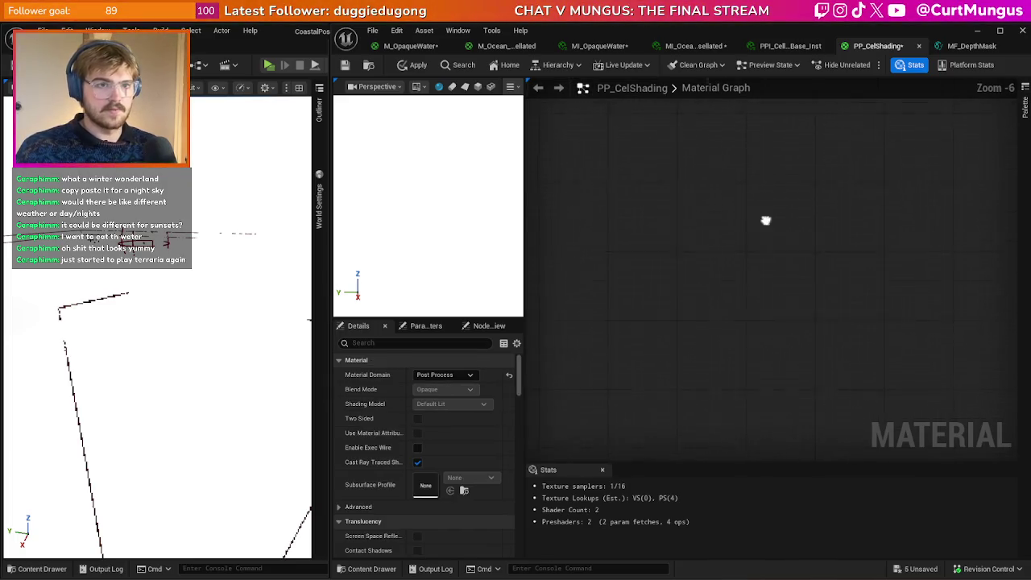
scroll(927, 230, "up", 6)
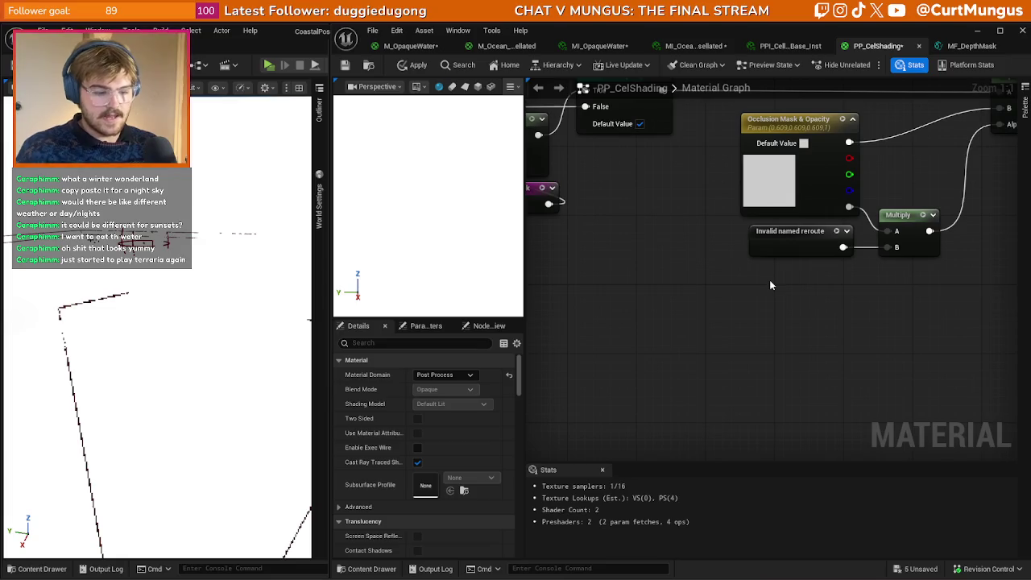
- Add a Player Occlusion Mask reroute node to feed the Multiply
right_click(770, 282)
type("player")
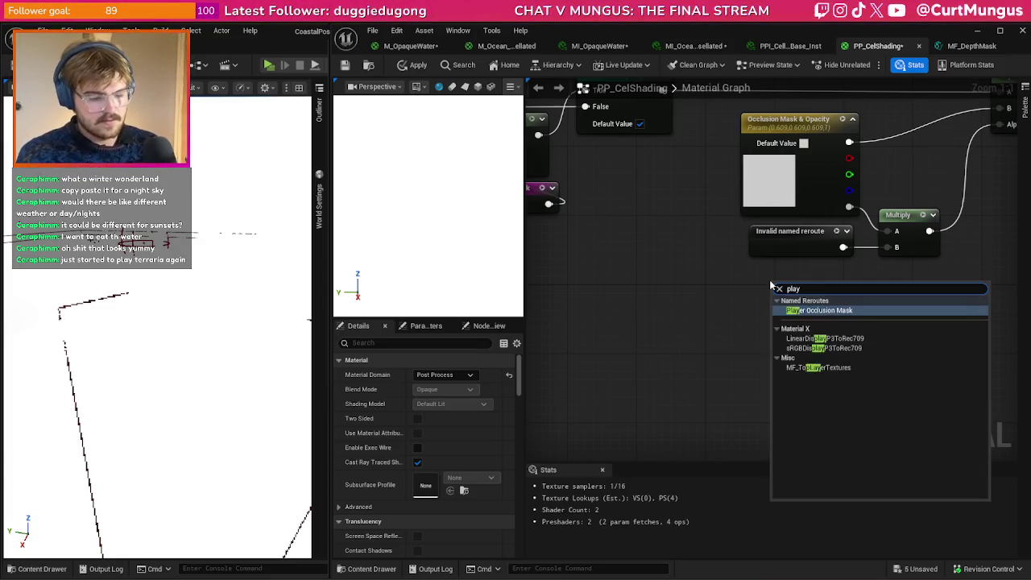
key("Return")
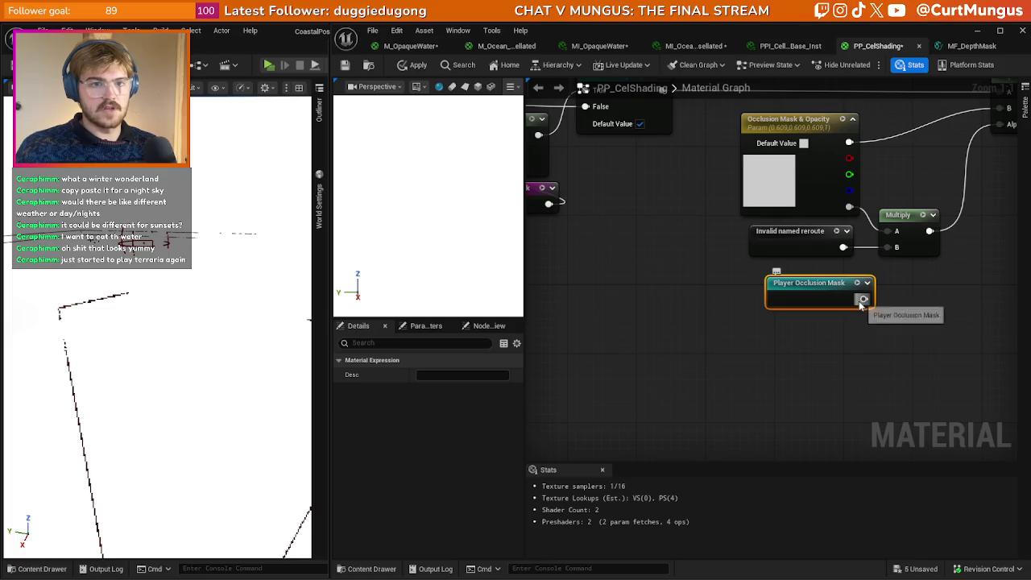
left_click(751, 321)
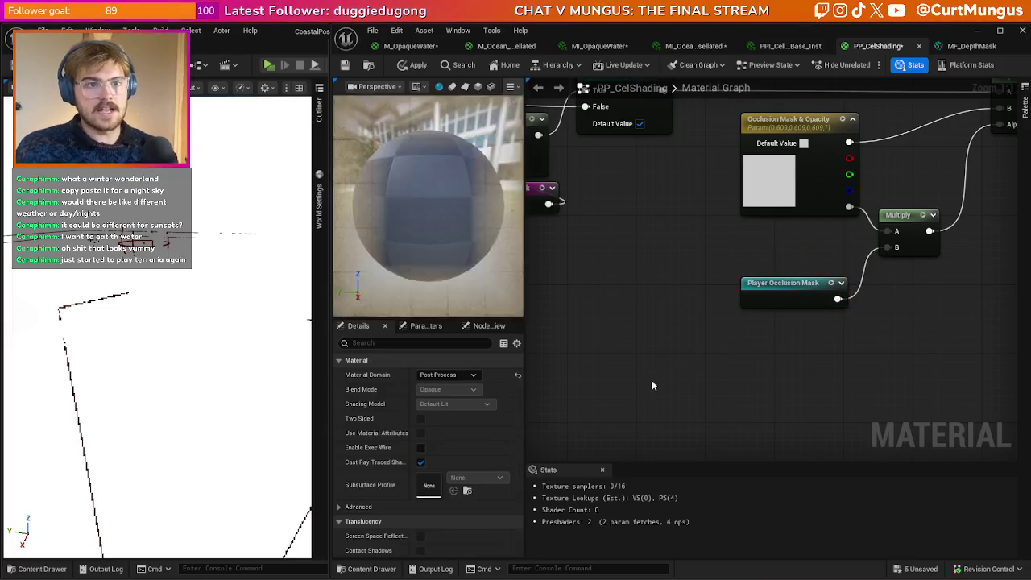
scroll(645, 358, "down", 6)
scroll(701, 283, "up", 4)
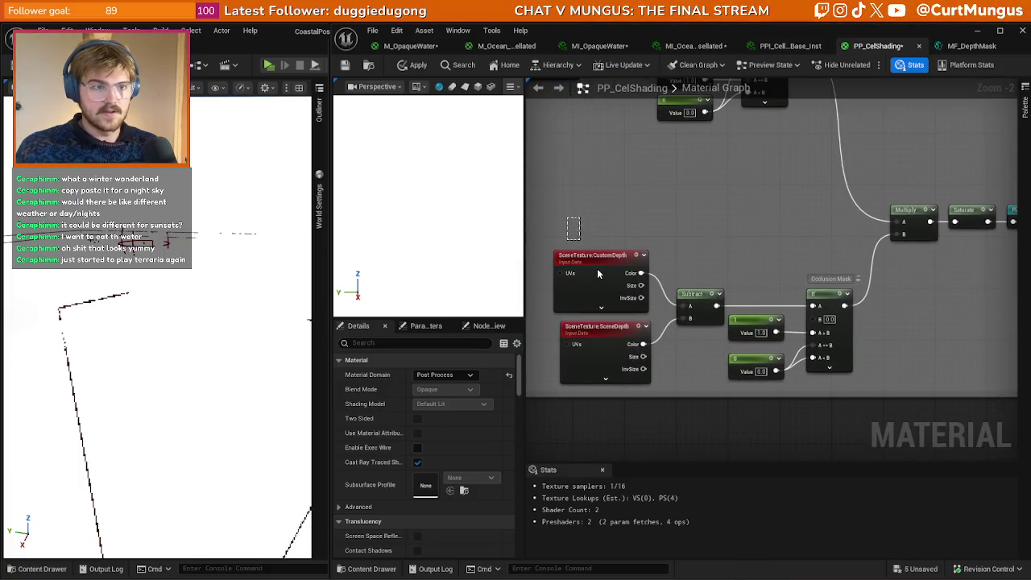
- Select and review the CustomDepth-versus-SceneDepth comparison nodes around the If node
left_click(632, 378)
left_click(681, 376)
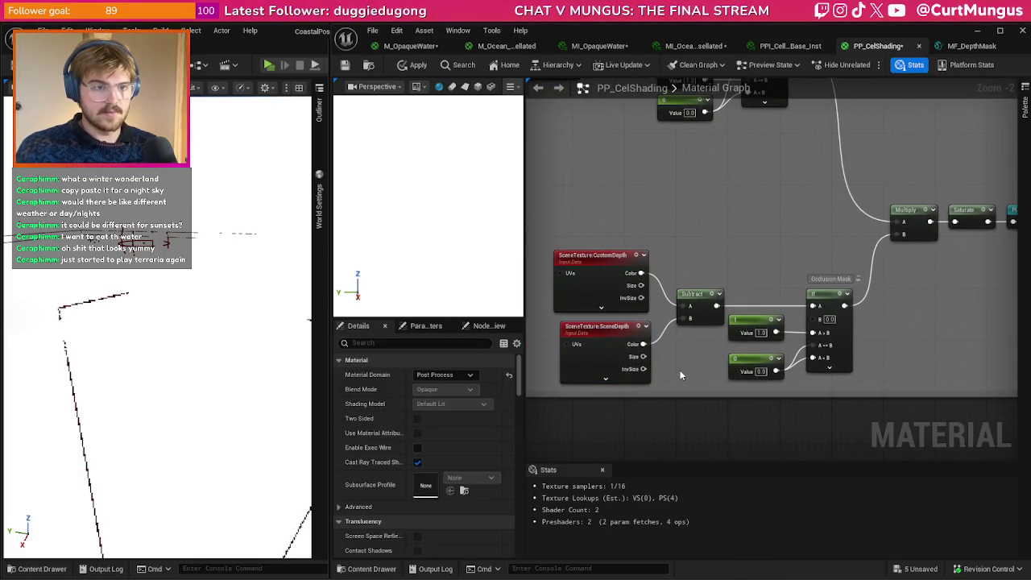
left_click_drag(685, 378, 684, 379)
left_click(684, 254)
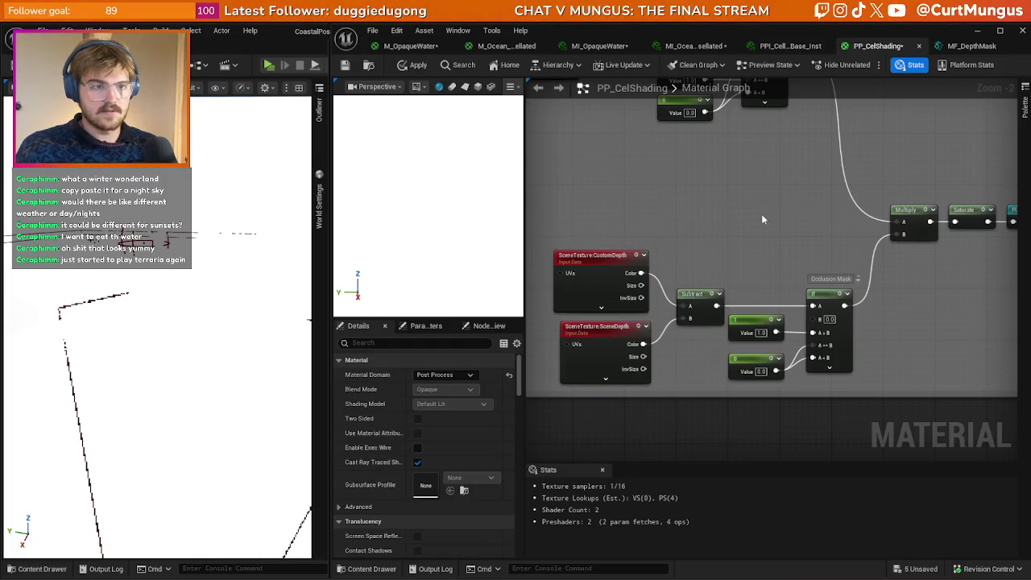
scroll(763, 232, "down", 2)
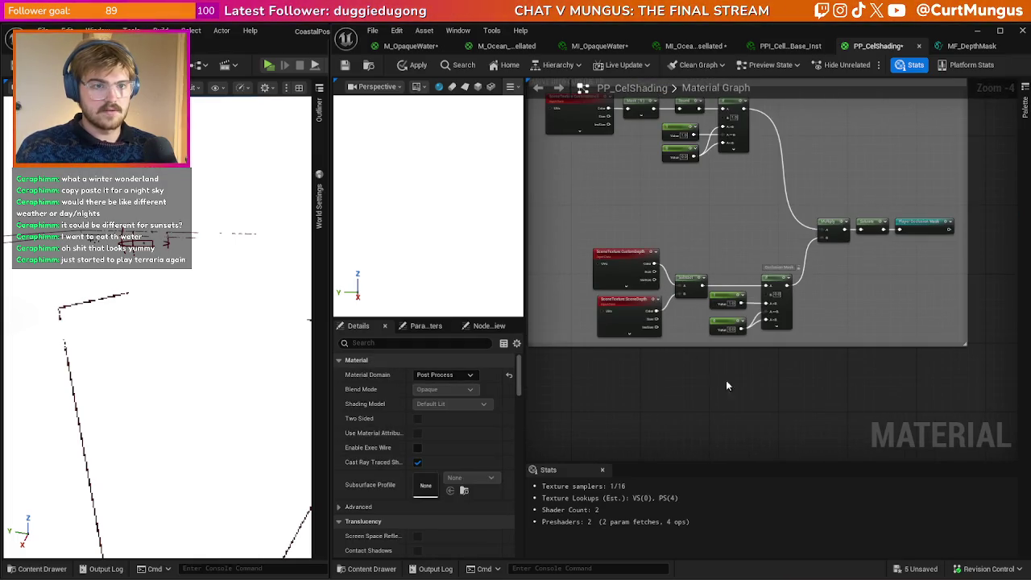
left_click_drag(789, 386, 652, 258)
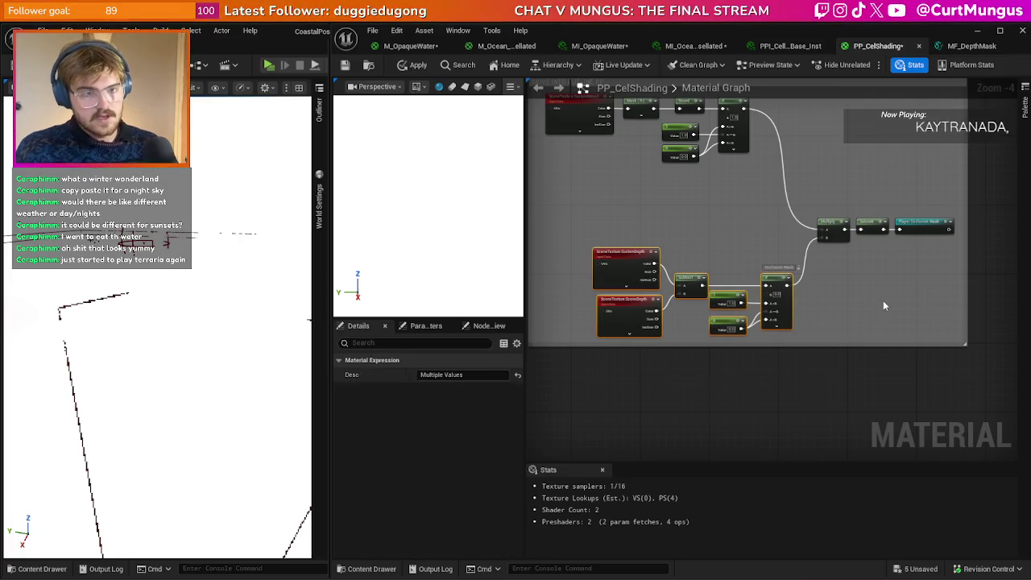
left_click(883, 300)
scroll(887, 302, "down", 4)
scroll(718, 235, "up", 2)
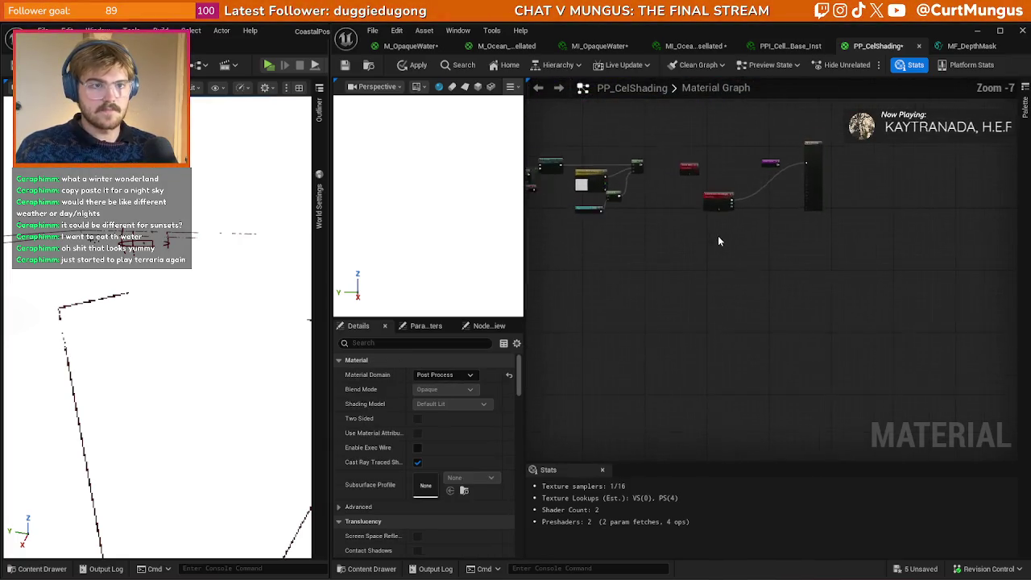
scroll(717, 264, "up", 3)
left_click_drag(580, 343, 833, 241)
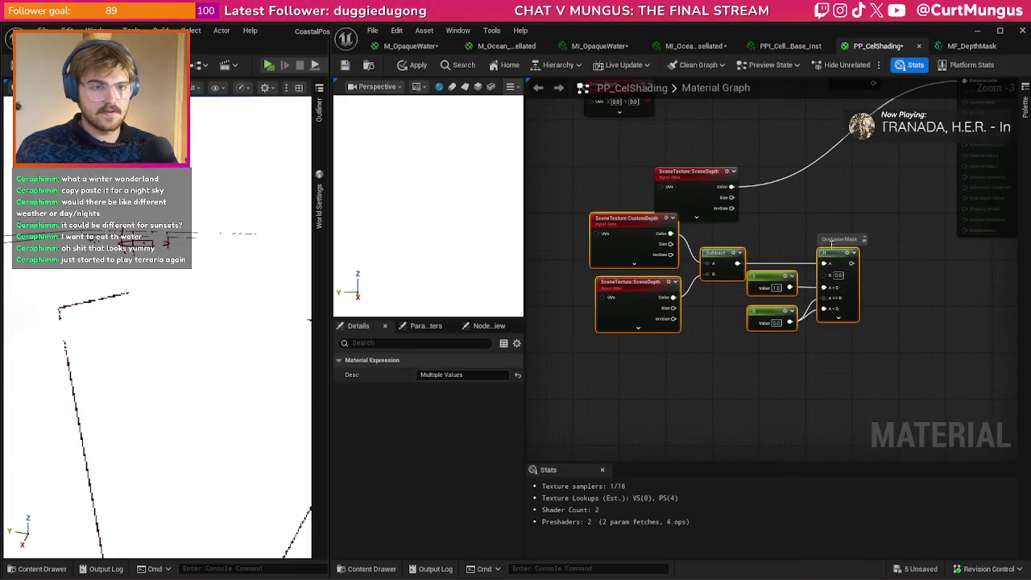
right_click(826, 274)
key("Escape")
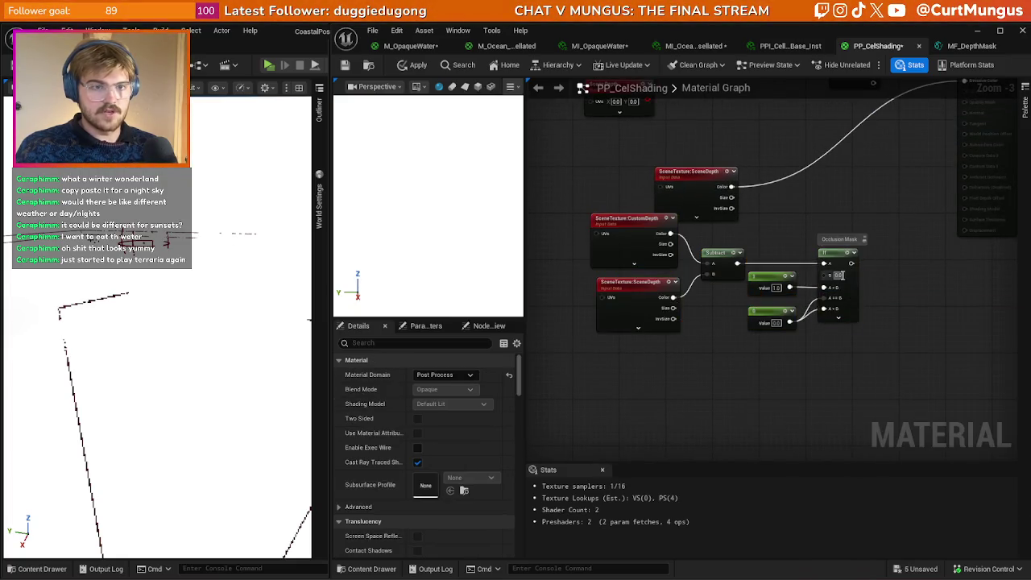
- Feed the If result into Emissive Color, apply, and orbit the level to check the mask
mouse_move(837, 358)
left_mouse_down()
mouse_move(804, 319)
mouse_move(939, 184)
mouse_move(928, 135)
left_mouse_up()
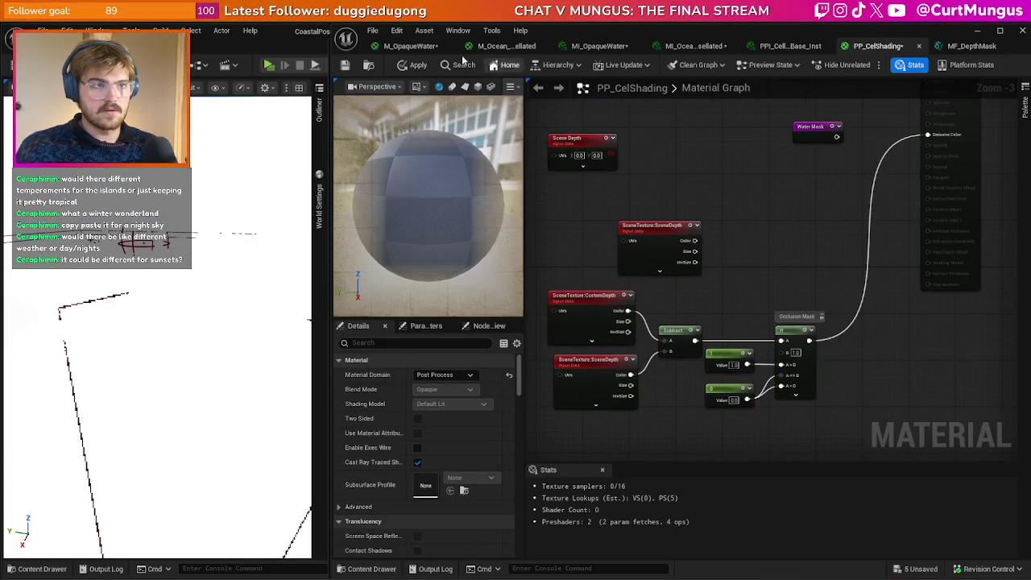
left_click(416, 66)
mouse_move(202, 362)
left_mouse_down()
mouse_move(153, 363)
mouse_move(105, 339)
left_mouse_up()
scroll(794, 336, "up", 2)
left_click_drag(794, 336, 794, 336)
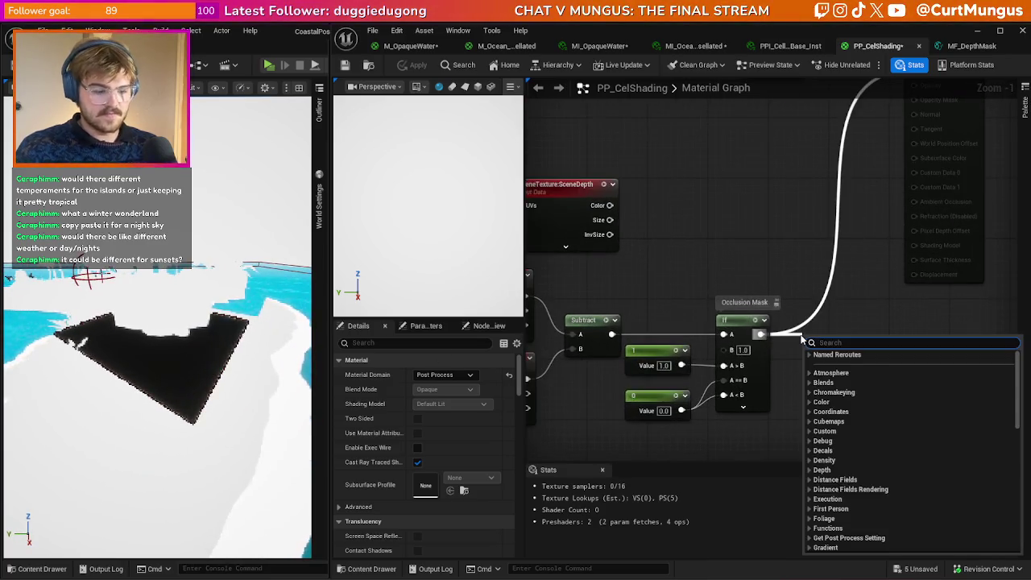
- Add a 1-x node after the If result, wire it to Emissive Color, and apply
type("1-x")
key("Return")
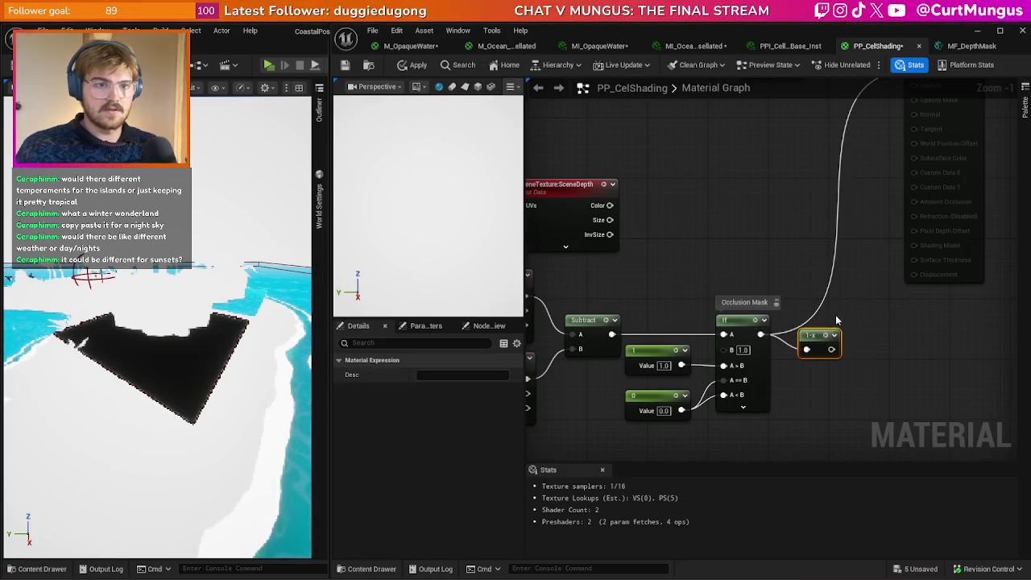
left_click(823, 371)
left_click_drag(808, 373, 895, 108)
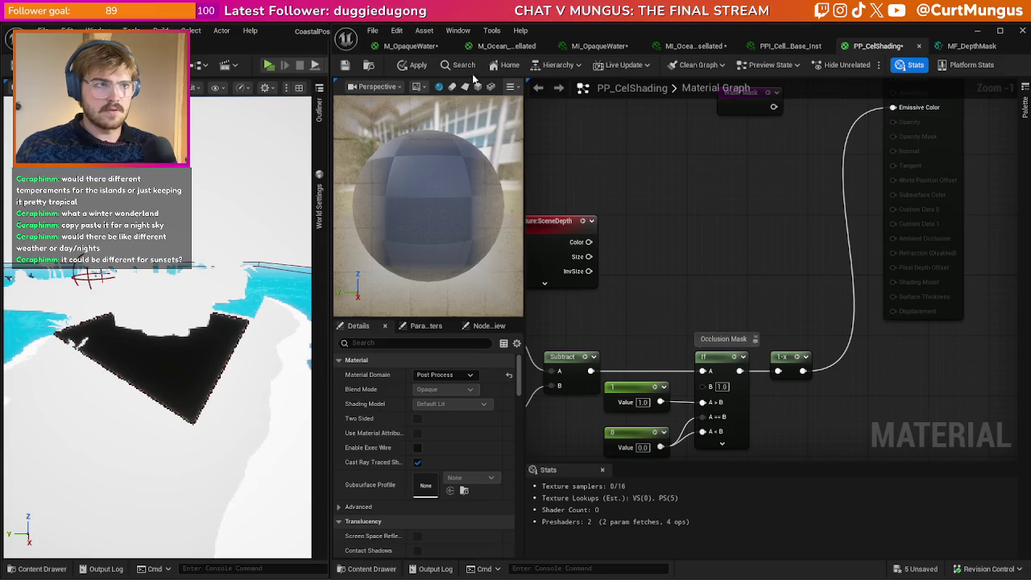
left_click(416, 67)
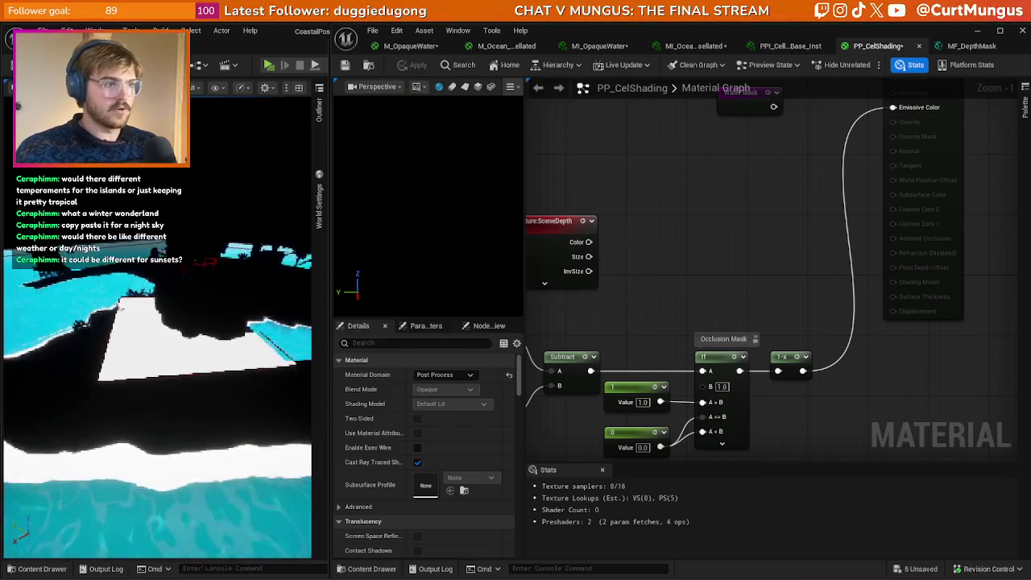
- Select the whole depth comparison network and remove it from the graph
scroll(834, 254, "down", 2)
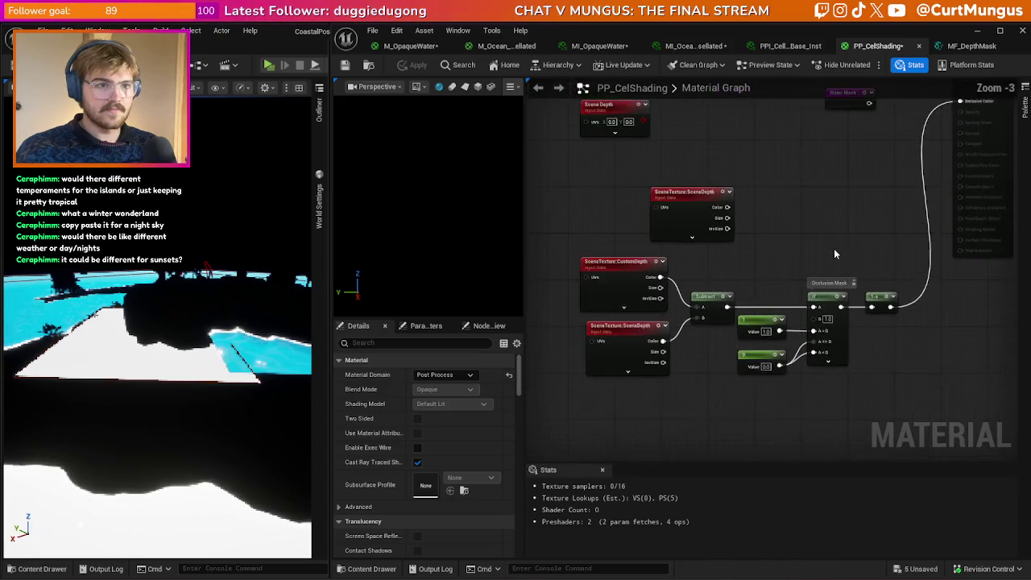
left_click_drag(835, 253, 855, 241)
left_click_drag(929, 371, 636, 236)
left_click(806, 242)
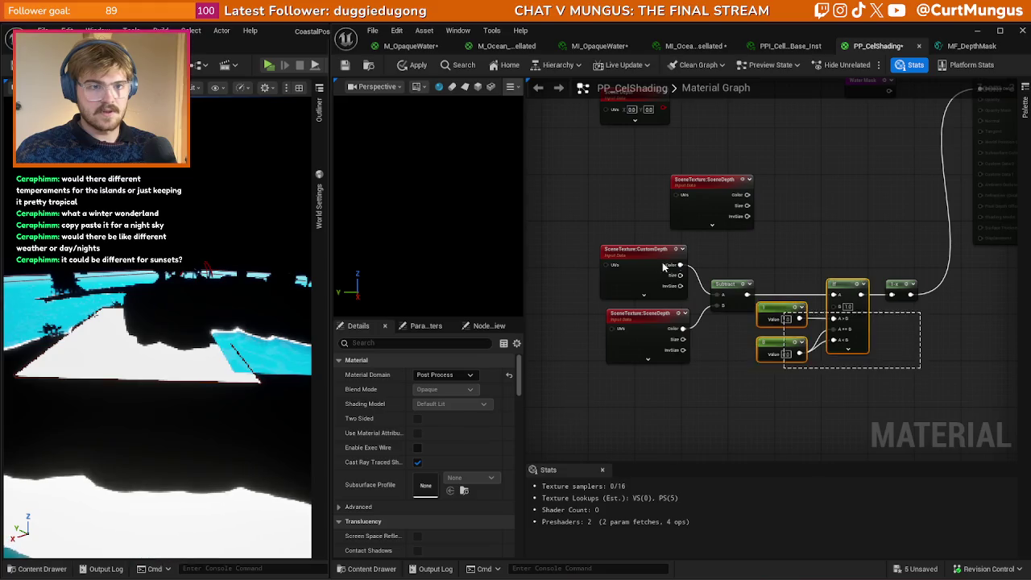
left_click_drag(664, 266, 665, 268)
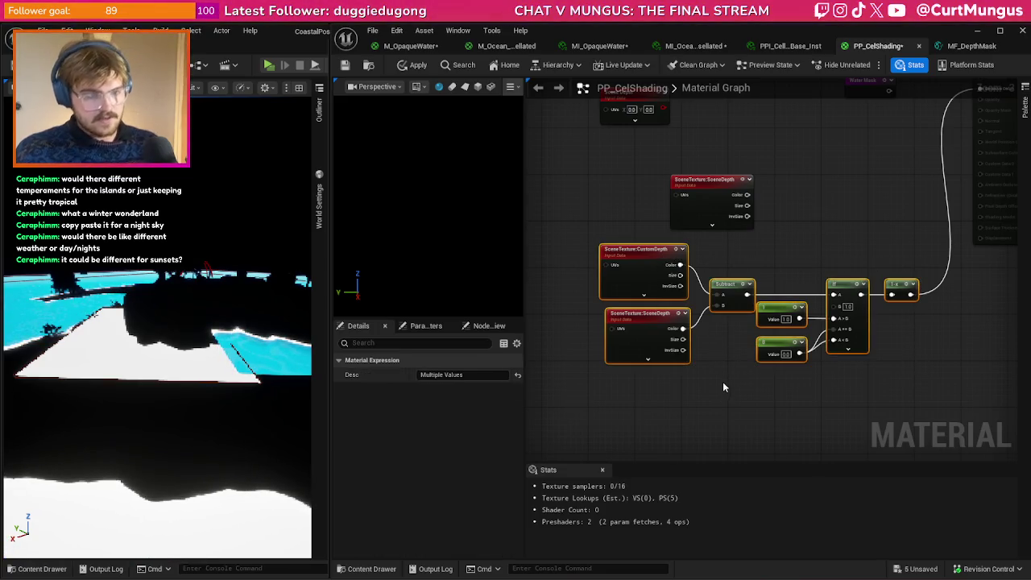
key("Delete")
left_click(753, 353)
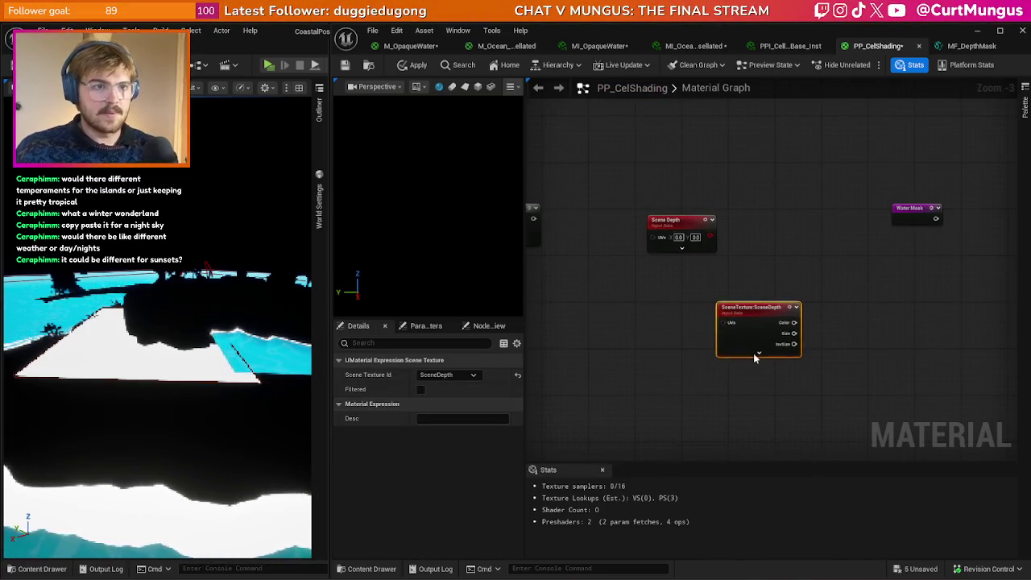
- Delete the leftover SceneDepth and Scene Depth nodes
left_click(668, 222, "ctrl")
key("Delete")
scroll(726, 293, "down", 3)
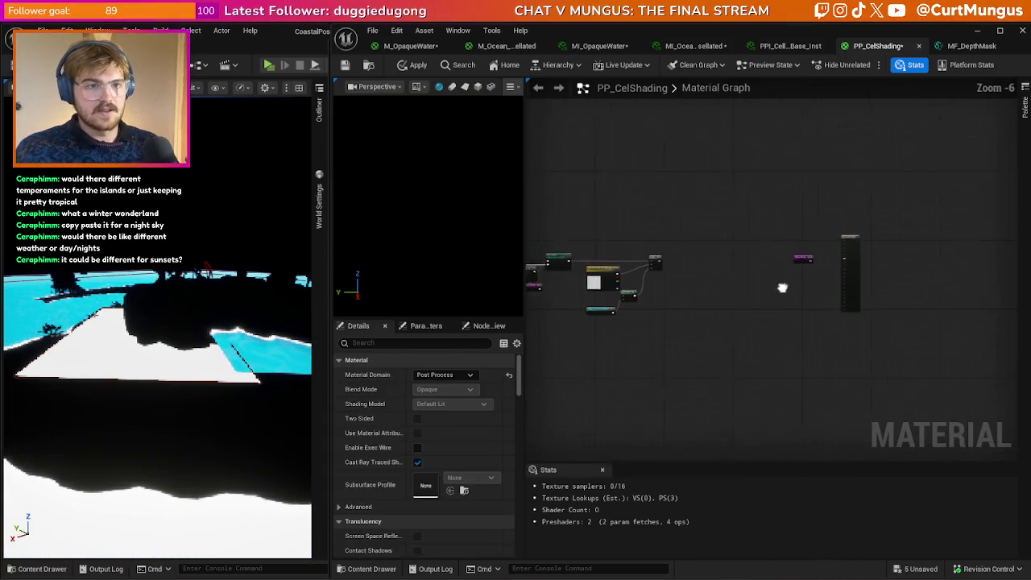
scroll(845, 299, "up", 2)
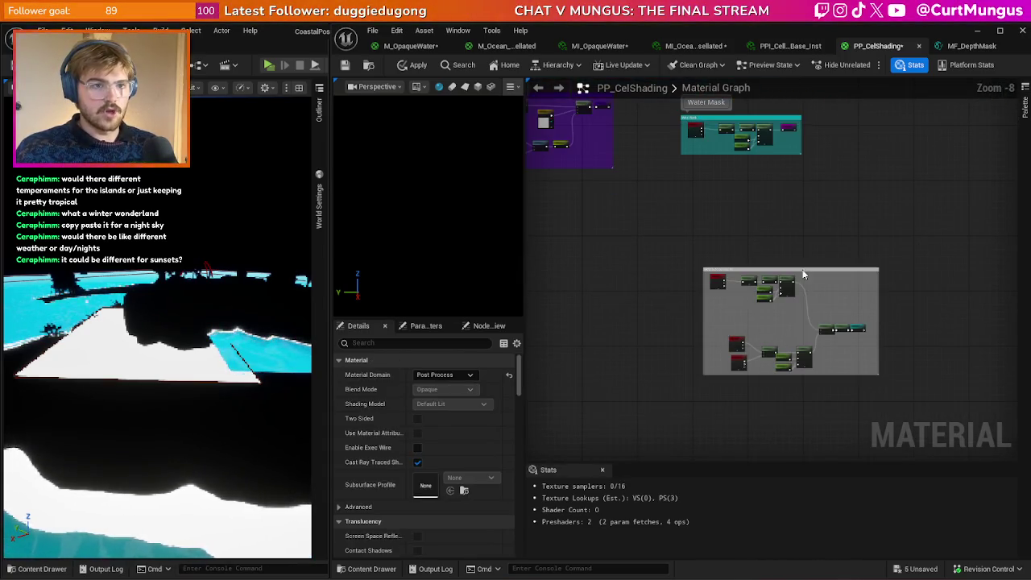
- Paste the depth comparison nodes under Water Mask and wire 1-x into the Water Mask reroute
key("ctrl+v")
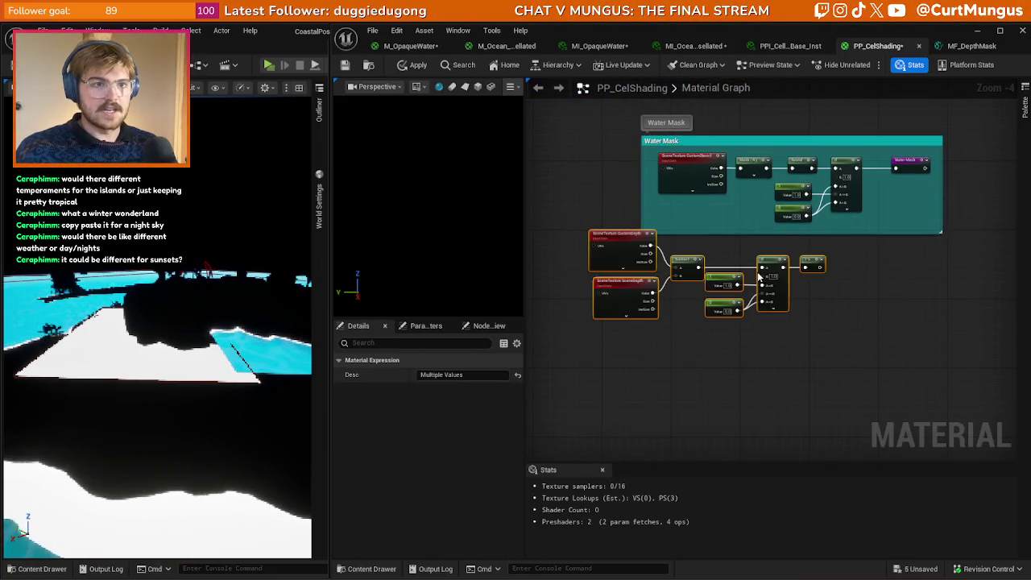
left_click_drag(780, 267, 848, 275)
left_click(806, 285)
scroll(806, 285, "up", 2)
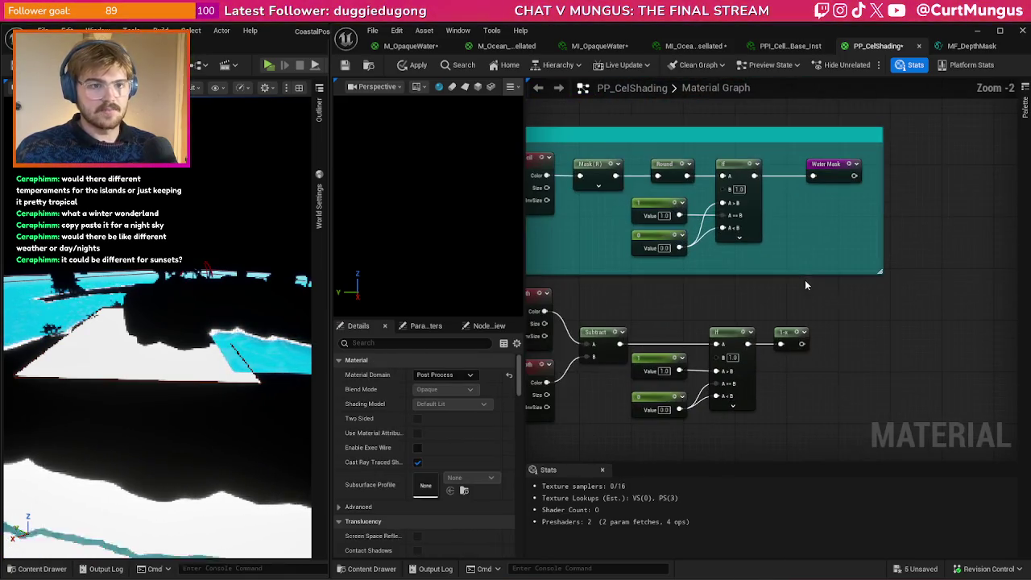
mouse_move(801, 344)
left_mouse_down()
mouse_move(828, 205)
mouse_move(819, 178)
mouse_move(820, 320)
left_mouse_up()
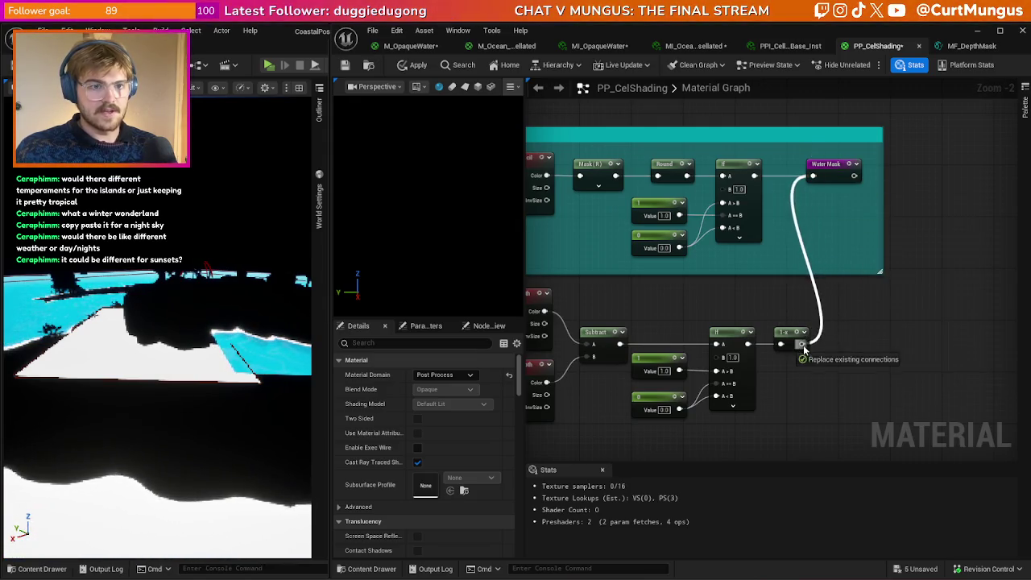
left_click(830, 164)
left_click_drag(830, 164, 846, 337)
left_click(854, 311)
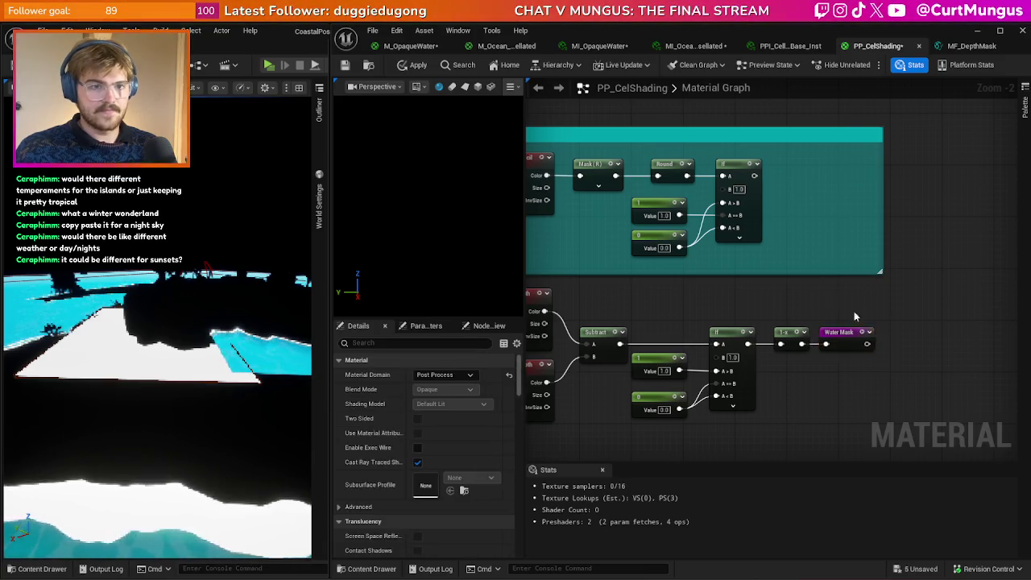
- Delete the old stencil-based nodes and move the Water Mask comment over the new chain
key("Home")
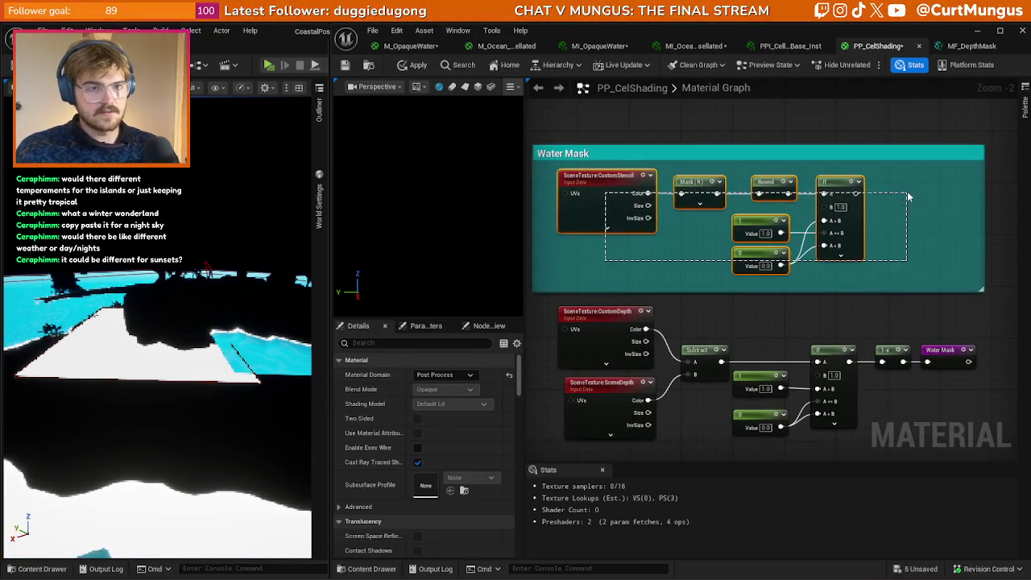
left_click_drag(908, 196, 840, 286)
key("Delete")
mouse_move(775, 156)
left_mouse_down()
mouse_move(806, 290)
mouse_move(784, 309)
left_mouse_up()
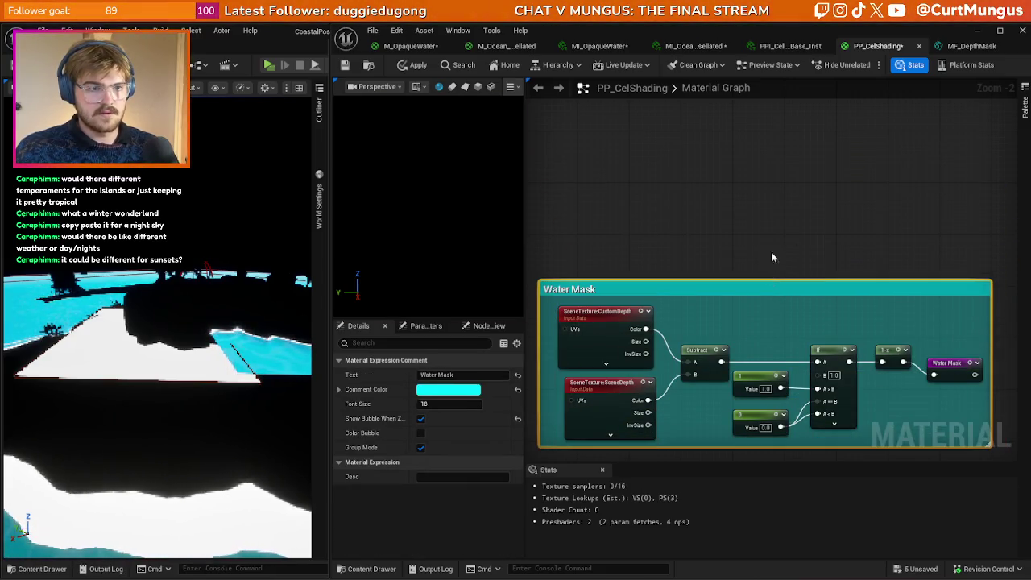
- Try rewiring the output and removing a Water Mask node, then undo both changes
left_click(771, 252)
scroll(850, 222, "down", 4)
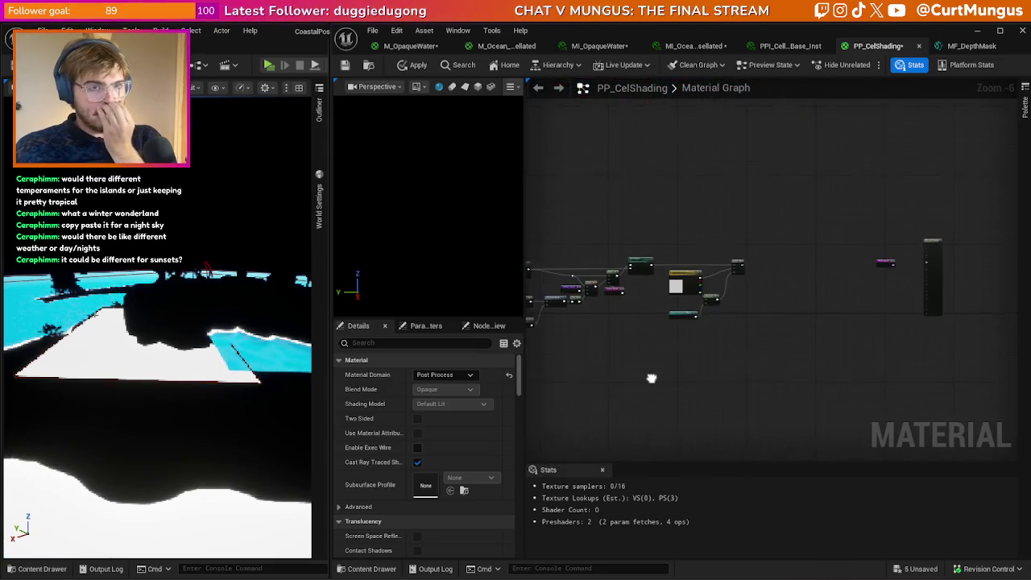
scroll(663, 291, "up", 2)
mouse_move(636, 280)
left_mouse_down()
mouse_move(951, 280)
mouse_move(634, 258)
mouse_move(648, 241)
left_mouse_up()
key("Delete")
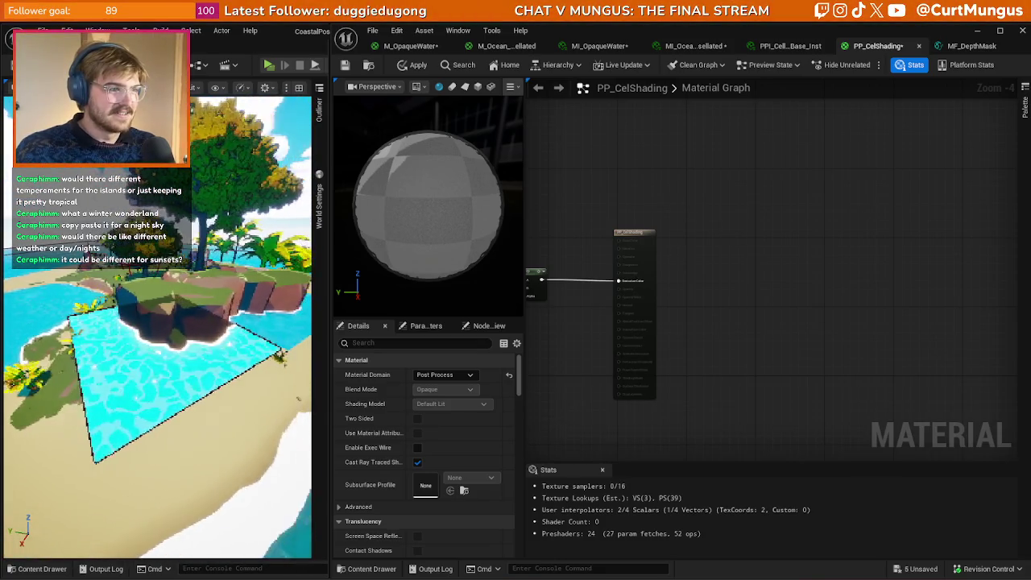
key("ctrl+z")
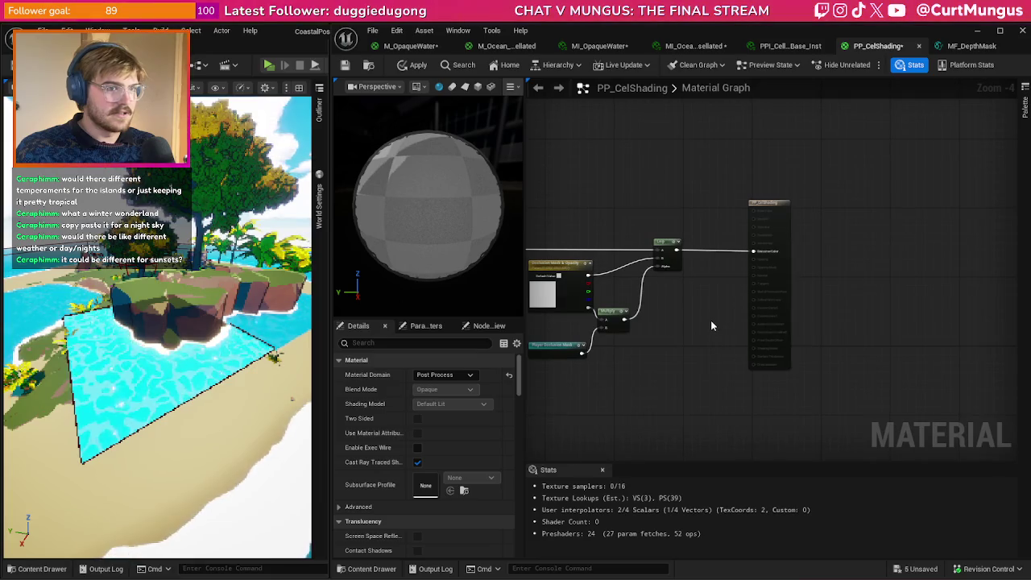
key("ctrl+z")
- Add a Water Mask node, wire it into Emissive Color, and apply to preview the mask
right_click(709, 311)
type("water")
key("Return")
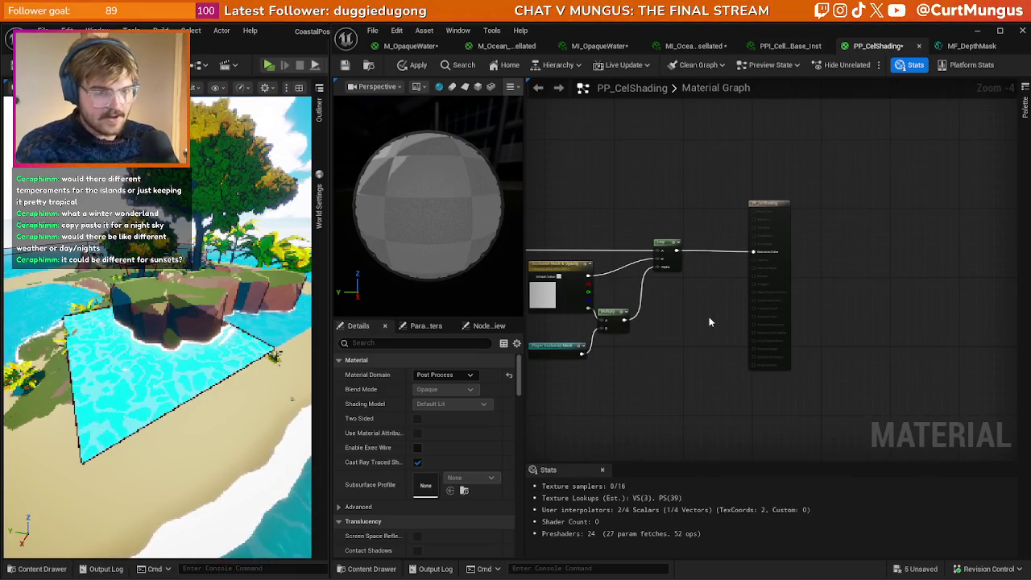
scroll(693, 306, "up", 2)
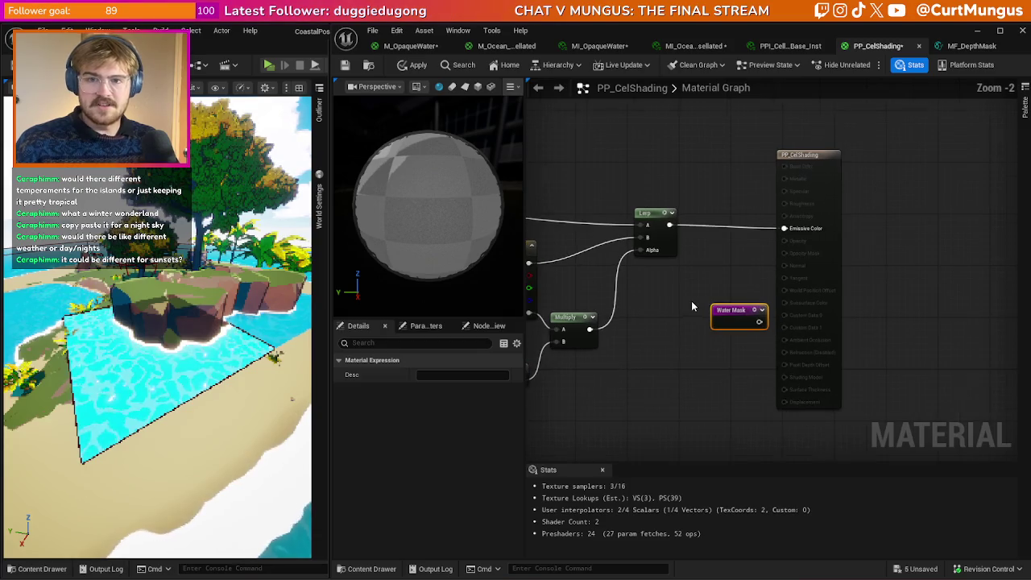
mouse_move(733, 311)
left_mouse_down()
mouse_move(701, 279)
mouse_move(790, 230)
left_mouse_up()
left_click(415, 64)
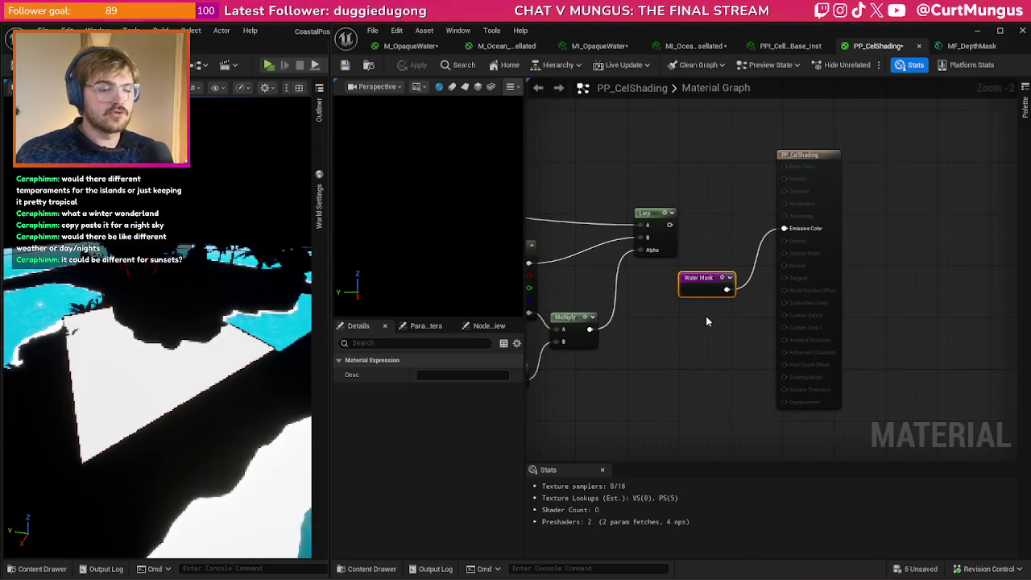
left_click(693, 347)
left_click_drag(701, 345, 856, 326)
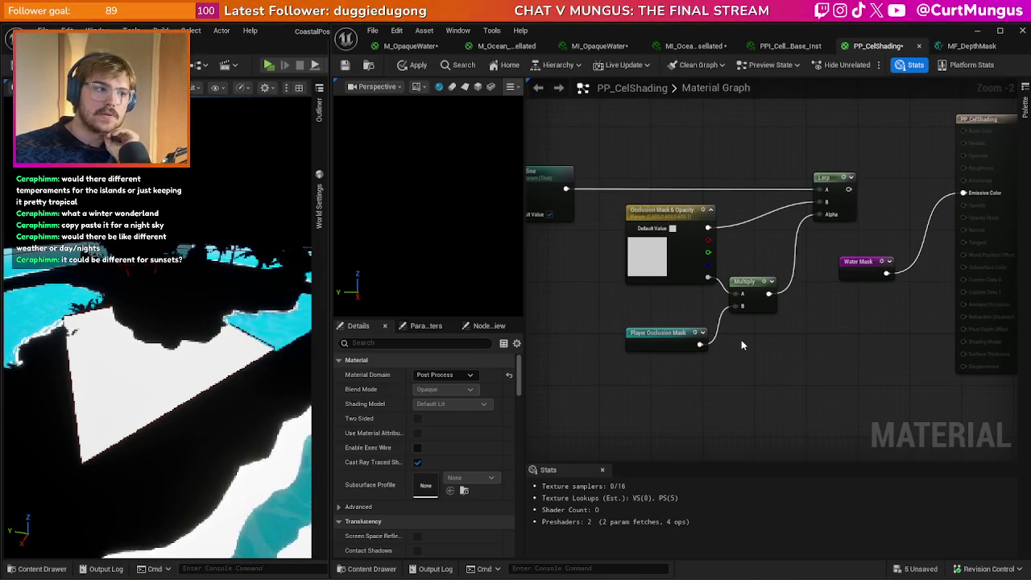
- Feed the If node's result into the Water Mask named reroute
scroll(916, 311, "down", 8)
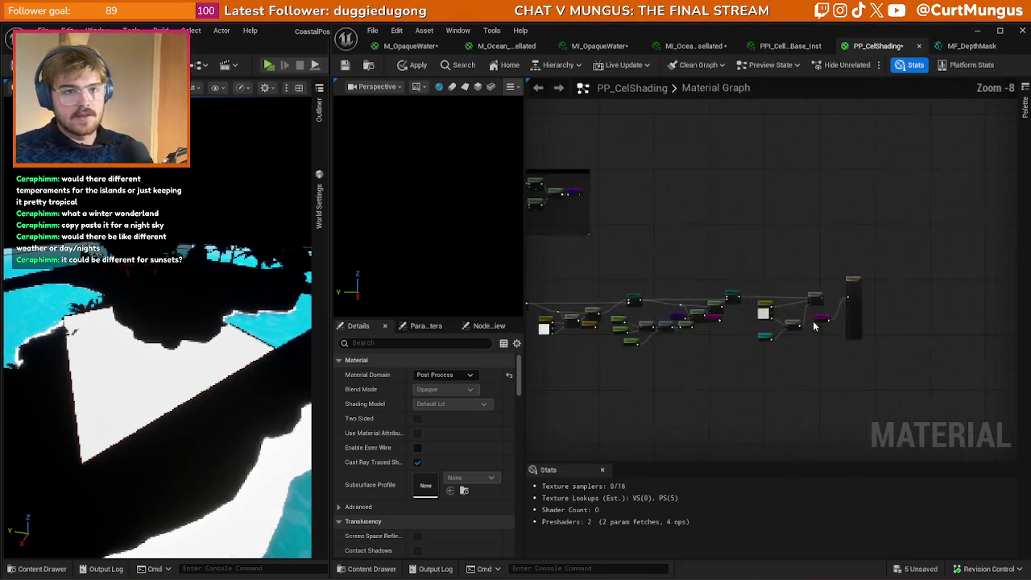
scroll(801, 237, "up", 4)
scroll(732, 224, "up", 2)
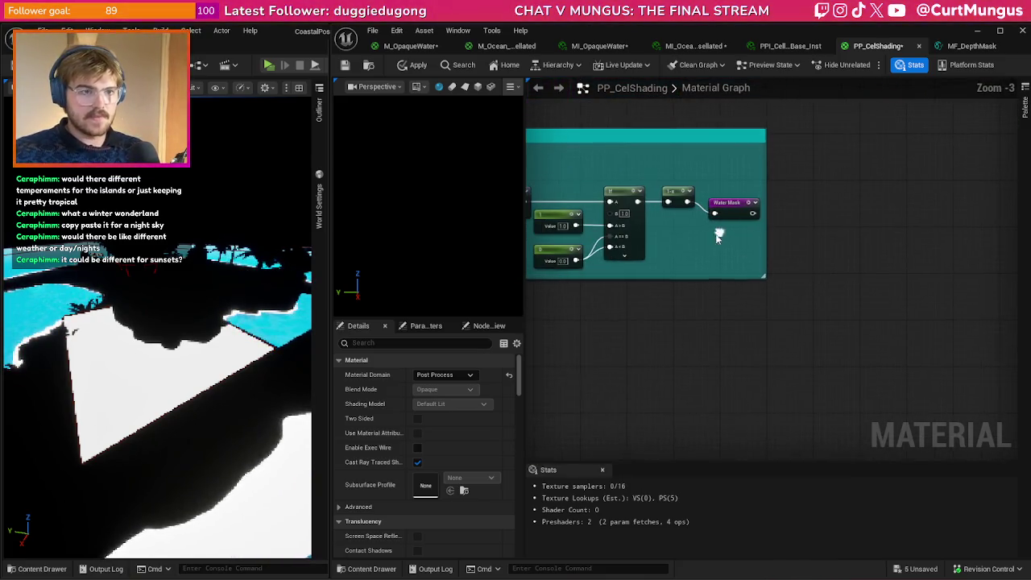
left_click_drag(709, 217, 705, 204)
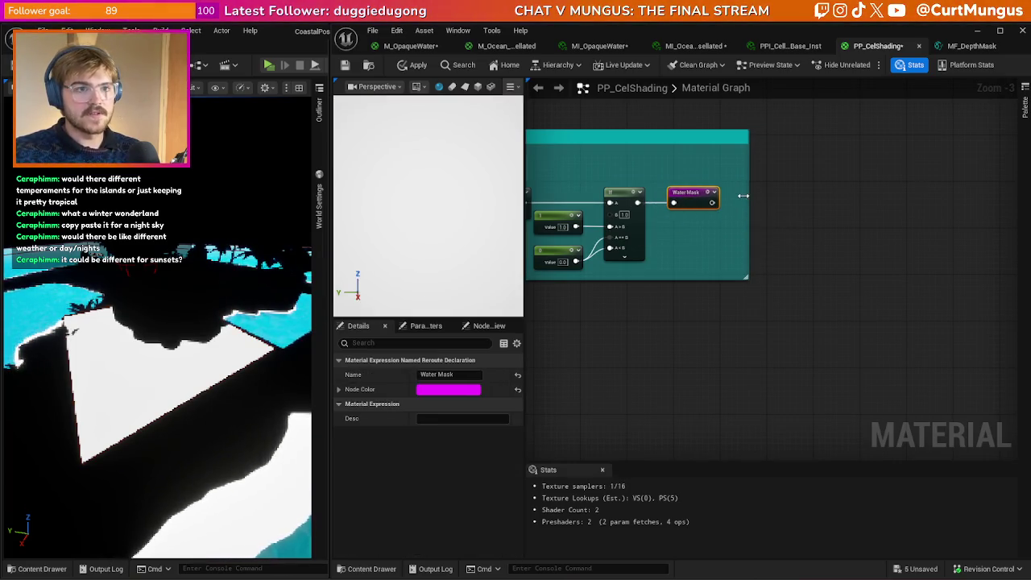
left_click(768, 206)
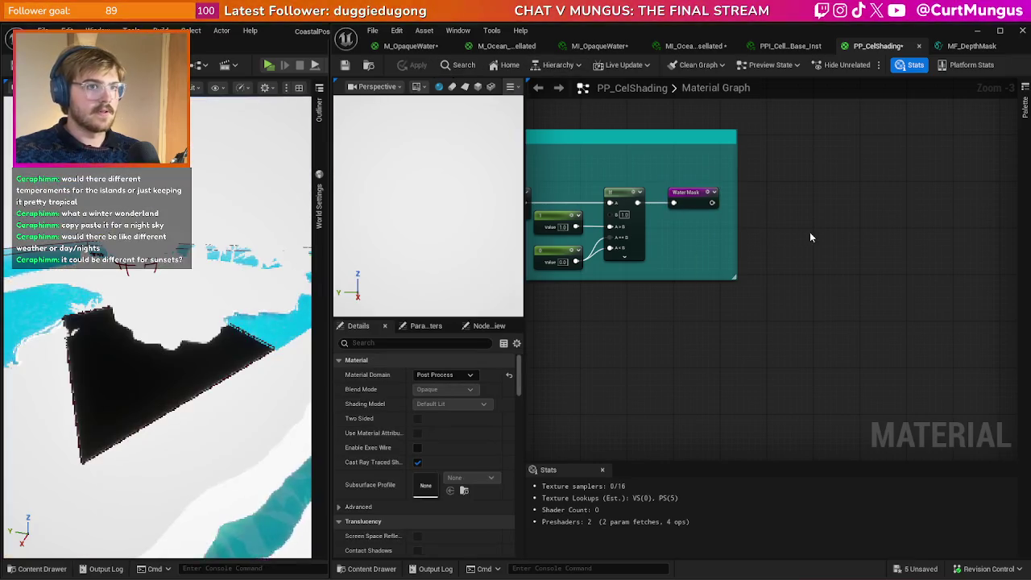
- Reconnect the Lerp result to Emissive Color and apply, restoring the full island render
scroll(688, 312, "down", 5)
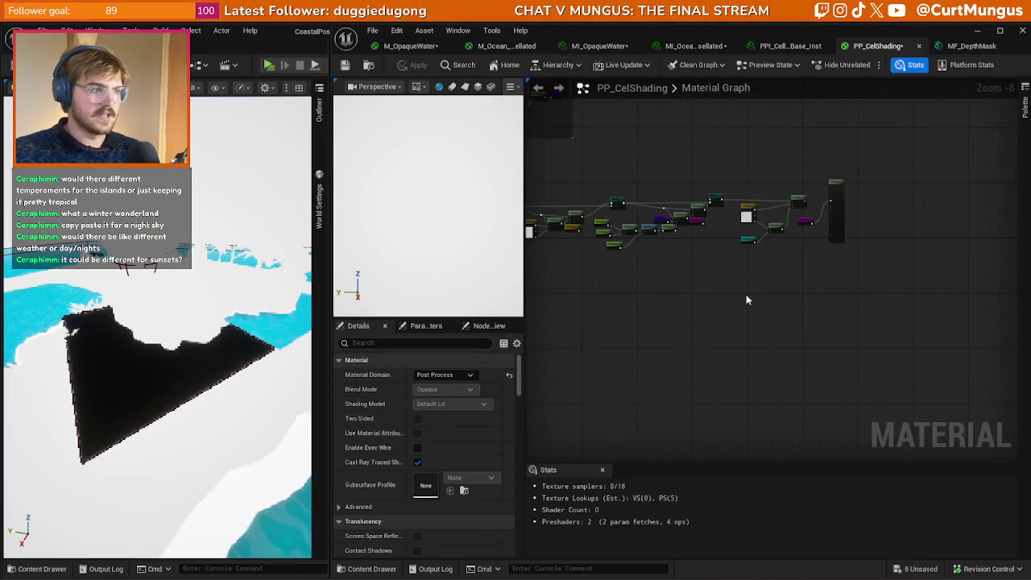
scroll(809, 238, "up", 9)
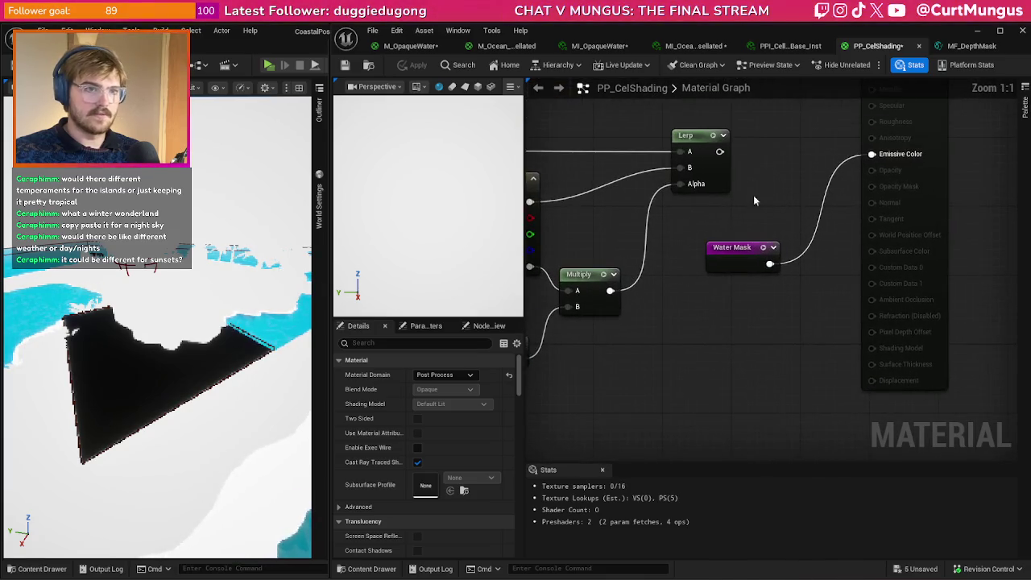
left_click_drag(872, 153, 720, 152)
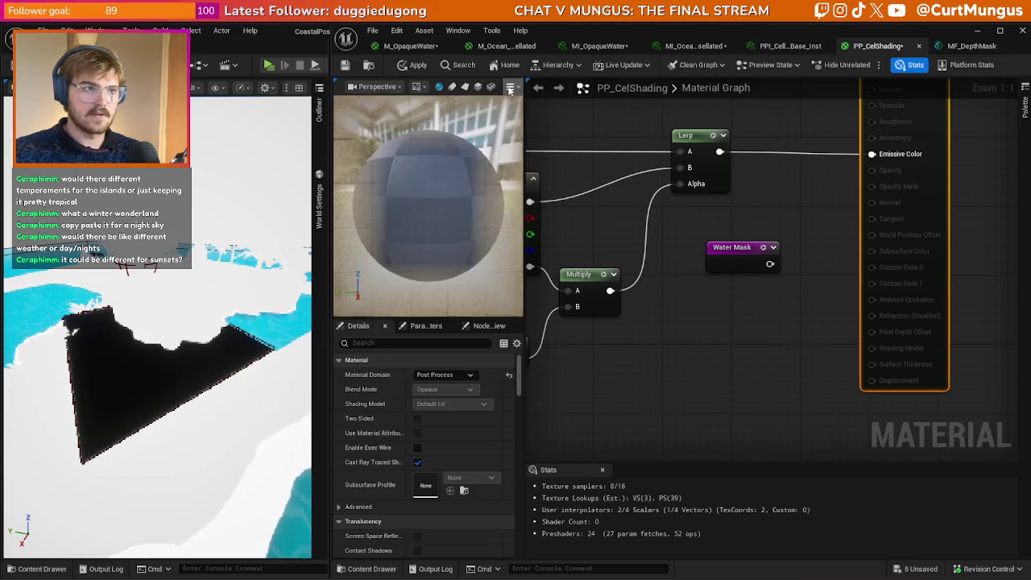
left_click(413, 64)
left_click(750, 248)
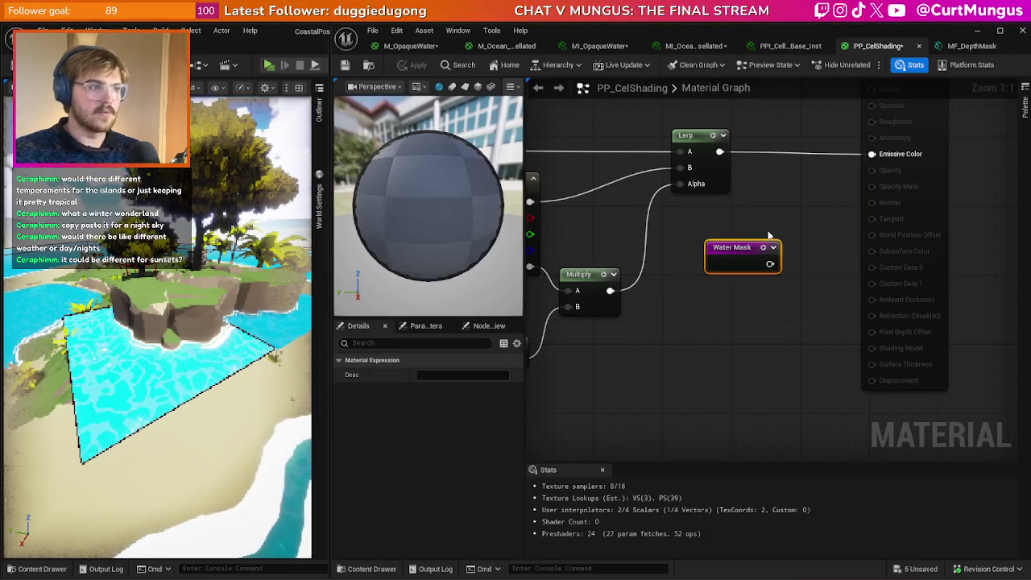
- Move the Water Mask reroute right to make room after the If result
key("Delete")
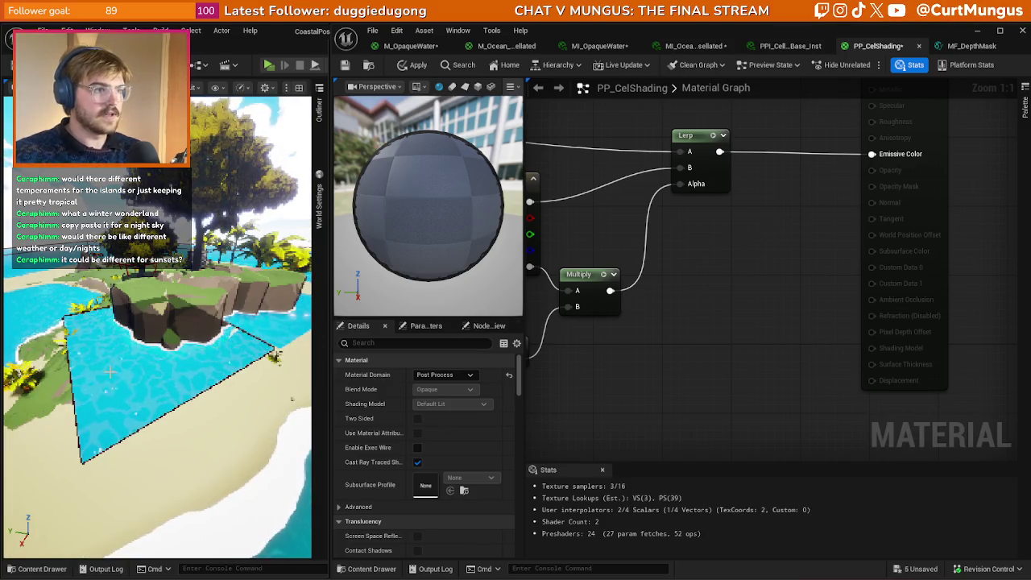
key("ctrl+z")
scroll(774, 189, "down", 2)
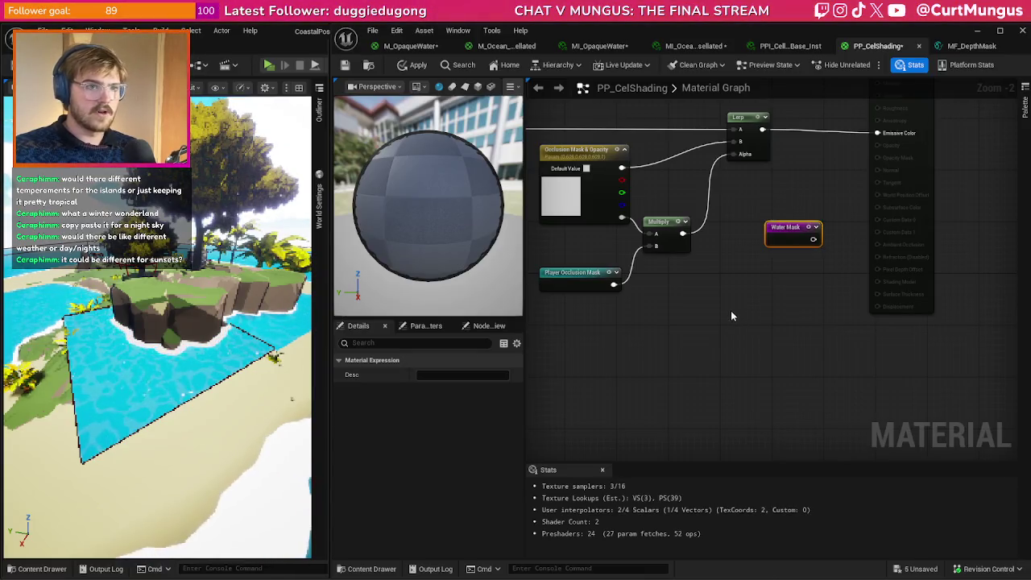
scroll(817, 304, "down", 5)
scroll(728, 275, "up", 3)
scroll(802, 284, "down", 1)
scroll(751, 213, "up", 4)
scroll(749, 147, "up", 6)
scroll(767, 239, "down", 7)
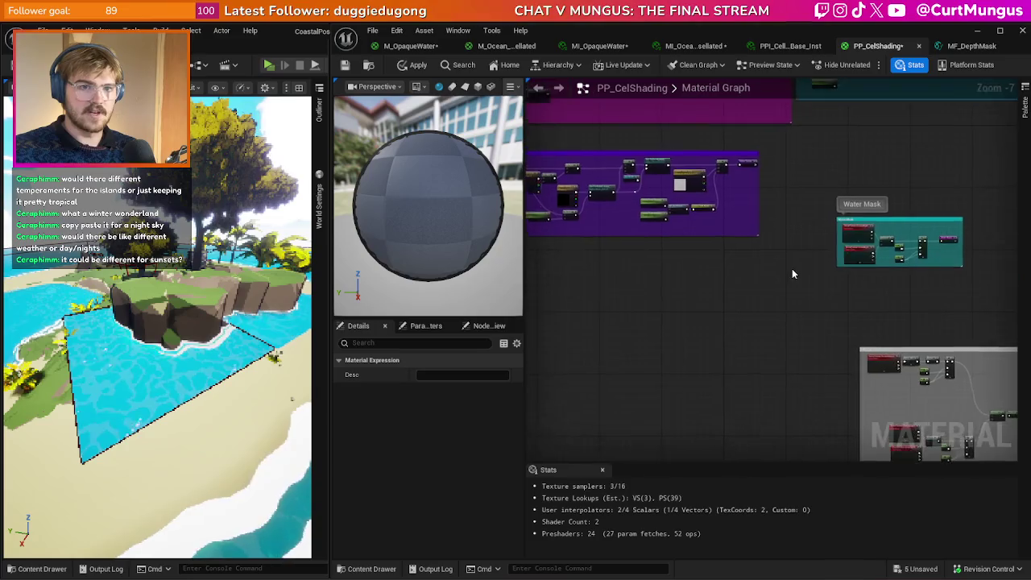
scroll(765, 287, "up", 4)
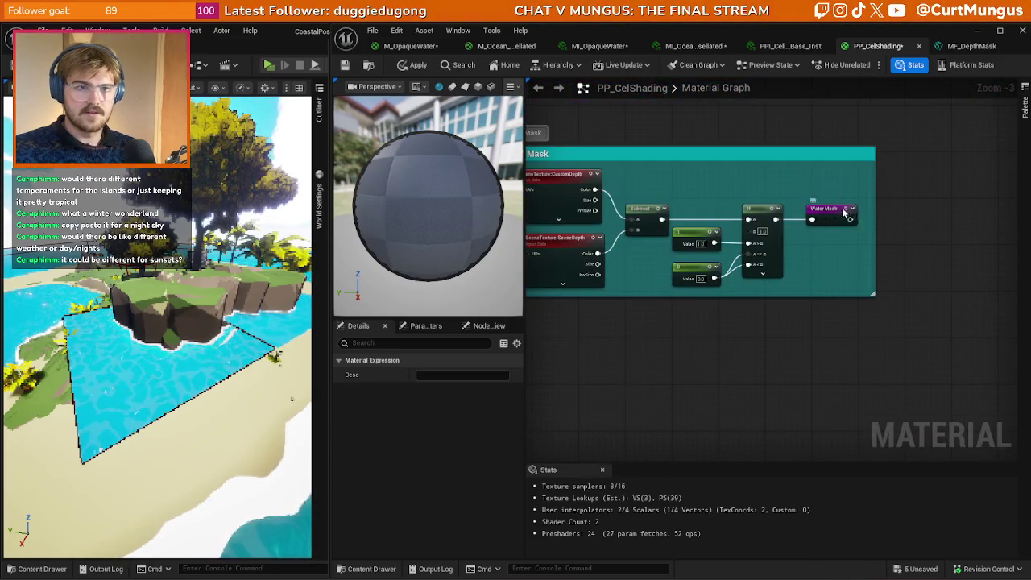
left_click_drag(835, 212, 895, 215)
- Insert a 1-x node between If and Water Mask, tidied inside a widened Water Mask comment
left_click_drag(776, 219, 812, 221)
type("1-x")
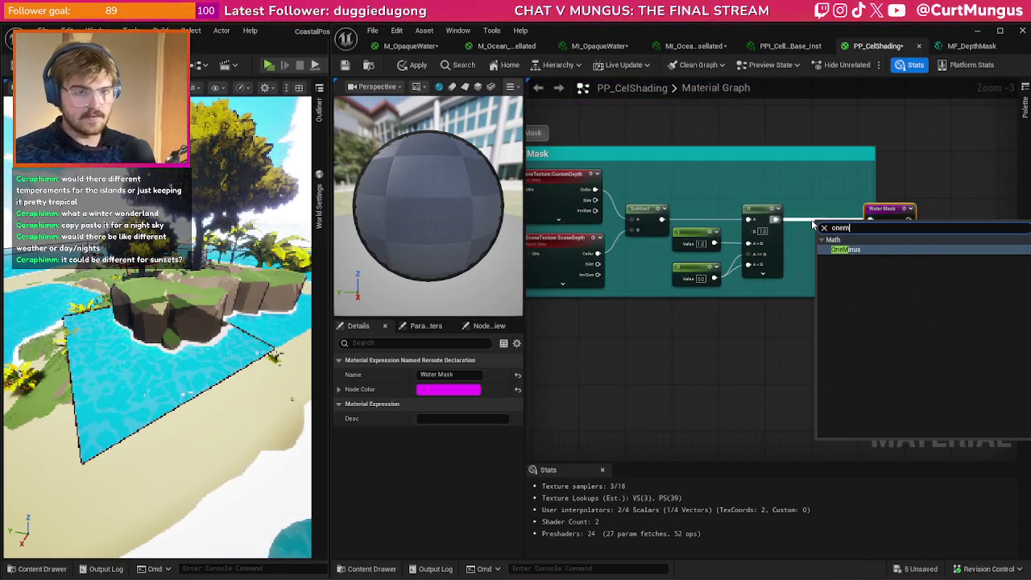
key("Return")
scroll(811, 219, "up", 3)
left_click_drag(842, 228, 815, 210)
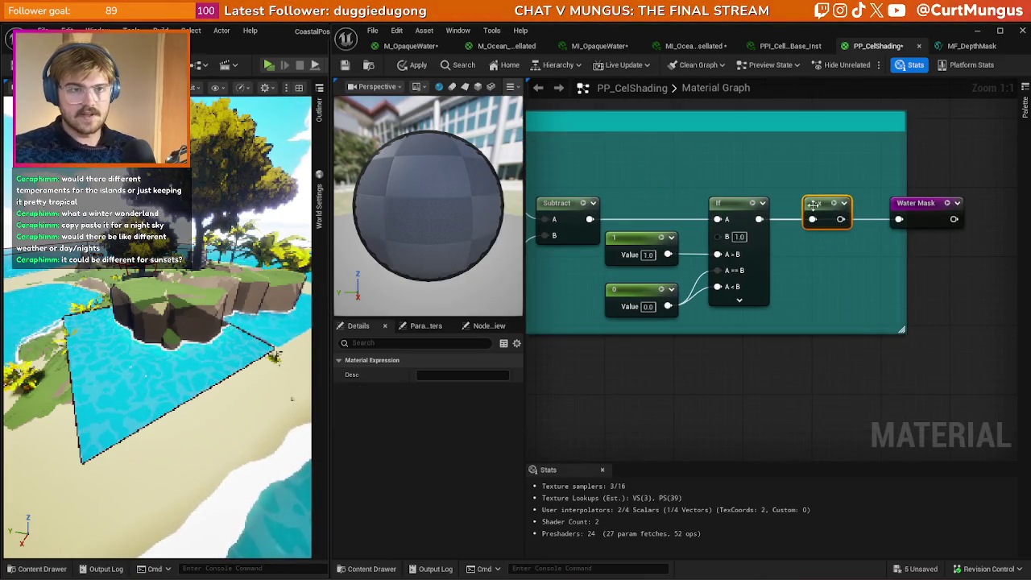
left_click_drag(892, 223, 897, 220)
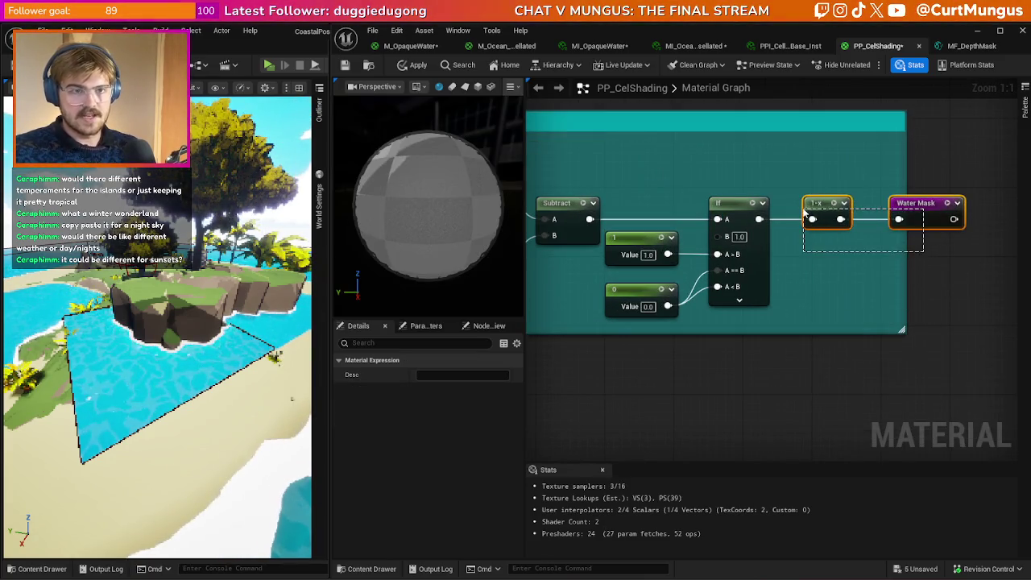
left_click_drag(822, 203, 812, 203)
left_click_drag(907, 203, 888, 203)
left_click(926, 258)
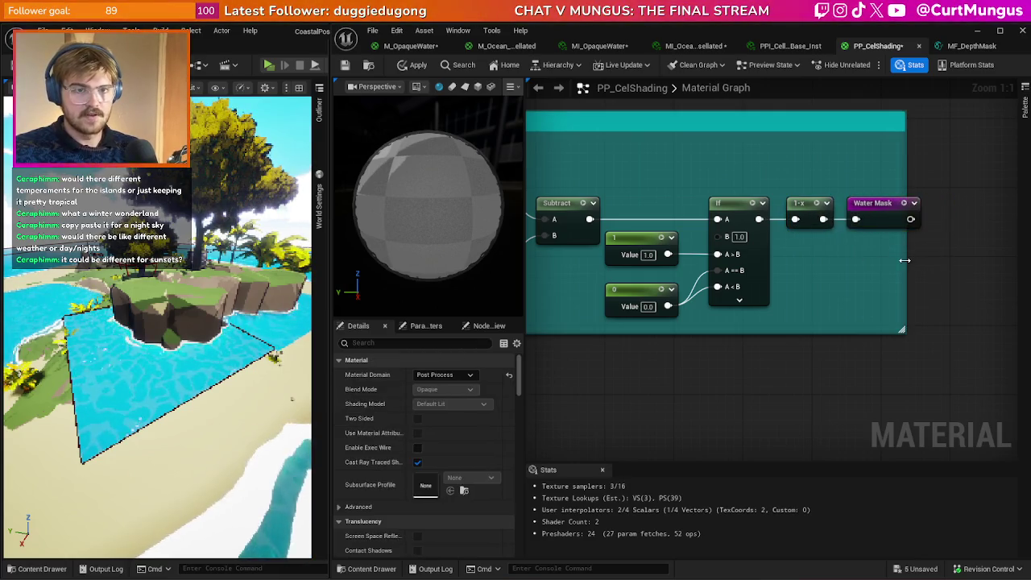
left_click_drag(906, 262, 948, 264)
- Wire the Water Mask output into Emissive Color and apply the material
scroll(911, 275, "down", 11)
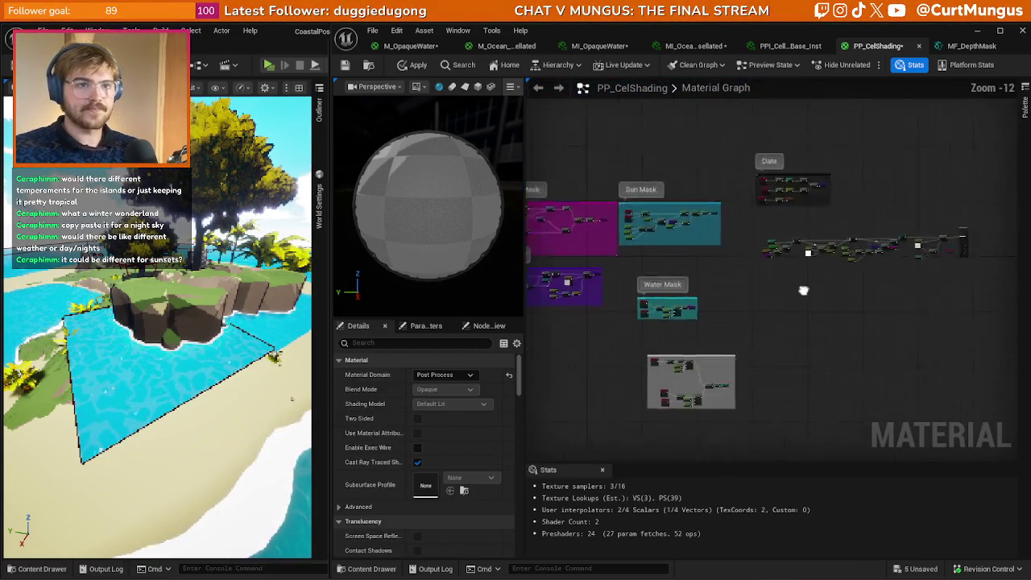
scroll(755, 305, "up", 8)
left_click_drag(810, 297, 867, 199)
left_click(418, 65)
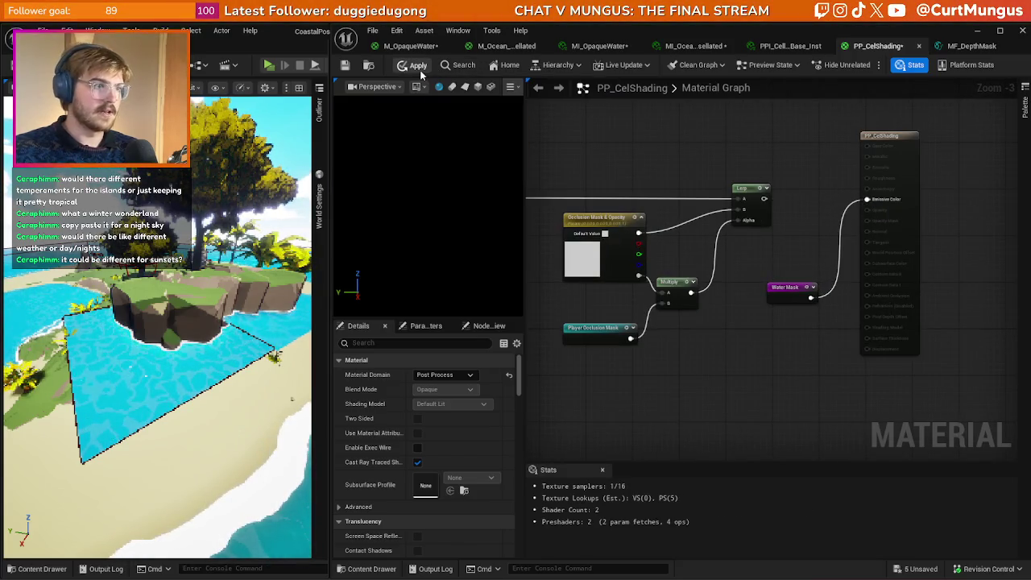
- Reframe the level view and select the Sky Sphere Mask, Add and Water Mask nodes
left_click_drag(209, 317, 178, 307)
scroll(728, 269, "down", 5)
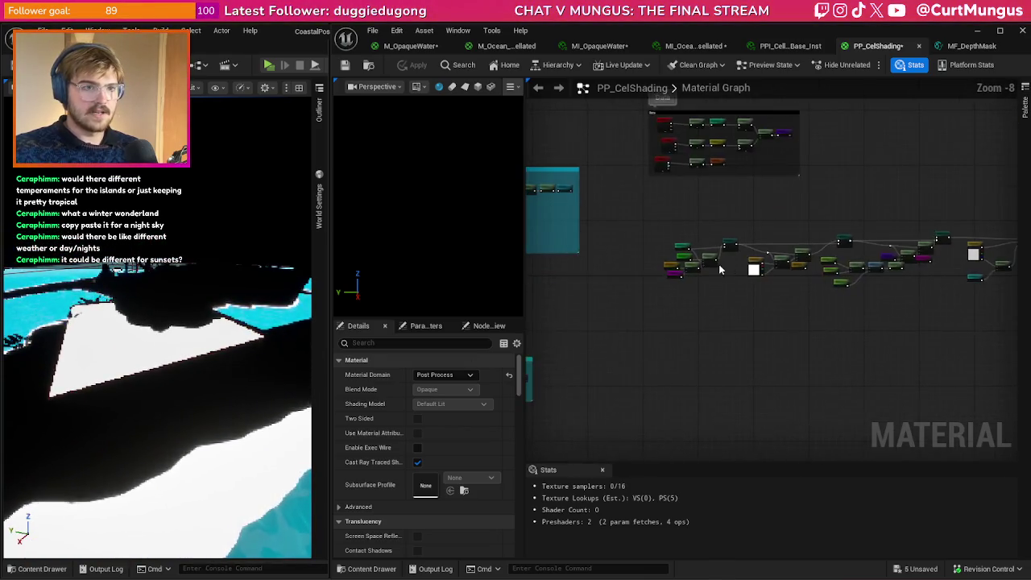
scroll(728, 268, "up", 6)
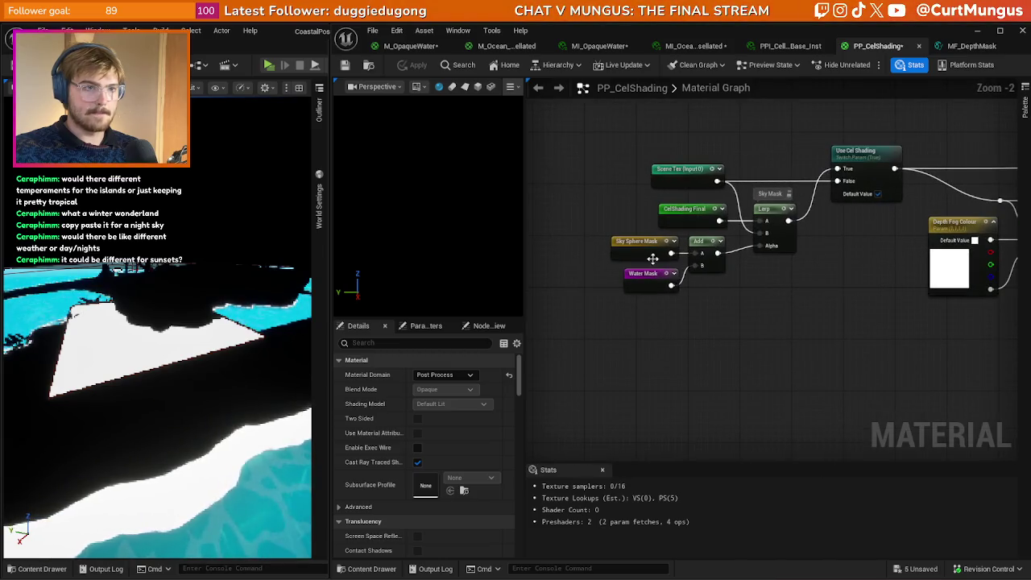
left_click_drag(707, 252, 709, 256)
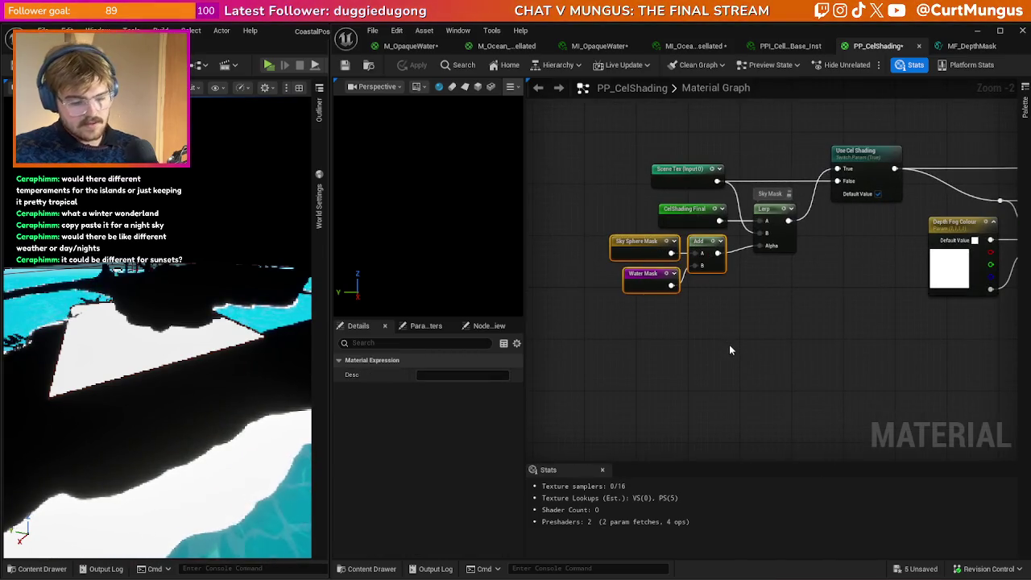
scroll(729, 344, "down", 3)
scroll(852, 344, "up", 1)
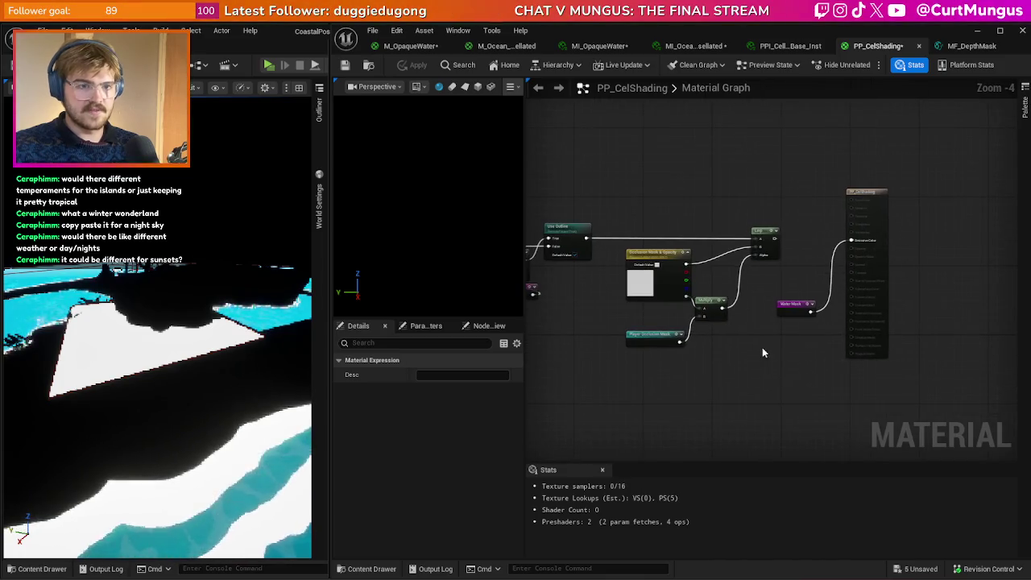
- Paste the mask nodes near the output, drive Emissive Color with their Add, and apply
key("ctrl+v")
left_click_drag(800, 360, 852, 240)
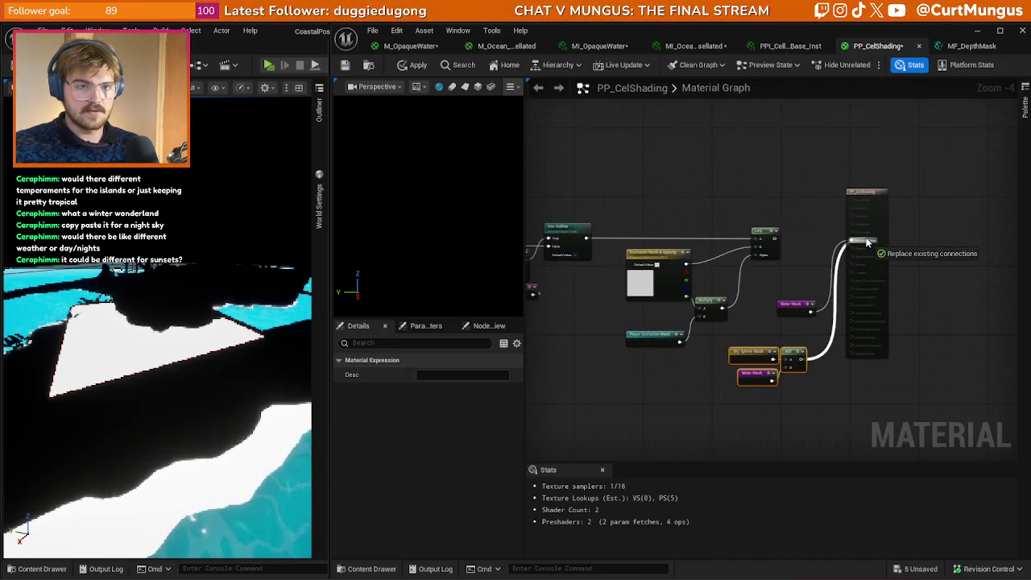
left_click(418, 67)
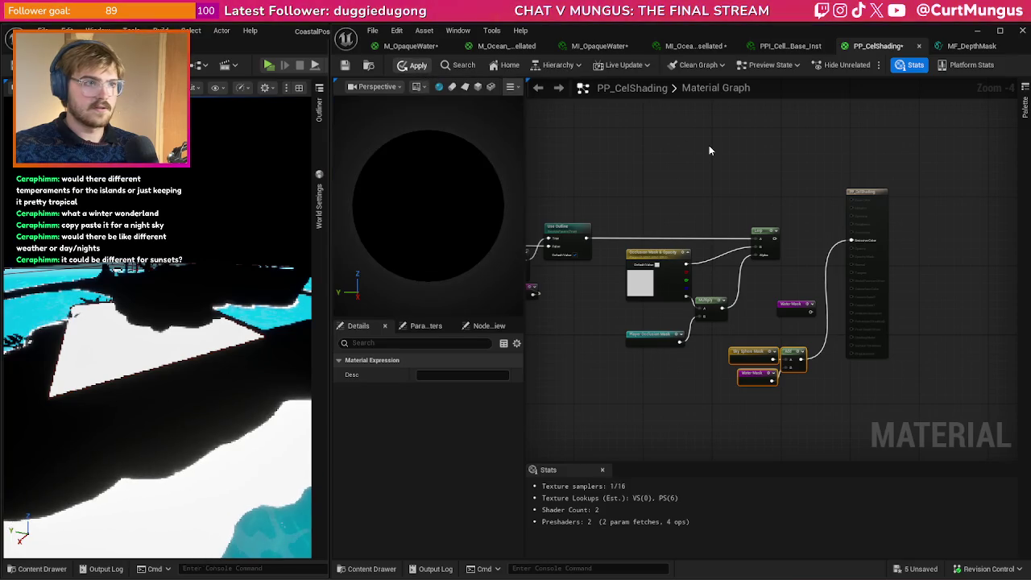
- Pan the graph to review the Sky Sphere Mask nodes and the main network
scroll(809, 150, "down", 3)
scroll(714, 312, "up", 3)
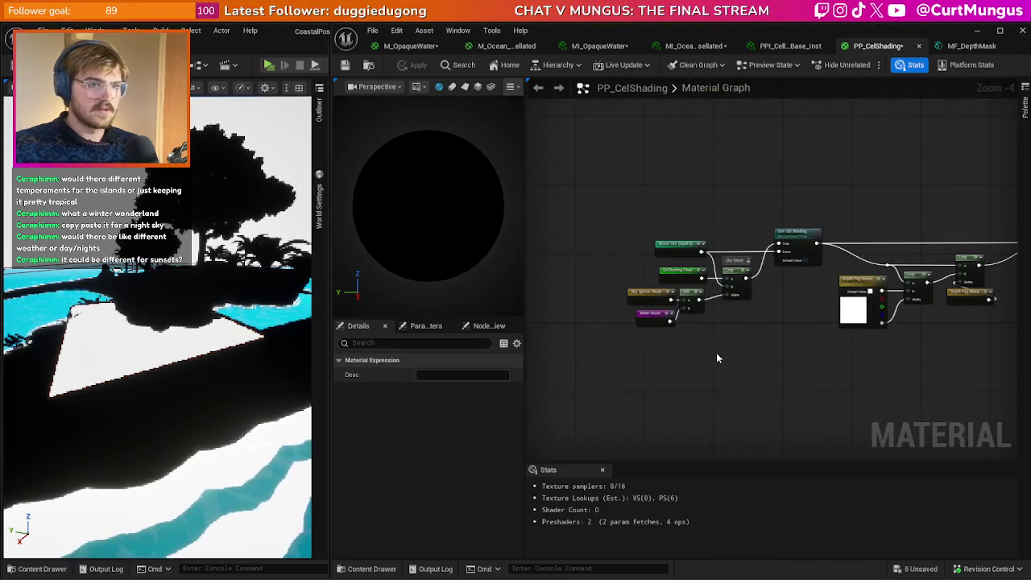
left_click_drag(716, 352, 679, 331)
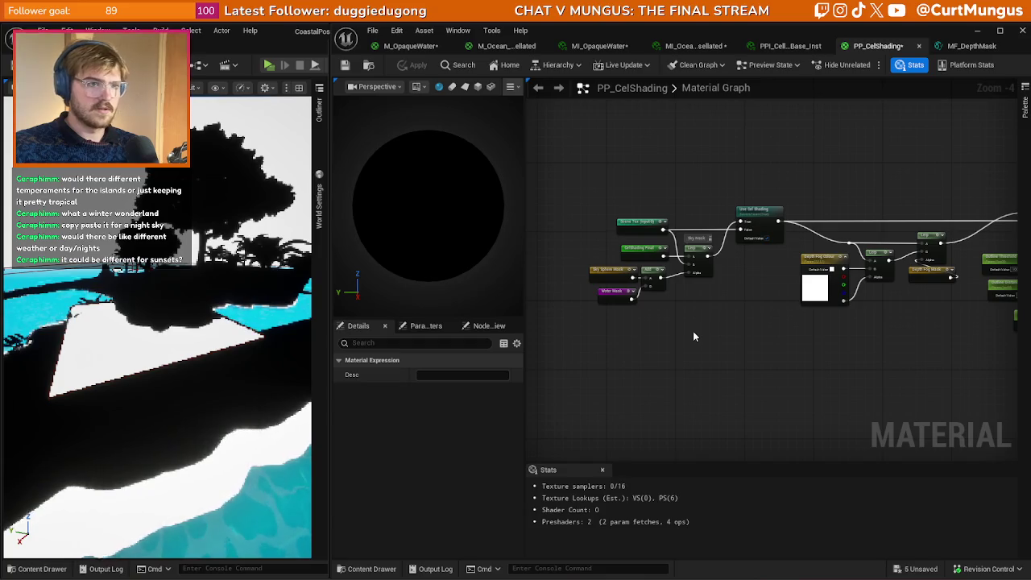
scroll(693, 331, "down", 4)
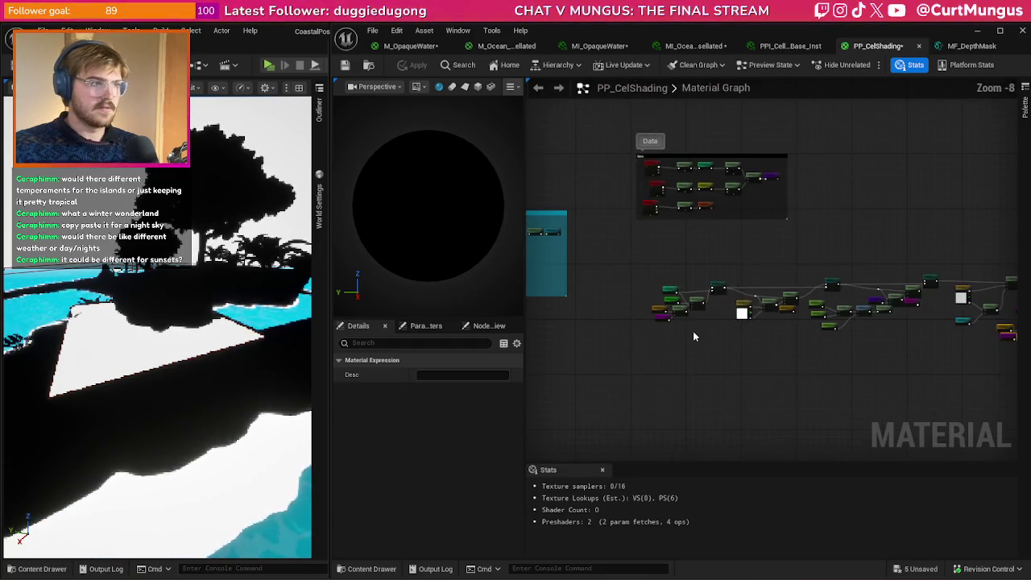
left_click_drag(693, 331, 683, 326)
scroll(679, 317, "up", 7)
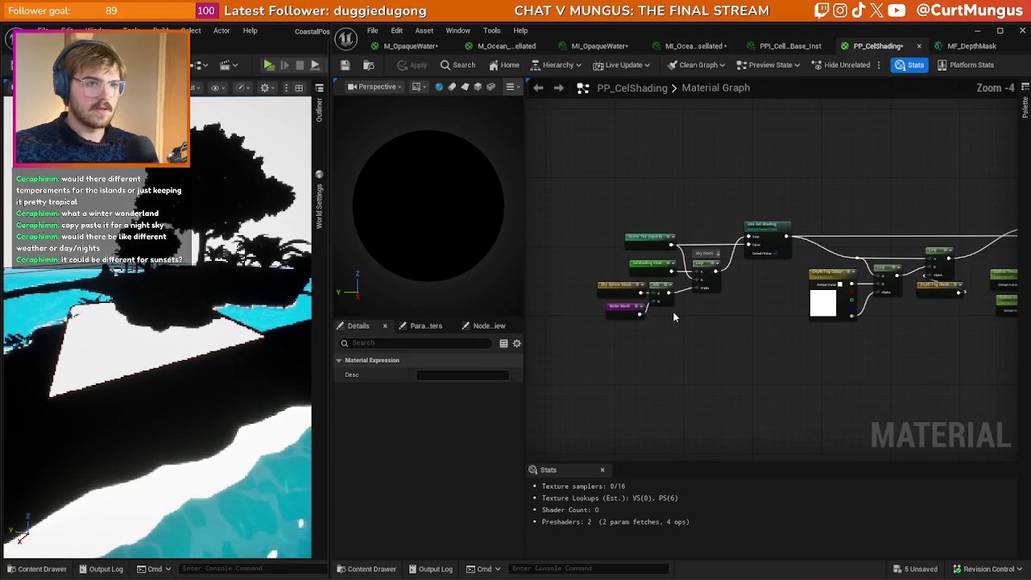
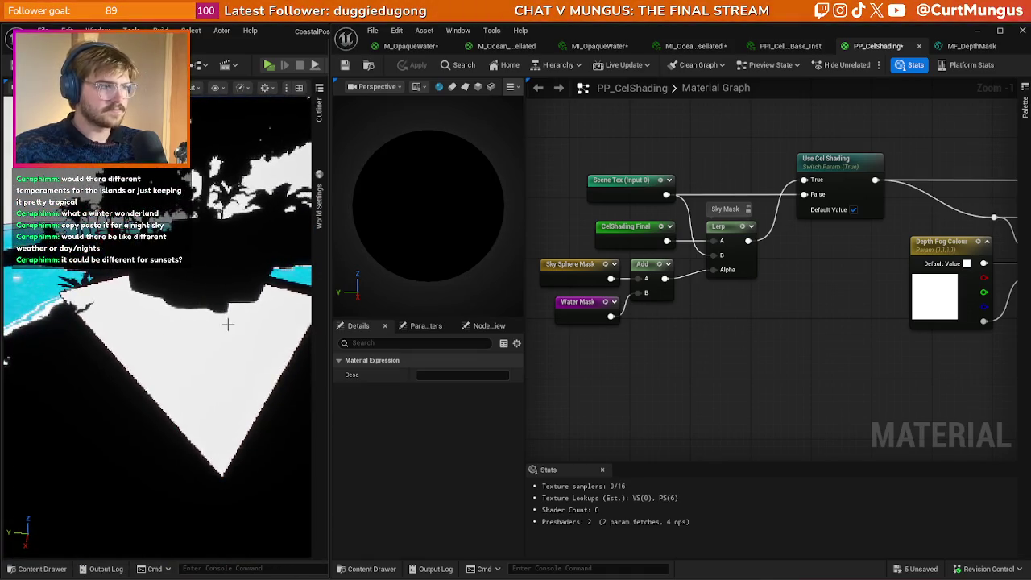
- Hide the Sky Mask comment bubble and bring the cel shading nodes into view
left_click(660, 342)
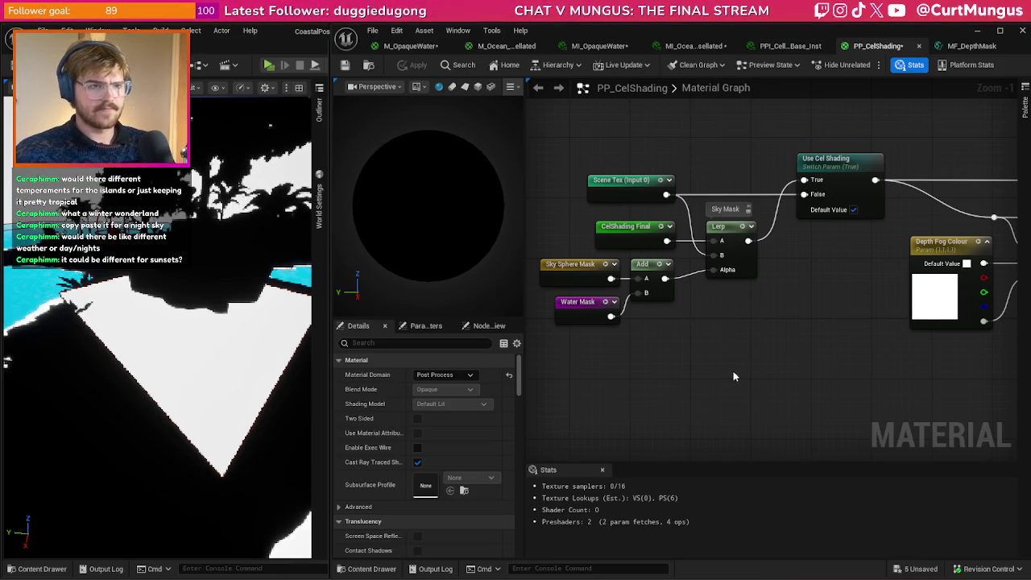
left_click_drag(729, 370, 740, 372)
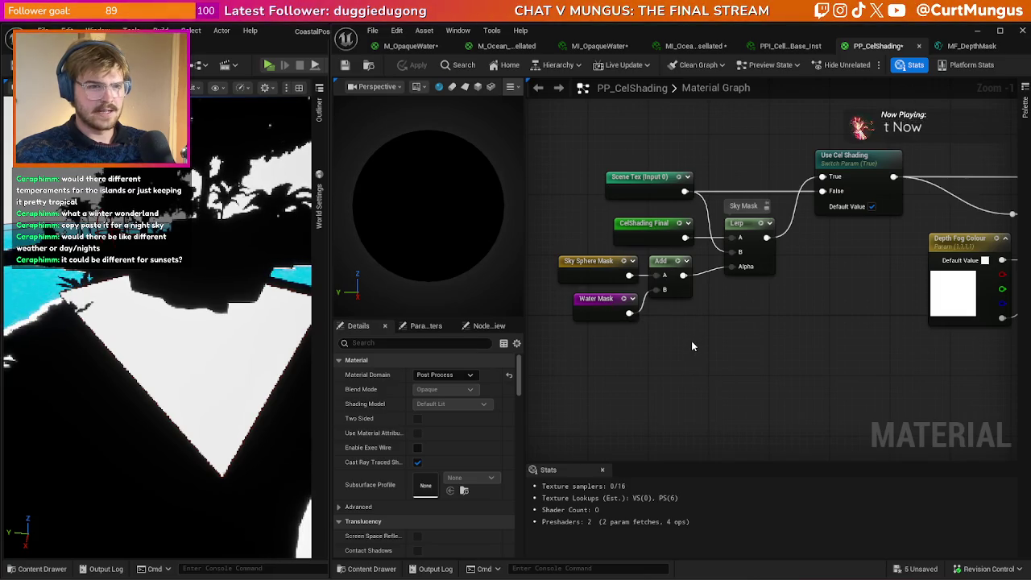
left_click(772, 205)
scroll(757, 363, "down", 3)
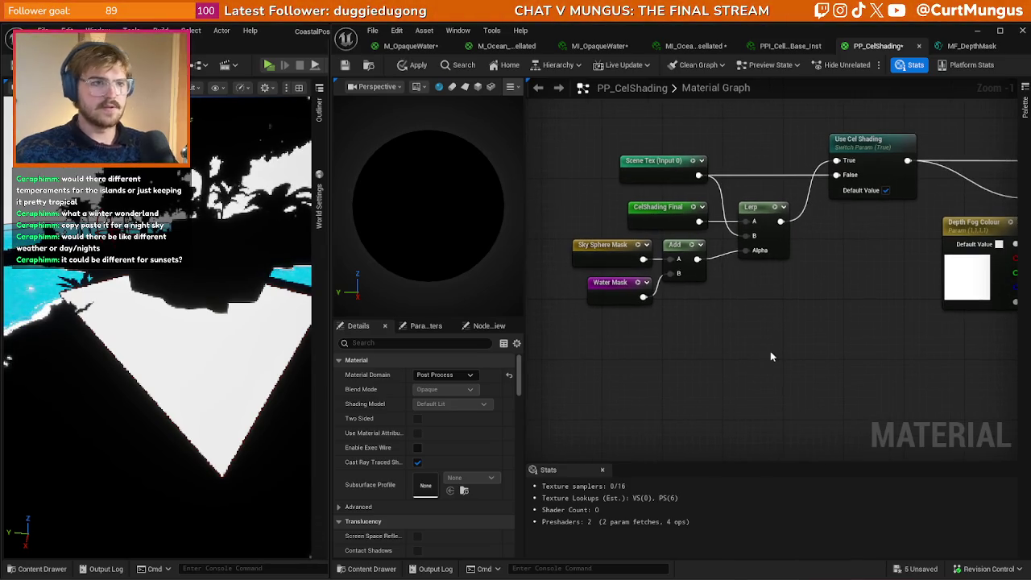
scroll(771, 356, "down", 1)
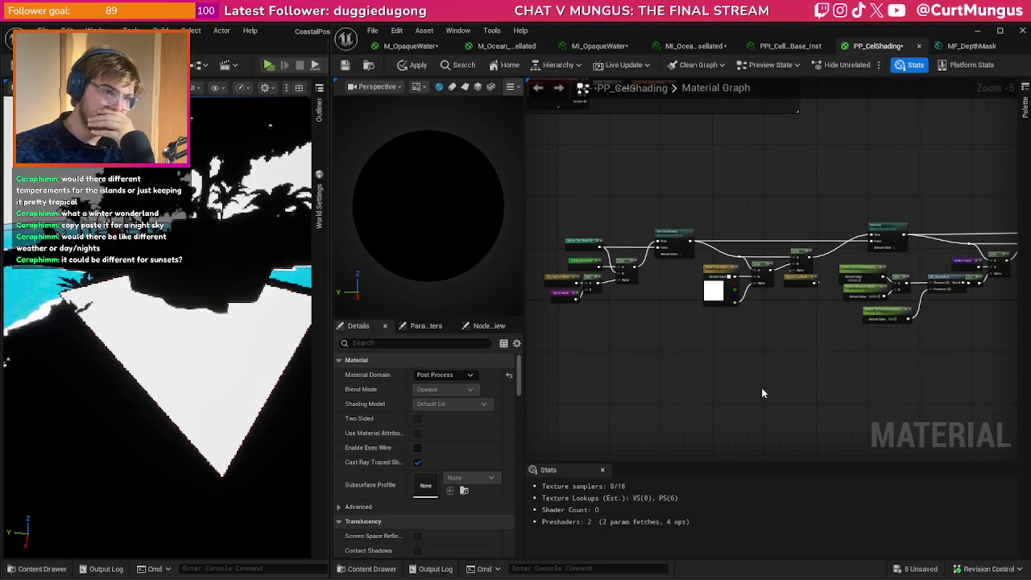
scroll(905, 347, "up", 1)
scroll(603, 274, "up", 2)
mouse_move(601, 277)
left_mouse_down()
mouse_move(683, 302)
mouse_move(729, 331)
left_mouse_up()
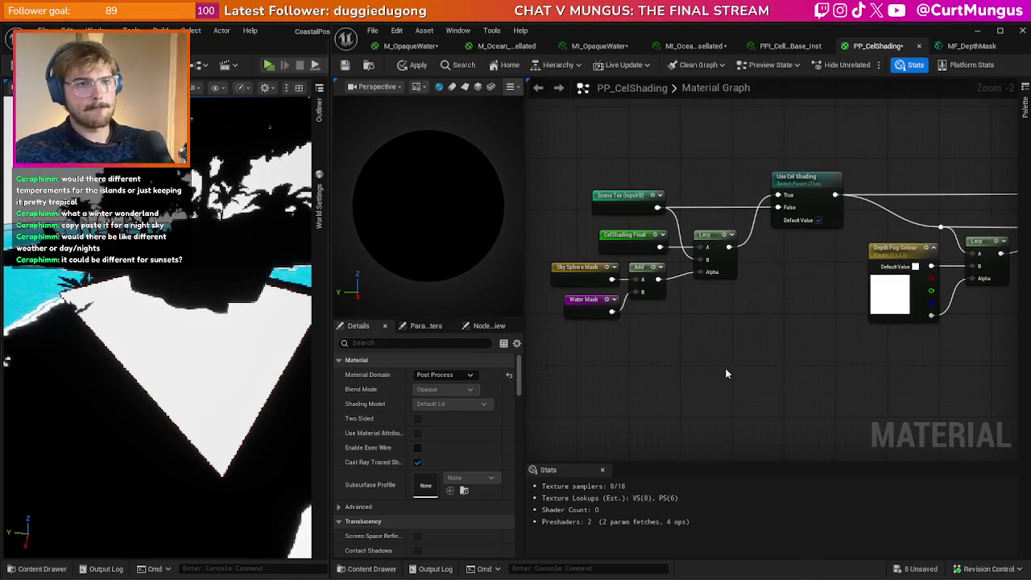
- Duplicate the Sky Mask node group near the output and wire its Lerp toward Emissive Color
mouse_move(584, 384)
left_mouse_down()
mouse_move(691, 251)
mouse_move(703, 280)
left_mouse_up()
left_click(741, 384)
scroll(716, 359, "down", 5)
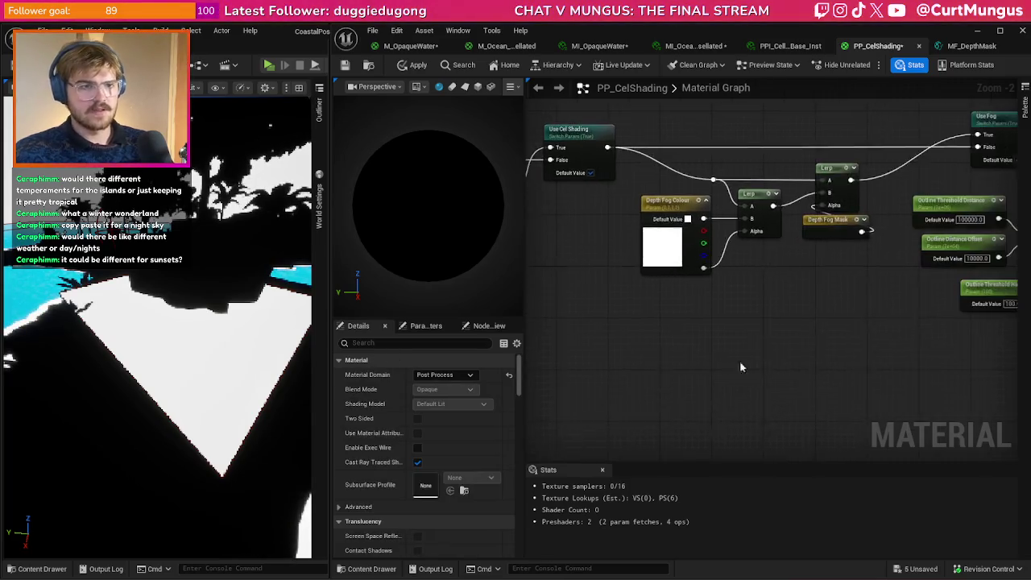
scroll(867, 400, "up", 3)
mouse_move(867, 401)
left_mouse_down()
mouse_move(769, 256)
mouse_move(811, 278)
left_mouse_up()
key("ctrl+z")
key("ctrl+z")
key("ctrl+z")
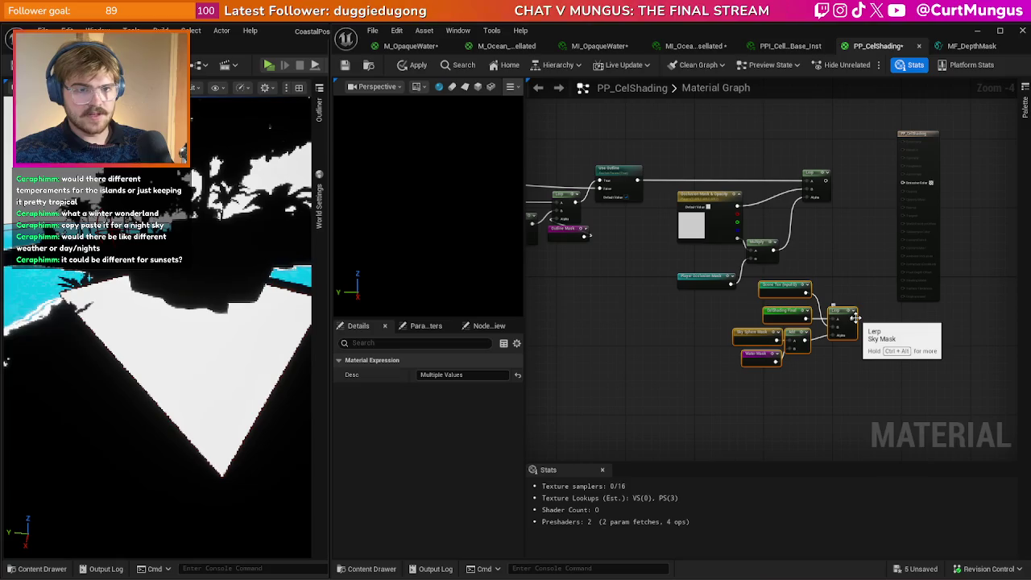
left_click_drag(851, 317, 903, 183)
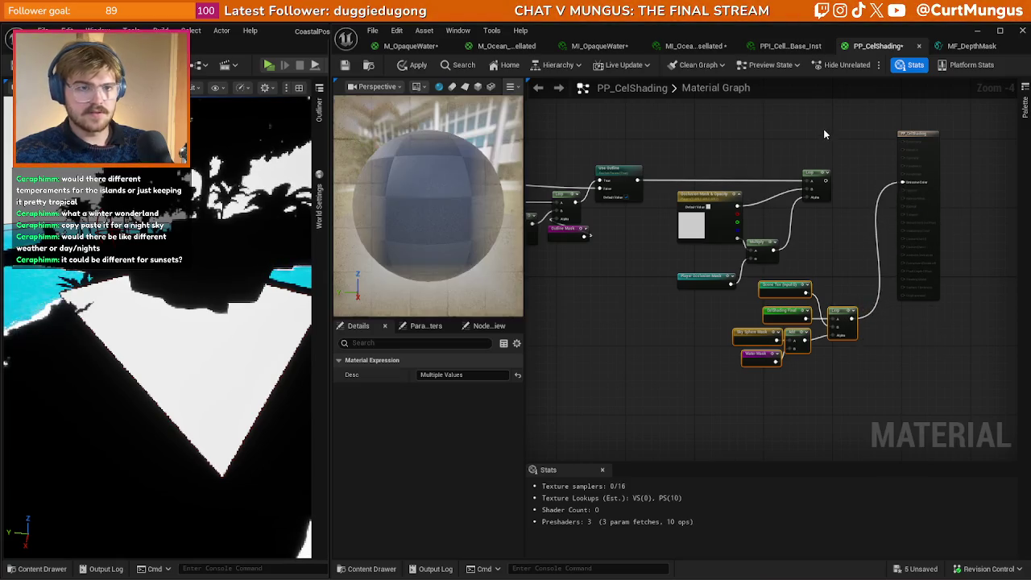
- Connect the Lerp into the material output, then reconnect the original chain and apply
left_click(825, 129)
left_click(418, 64)
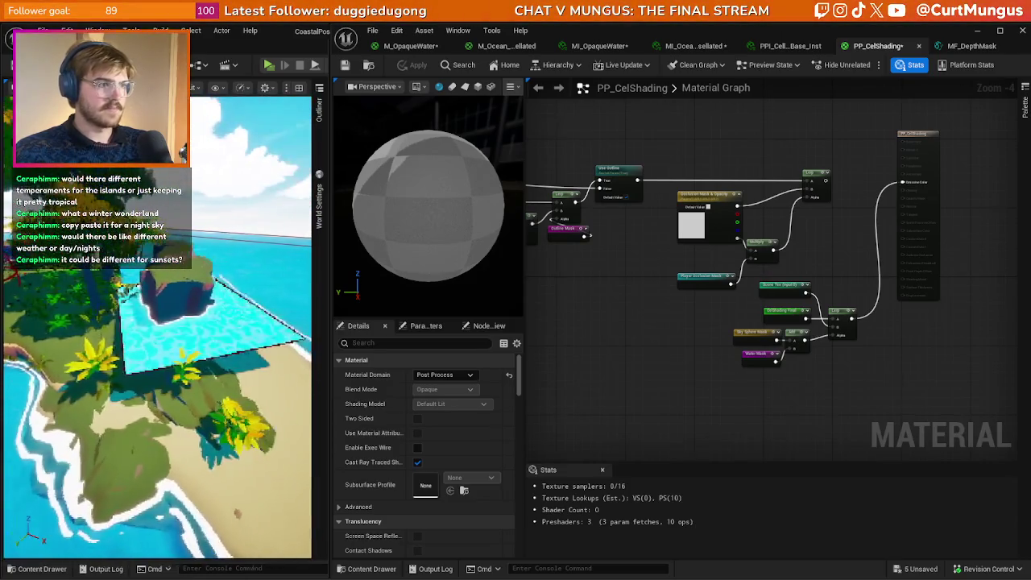
mouse_move(650, 326)
left_mouse_down()
mouse_move(789, 314)
mouse_move(732, 338)
mouse_move(878, 322)
mouse_move(675, 337)
mouse_move(900, 213)
mouse_move(977, 185)
left_mouse_up()
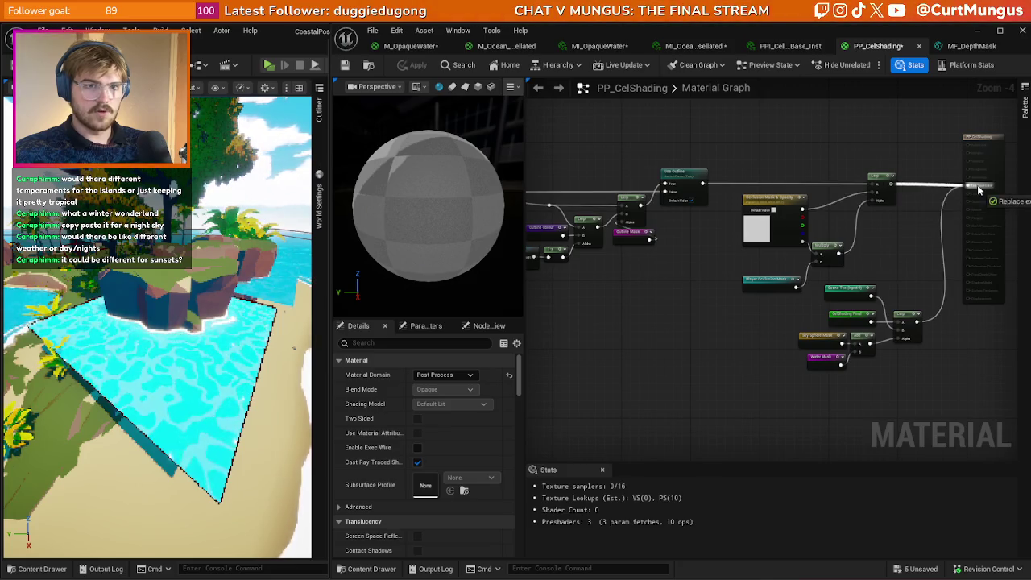
left_click(412, 69)
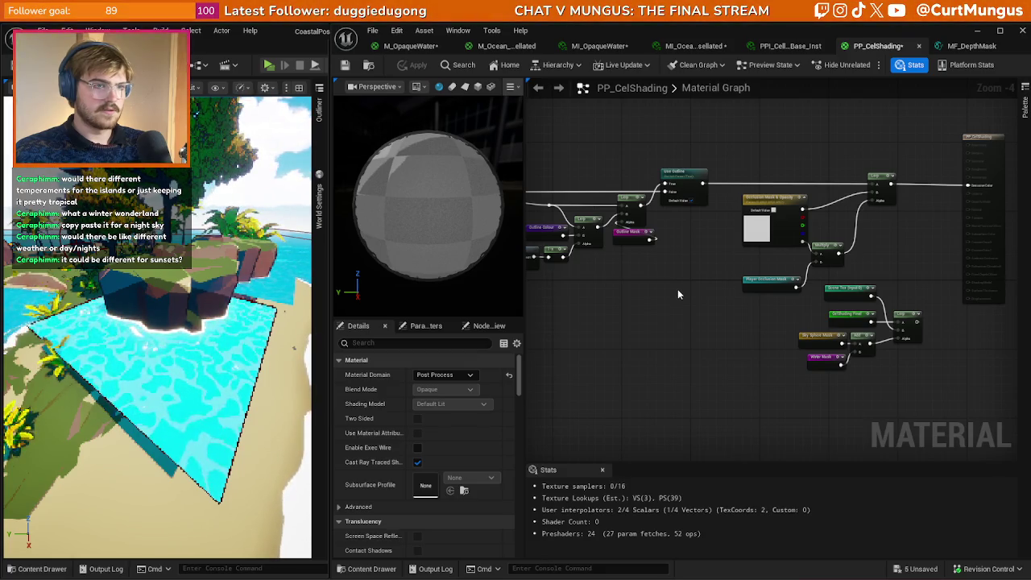
- Delete the Player Occlusion Mask and Lerp nodes feeding the output
left_click(770, 279)
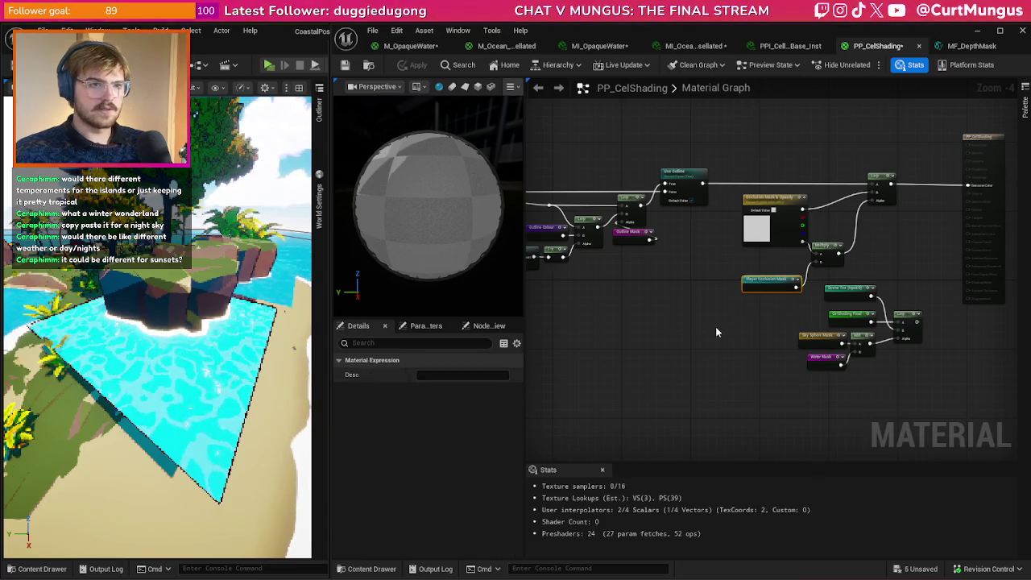
left_click(714, 330)
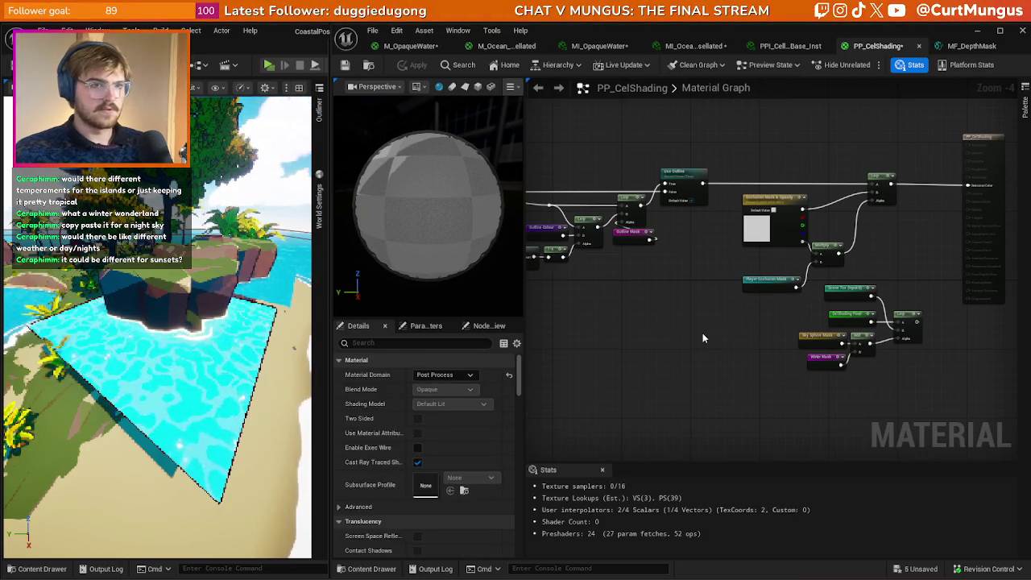
left_click_drag(745, 149, 880, 288)
key("Delete")
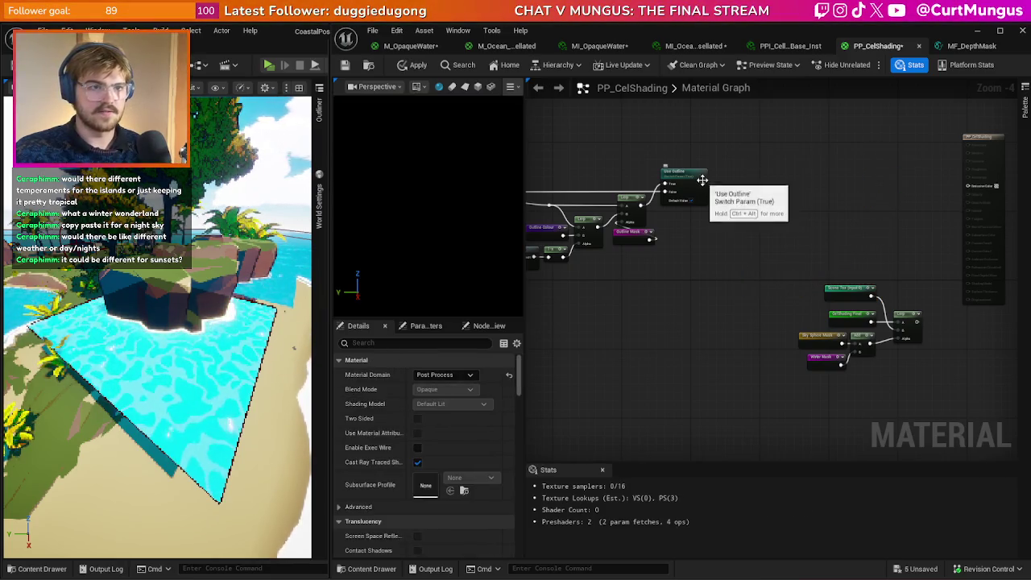
- Wire Use Outline straight into Emissive Color, delete the duplicate Sky Mask group, and apply
left_click(703, 187)
mouse_move(705, 185)
left_mouse_down()
mouse_move(976, 187)
mouse_move(985, 201)
mouse_move(969, 186)
left_mouse_up()
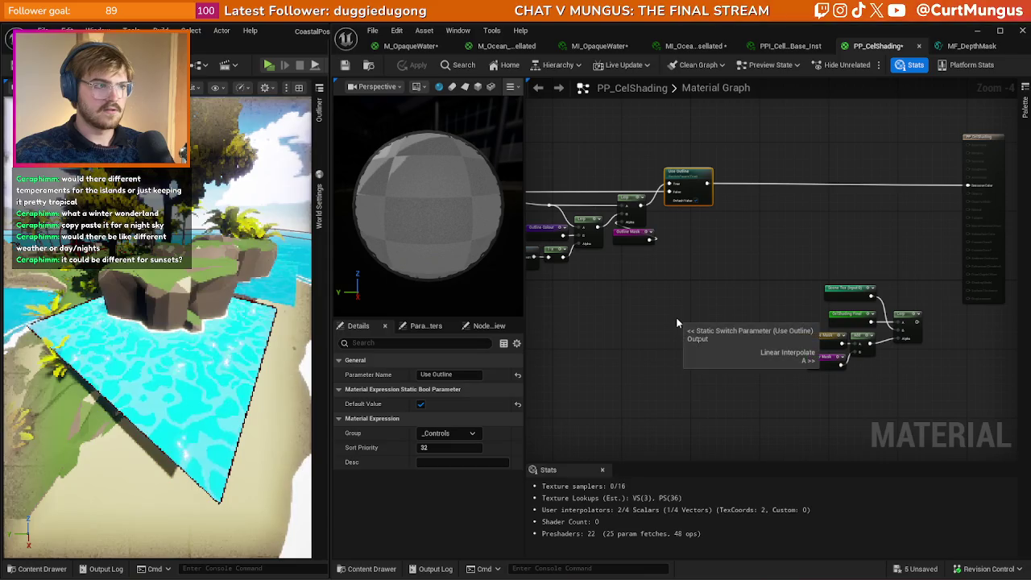
left_click_drag(684, 295, 633, 282)
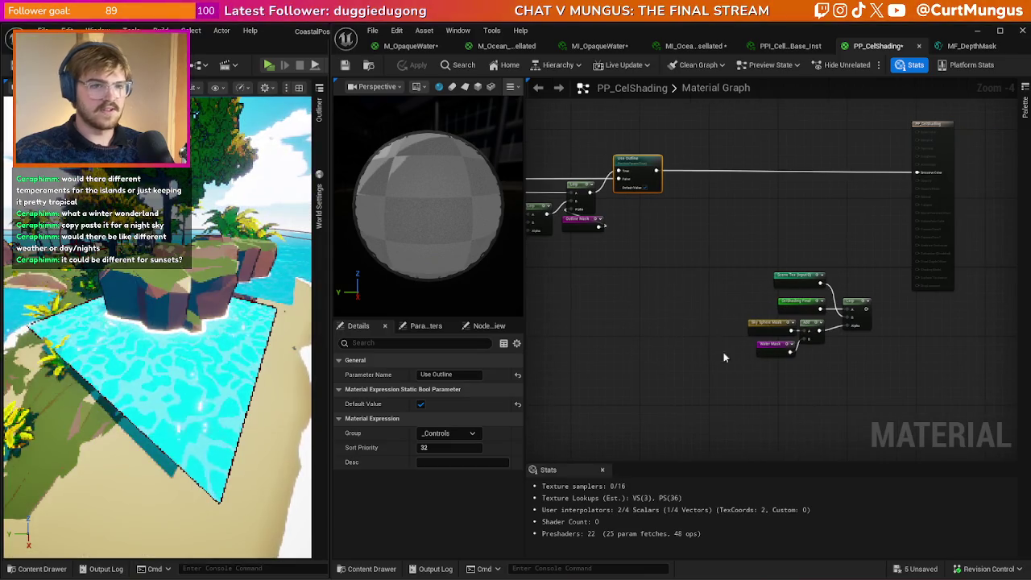
left_click_drag(804, 327, 748, 271)
key("Delete")
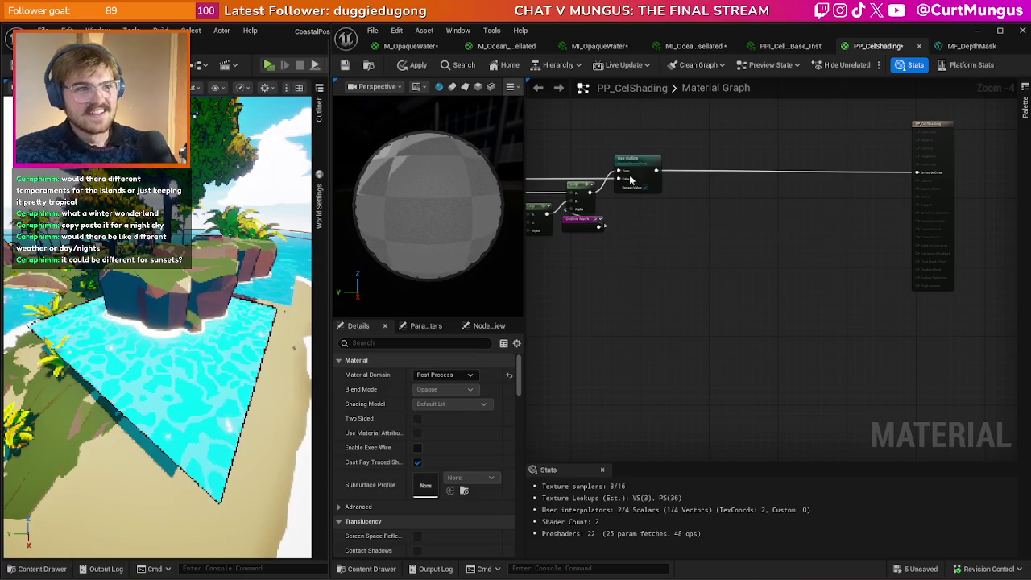
left_click(418, 65)
- Remove a stray pasted copy of the node group and switch to the MI_OpaqueWater instance
scroll(785, 266, "down", 5)
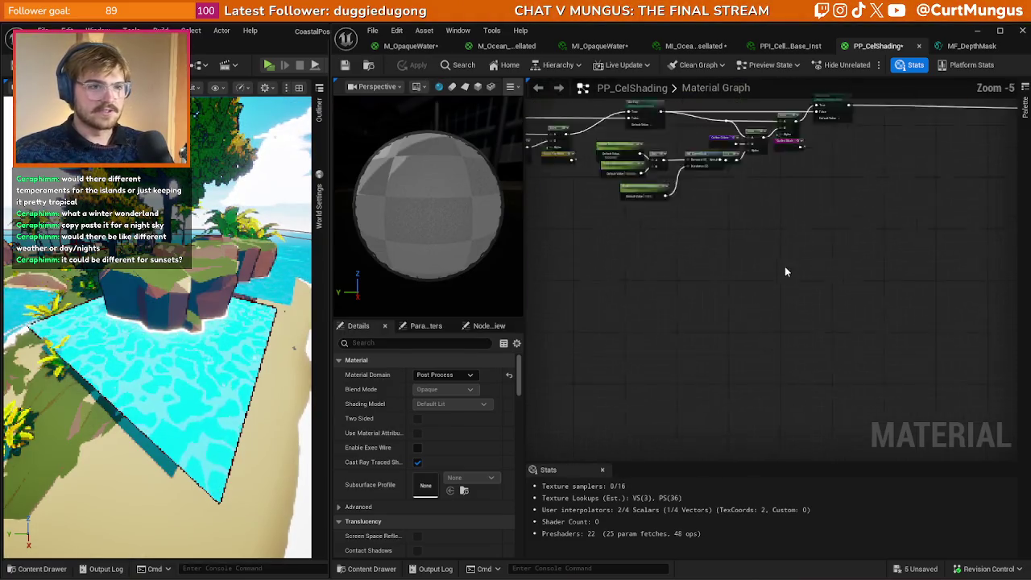
scroll(733, 286, "up", 2)
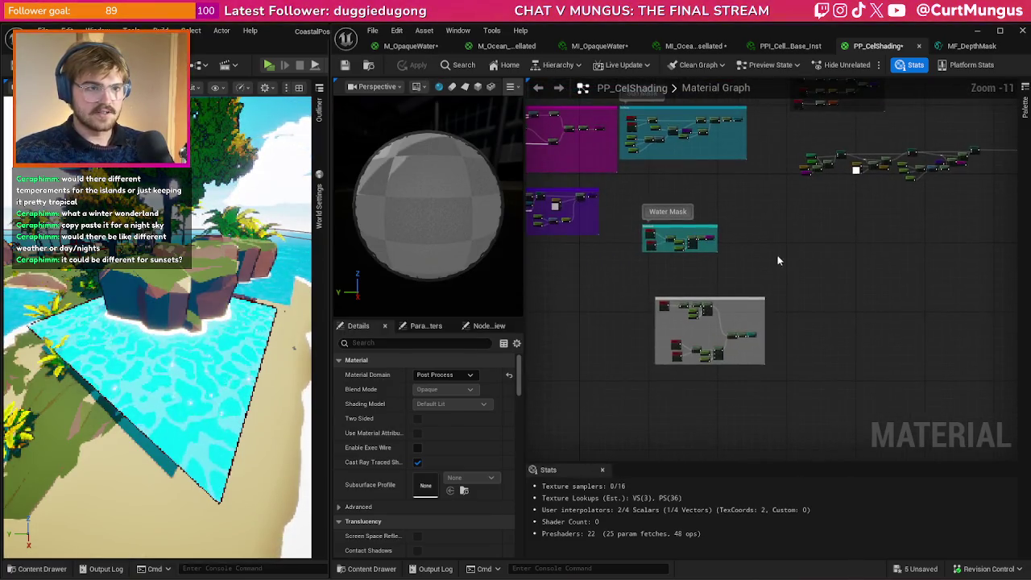
scroll(769, 286, "up", 3)
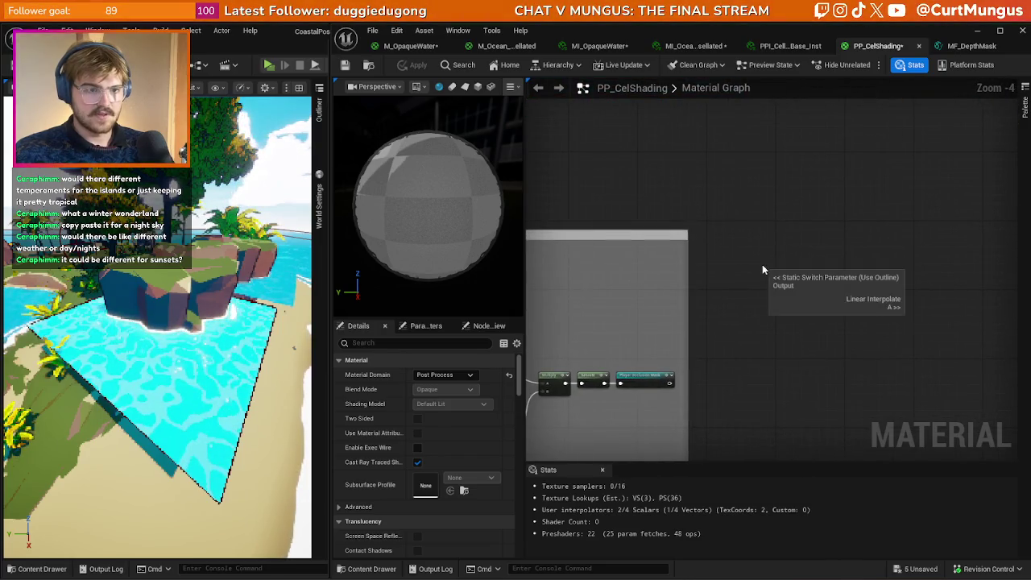
key("ctrl+v")
key("Delete")
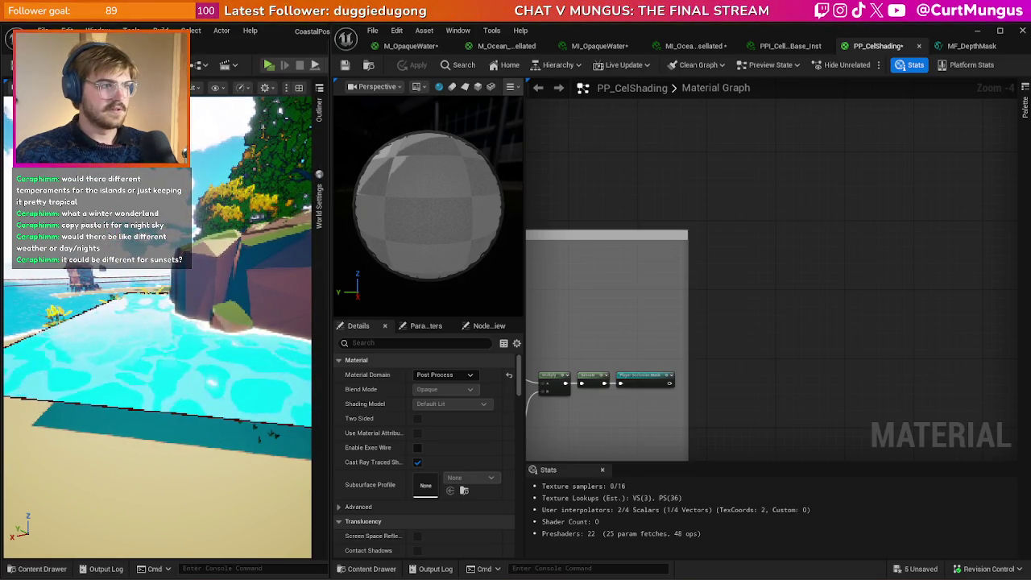
left_click(602, 49)
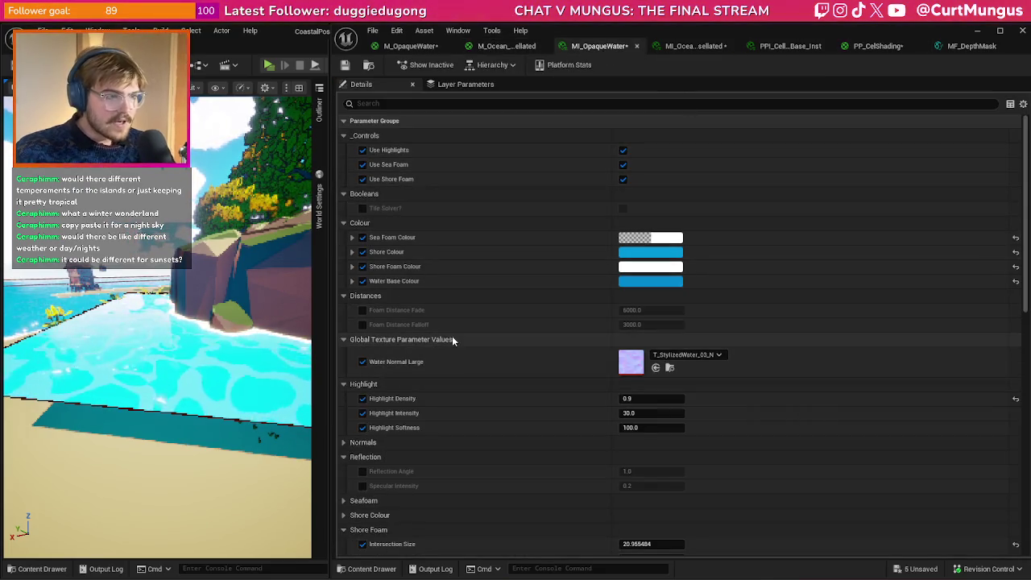
- Enable the Reflection Angle and Specular Intensity overrides, trying Specular Intensity at 0.1 then 0.01
scroll(426, 385, "down", 2)
left_click(362, 419)
left_click(362, 434)
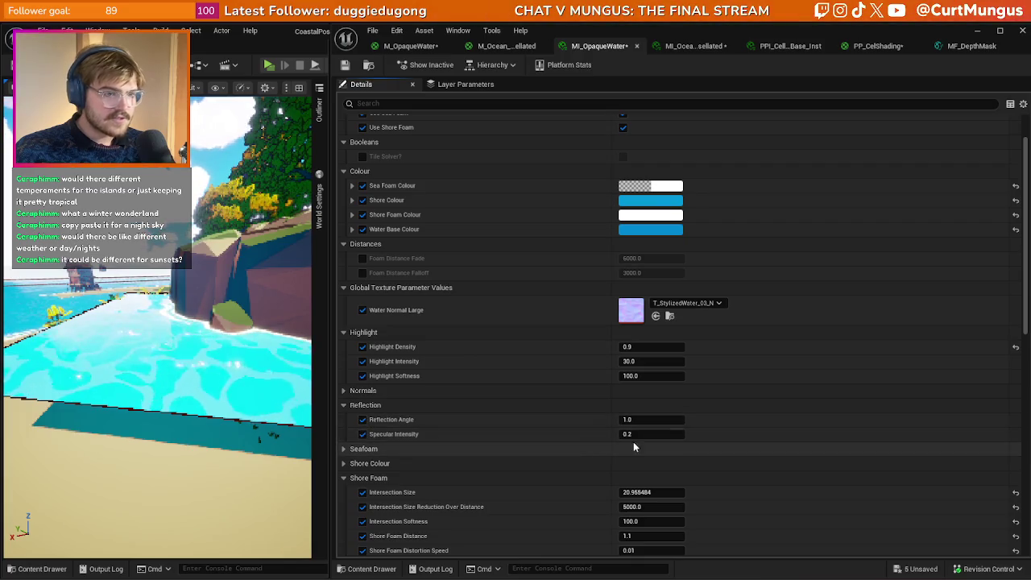
left_click(652, 433)
type("0.44")
mouse_move(651, 435)
left_mouse_down()
mouse_move(677, 434)
mouse_move(656, 439)
left_mouse_up()
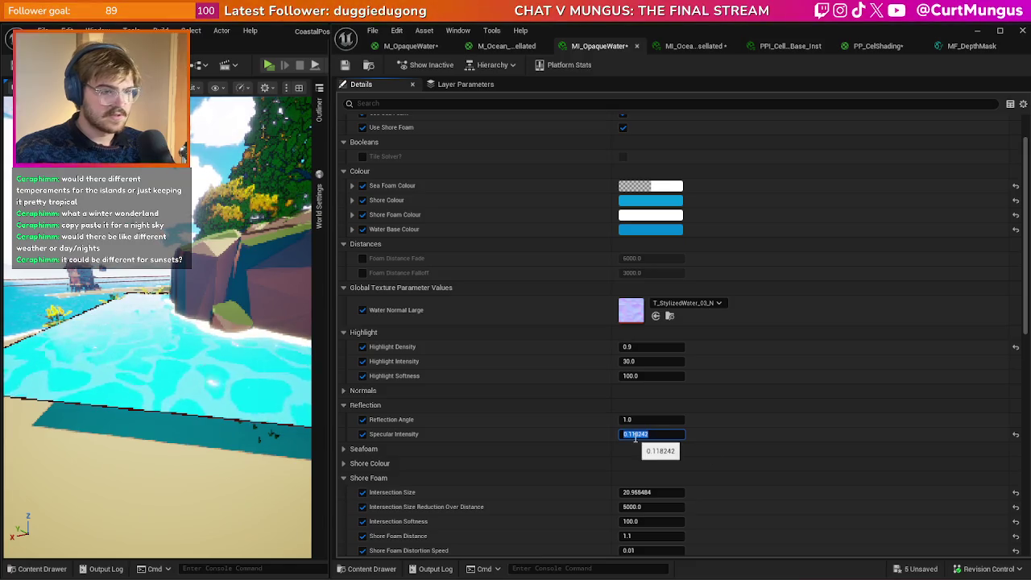
type("0.1")
key("Return")
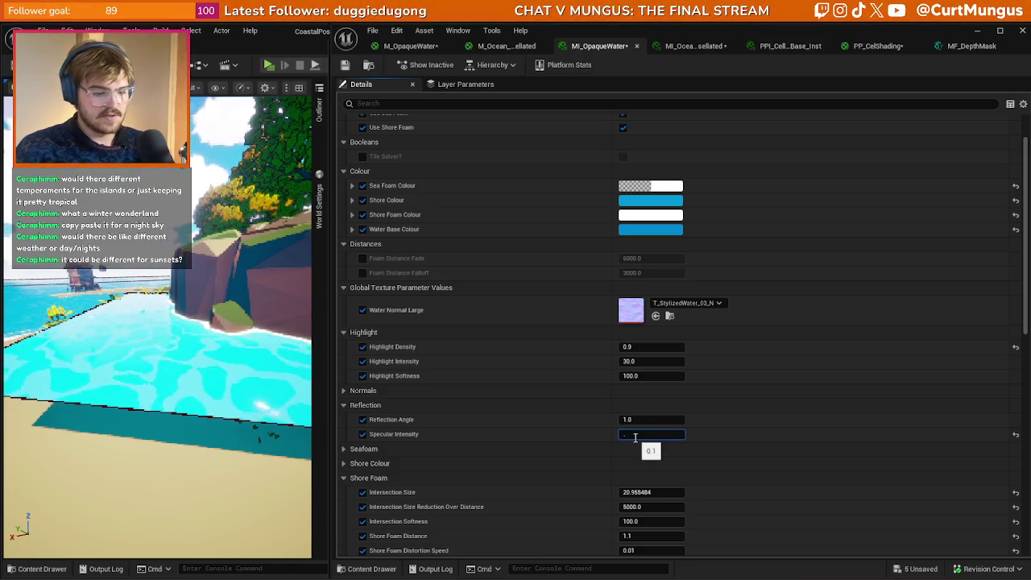
type("0.01")
key("Return")
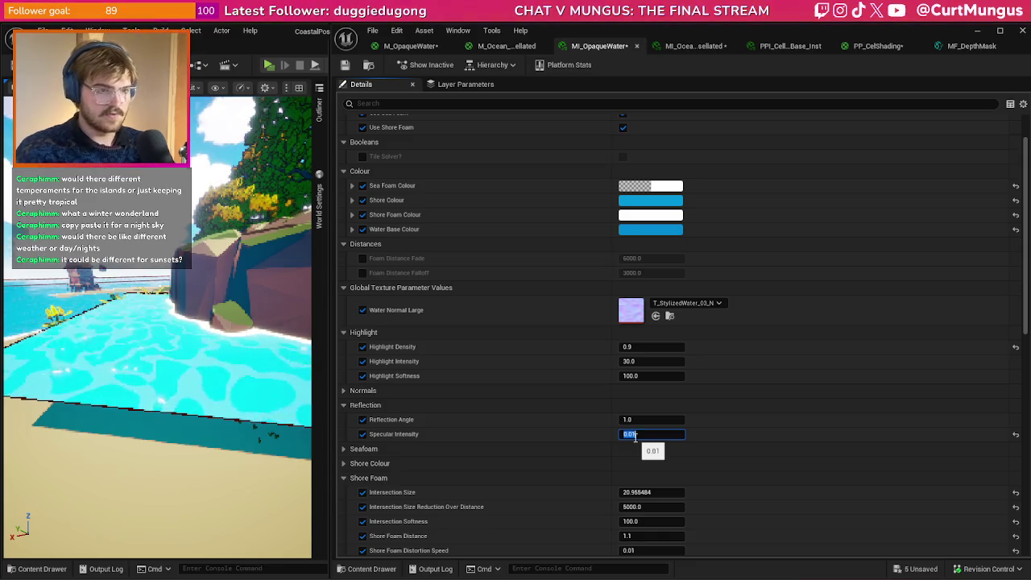
- Settle Specular Intensity at 0.02 and inspect the water from a lower camera angle
key("BackSpace")
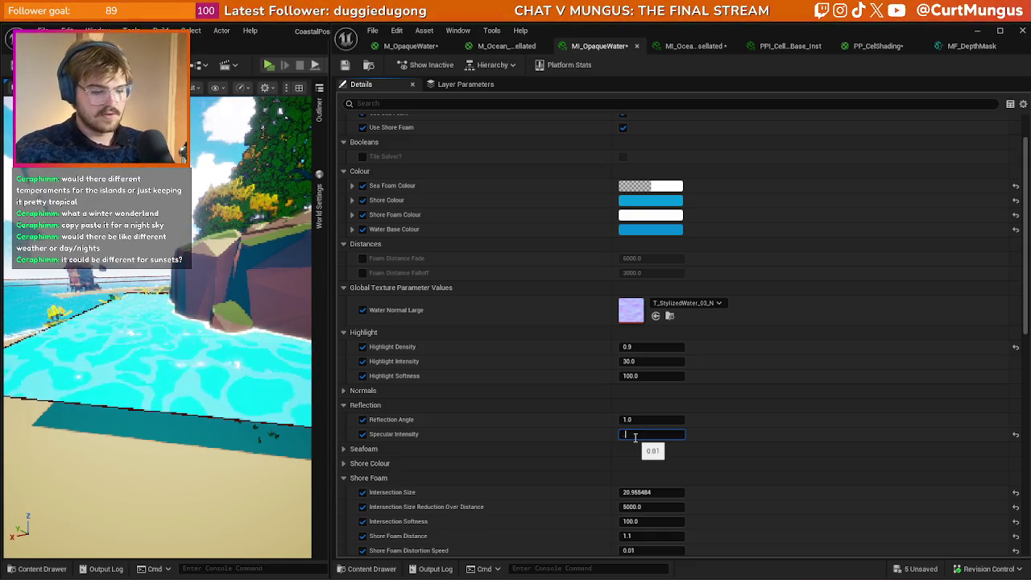
type("0.05")
mouse_move(161, 338)
left_mouse_down()
mouse_move(209, 338)
mouse_move(201, 323)
left_mouse_up()
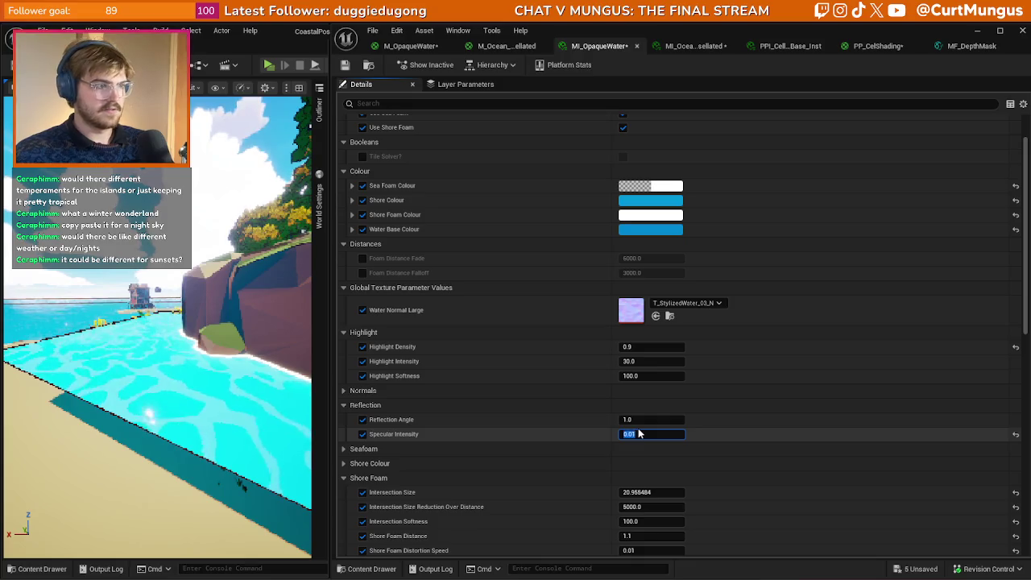
key("Return")
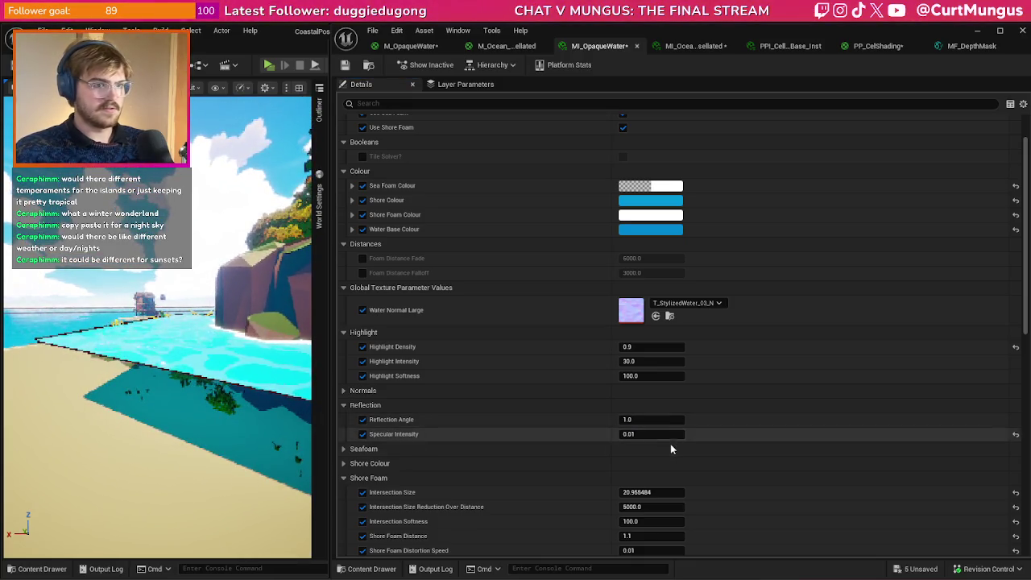
type("0.02")
key("Return")
left_click_drag(161, 363, 210, 363)
scroll(157, 322, "down", 3)
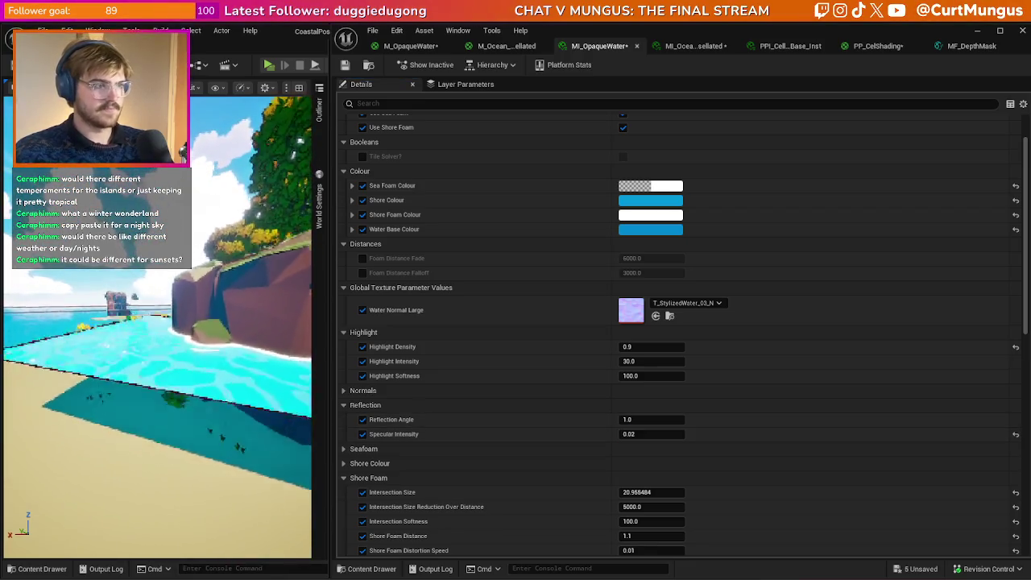
scroll(157, 322, "up", 2)
mouse_move(157, 338)
left_mouse_down()
mouse_move(169, 306)
mouse_move(174, 338)
mouse_move(177, 323)
left_mouse_up()
- Undo the water plane's last Scale Elements change and deselect it, viewing the island and sea
left_click_drag(260, 376, 242, 354)
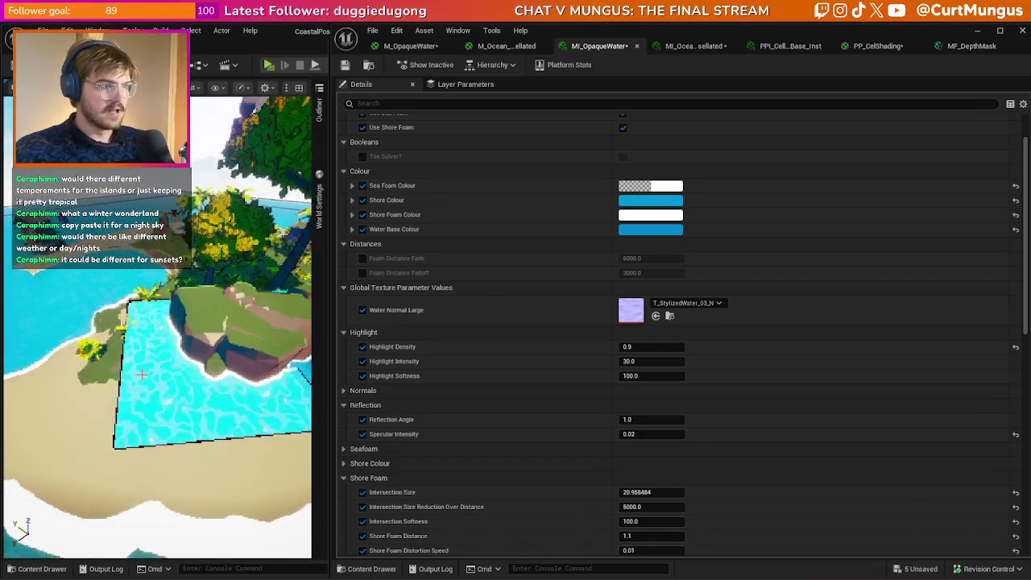
left_click_drag(170, 394, 136, 388)
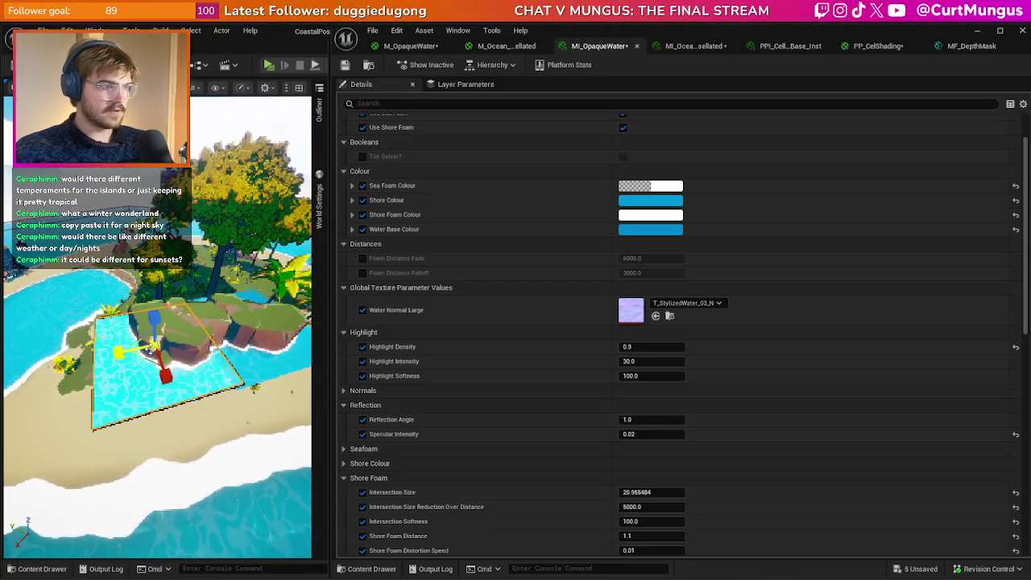
key("ctrl+z")
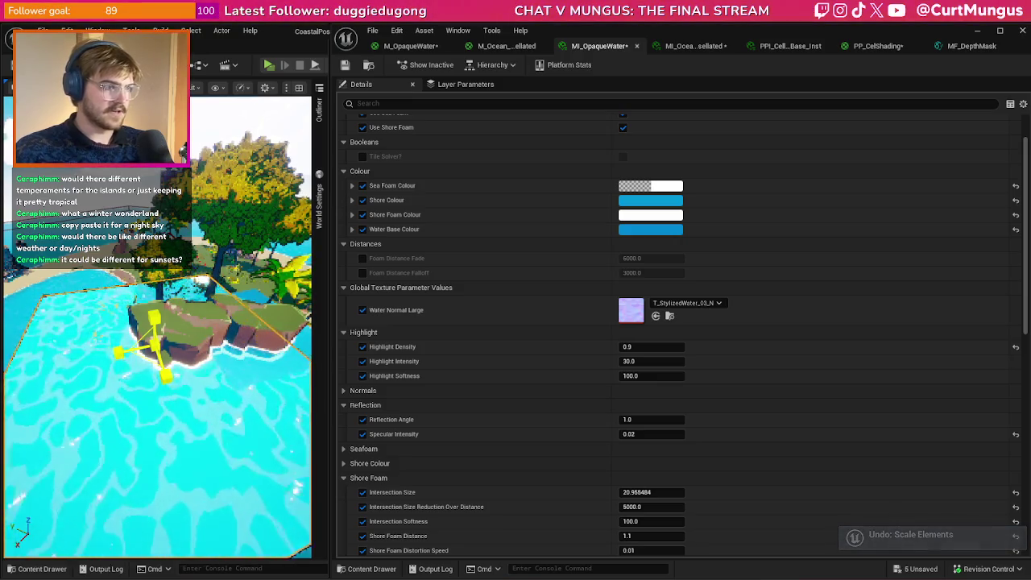
left_click(194, 414)
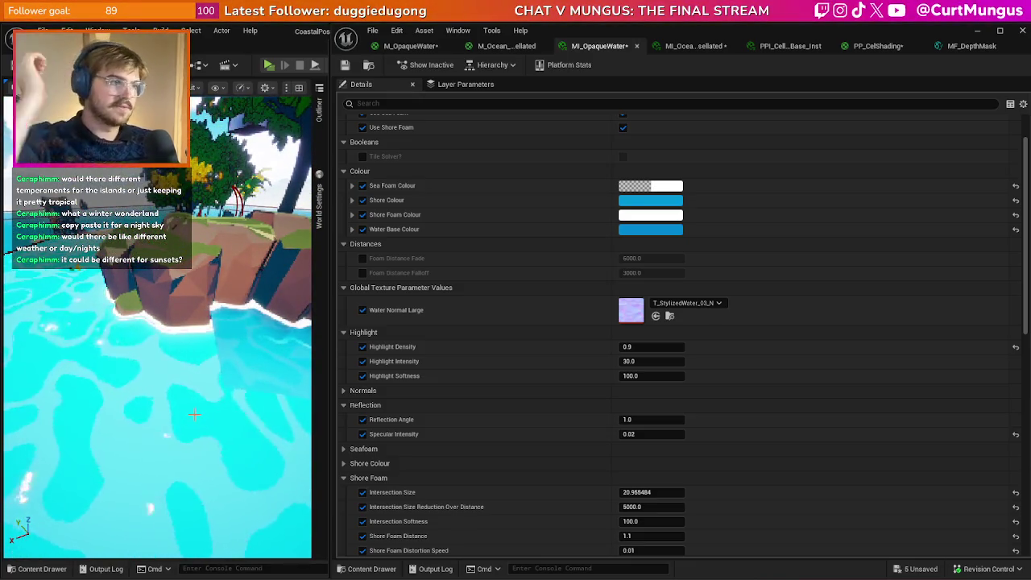
left_click_drag(182, 404, 145, 386)
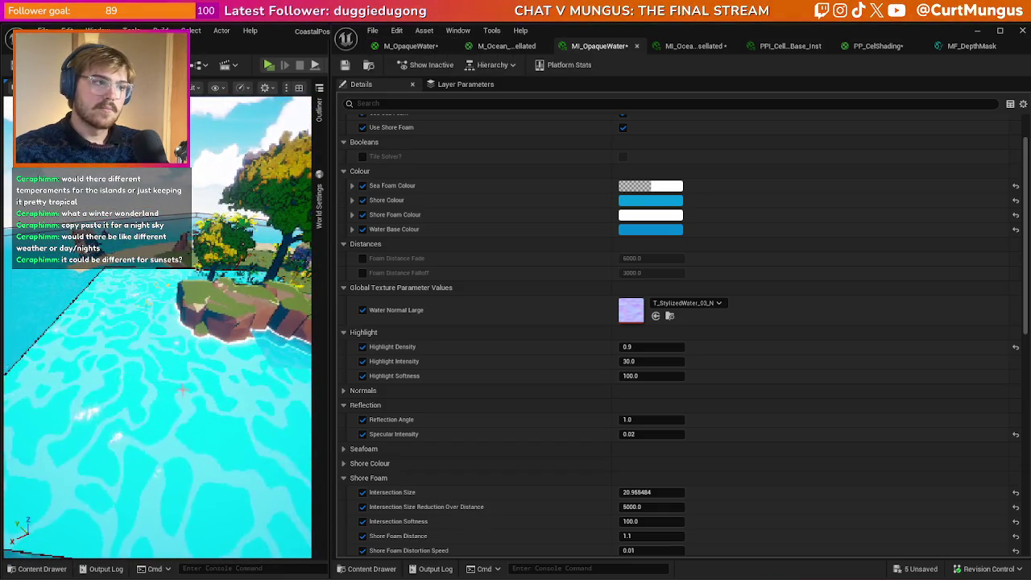
- Switch to the M_OpaqueWater material graph and orbit its preview to a lower angle
left_click(410, 47)
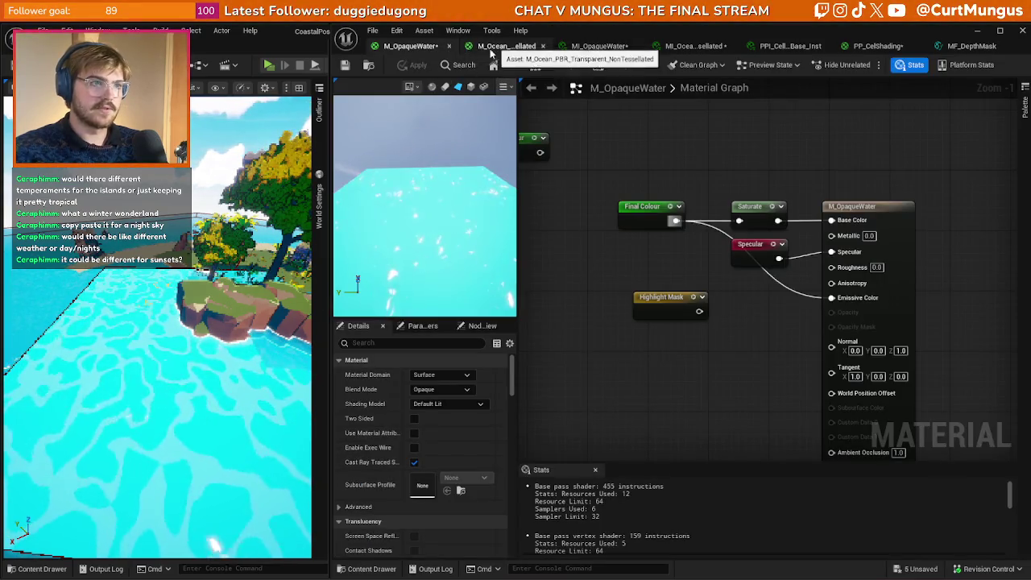
left_click_drag(447, 169, 454, 140)
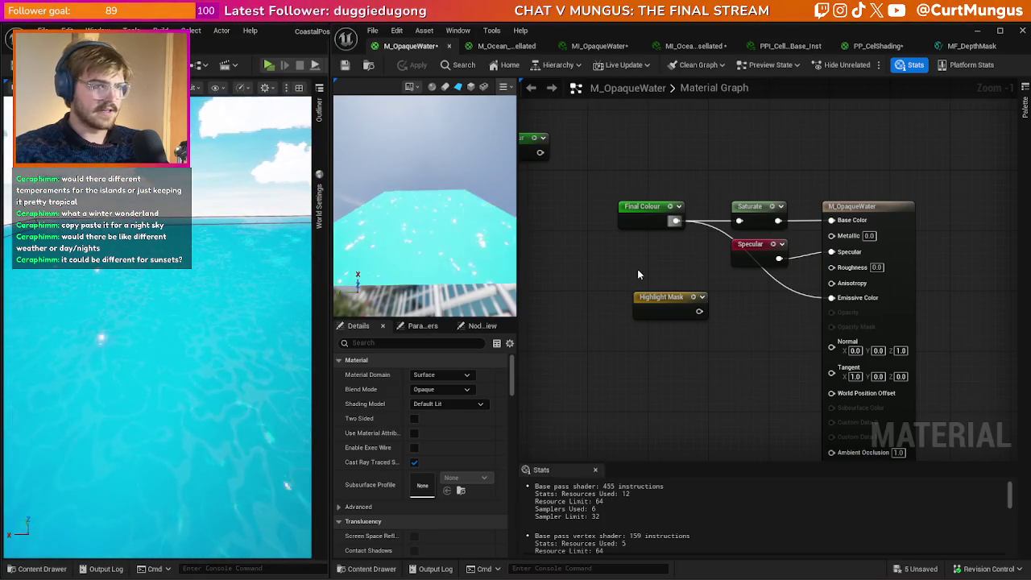
left_click(502, 46)
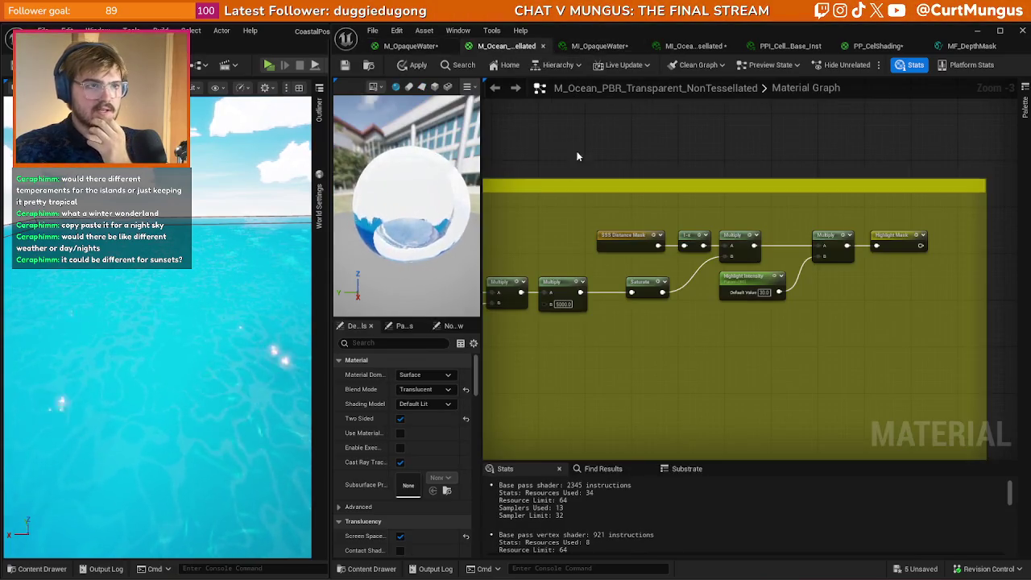
scroll(747, 171, "down", 7)
mouse_move(759, 292)
left_mouse_down()
mouse_move(595, 362)
mouse_move(610, 207)
mouse_move(760, 345)
mouse_move(617, 266)
mouse_move(802, 262)
left_mouse_up()
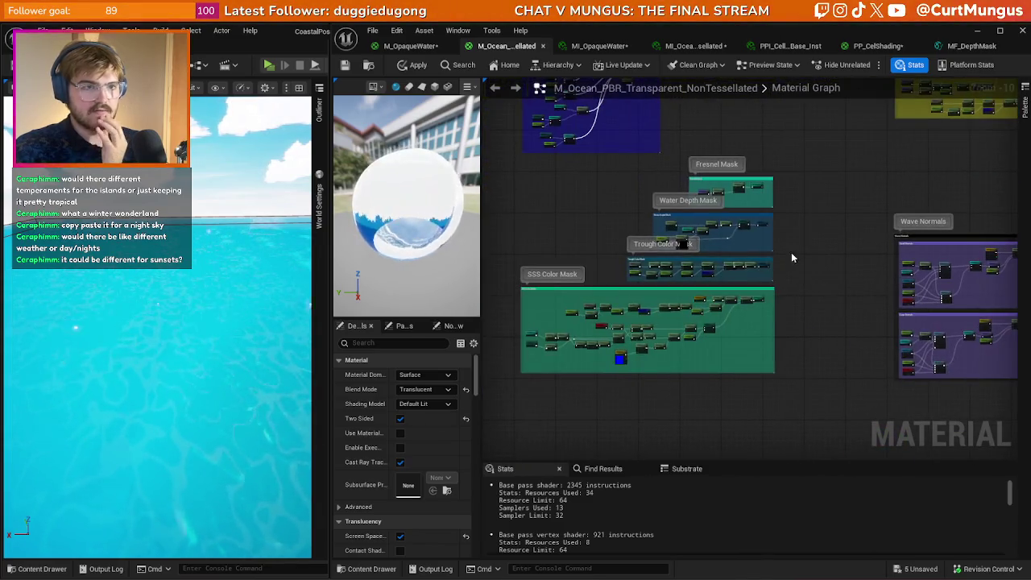
scroll(703, 260, "up", 5)
scroll(552, 287, "up", 2)
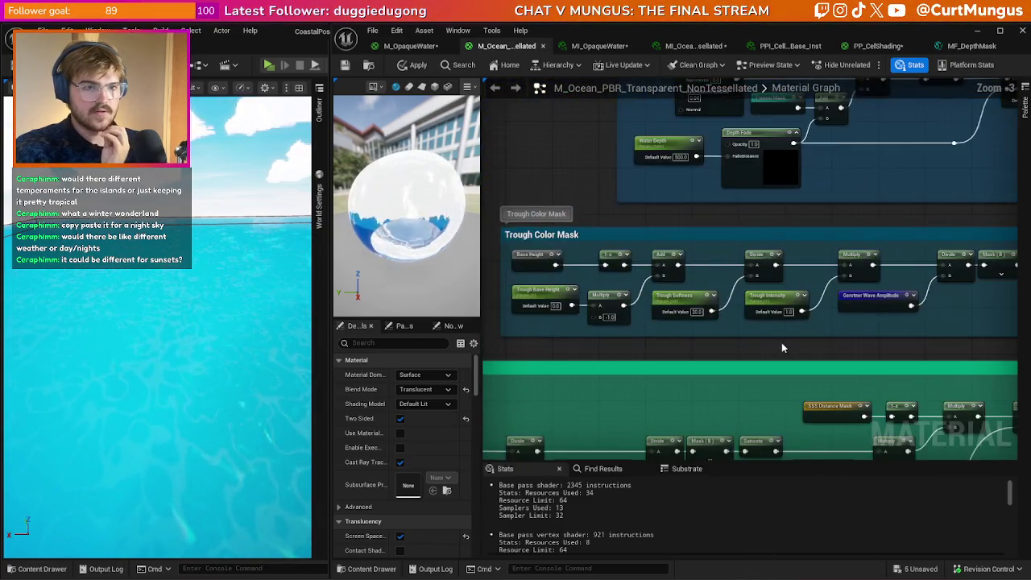
mouse_move(862, 334)
left_mouse_down()
mouse_move(808, 314)
mouse_move(903, 302)
left_mouse_up()
scroll(904, 302, "down", 3)
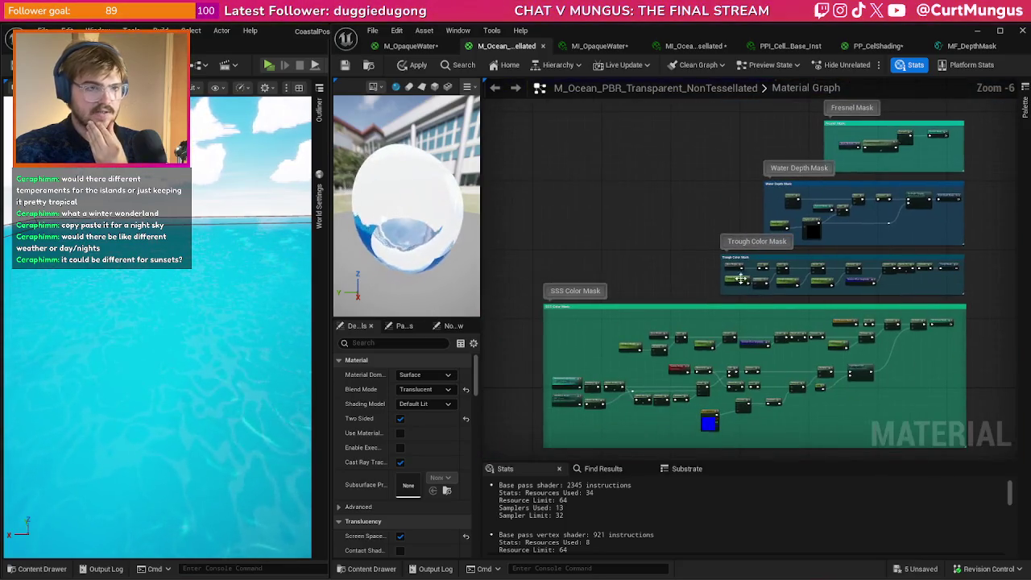
scroll(725, 282, "up", 3)
left_click_drag(661, 282, 483, 326)
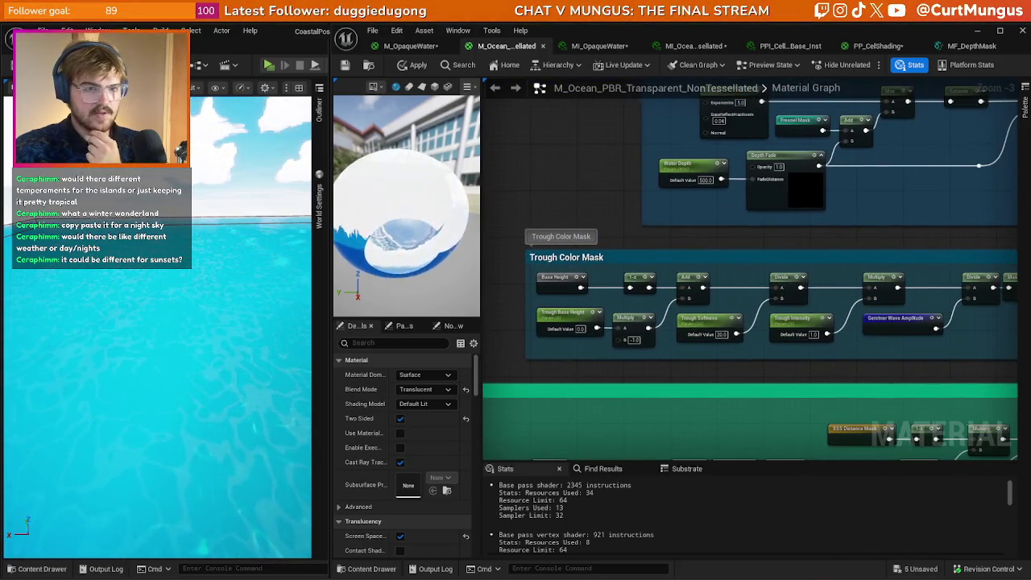
scroll(830, 350, "down", 3)
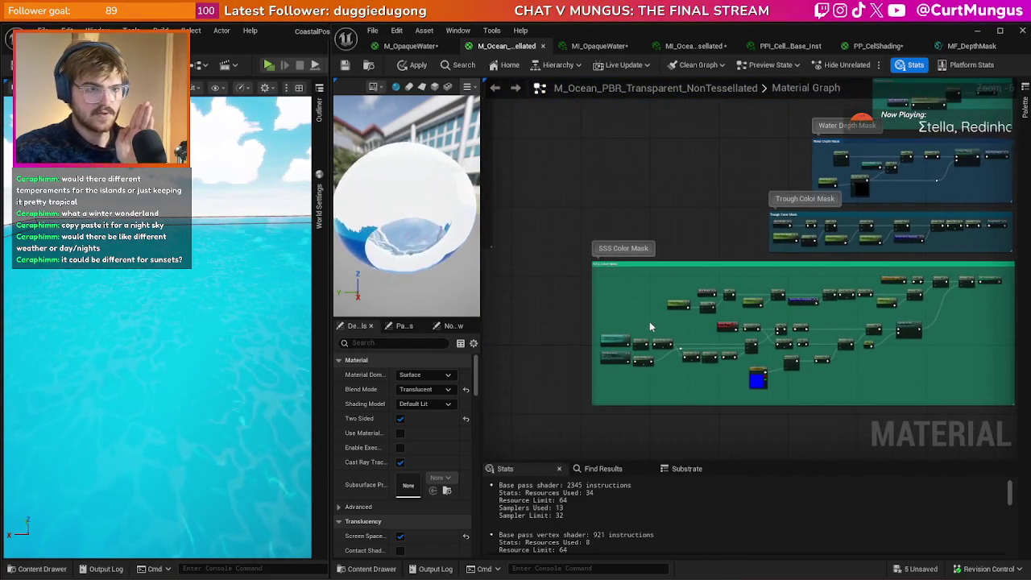
scroll(683, 349, "up", 2)
mouse_move(684, 349)
left_mouse_down()
mouse_move(797, 323)
mouse_move(764, 339)
left_mouse_up()
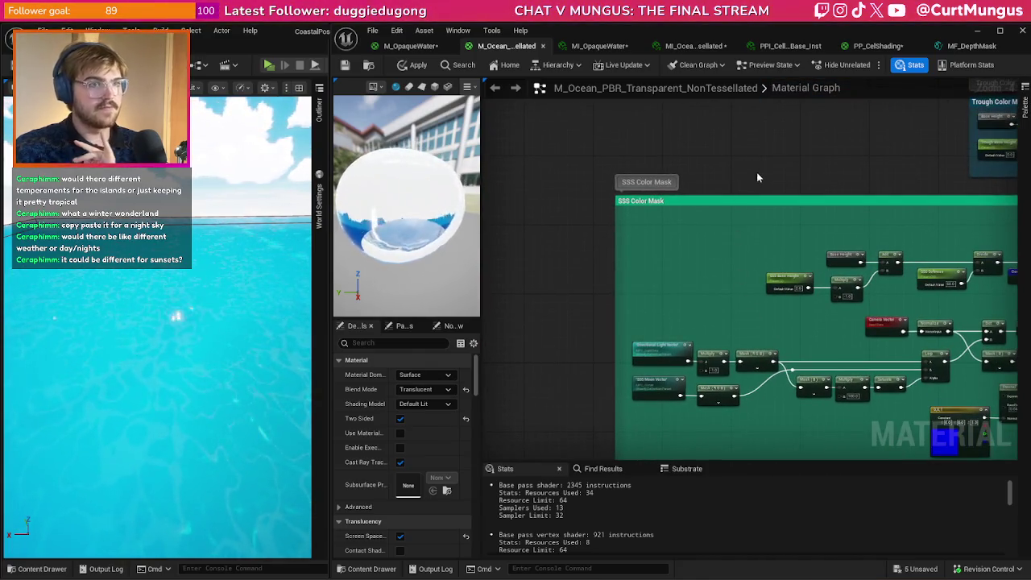
scroll(653, 263, "down", 4)
mouse_move(652, 263)
left_mouse_down()
mouse_move(866, 288)
mouse_move(735, 255)
mouse_move(644, 253)
left_mouse_up()
scroll(778, 283, "down", 3)
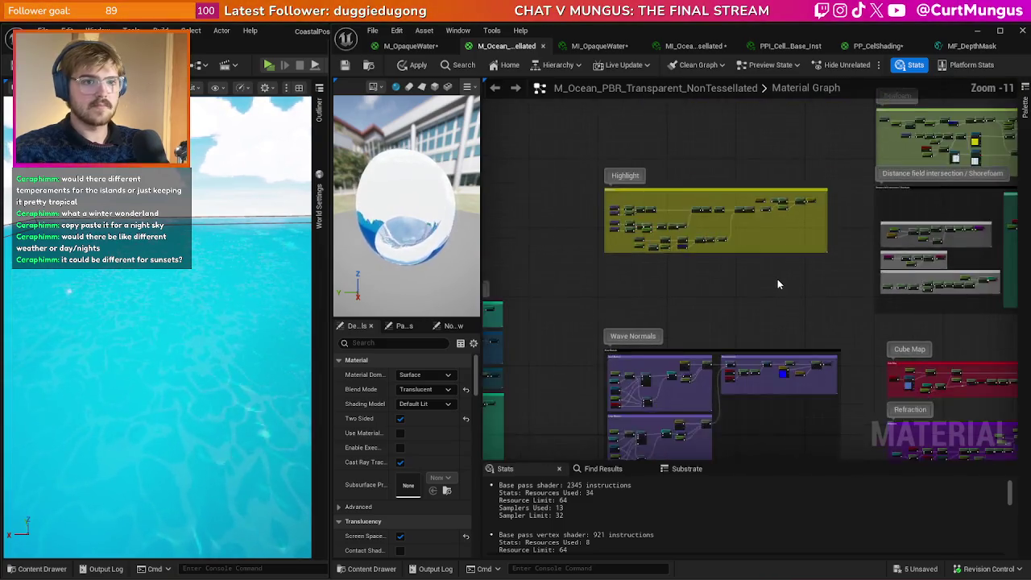
scroll(777, 284, "down", 1)
mouse_move(726, 282)
left_mouse_down()
mouse_move(835, 293)
mouse_move(779, 358)
mouse_move(949, 230)
left_mouse_up()
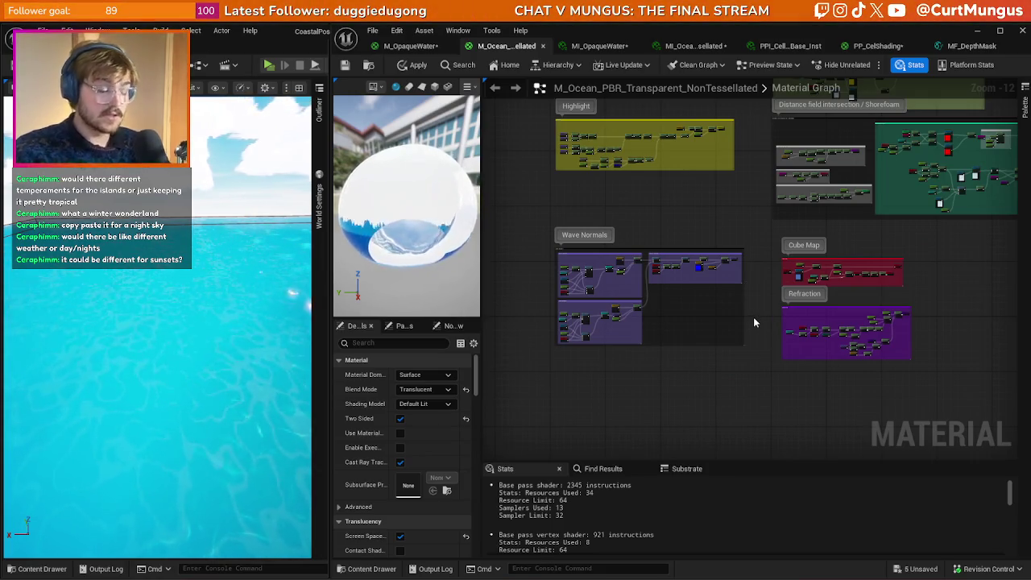
scroll(753, 317, "up", 4)
scroll(743, 240, "up", 4)
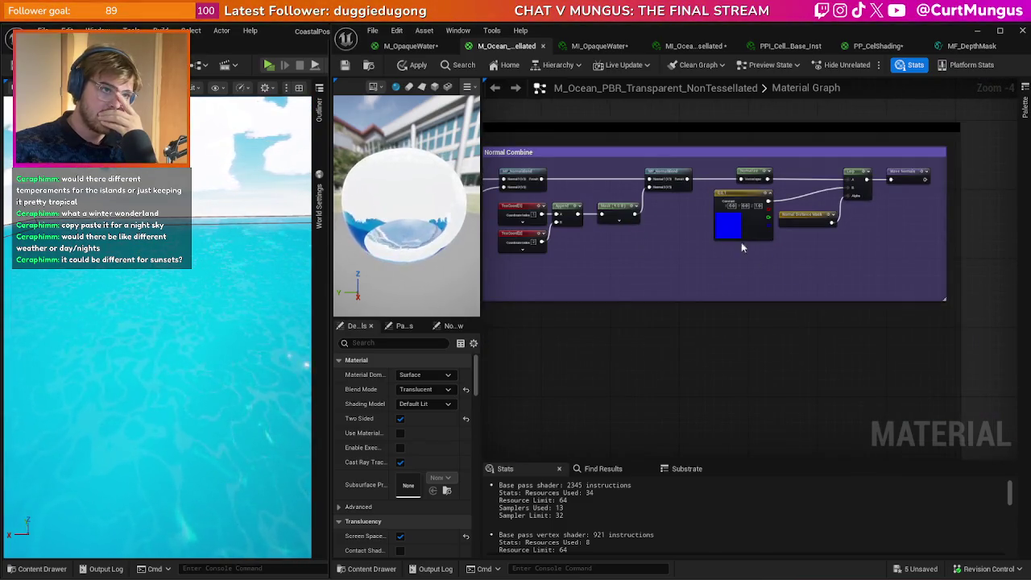
left_click(410, 45)
scroll(647, 362, "down", 5)
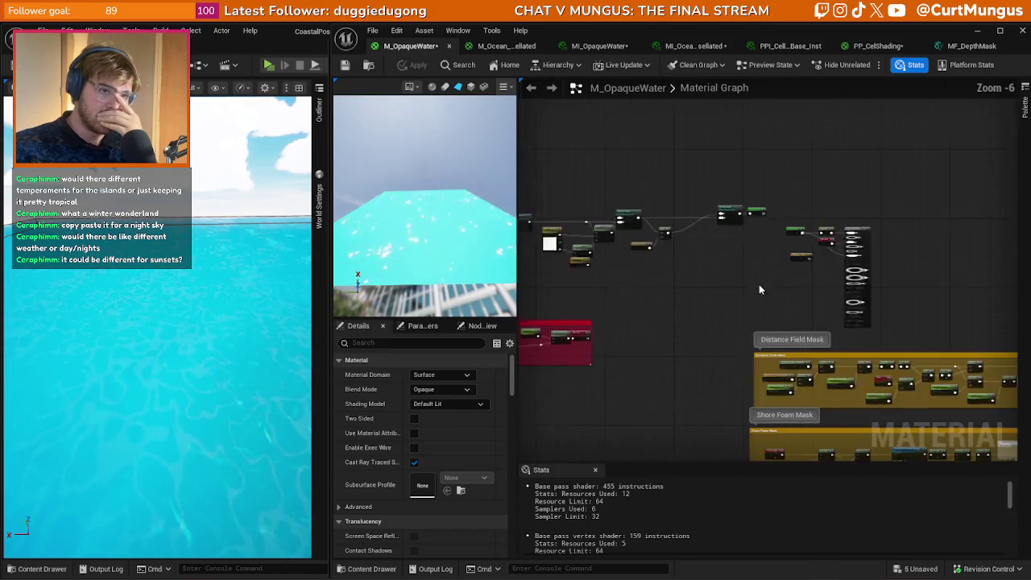
- Add a Wave Normals node, wire it to Emissive Color, and apply the material
mouse_move(1016, 182)
left_mouse_down()
mouse_move(639, 211)
mouse_move(706, 258)
left_mouse_up()
scroll(706, 259, "up", 4)
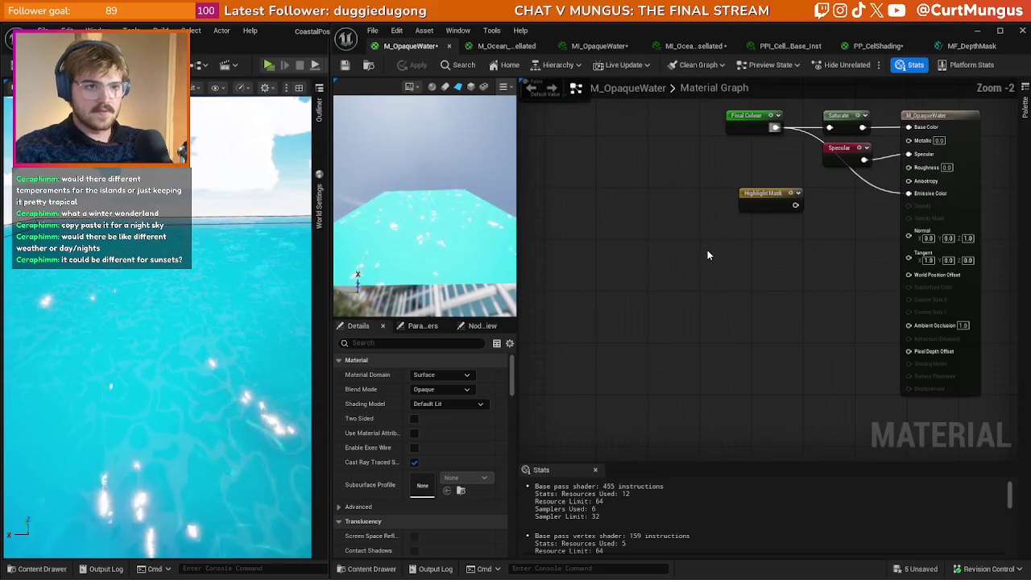
right_click(709, 257)
type("wabve")
key("BackSpace")
type("ve")
key("Return")
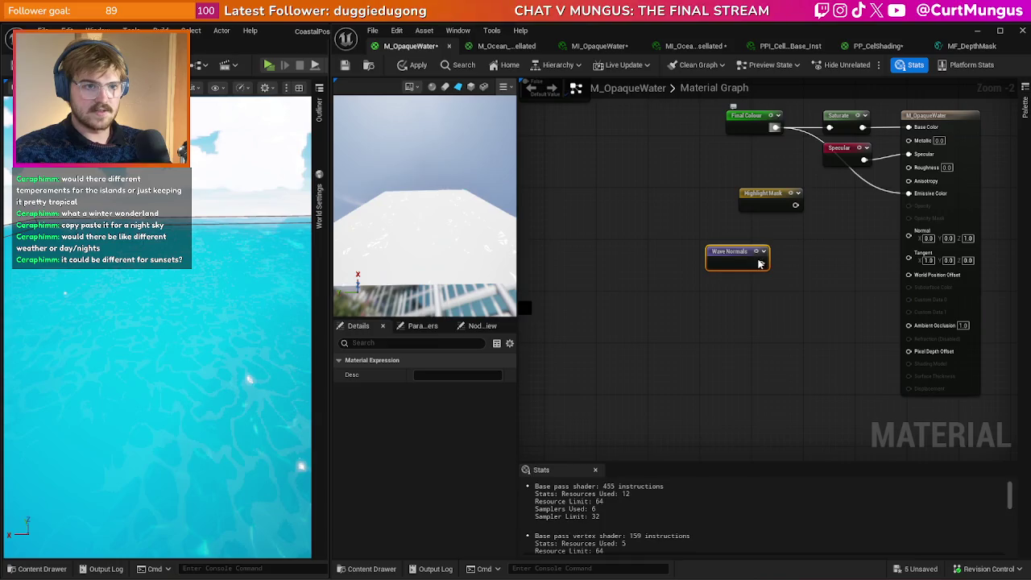
left_click_drag(761, 263, 909, 193)
key("ctrl+s")
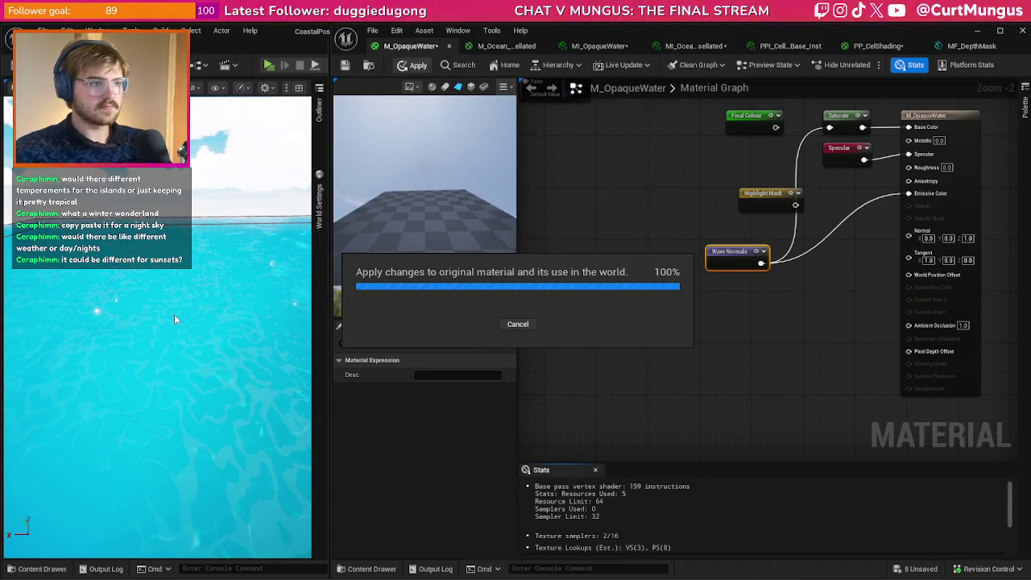
- Move the Wave Normals node left and down in the graph
scroll(157, 323, "down", 10)
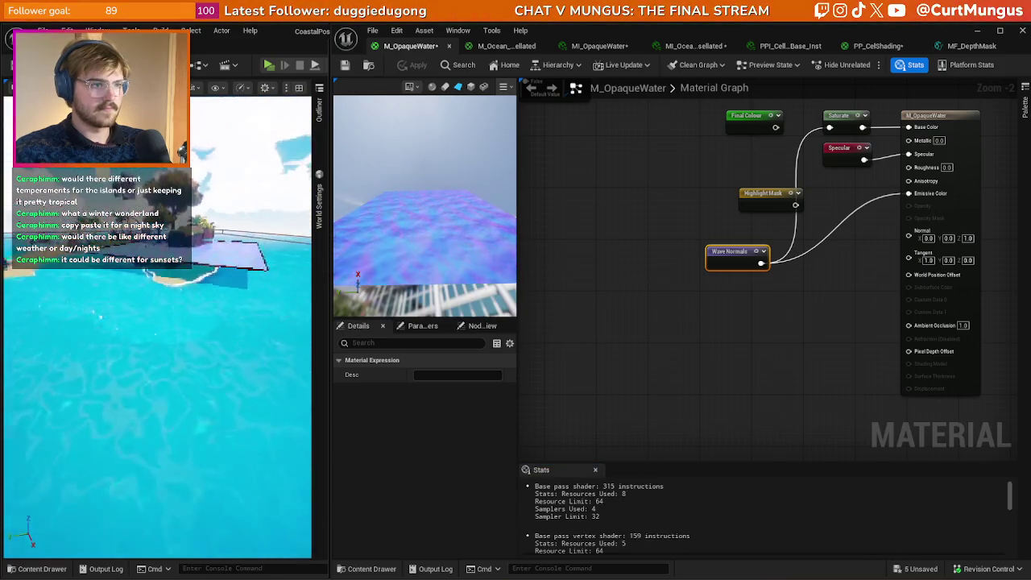
scroll(263, 327, "up", 10)
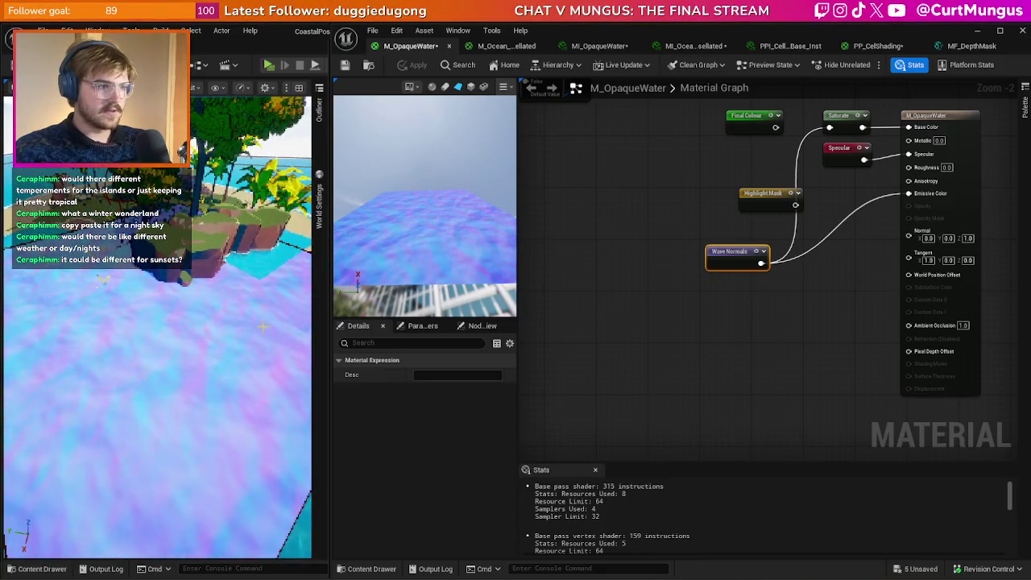
scroll(263, 326, "up", 10)
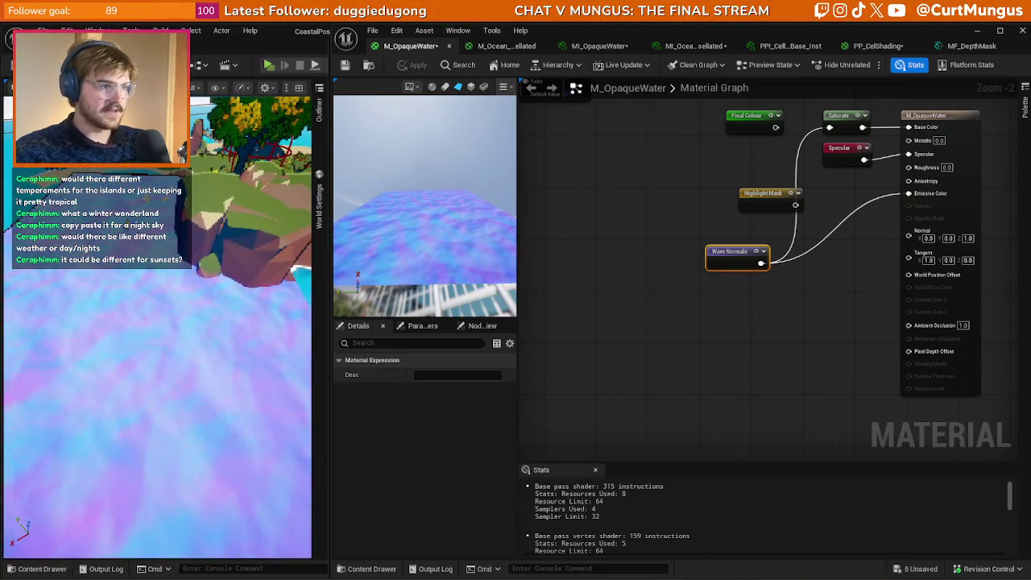
left_click(790, 315)
left_click_drag(735, 255, 642, 281)
left_click(666, 307)
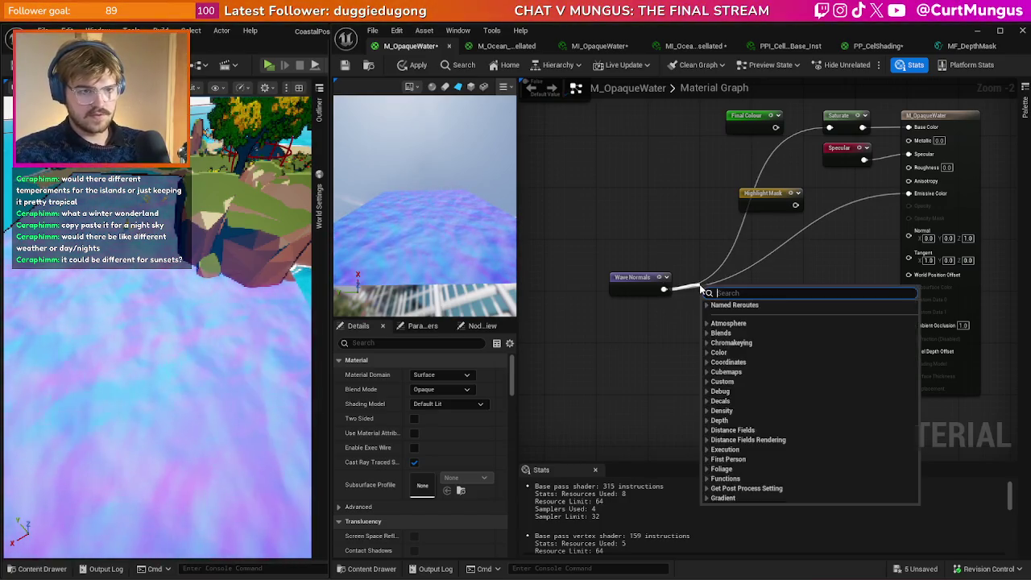
- Insert a Component Mask between Wave Normals and Emissive Color, dropping the G channel, and apply
left_click_drag(700, 289, 701, 291)
type("mask")
key("Return")
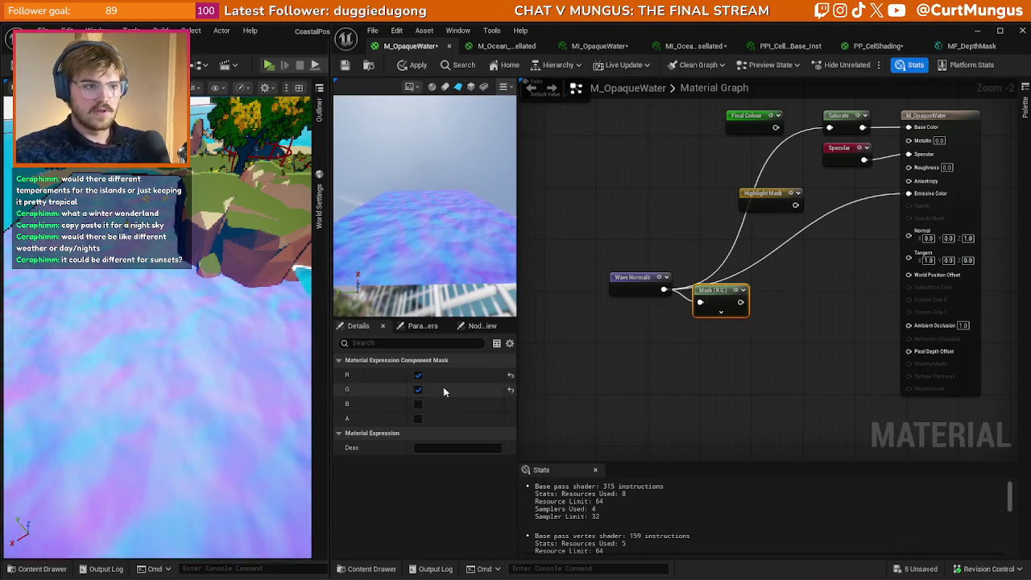
mouse_move(740, 303)
left_mouse_down()
mouse_move(822, 166)
mouse_move(909, 127)
left_mouse_up()
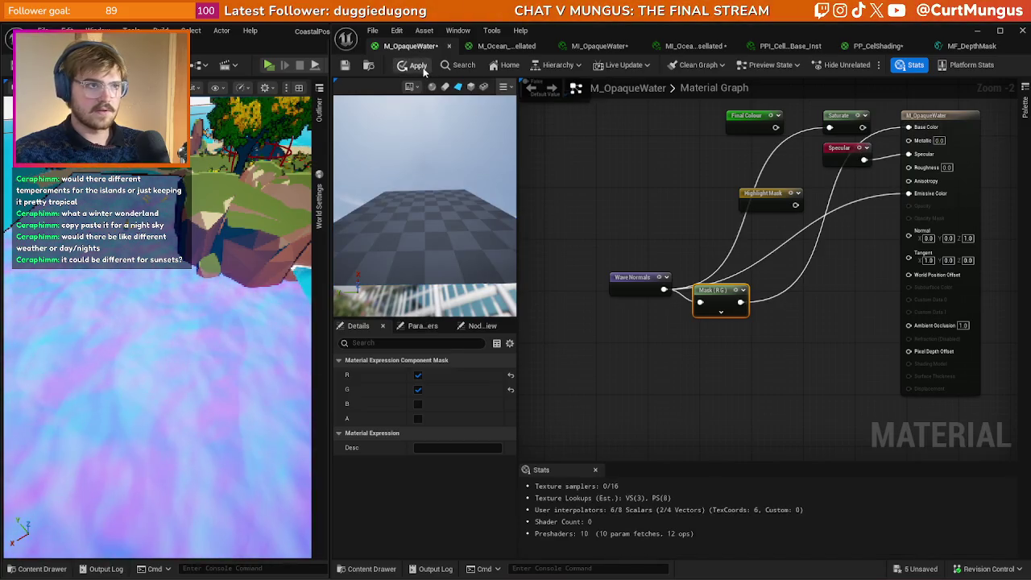
left_click(419, 390)
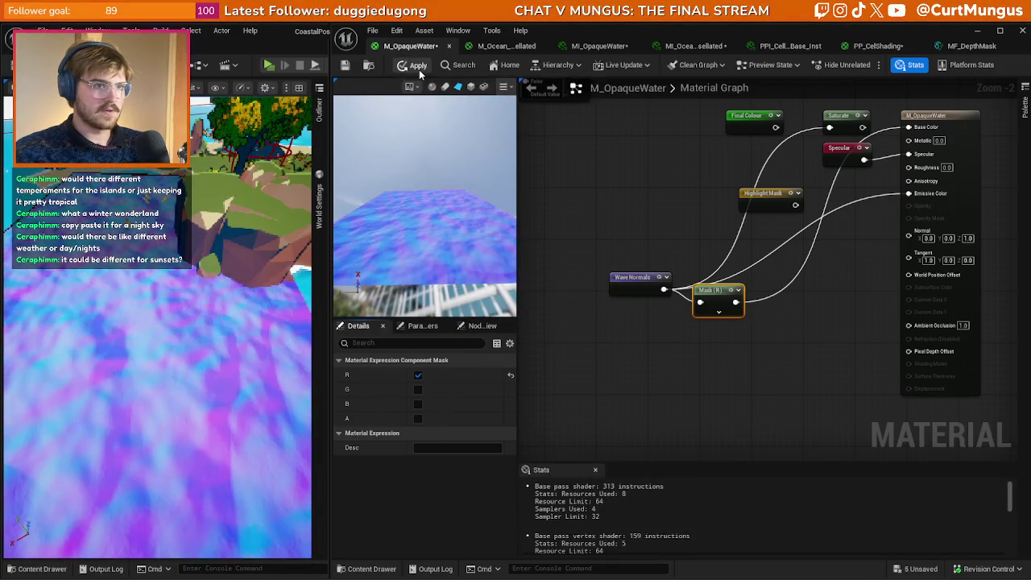
left_click(418, 67)
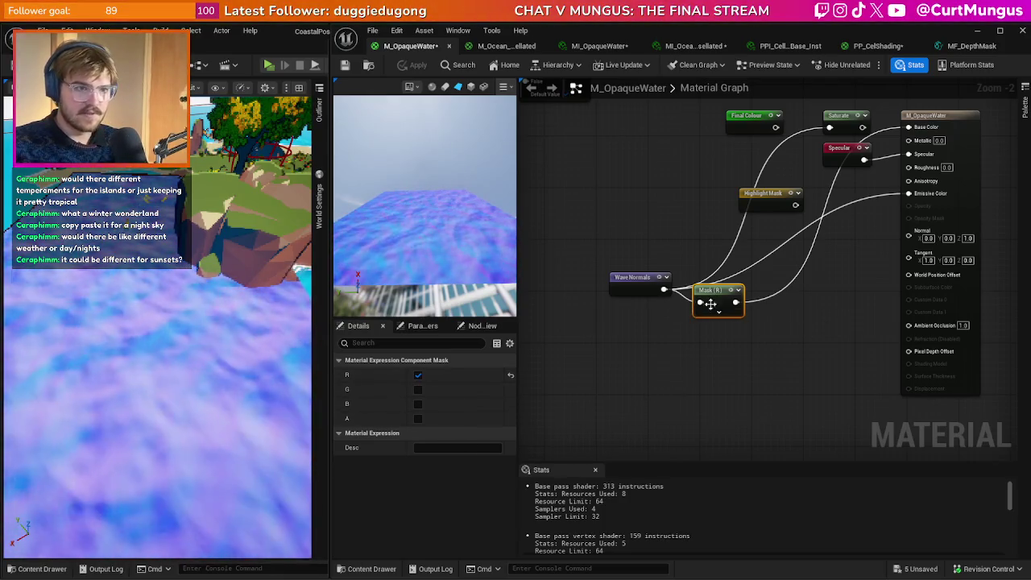
- Straighten the Wave Normals-to-mask wire and set the mask to pass only B
left_click_drag(712, 292, 729, 286)
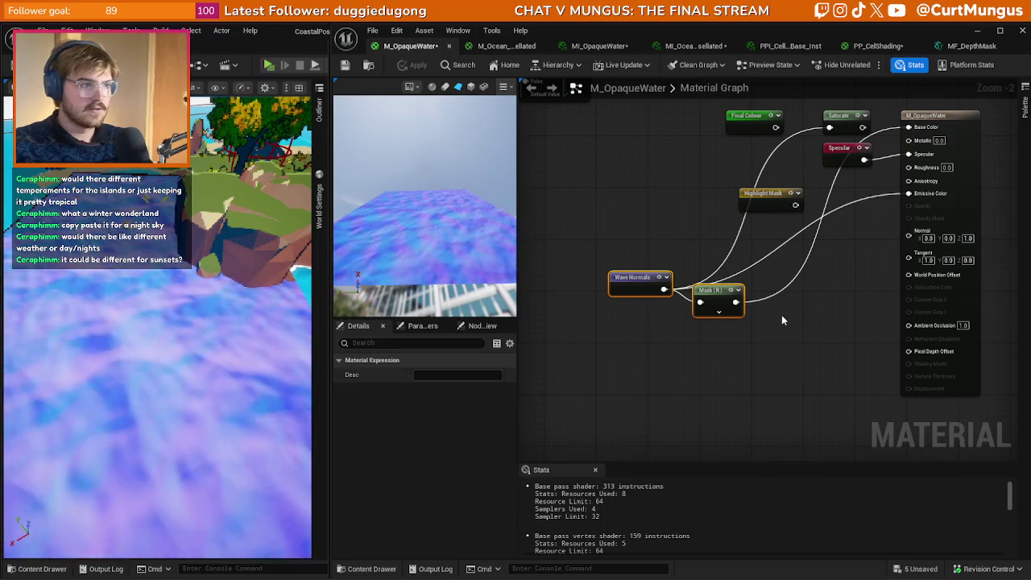
key("q")
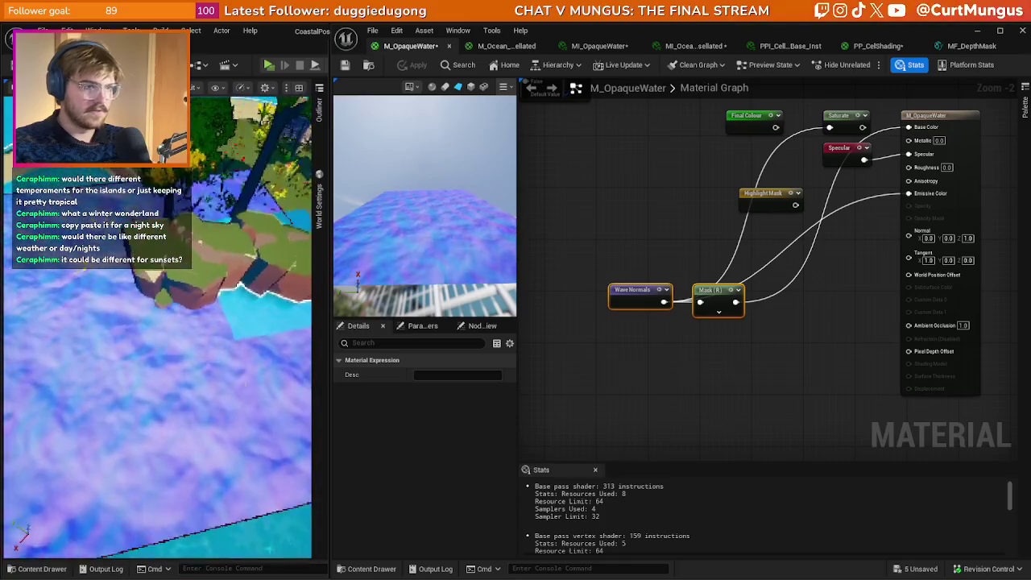
left_click(717, 291)
left_click(417, 404)
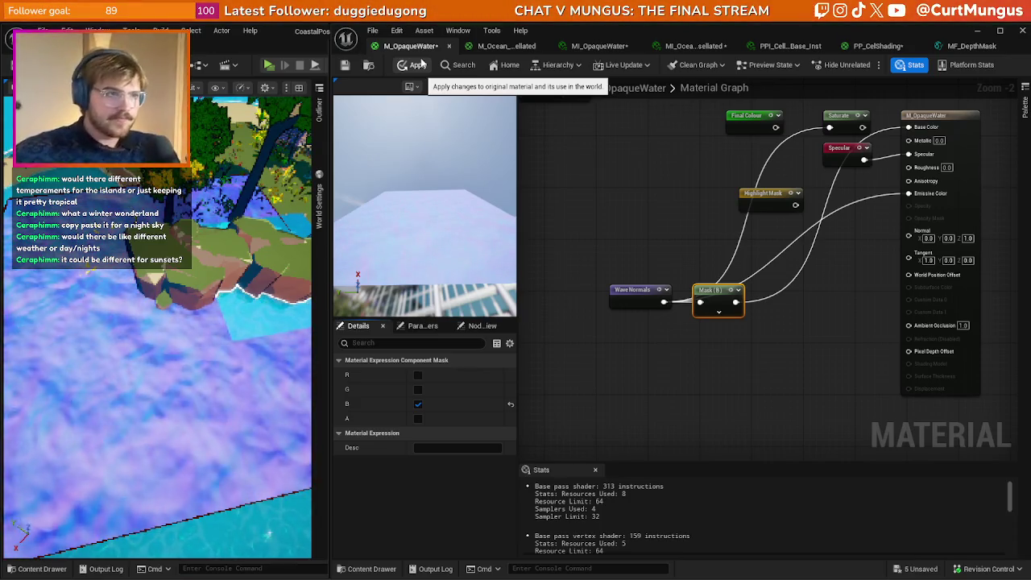
- Add a Large Wave Normals node and feed it into the Mask node
right_click(593, 312)
type("large")
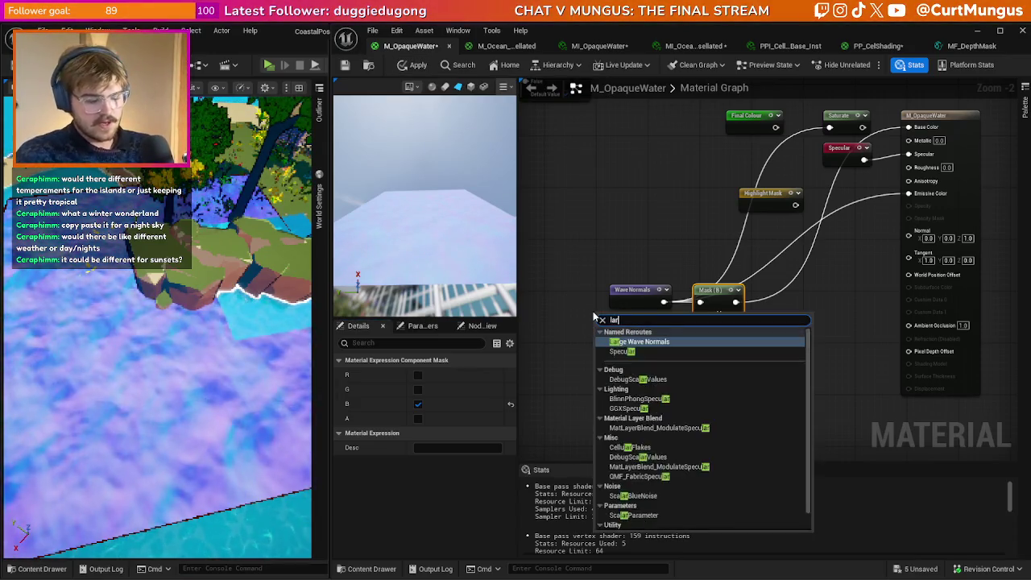
key("Return")
left_click_drag(659, 328, 700, 302)
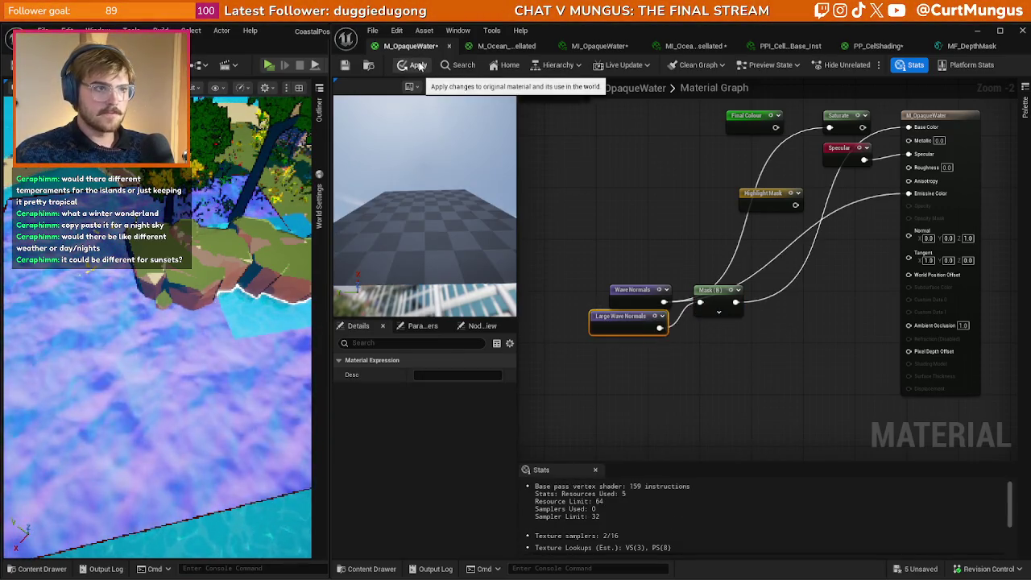
left_click(415, 65)
left_click(711, 290)
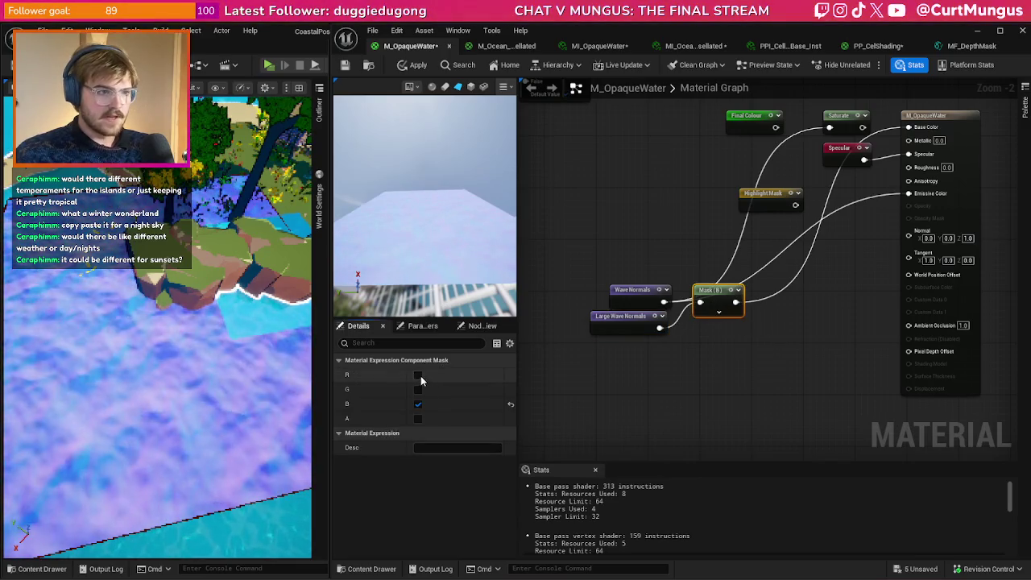
- Test the mask's R, B and G channel toggles, applying with only G passing
left_click(419, 375)
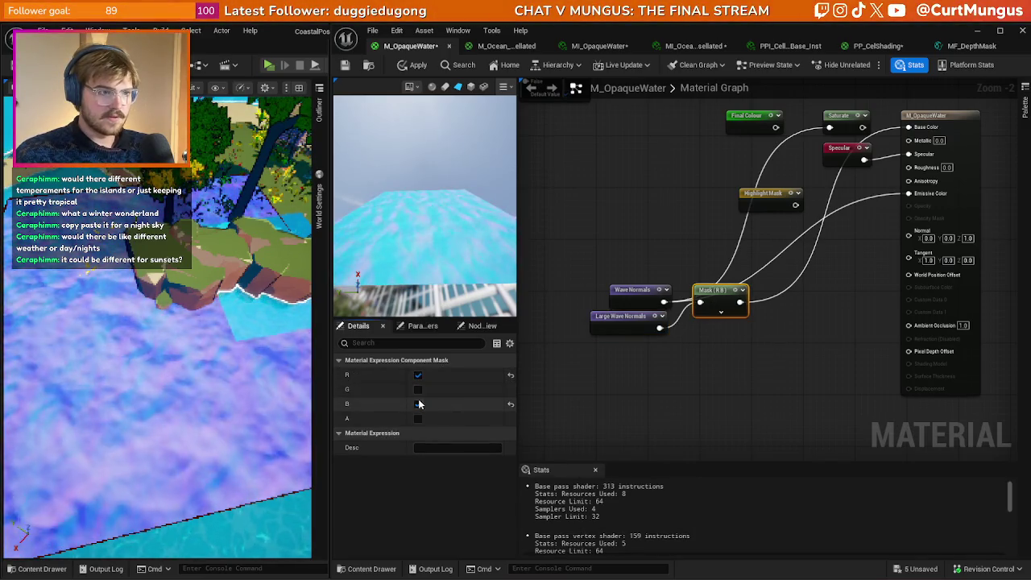
left_click(418, 404)
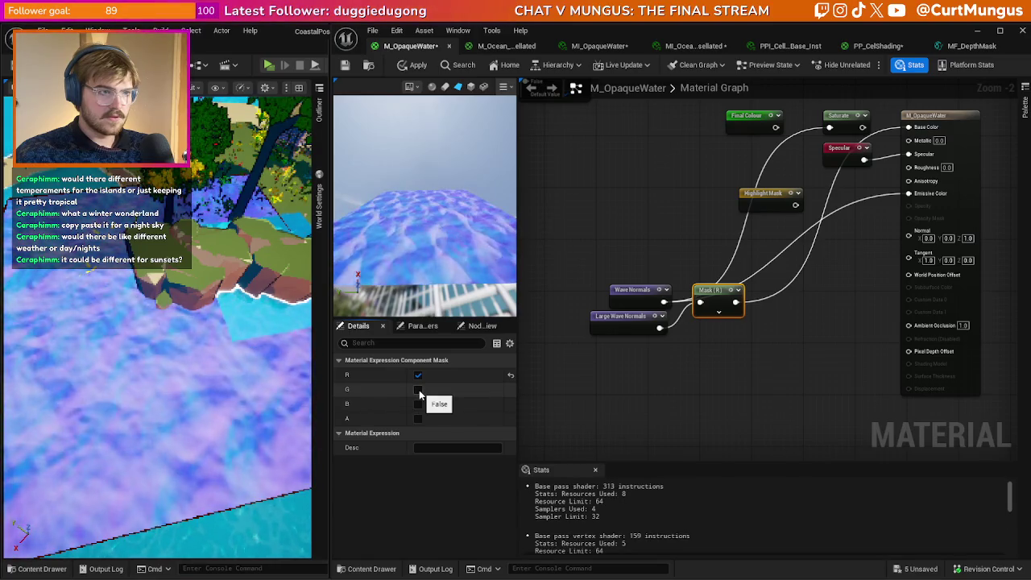
left_click(419, 376)
left_click(418, 390)
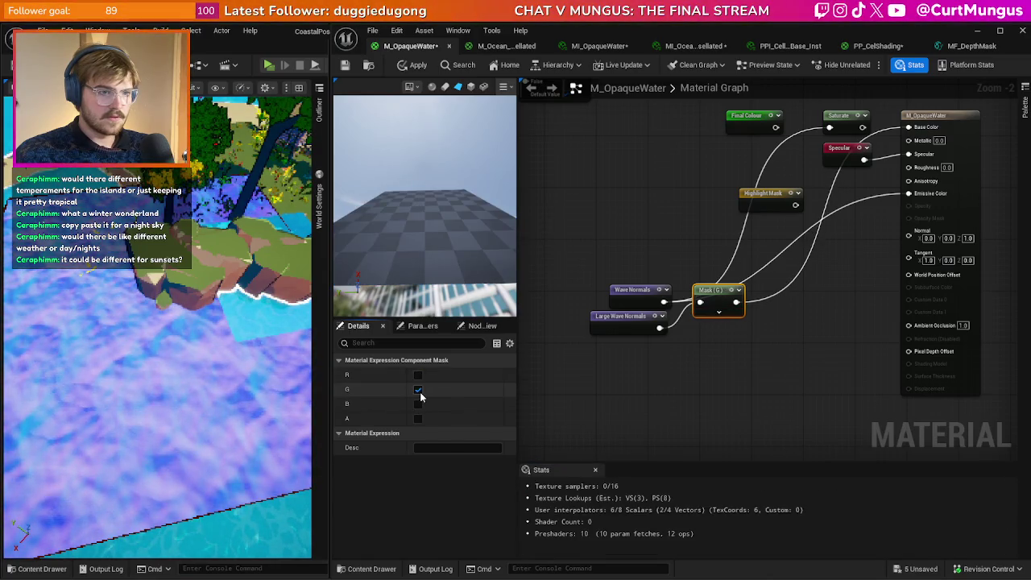
left_click(418, 390)
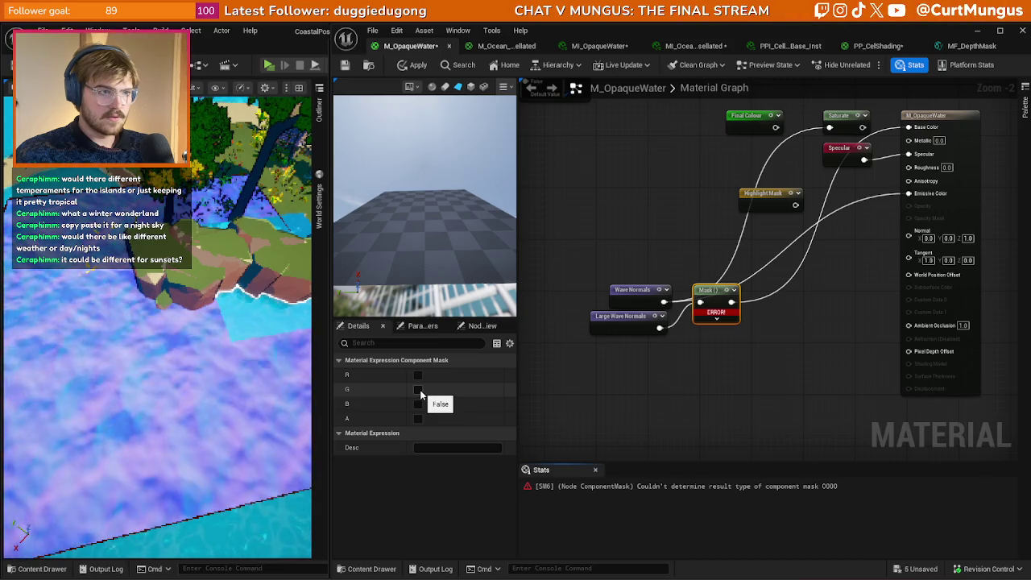
left_click(419, 390)
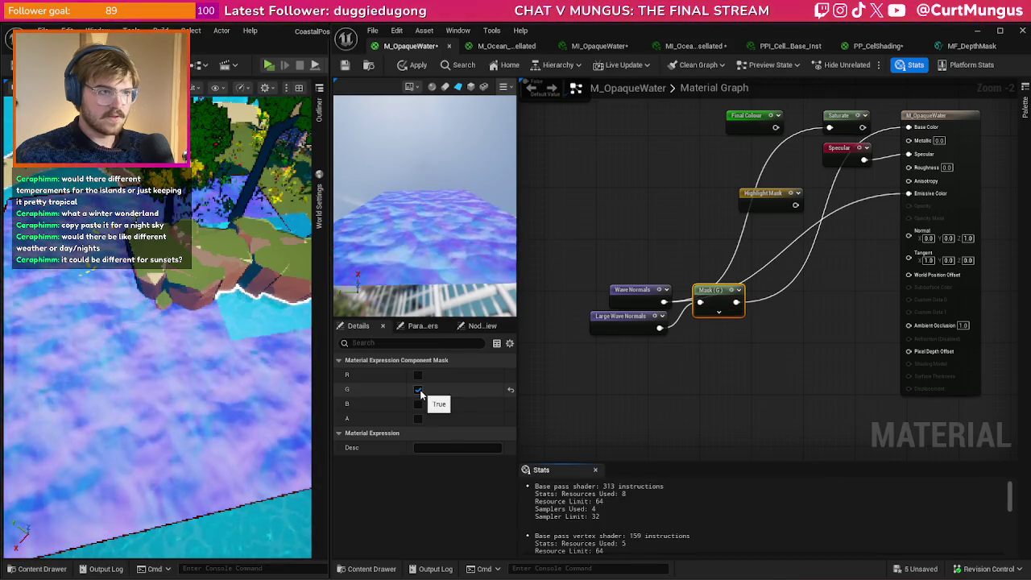
left_click(418, 65)
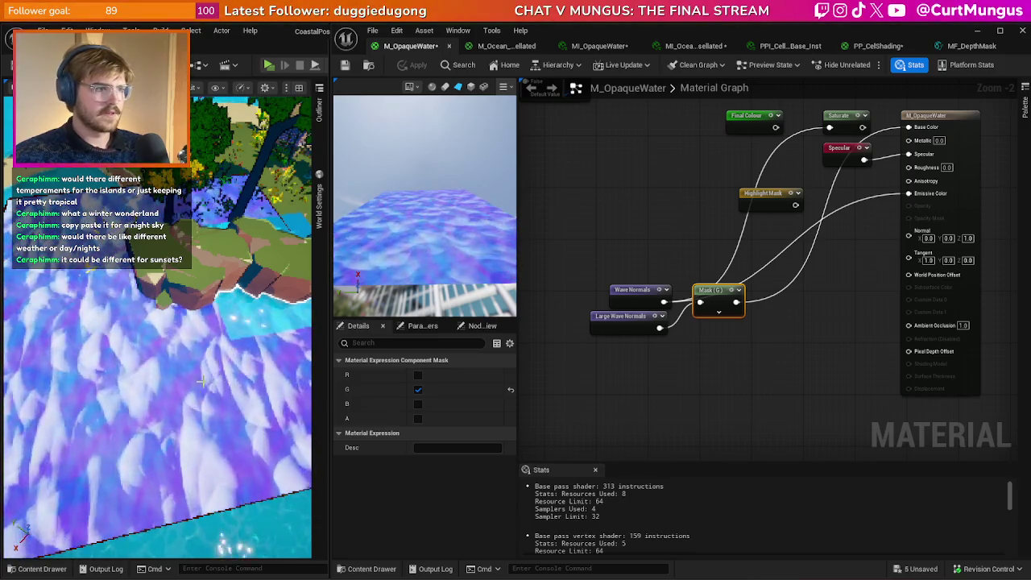
- Try an R-only mask, then settle on R, G and B and apply the material
left_click(418, 375)
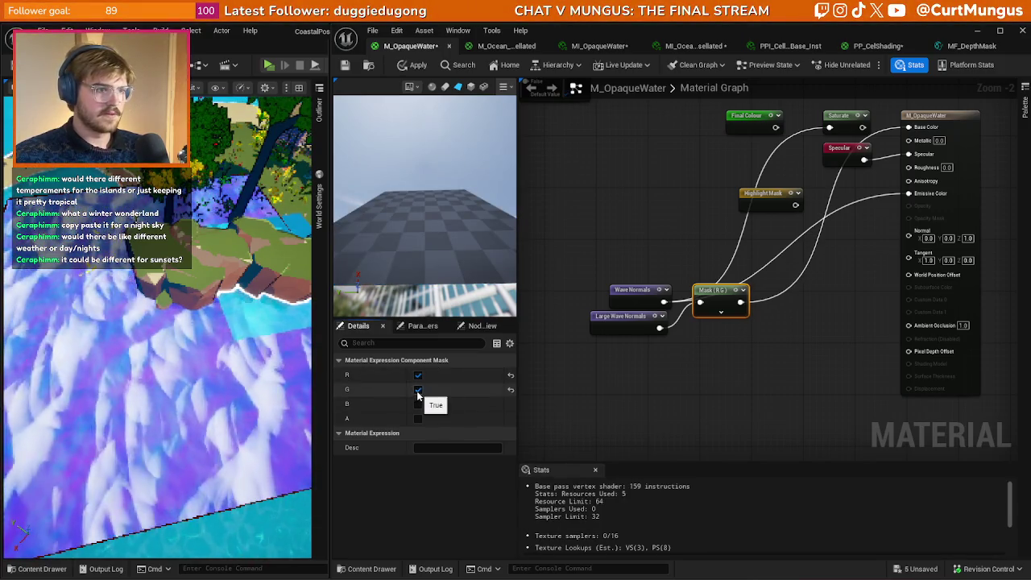
left_click(418, 390)
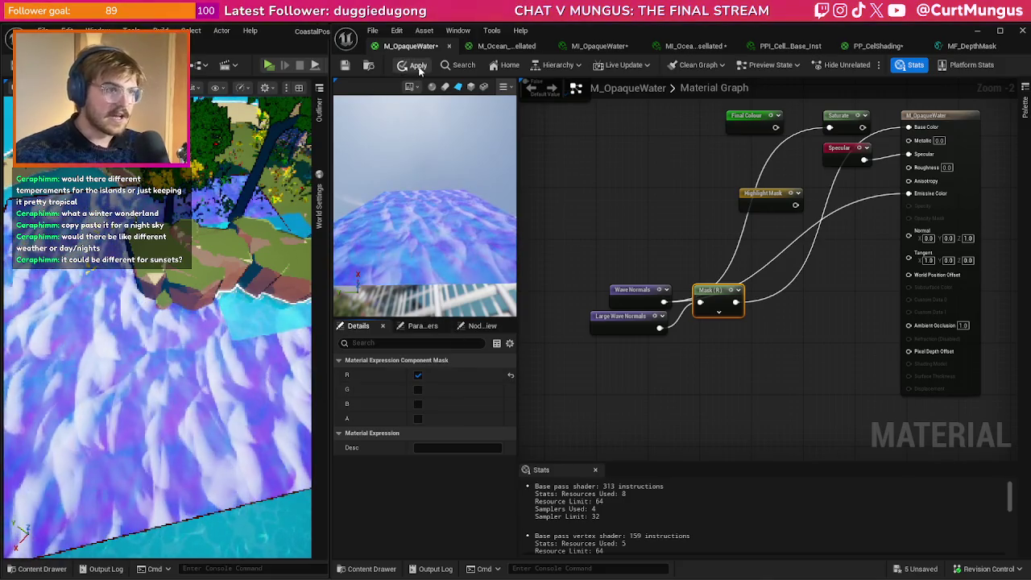
left_click(418, 66)
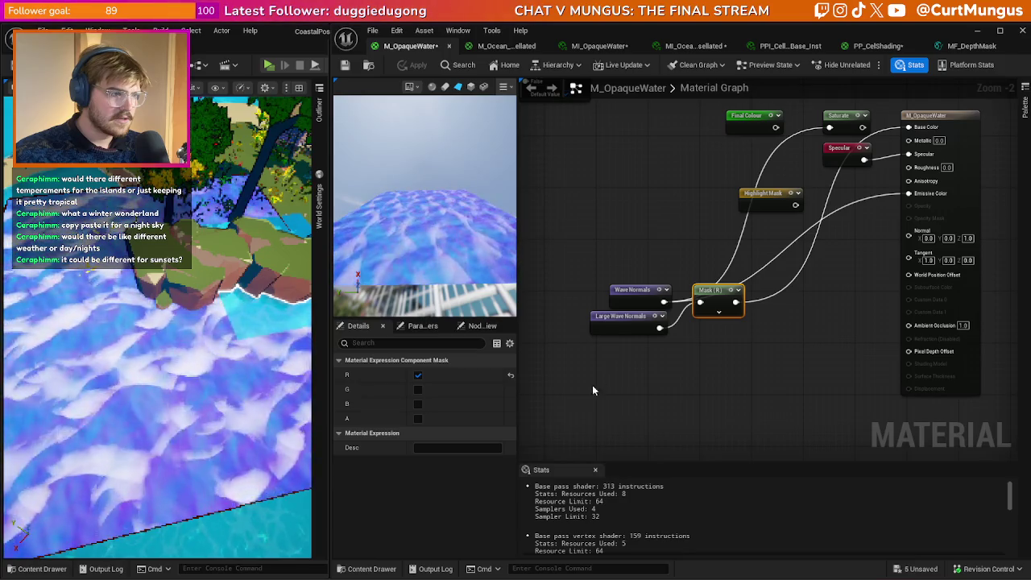
left_click(417, 390)
left_click(418, 403)
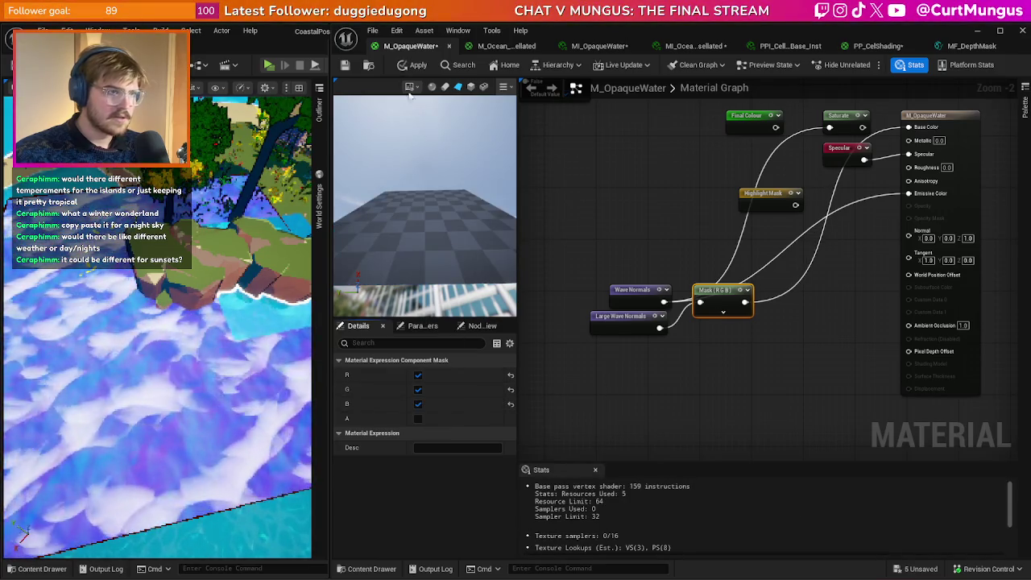
left_click(411, 69)
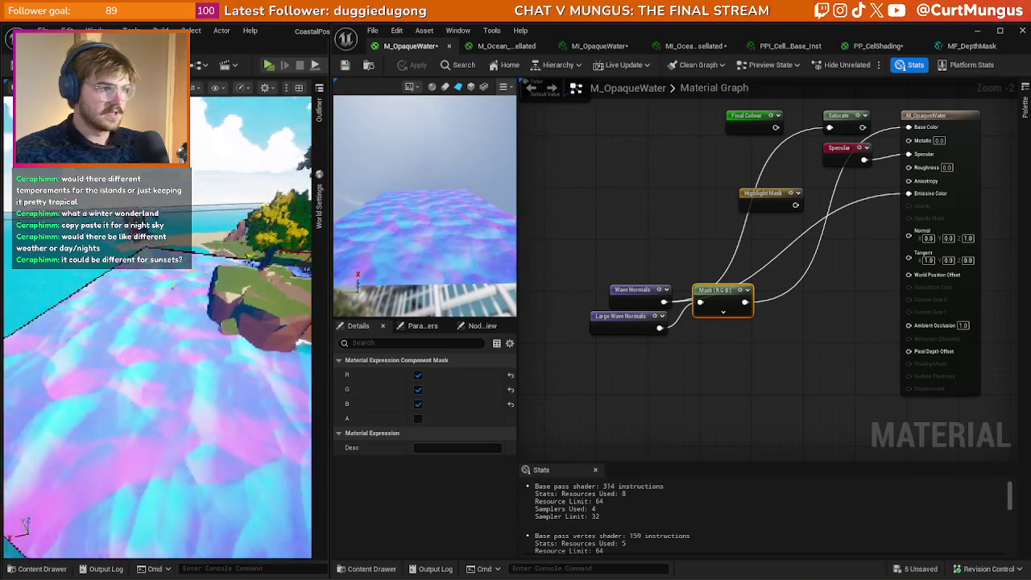
mouse_move(755, 377)
left_mouse_down()
mouse_move(726, 373)
mouse_move(659, 317)
mouse_move(644, 278)
left_mouse_up()
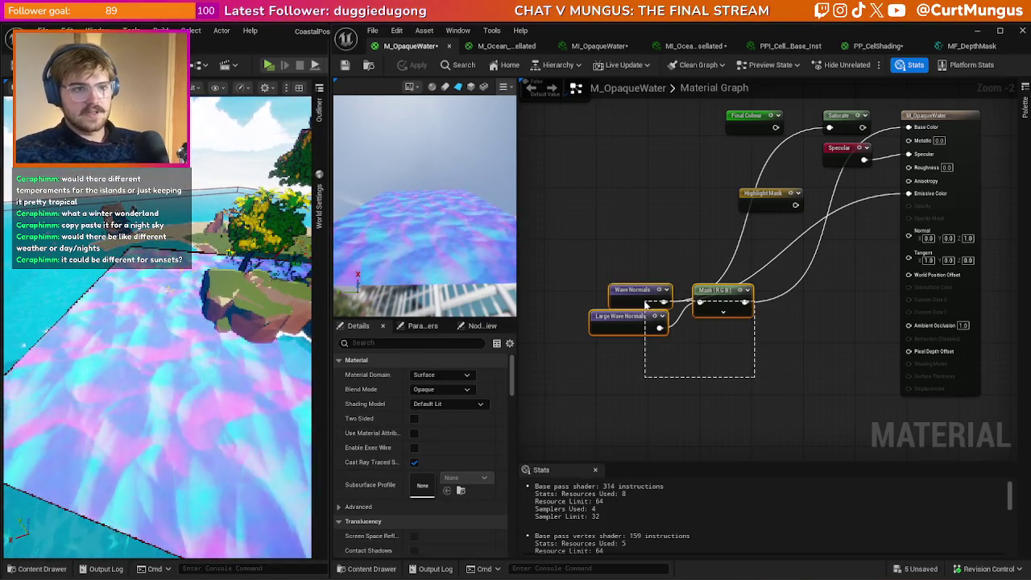
- Delete the wave and mask nodes, move the output node right, and add a Texture Sample
key("Delete")
key("Home")
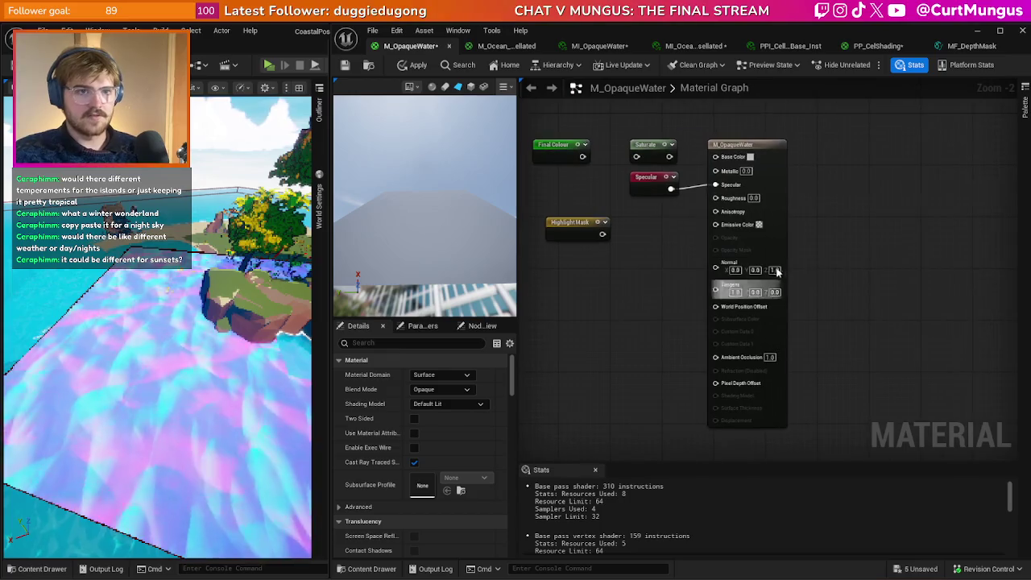
left_click_drag(776, 249, 929, 258)
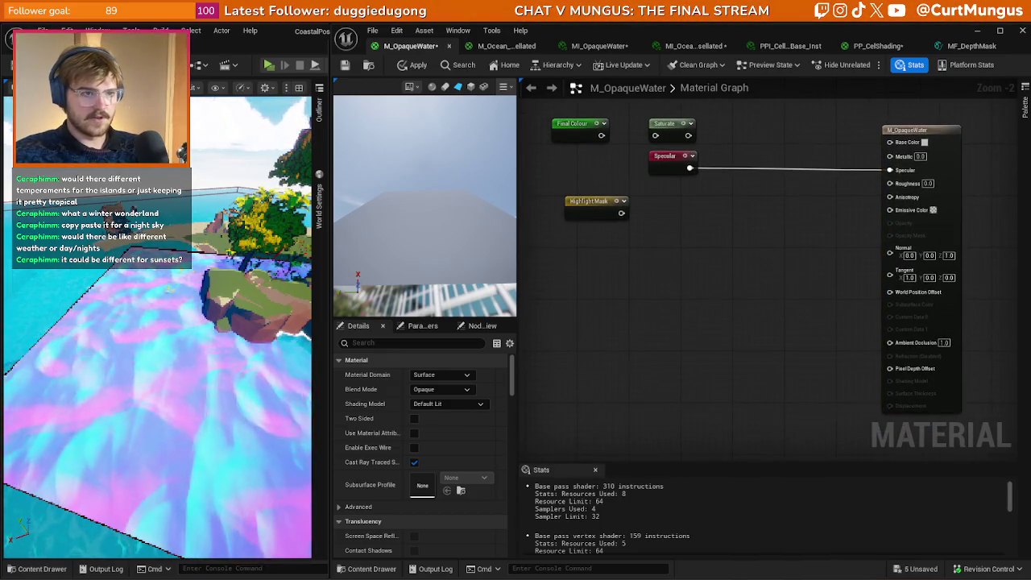
right_click(637, 310)
type("texty")
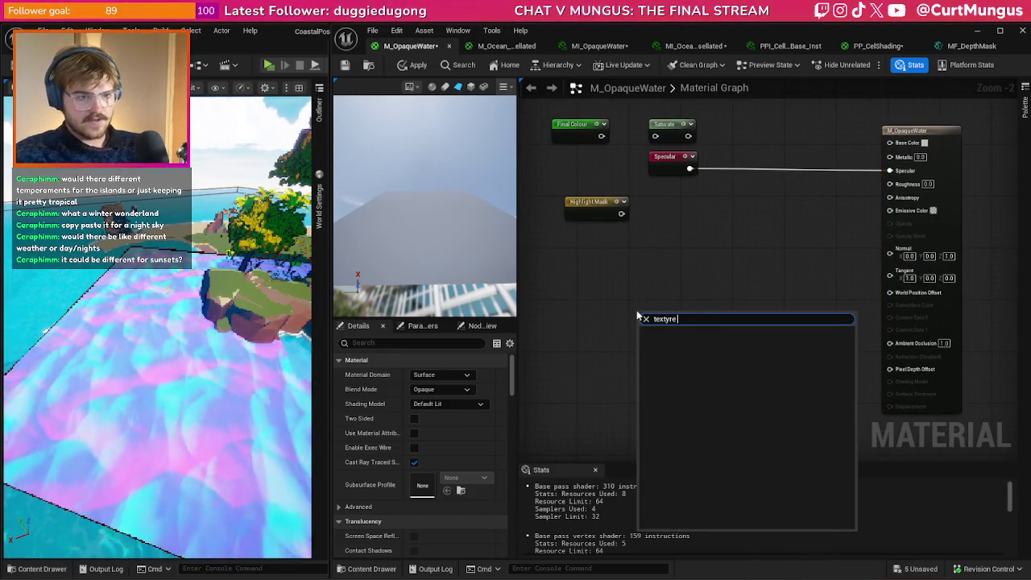
key("BackSpace")
key("ctrl+v")
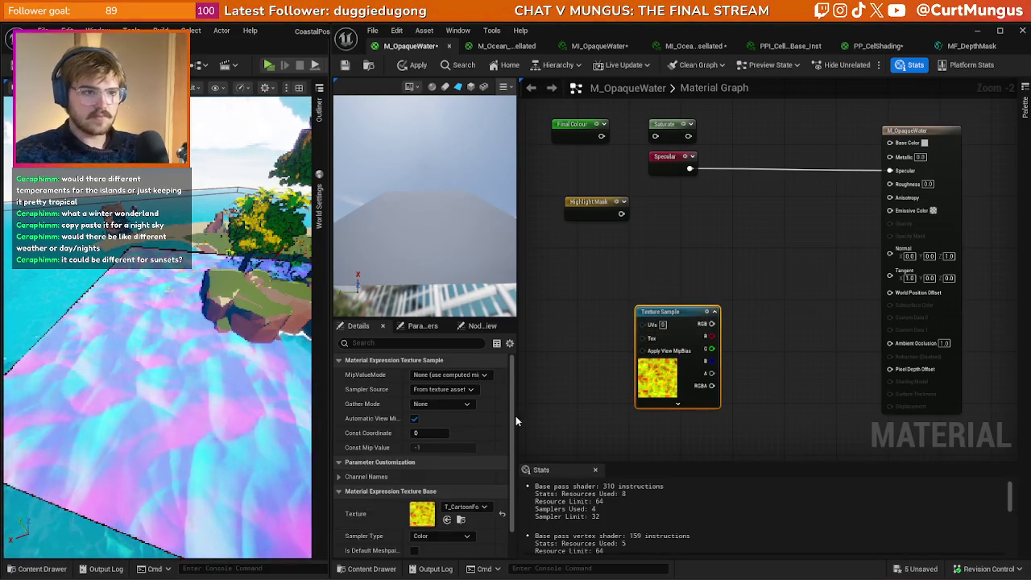
- Assign a CartoonFoam texture to the sample and browse to T_CartoonFoam_04_M's Water textures folder
left_click(473, 510)
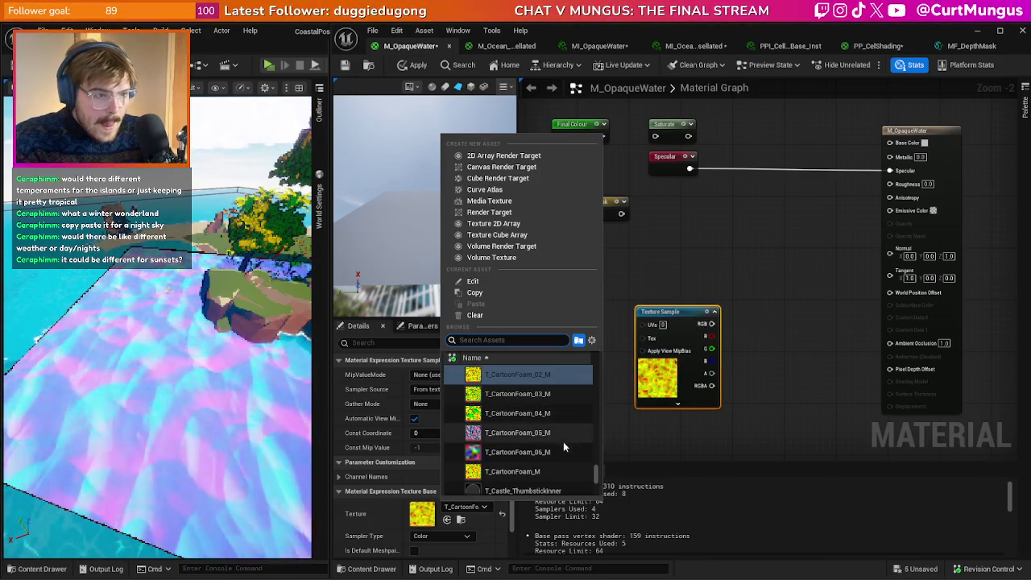
mouse_move(561, 452)
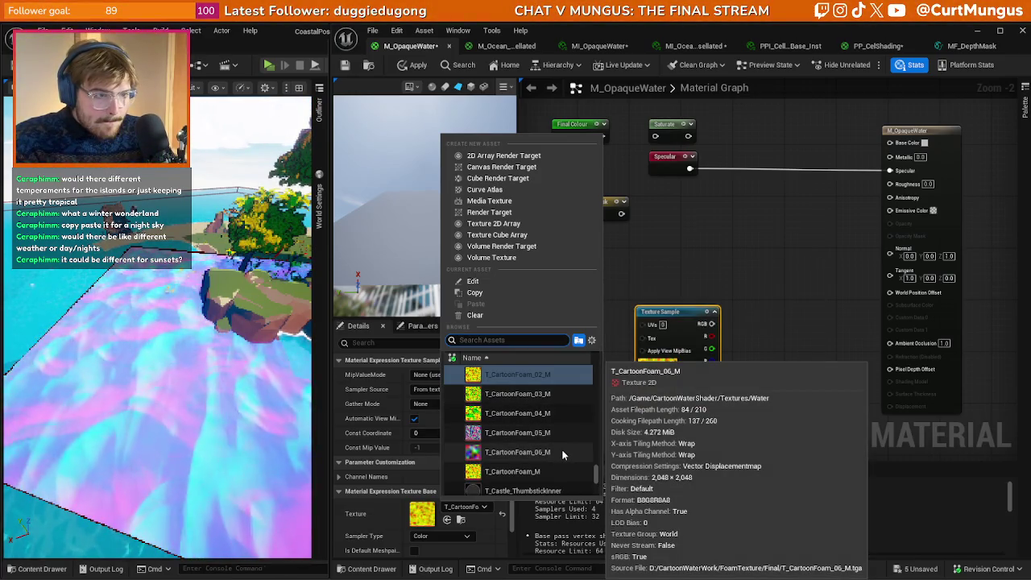
scroll(561, 449, "up", 1)
left_click(520, 431)
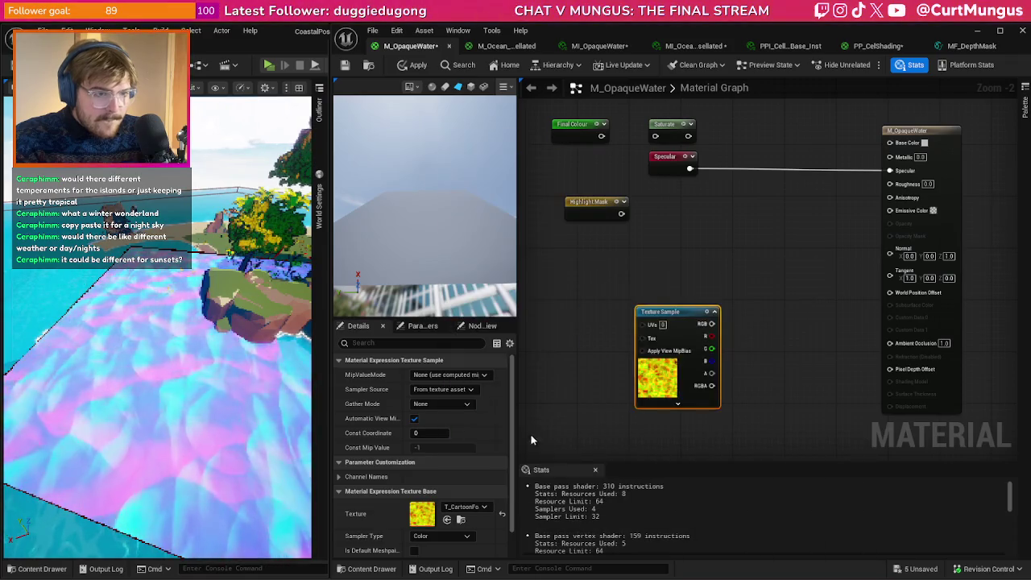
left_click(463, 507)
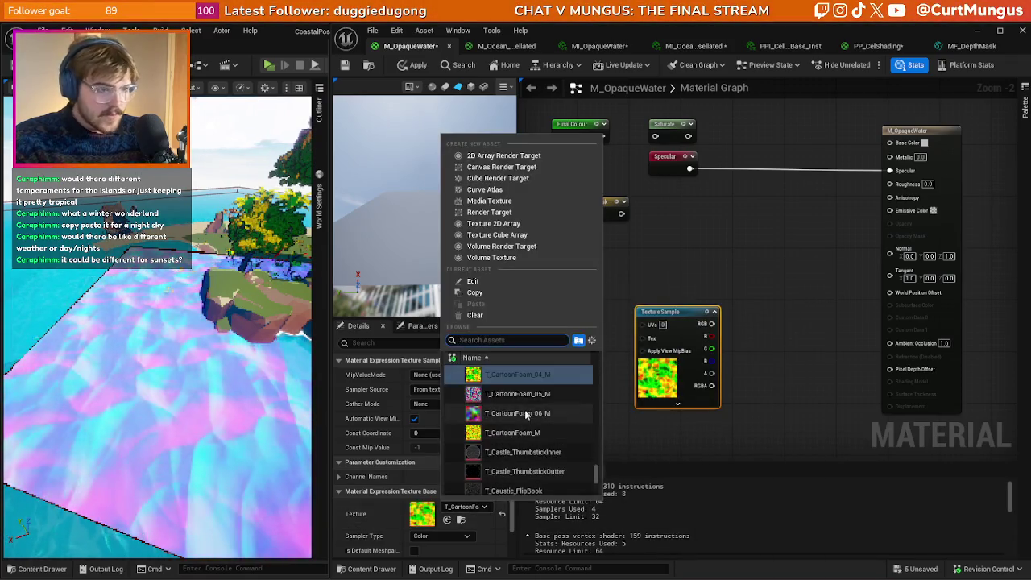
scroll(535, 427, "up", 5)
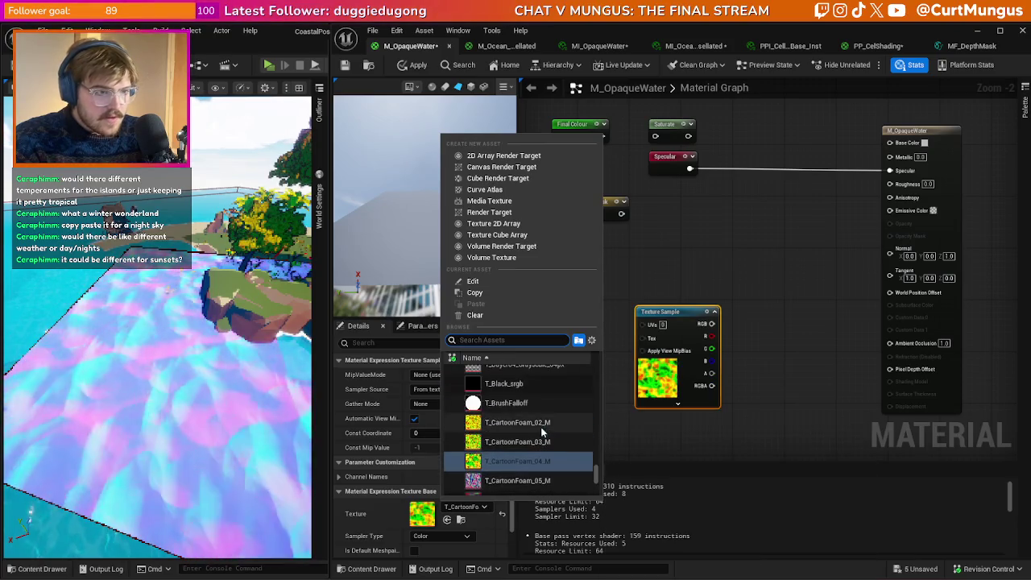
left_click(462, 521)
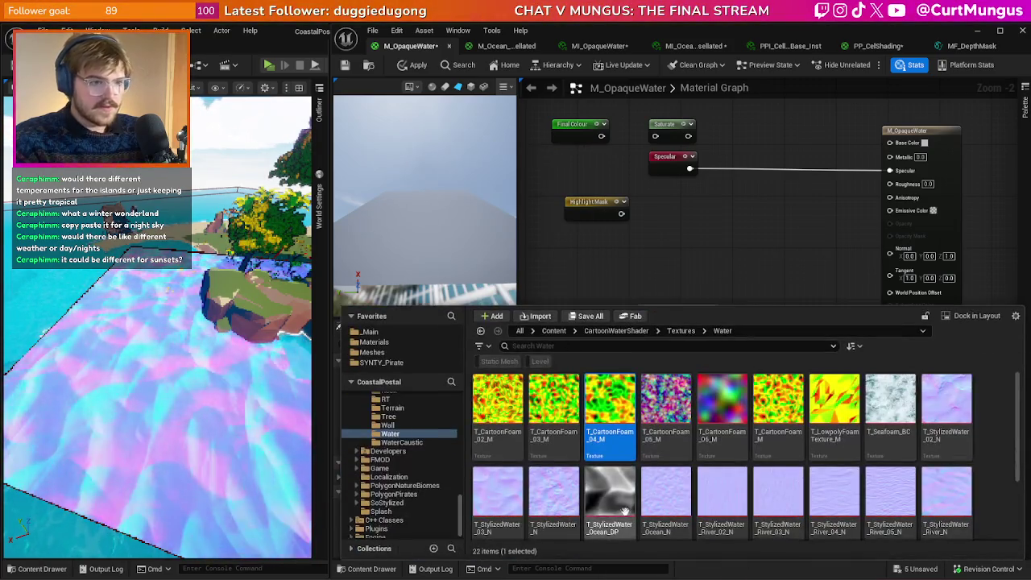
- Add a stylized water Texture Sample, drive Base Color from its R channel, and save
mouse_move(610, 403)
left_mouse_down()
mouse_move(636, 419)
mouse_move(709, 296)
mouse_move(671, 340)
left_mouse_up()
left_click(447, 520)
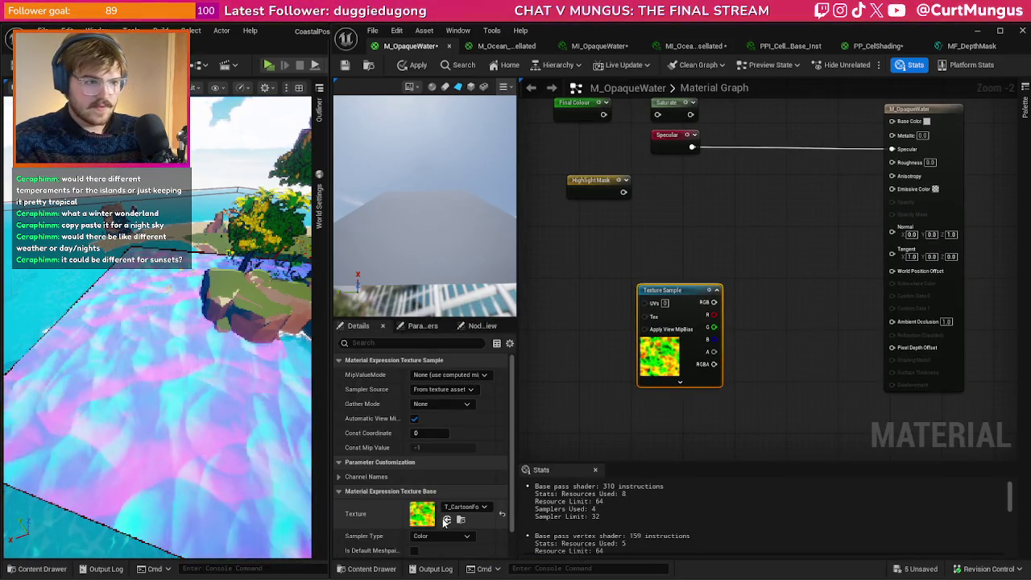
left_click_drag(681, 363, 655, 369)
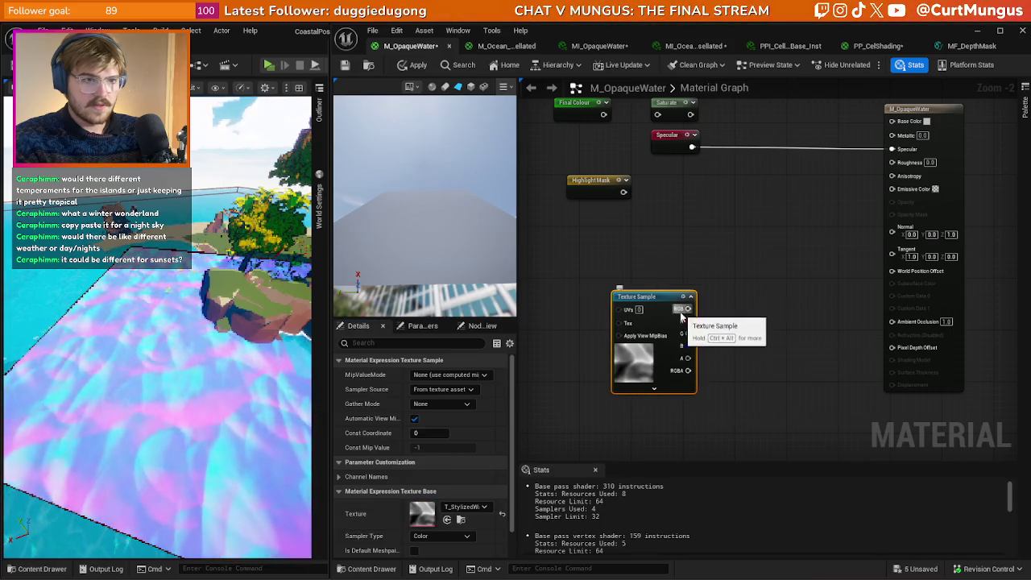
left_click_drag(688, 309, 856, 192)
mouse_move(886, 151)
left_mouse_down()
mouse_move(840, 230)
mouse_move(686, 320)
left_mouse_up()
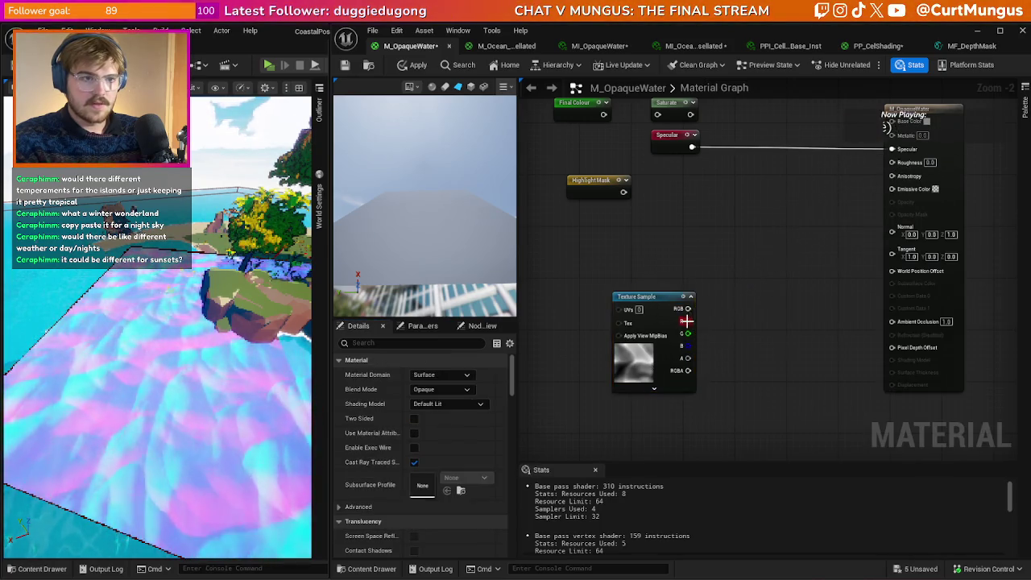
left_click_drag(852, 163, 892, 121)
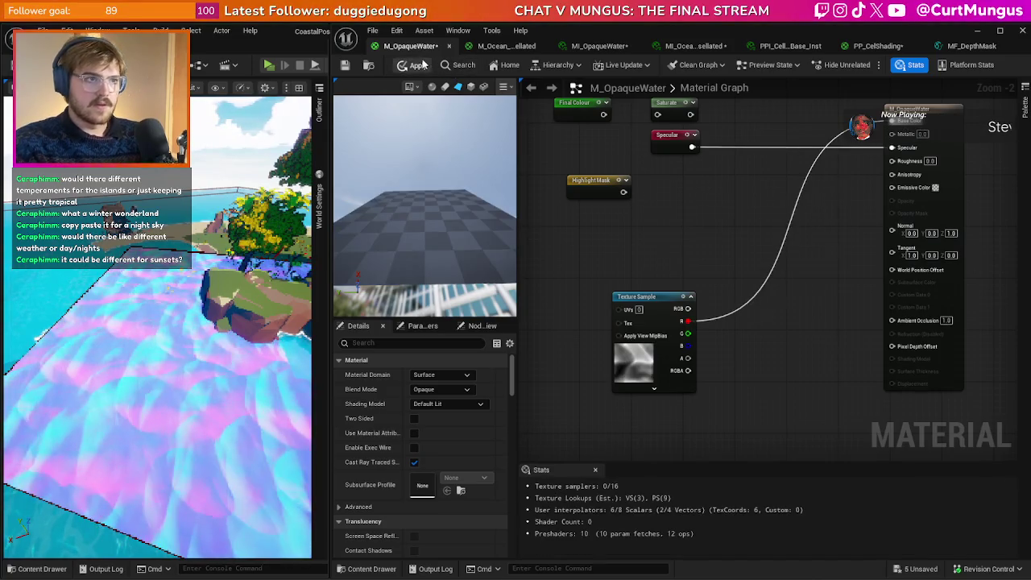
key("ctrl+s")
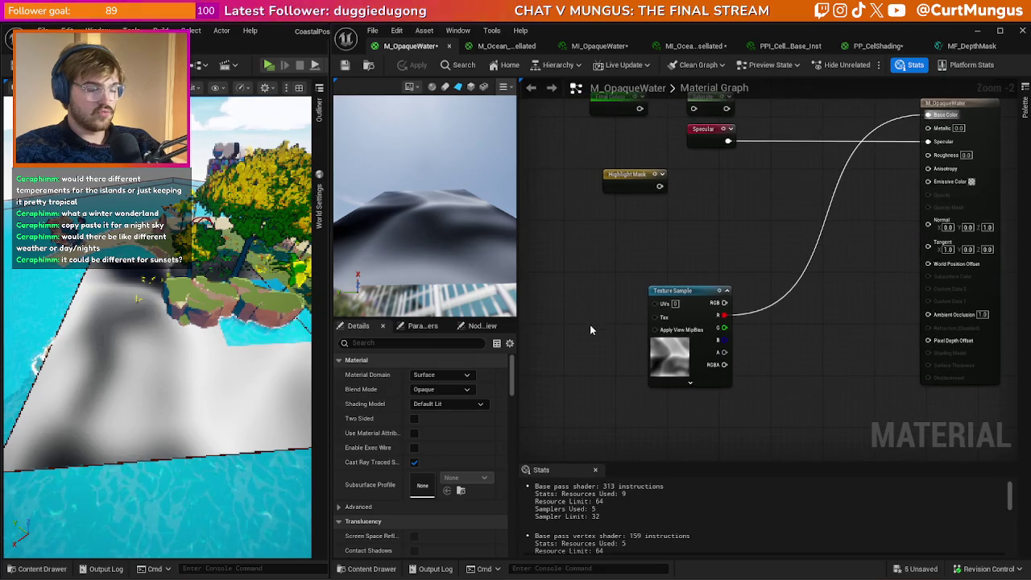
- Search the palette for 'pan' without adding a node, then bring the Sea Foam Mask block into view
right_click(576, 331)
type("pann")
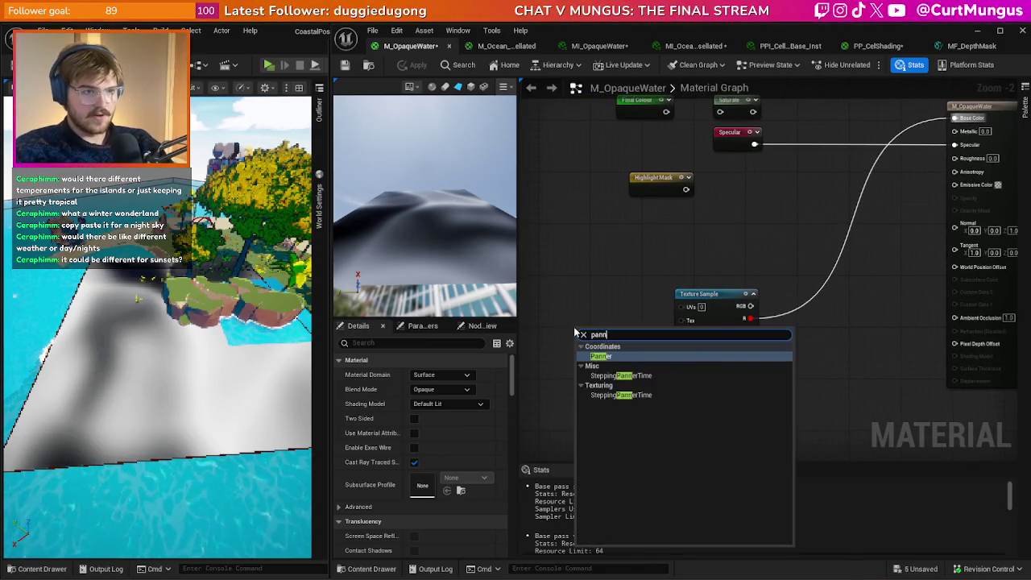
key("Escape")
scroll(574, 331, "down", 4)
mouse_move(574, 331)
left_mouse_down()
mouse_move(767, 418)
mouse_move(847, 395)
mouse_move(865, 218)
mouse_move(915, 146)
mouse_move(933, 351)
mouse_move(771, 235)
left_mouse_up()
- Select the Shore Foam Mask's TexCoord, Multiply, Time, Panner and distortion nodes
scroll(655, 335, "up", 4)
left_click_drag(697, 368, 812, 224)
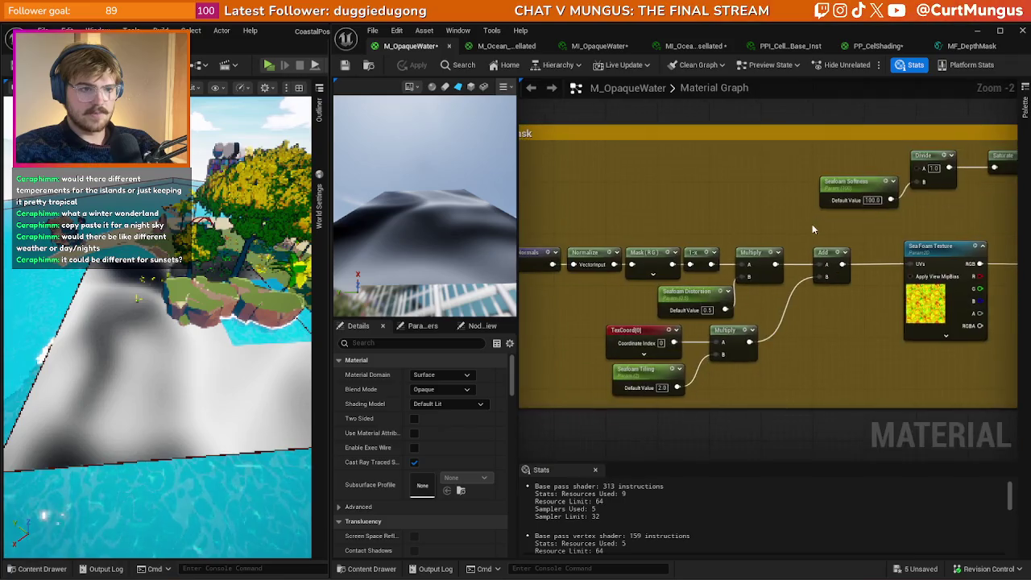
scroll(812, 224, "down", 4)
mouse_move(746, 212)
left_mouse_down()
mouse_move(752, 338)
mouse_move(753, 262)
mouse_move(687, 342)
left_mouse_up()
scroll(764, 254, "up", 2)
scroll(687, 342, "up", 2)
scroll(794, 325, "down", 1)
scroll(794, 325, "up", 1)
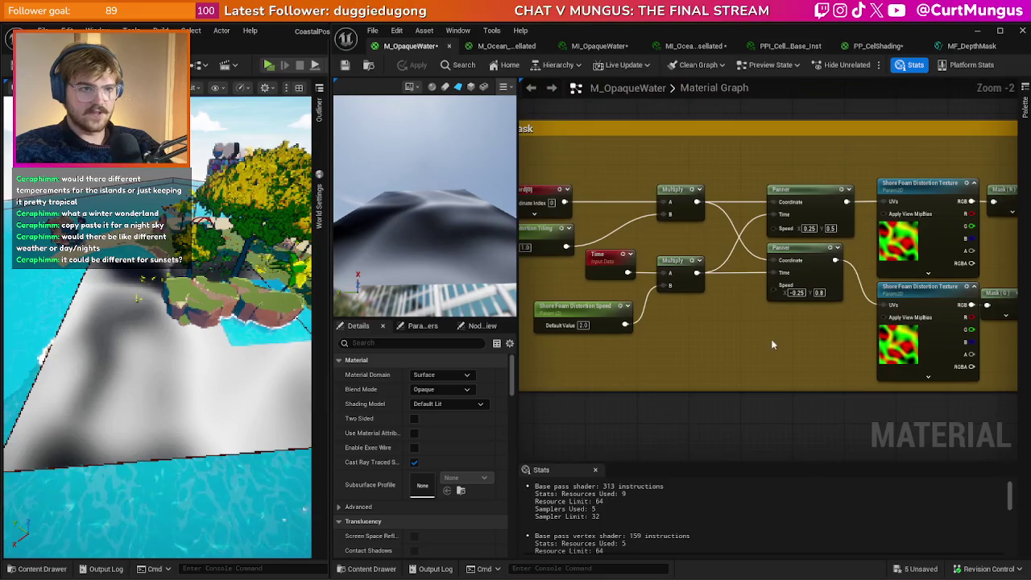
left_click_drag(843, 290, 844, 292)
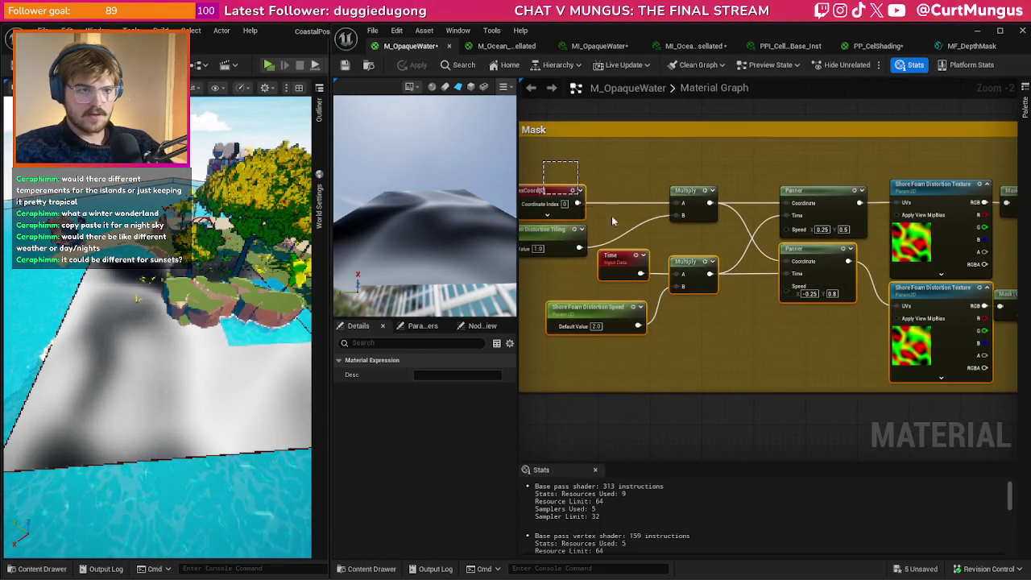
left_click_drag(543, 162, 677, 247)
- Paste the copied panning chain beside the water Texture Sample
scroll(716, 311, "down", 6)
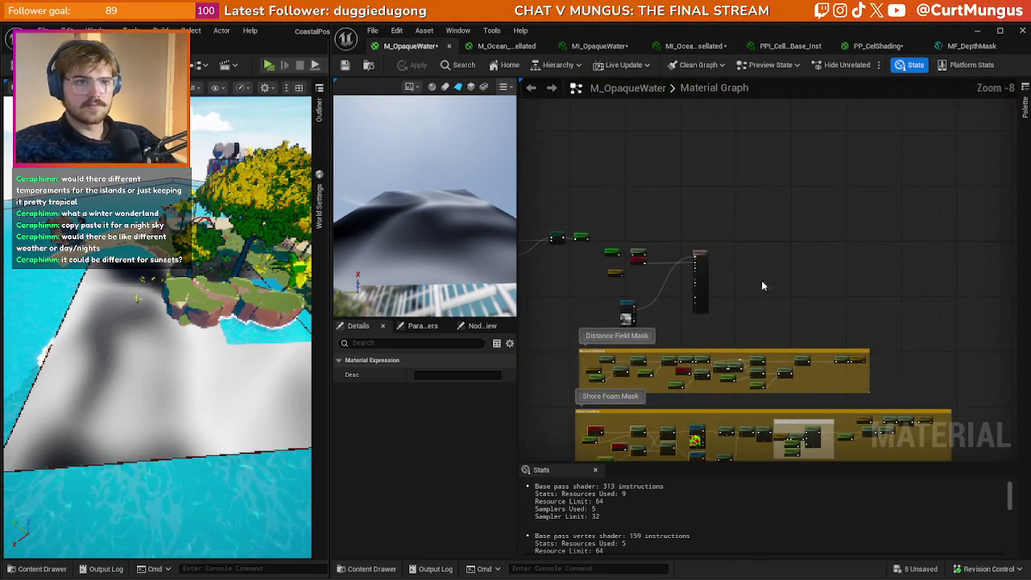
scroll(753, 299, "up", 4)
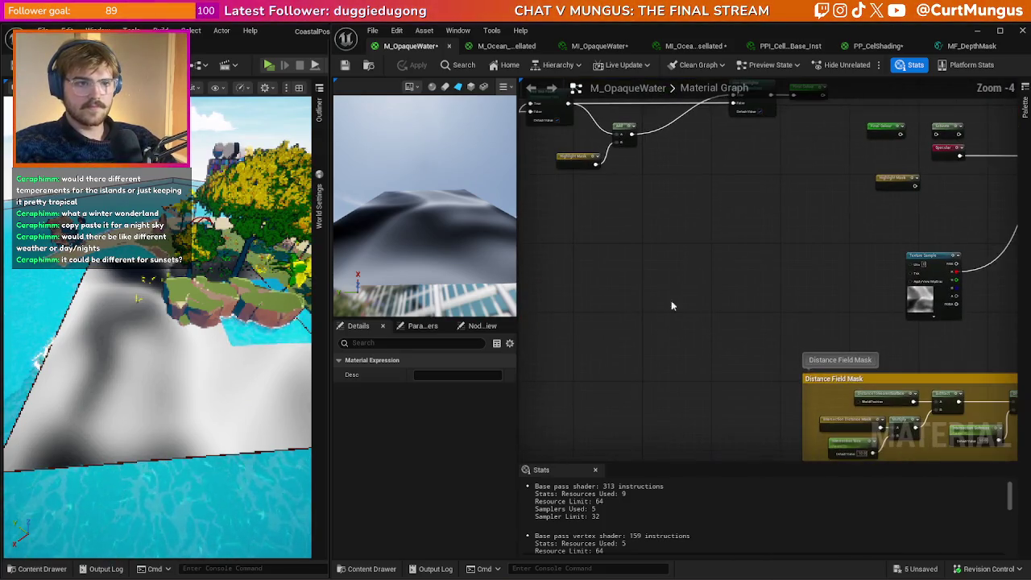
key("ctrl+v")
mouse_move(833, 342)
left_mouse_down()
mouse_move(871, 290)
mouse_move(868, 298)
mouse_move(932, 256)
left_mouse_up()
left_click(863, 294)
scroll(859, 292, "up", 1)
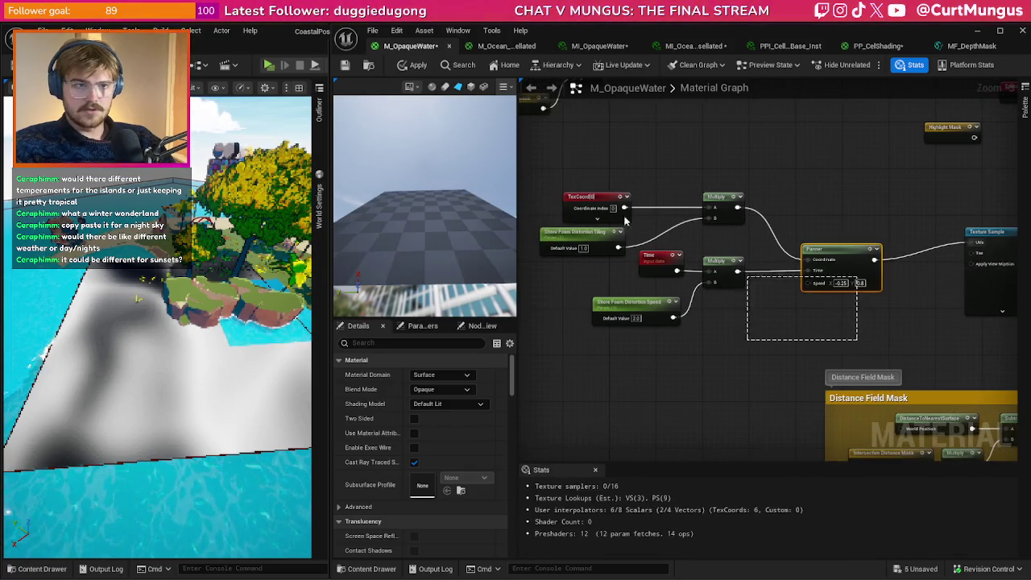
- Move the pasted node group up and right, then save the material
left_click_drag(886, 338, 536, 181)
mouse_move(749, 196)
left_mouse_down()
mouse_move(773, 202)
mouse_move(821, 185)
left_mouse_up()
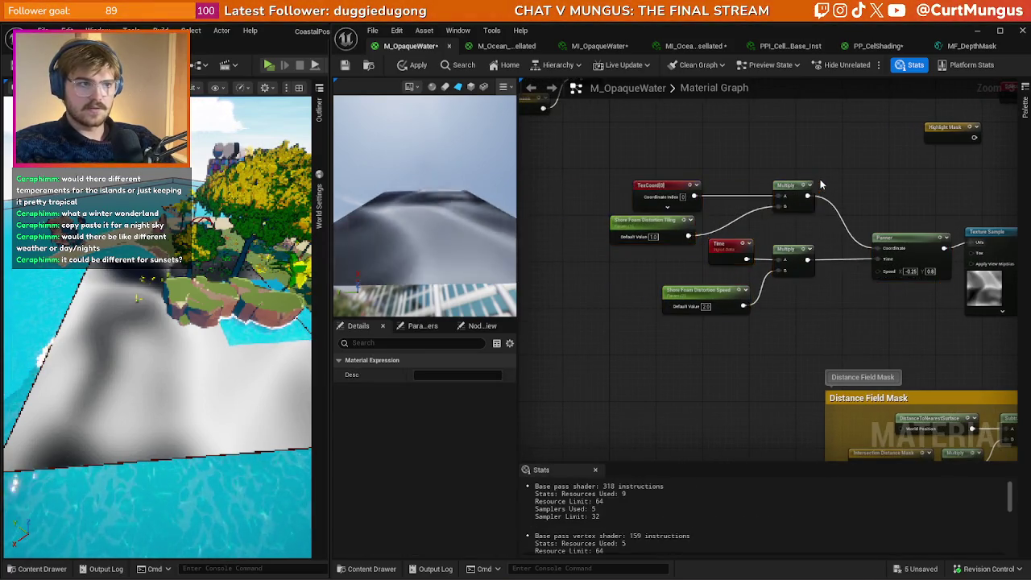
left_click(725, 161)
key("ctrl+s")
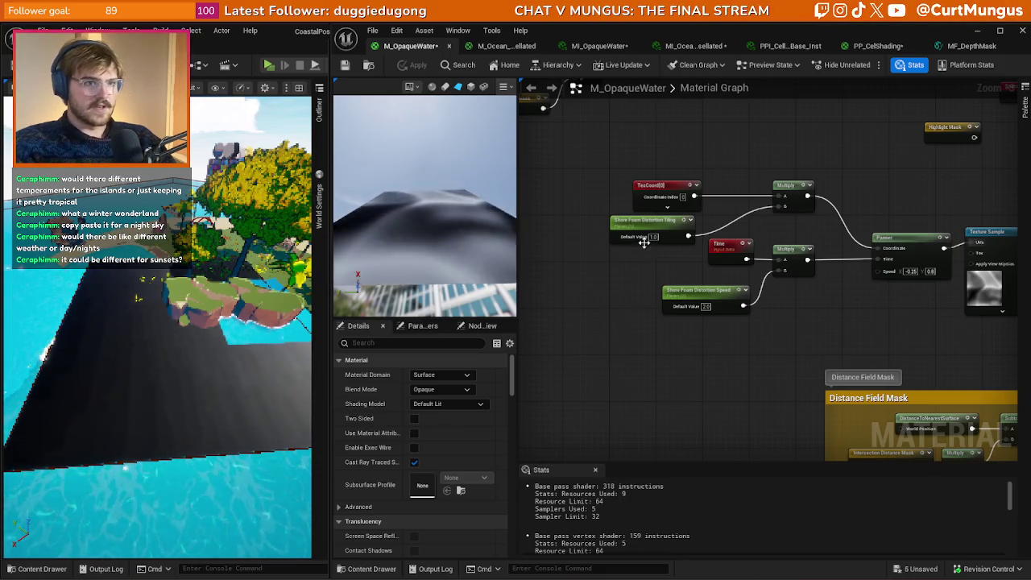
- Replace the Shore Foam Distortion Tiling node with a new scalar parameter wired to the Multiply's B input
left_click_drag(648, 232, 649, 235)
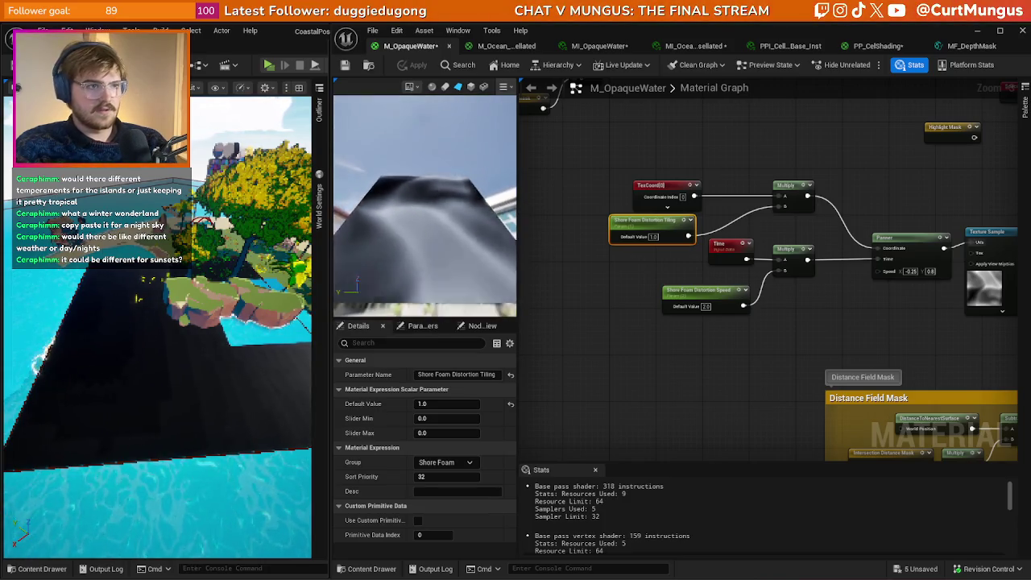
left_click(668, 263)
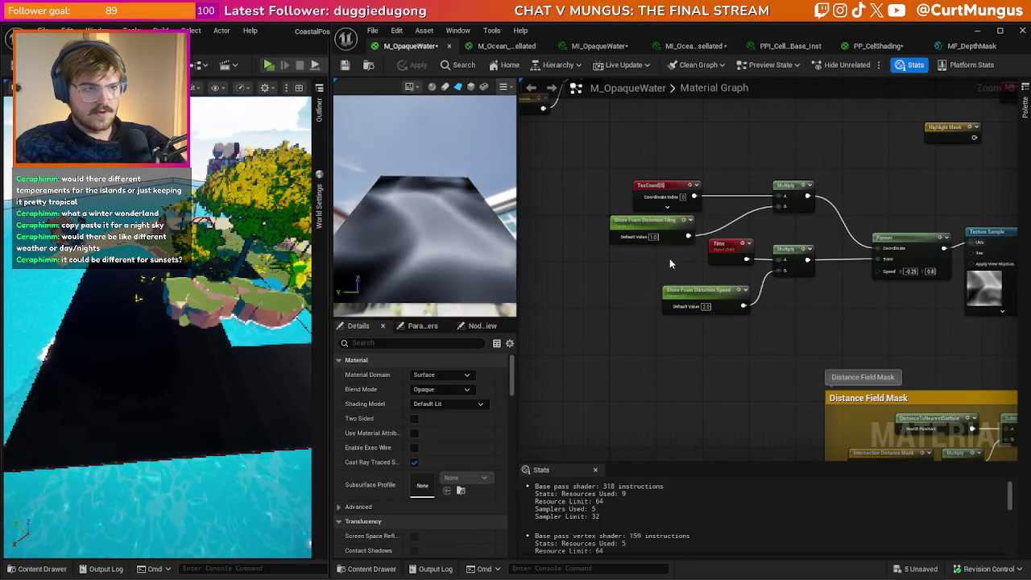
left_click(659, 235)
key("Delete")
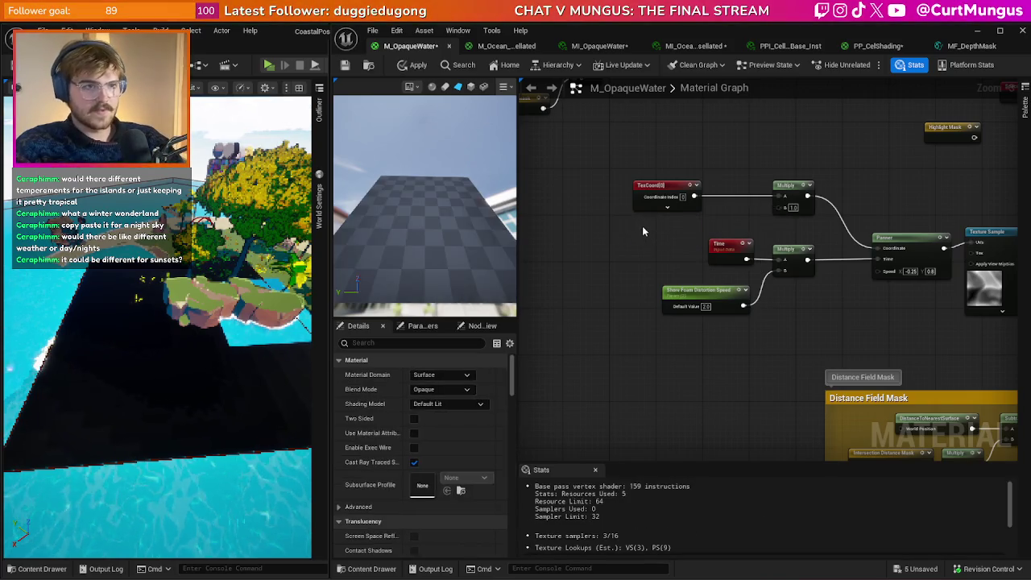
left_click(641, 226)
left_click_drag(782, 211, 785, 207)
- Replace the Shore Foam Distortion Speed node with scalar Param_1 wired into the time Multiply
left_click(691, 295)
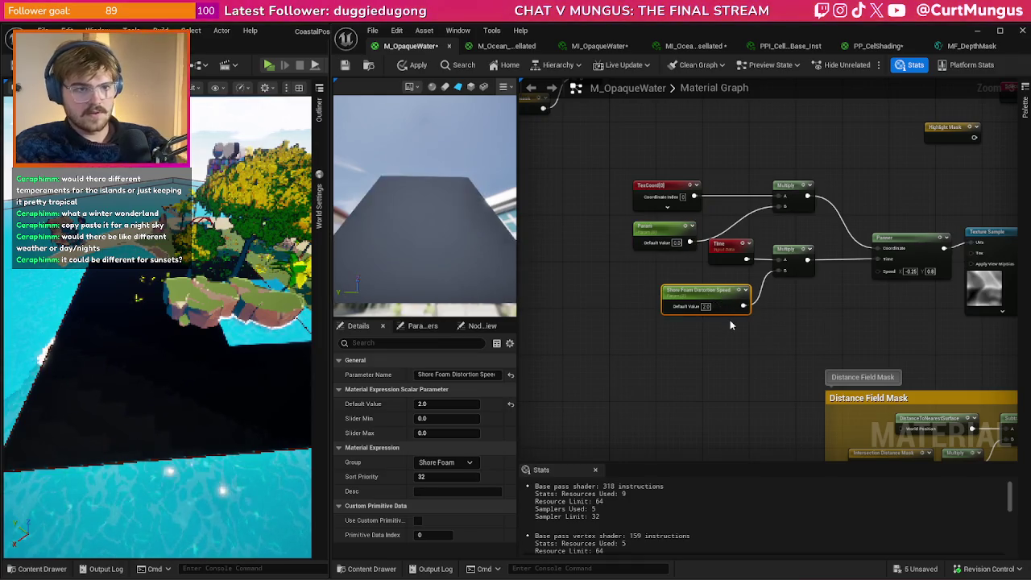
key("Delete")
left_click(741, 312)
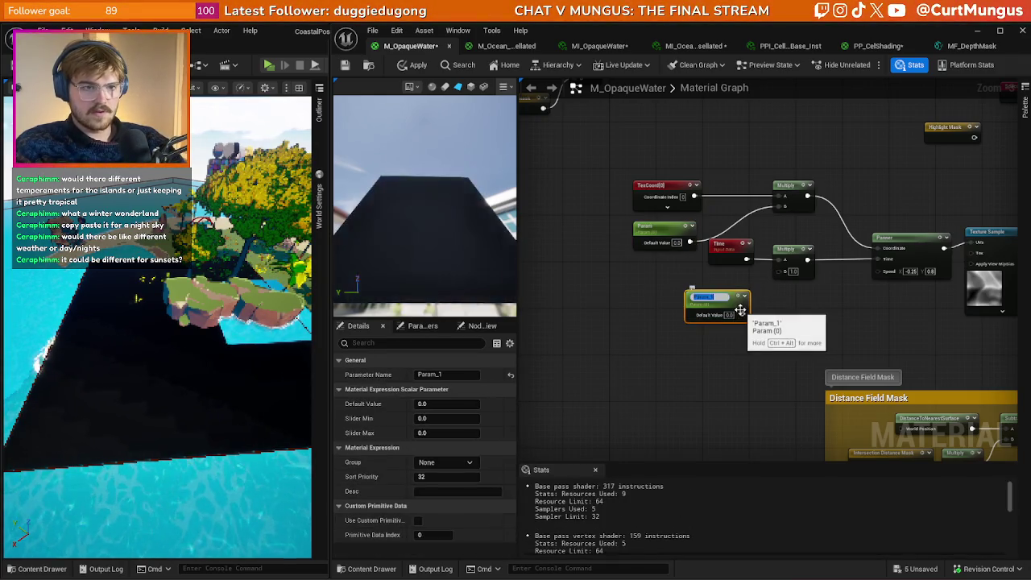
left_click_drag(742, 312, 780, 274)
left_click(681, 285)
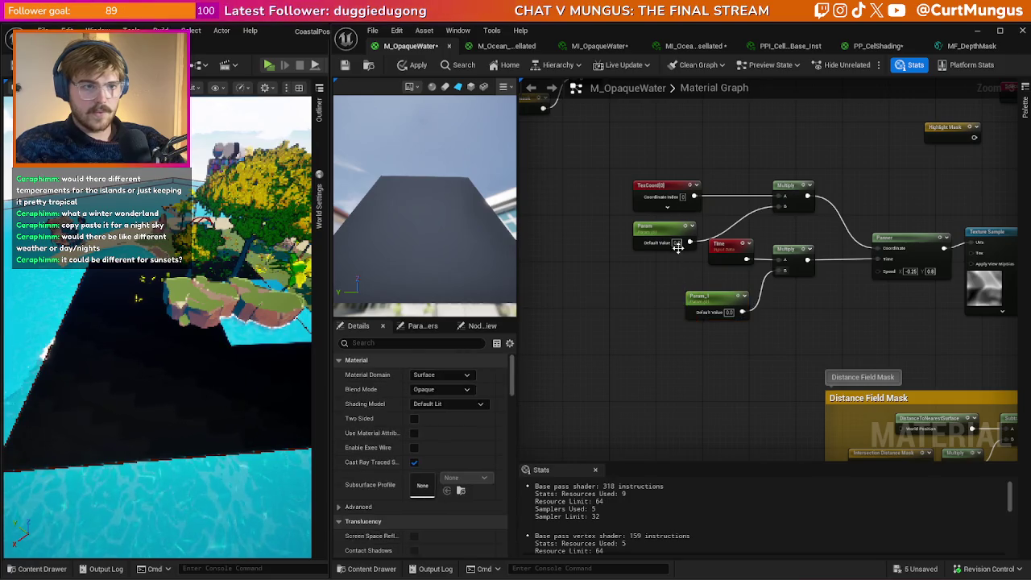
- Set Param_1 to 0.1 and Param to 2.0
type("1")
key("Return")
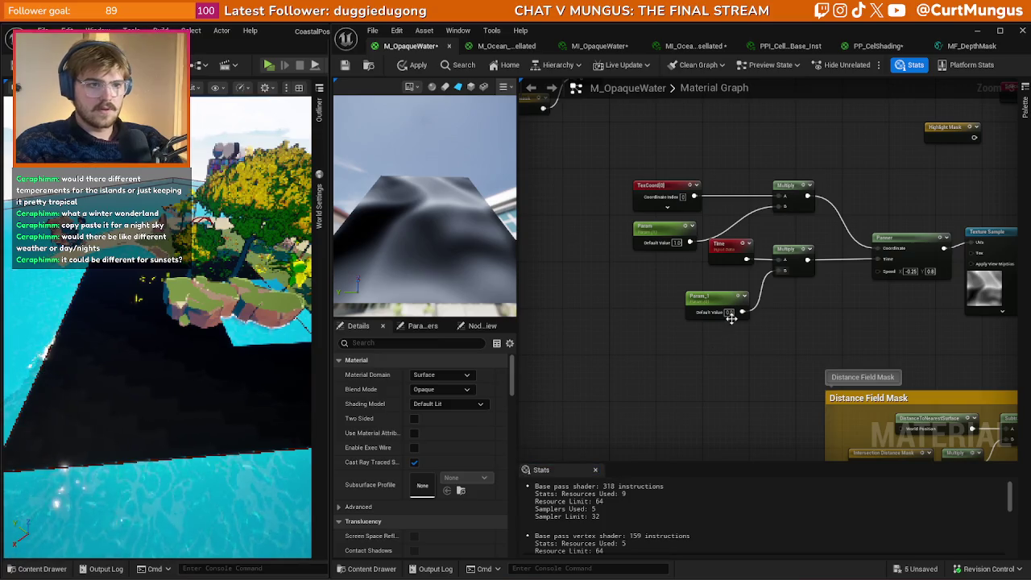
type("1")
key("Return")
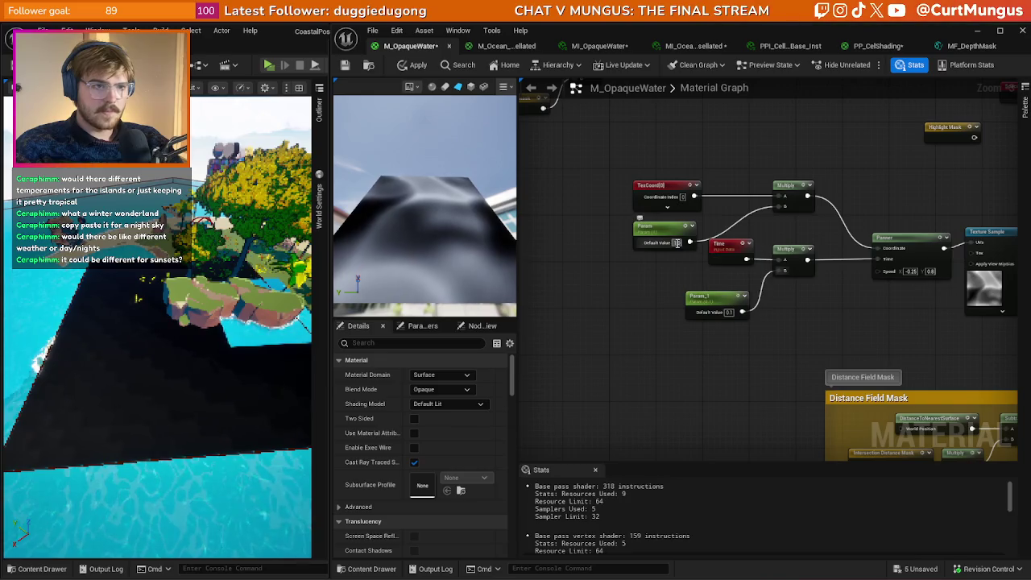
type("0.1")
key("Return")
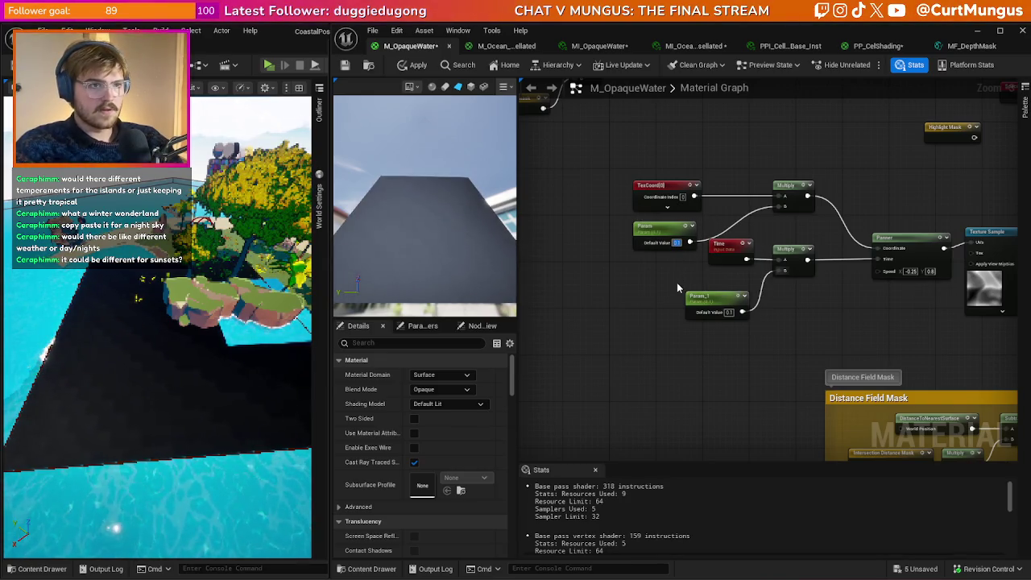
type("2")
key("Return")
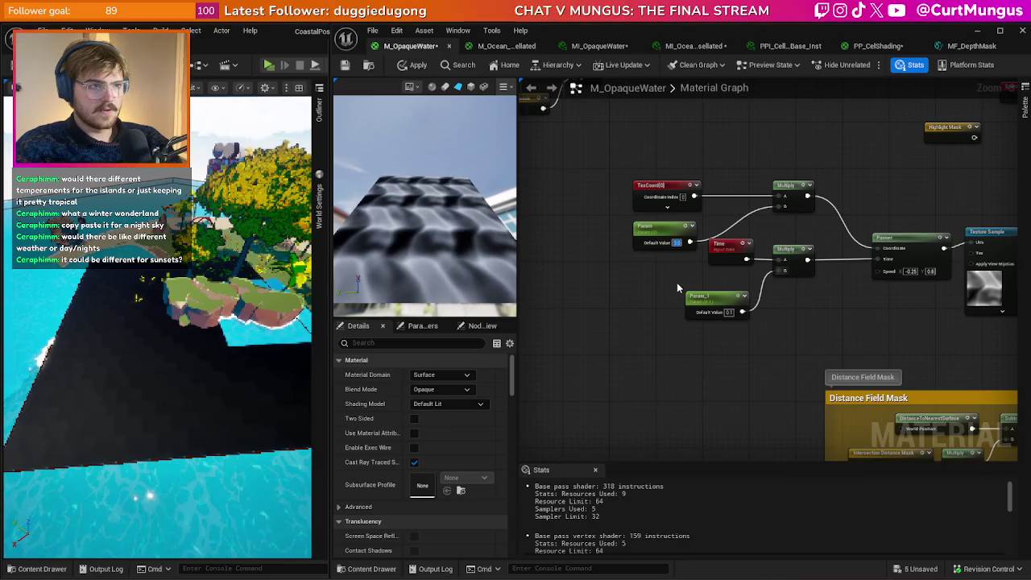
type("2")
key("Return")
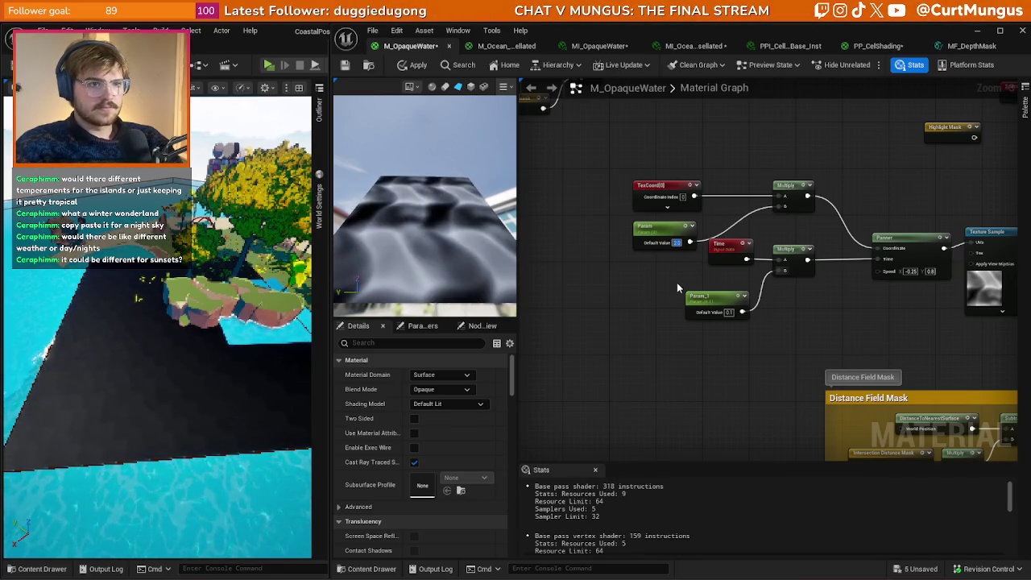
scroll(806, 298, "down", 4)
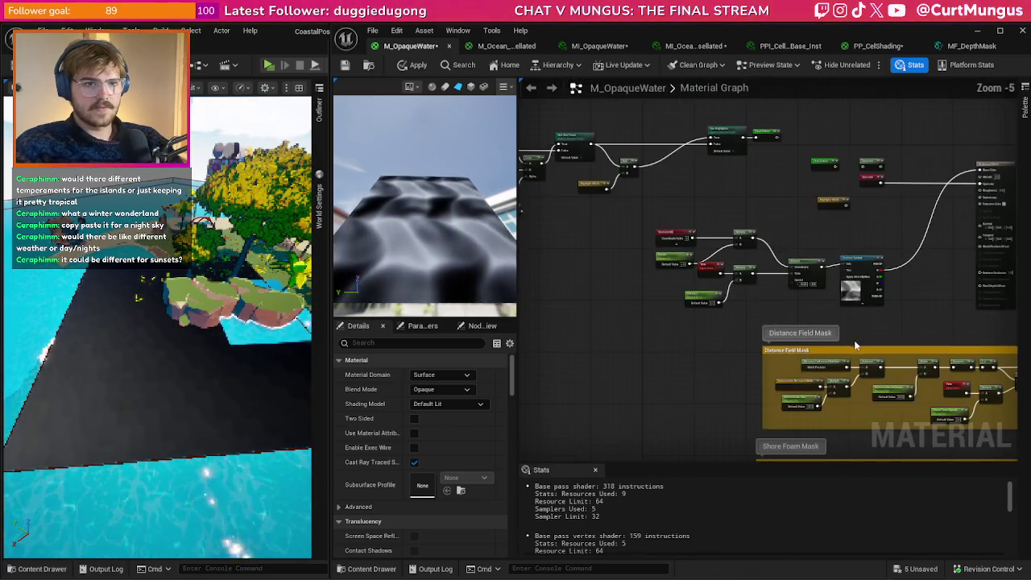
- Duplicate the water Texture Sample and multiply the two samples' R outputs together
mouse_move(817, 305)
left_mouse_down()
mouse_move(804, 275)
mouse_move(739, 297)
left_mouse_up()
left_click(741, 262)
key("ctrl+d")
scroll(745, 294, "up", 2)
left_click(810, 272)
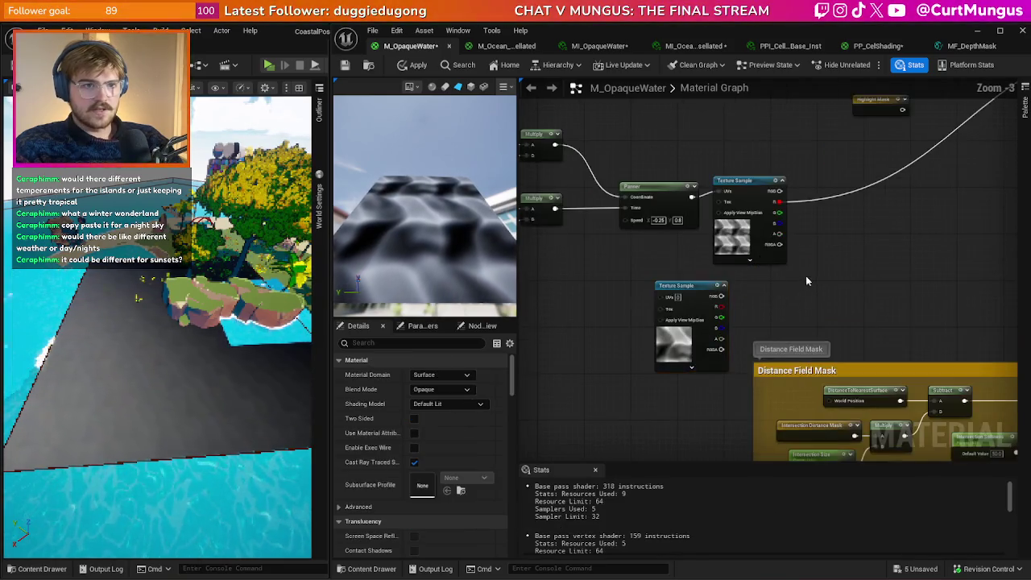
left_click(814, 238)
left_click_drag(812, 248, 722, 319)
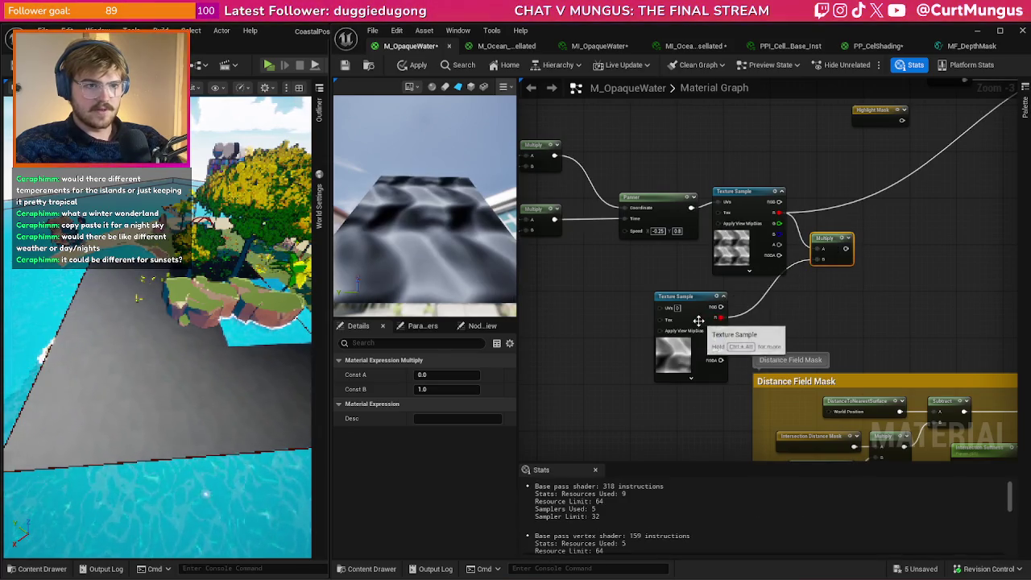
left_click_drag(564, 292, 711, 303)
- Duplicate the panning chain for the second Texture Sample with Panner speed 0.3, -0.5
left_click_drag(534, 315, 852, 156)
left_click_drag(711, 303, 821, 226)
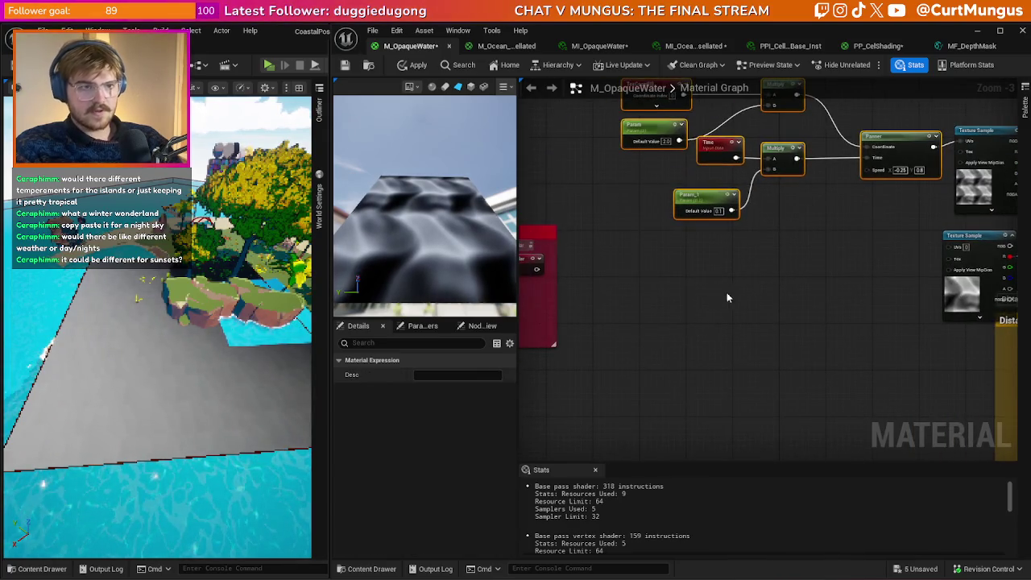
key("ctrl+c")
key("ctrl+v")
left_click_drag(726, 297, 685, 312)
left_click_drag(832, 249, 798, 266)
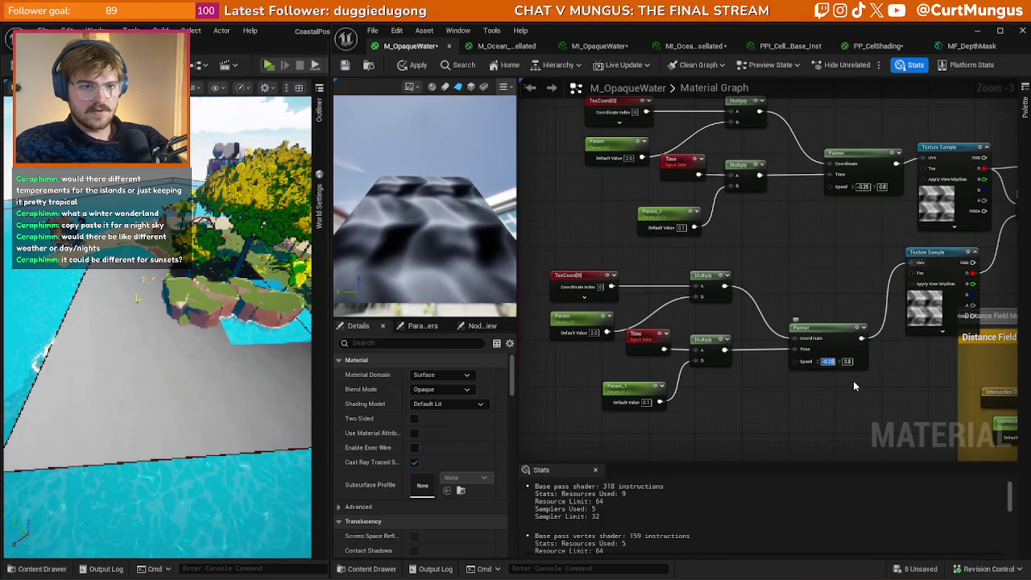
type("0.3")
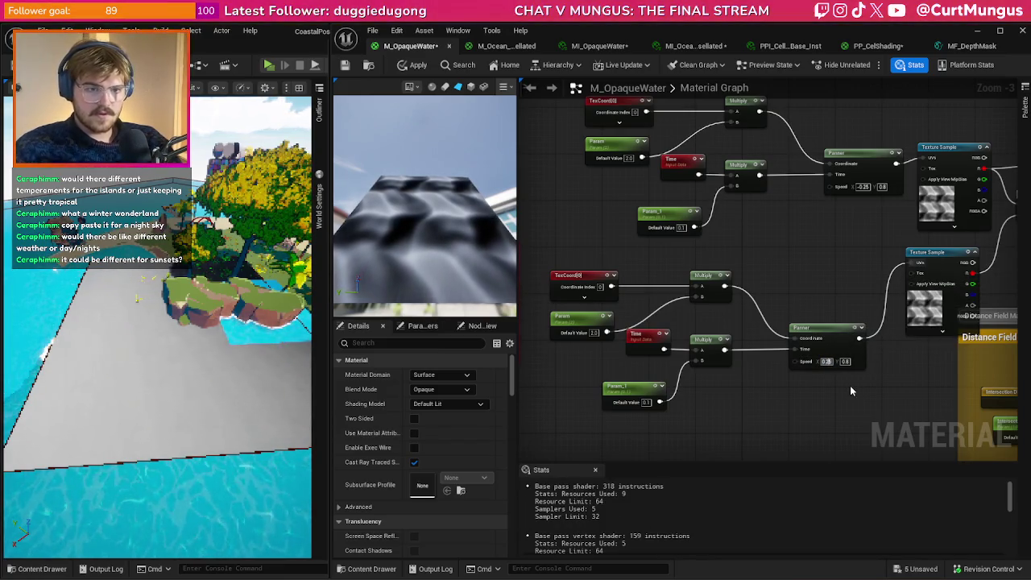
type("0.5")
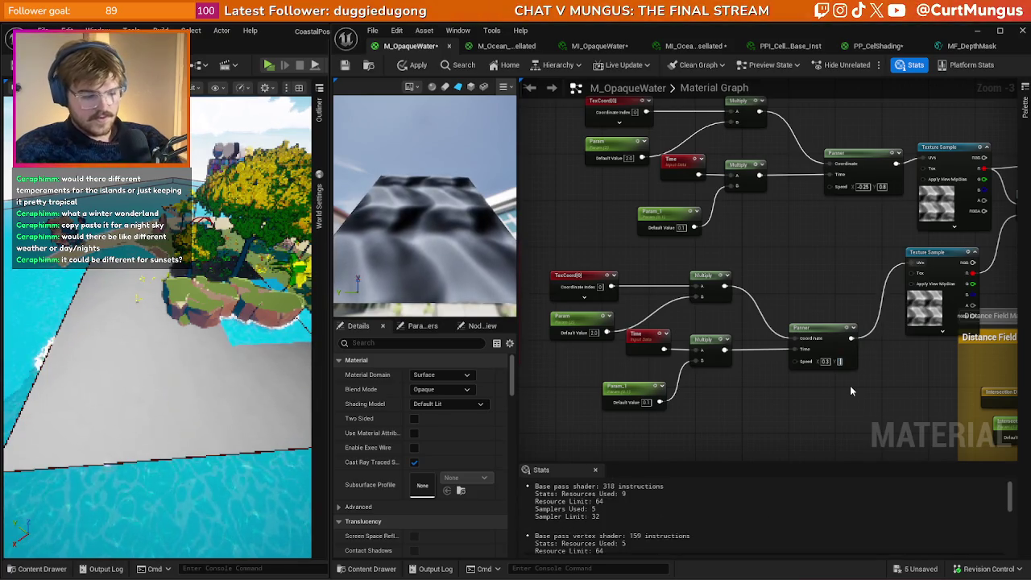
type("-0.5")
key("Return")
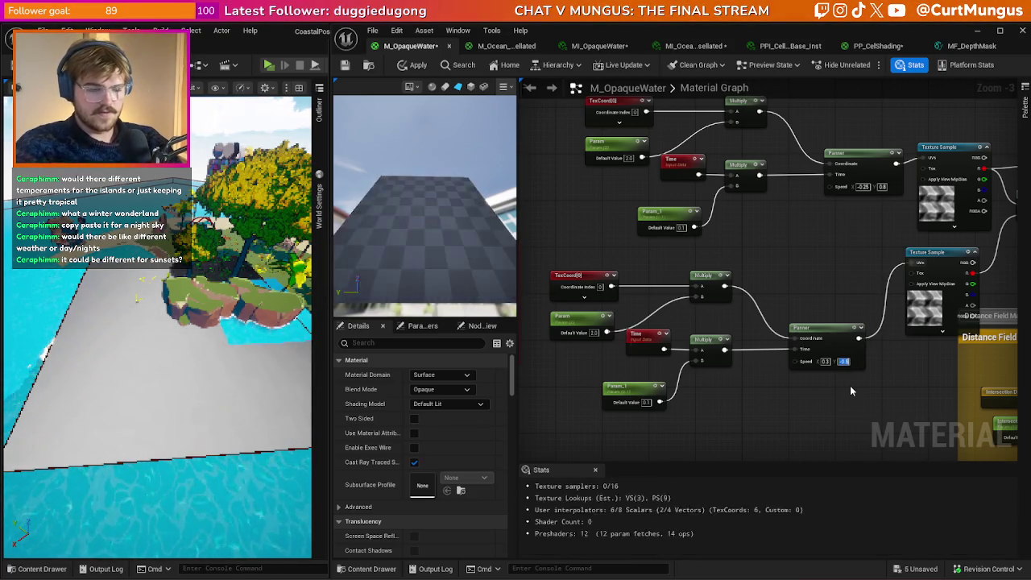
- Rename the lower chain's parameters to Param 2
mouse_move(826, 283)
left_mouse_down()
mouse_move(726, 307)
mouse_move(846, 290)
left_mouse_up()
left_click(605, 326)
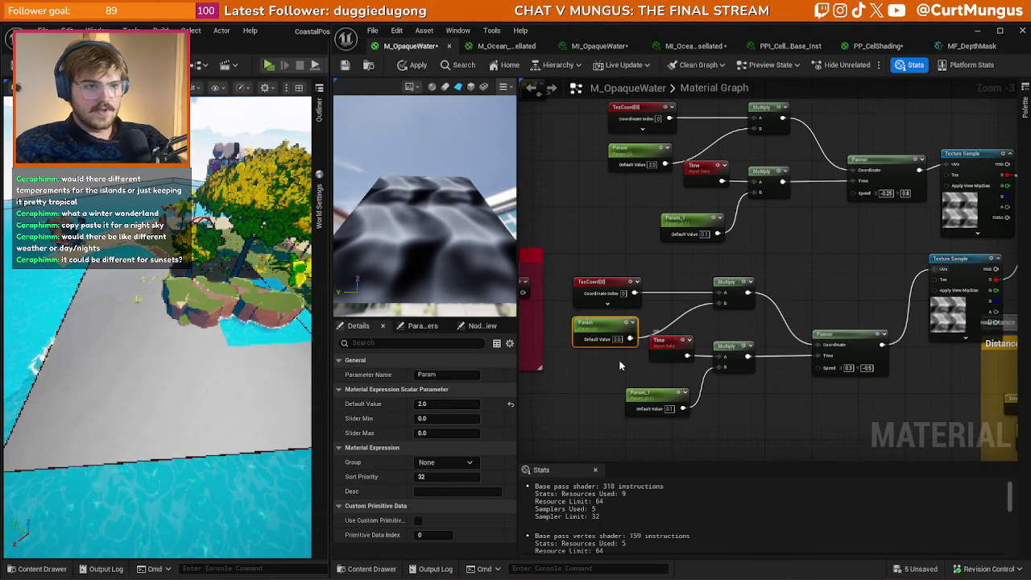
key("F2")
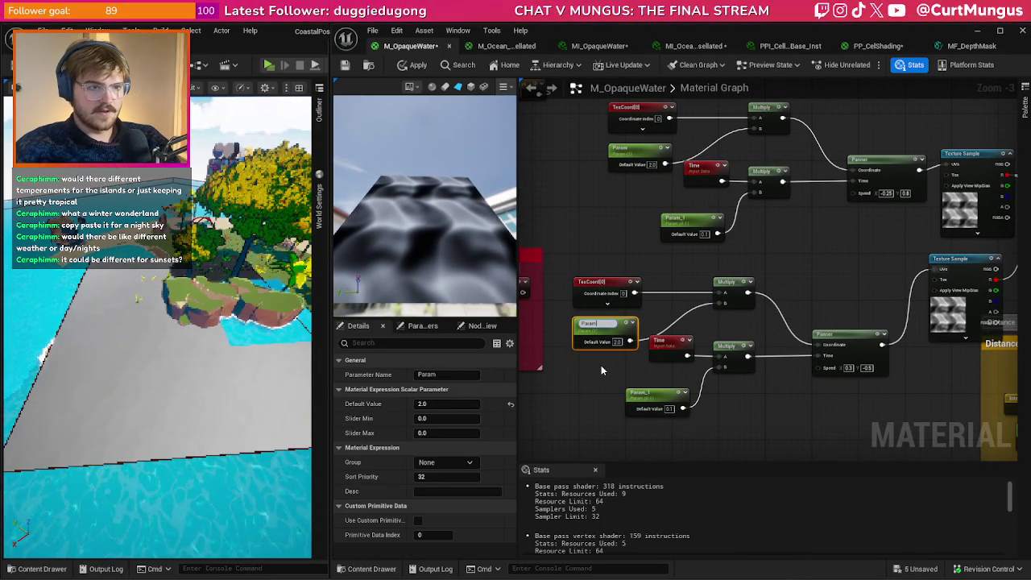
type(" 2")
key("Return")
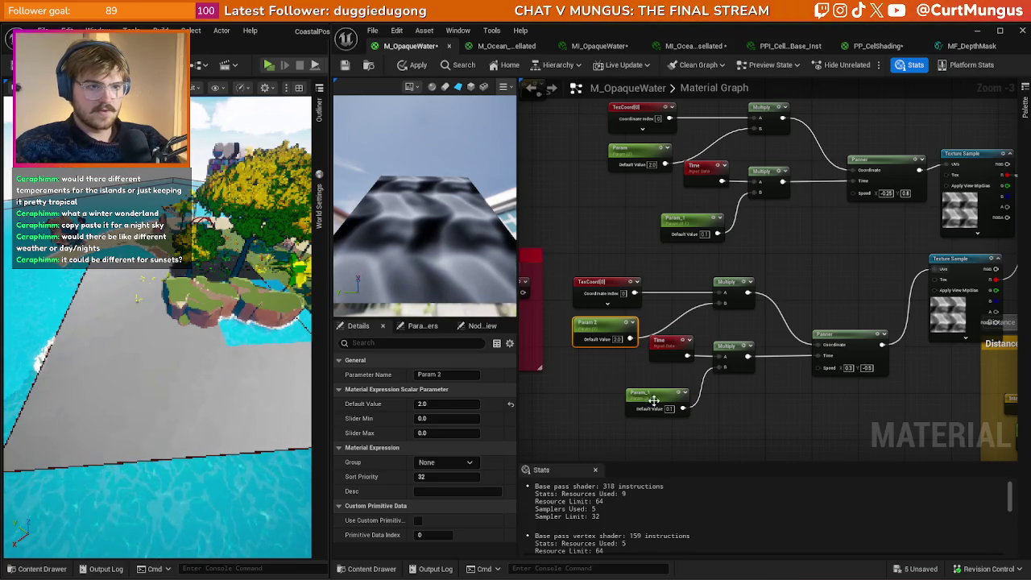
double_click(653, 393)
type("Param 2")
key("Return")
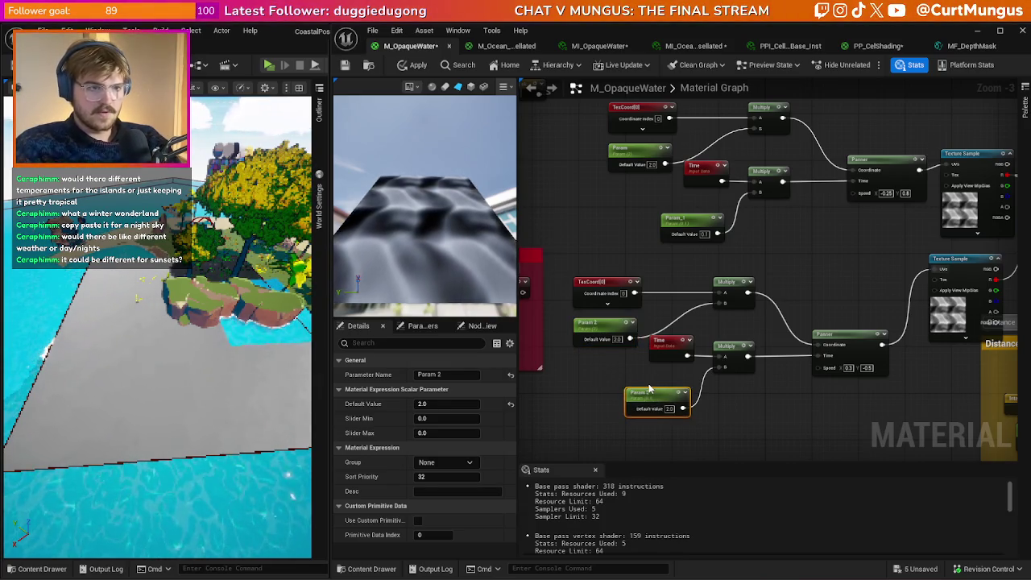
- Set the two Param 2 default values to 1 and 2
left_click(621, 340)
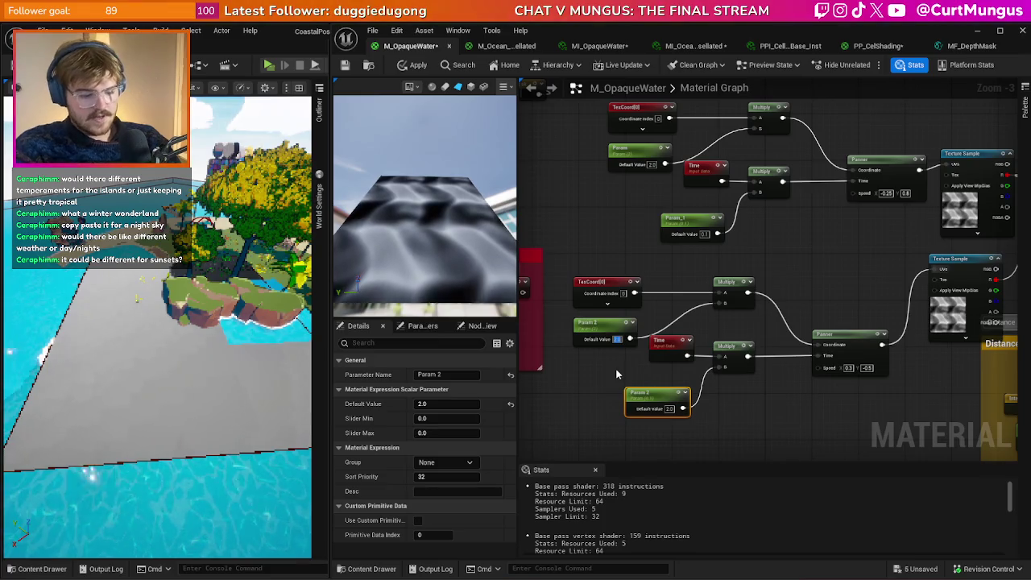
type("1")
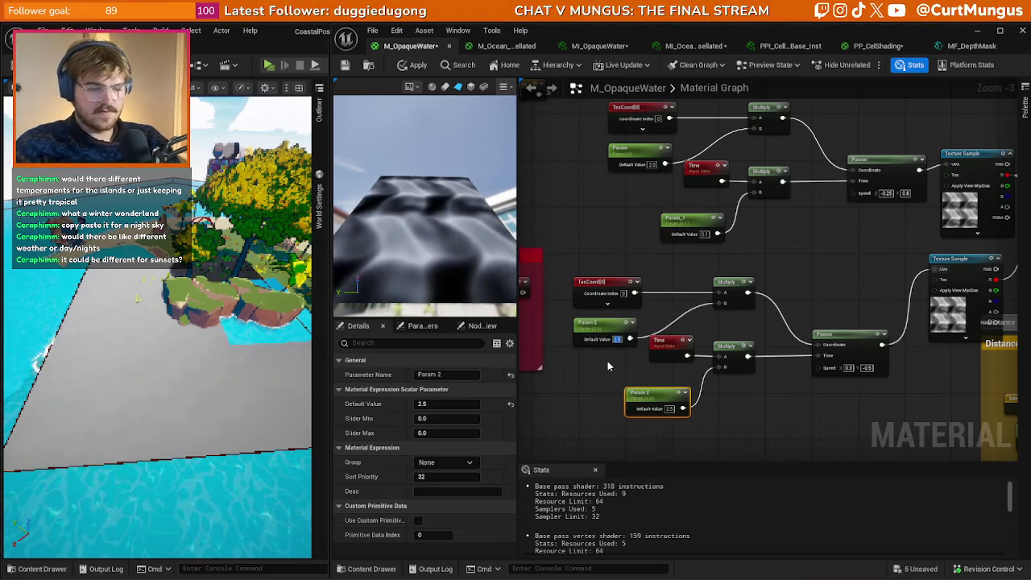
left_click(669, 409)
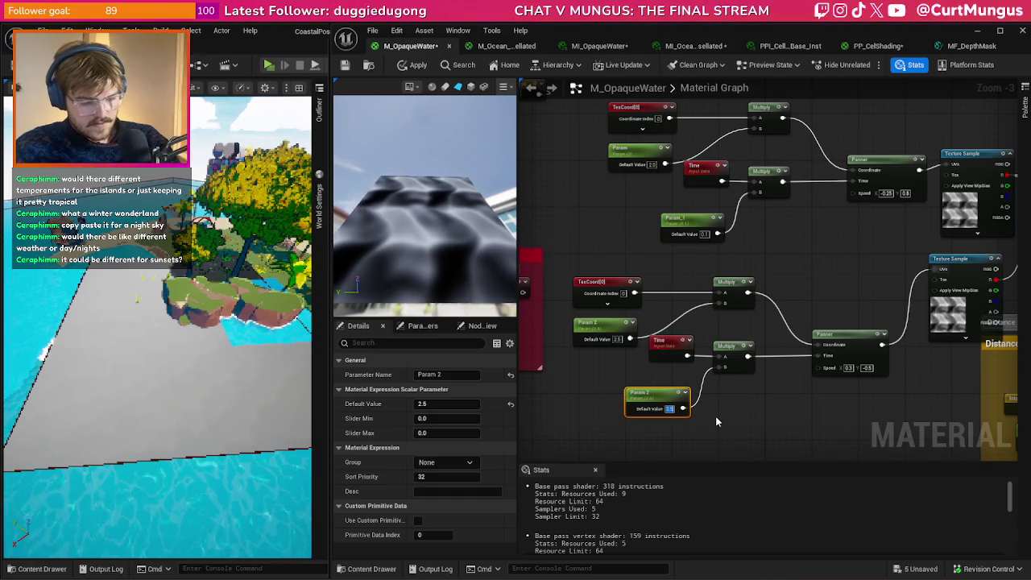
type("2")
key("Return")
left_click(798, 344)
mouse_move(798, 344)
left_mouse_down()
mouse_move(403, 380)
mouse_move(443, 448)
left_mouse_up()
- Connect the wave Multiply to Base Color and orbit the preview to a front view
left_click_drag(637, 427, 469, 427)
left_click_drag(553, 315, 852, 123)
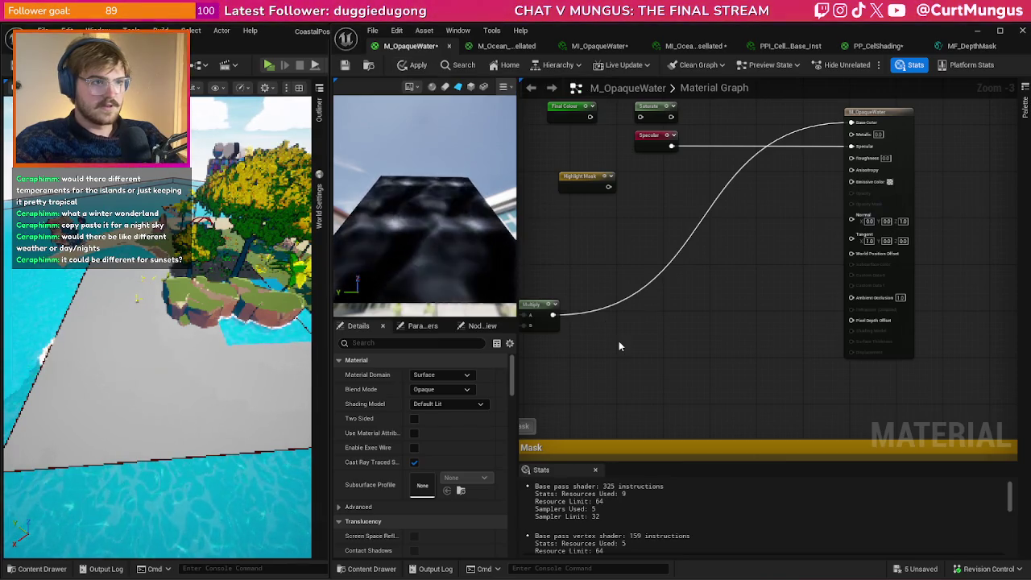
left_click_drag(619, 341, 740, 323)
mouse_move(508, 240)
left_mouse_down()
mouse_move(504, 204)
mouse_move(502, 216)
left_mouse_up()
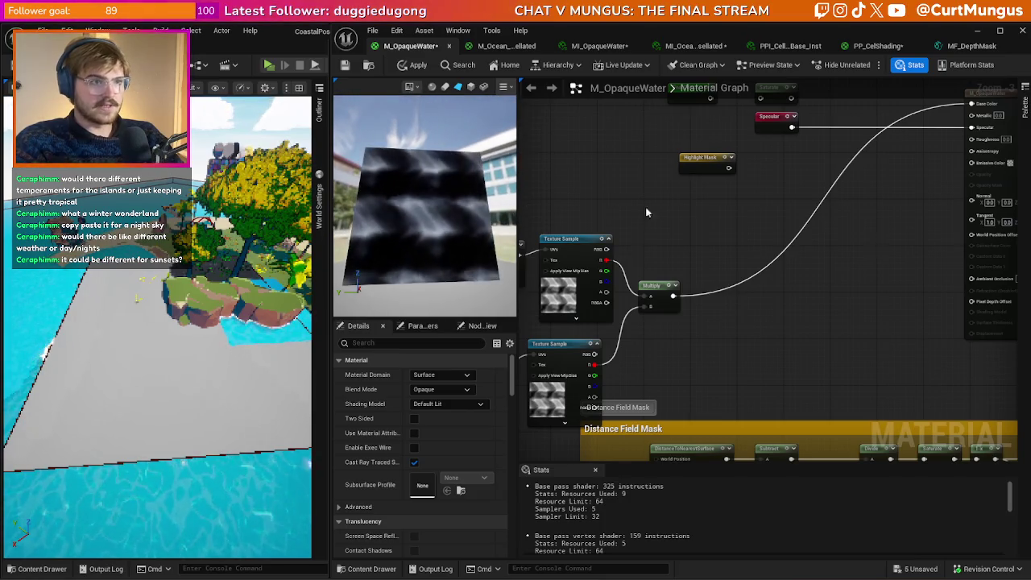
- Marquee-select a group of graph nodes and delete them
scroll(823, 217, "down", 3)
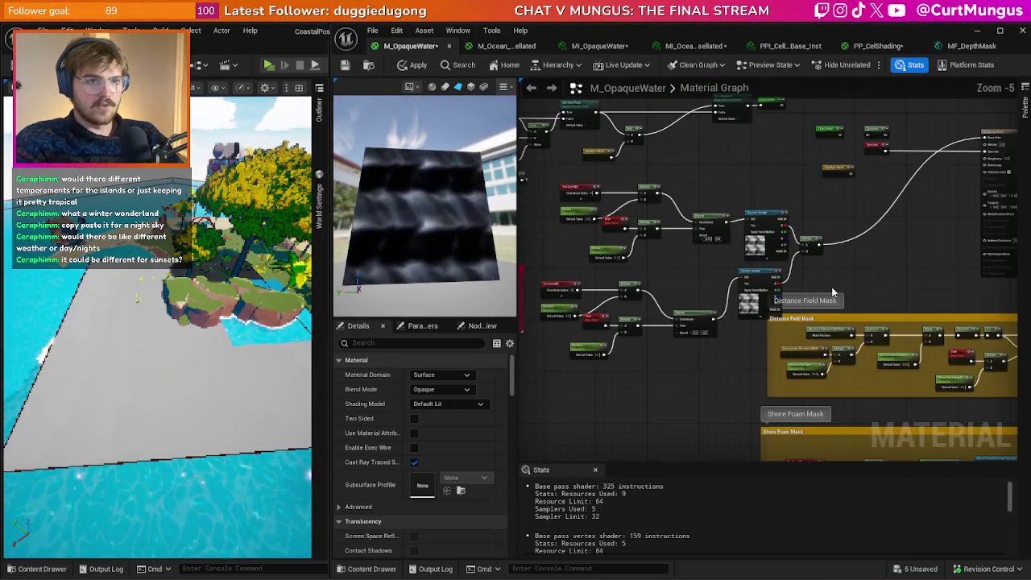
left_click_drag(842, 283, 857, 277)
left_click_drag(712, 223, 848, 267)
scroll(877, 246, "down", 3)
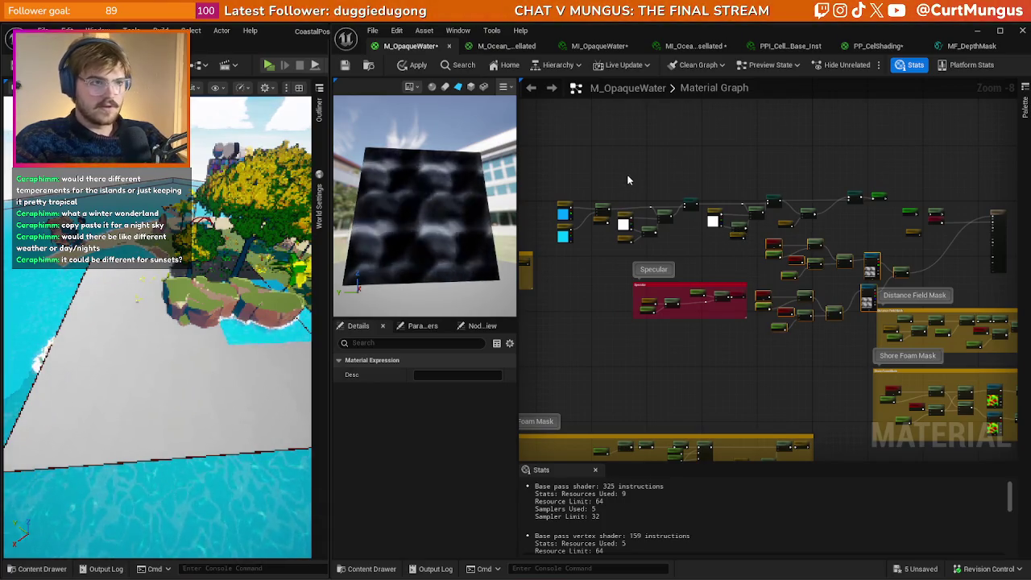
key("Delete")
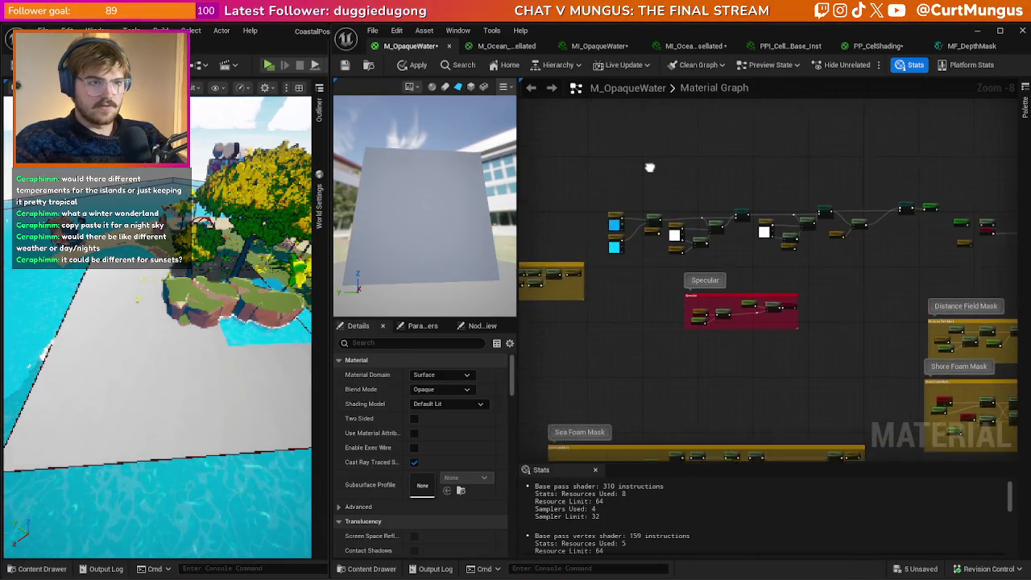
- Restore the deleted nodes and rearrange them, moving Water Base Colour left
scroll(605, 153, "up", 1)
key("ctrl+z")
left_click_drag(725, 137, 684, 234)
left_click(684, 234)
scroll(687, 240, "up", 4)
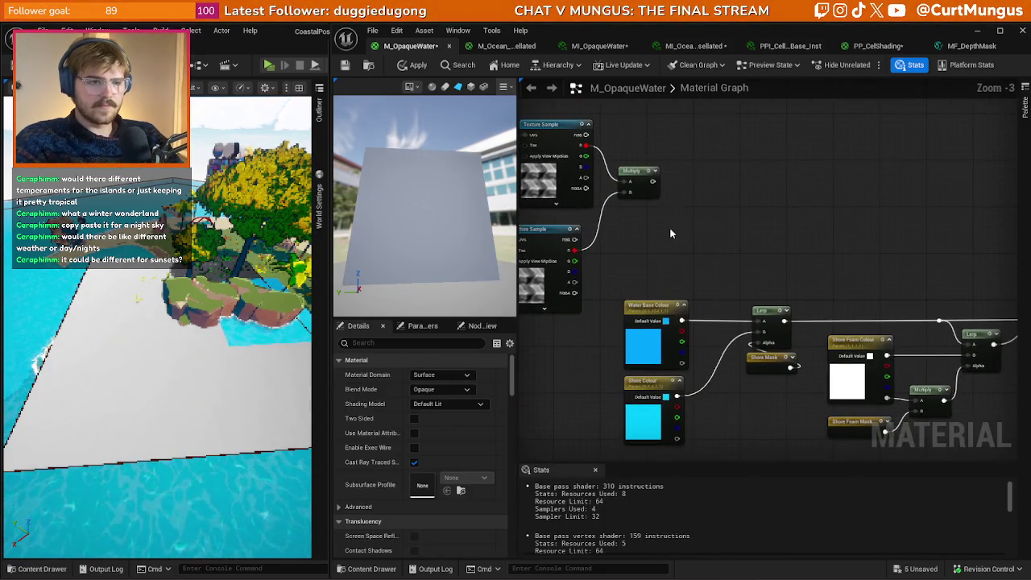
left_click_drag(760, 255, 748, 199)
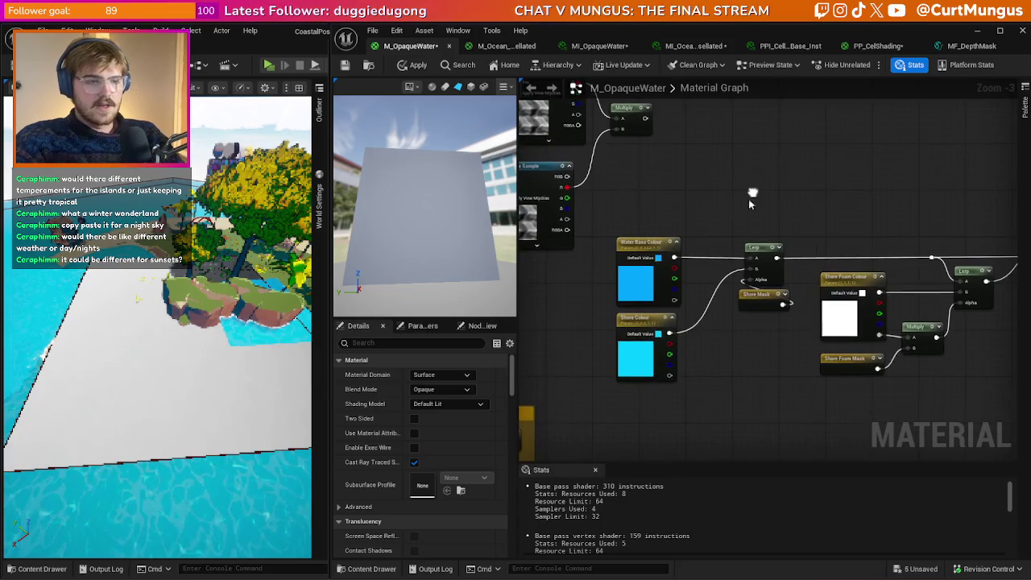
left_click_drag(650, 427, 786, 236)
left_click(718, 366)
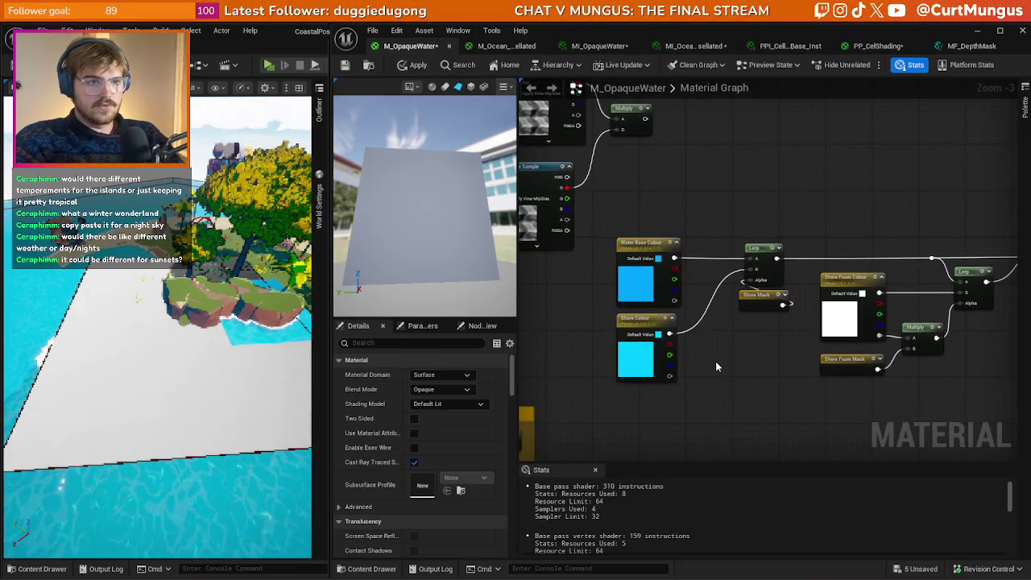
left_click_drag(654, 297, 544, 300)
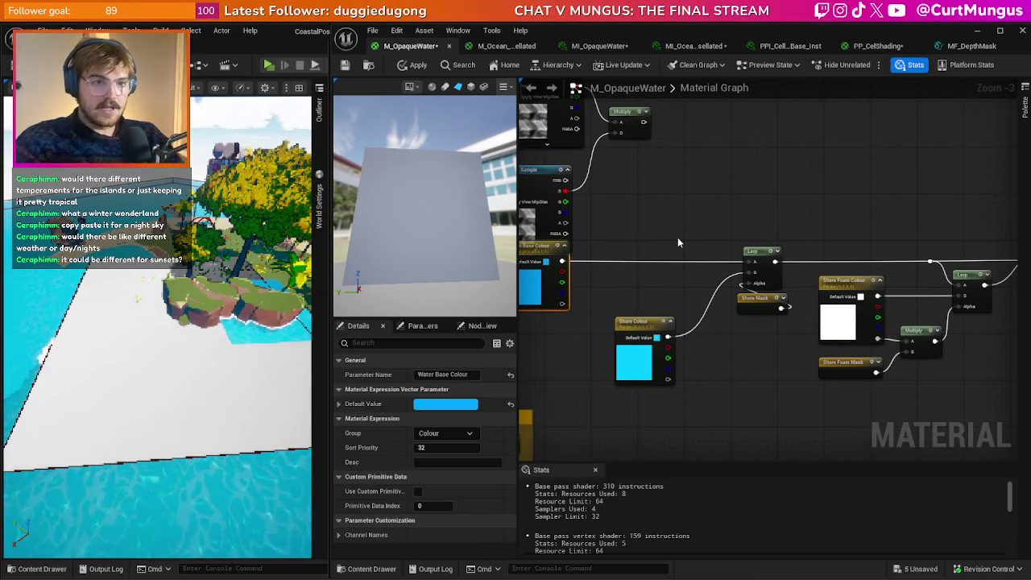
- Add a Lerp blending two Water Base Colour nodes by the wave Multiply alpha, then apply
right_click(643, 231)
type("lerp")
key("Return")
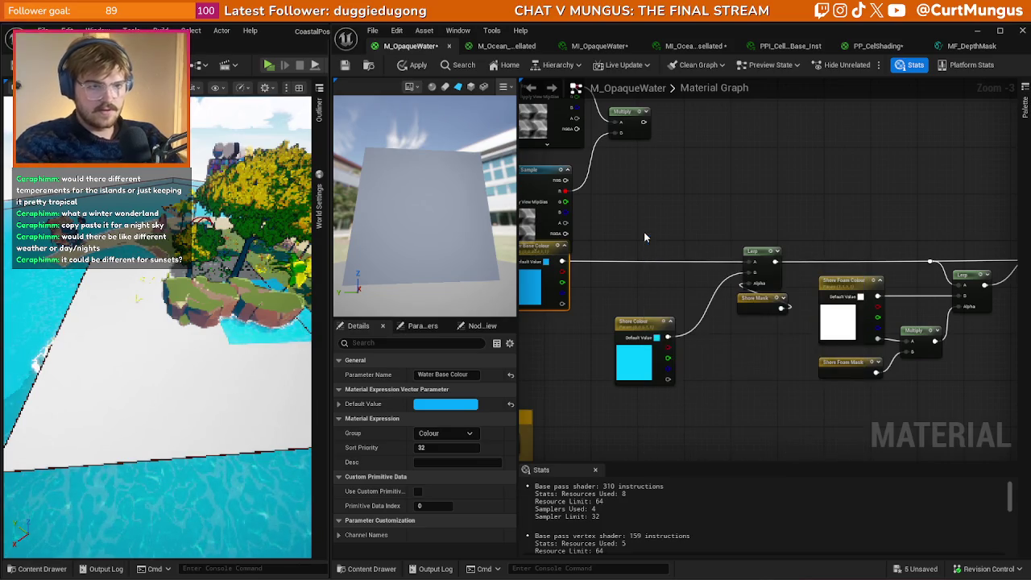
mouse_move(562, 261)
left_mouse_down()
mouse_move(648, 250)
mouse_move(751, 264)
left_mouse_up()
left_click_drag(644, 122, 650, 267)
left_click(712, 165)
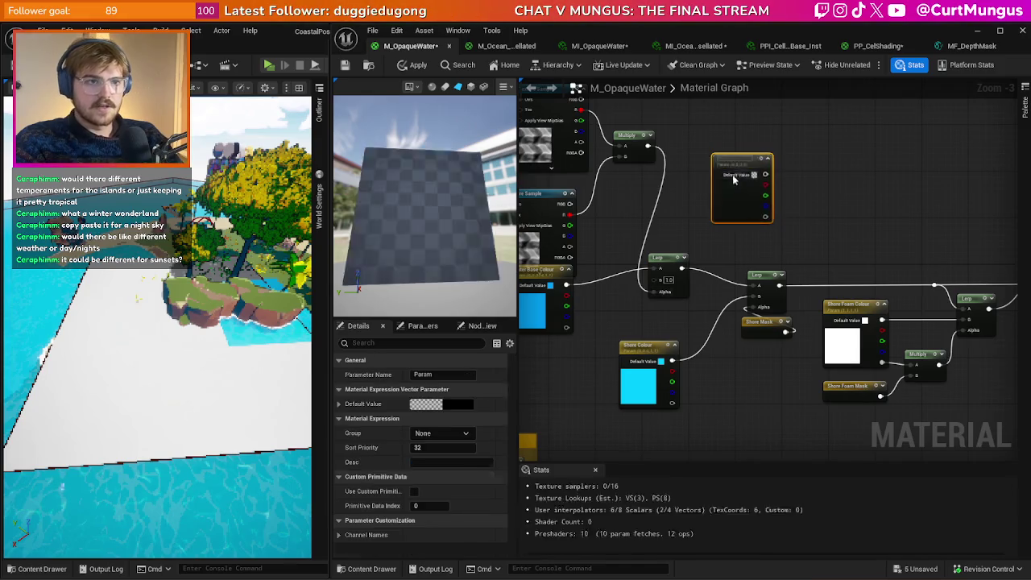
key("Delete")
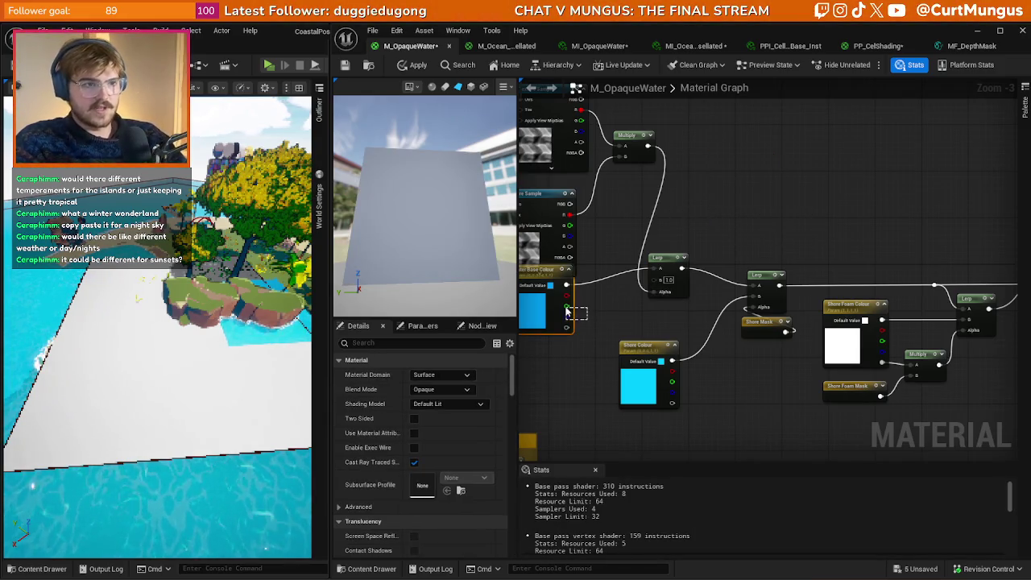
left_click_drag(566, 310, 567, 311)
mouse_move(782, 197)
left_mouse_down()
mouse_move(774, 258)
mouse_move(654, 269)
left_mouse_up()
left_click(417, 65)
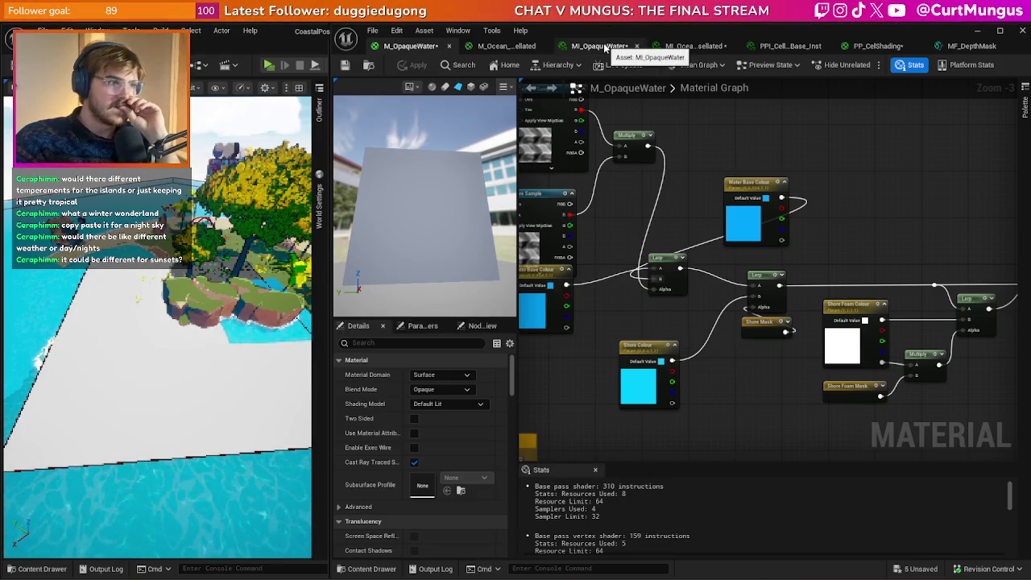
- Connect the Saturate output to Emissive Color as well
scroll(905, 234, "down", 1)
mouse_move(870, 238)
left_mouse_down()
mouse_move(683, 253)
mouse_move(899, 266)
mouse_move(729, 258)
left_mouse_up()
left_click_drag(746, 252, 882, 257)
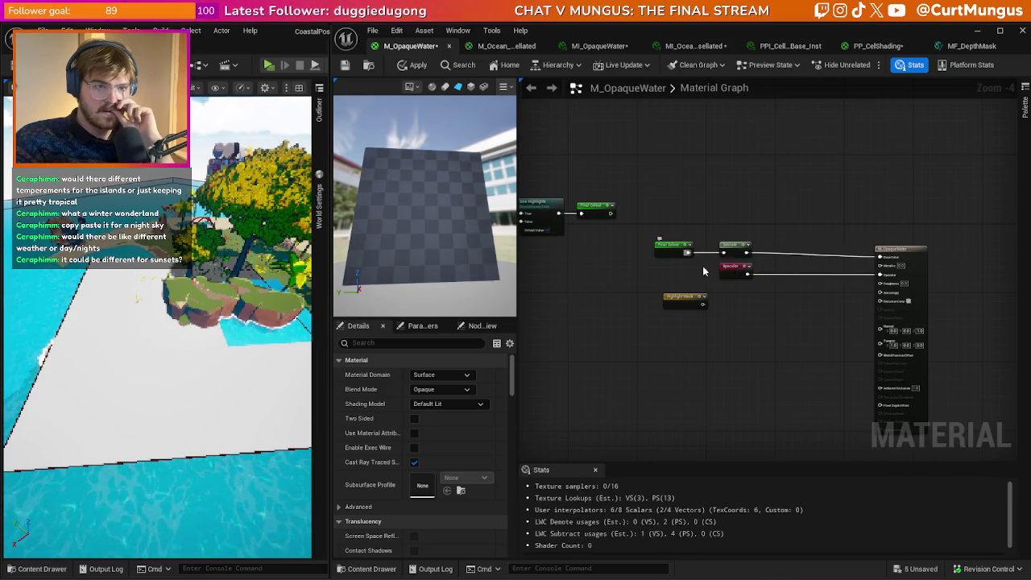
left_click_drag(746, 253, 880, 300)
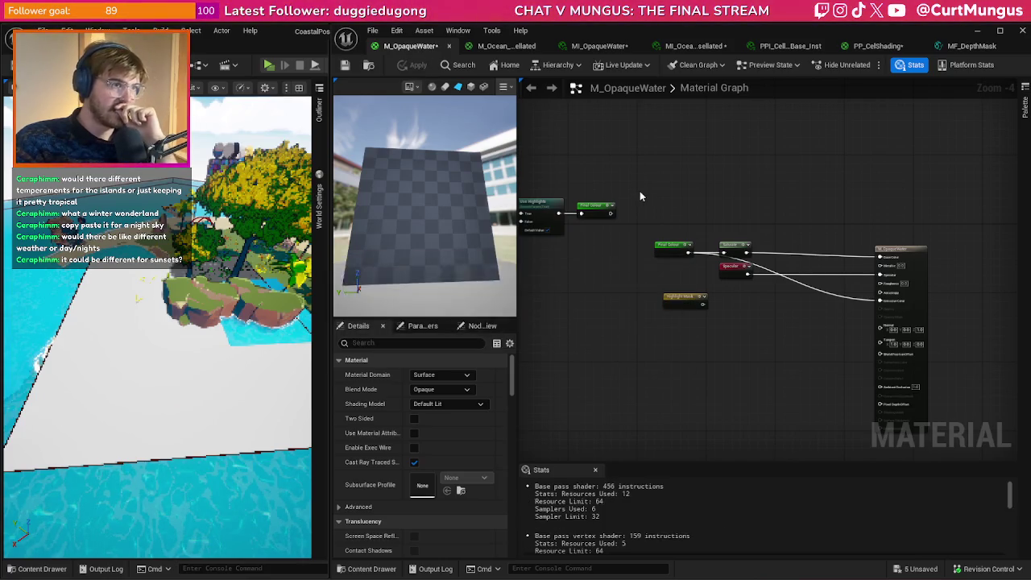
- Check the MI_OpaqueWater instance, then return and select the copied Water Base Colour node
left_click(596, 46)
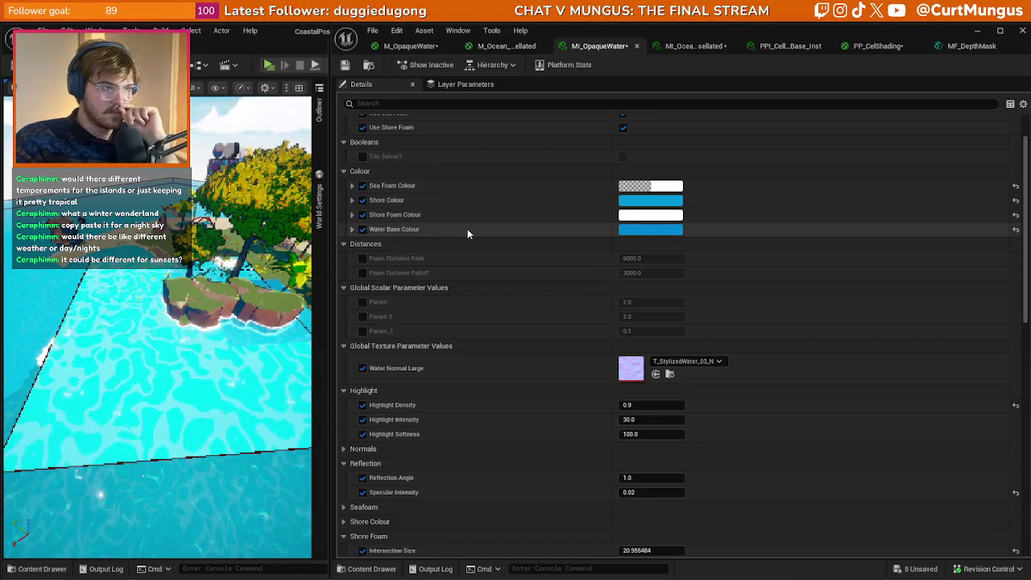
scroll(466, 234, "up", 2)
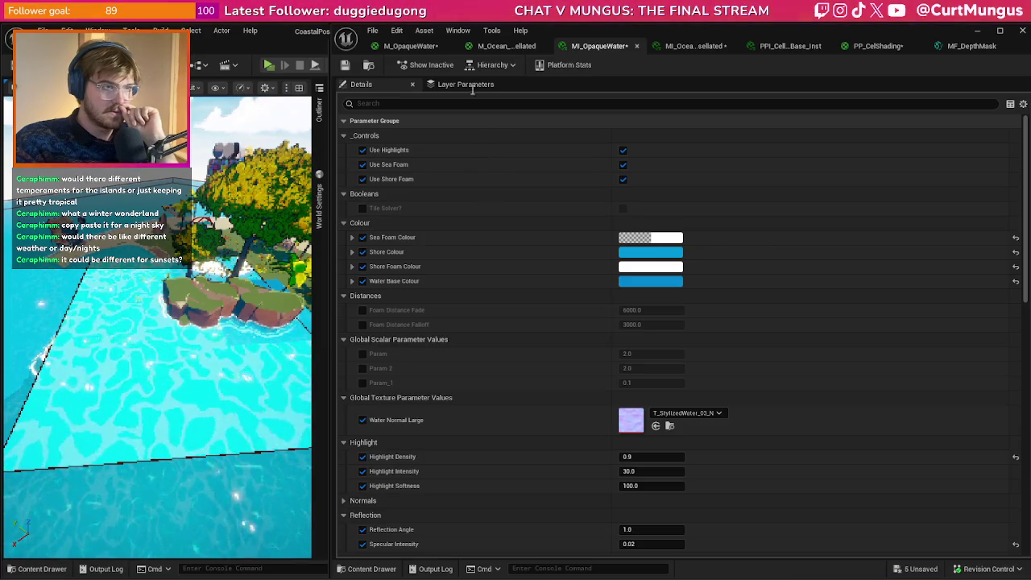
left_click(411, 46)
mouse_move(585, 161)
left_mouse_down()
mouse_move(804, 157)
mouse_move(661, 218)
mouse_move(714, 182)
left_mouse_up()
left_click(713, 182)
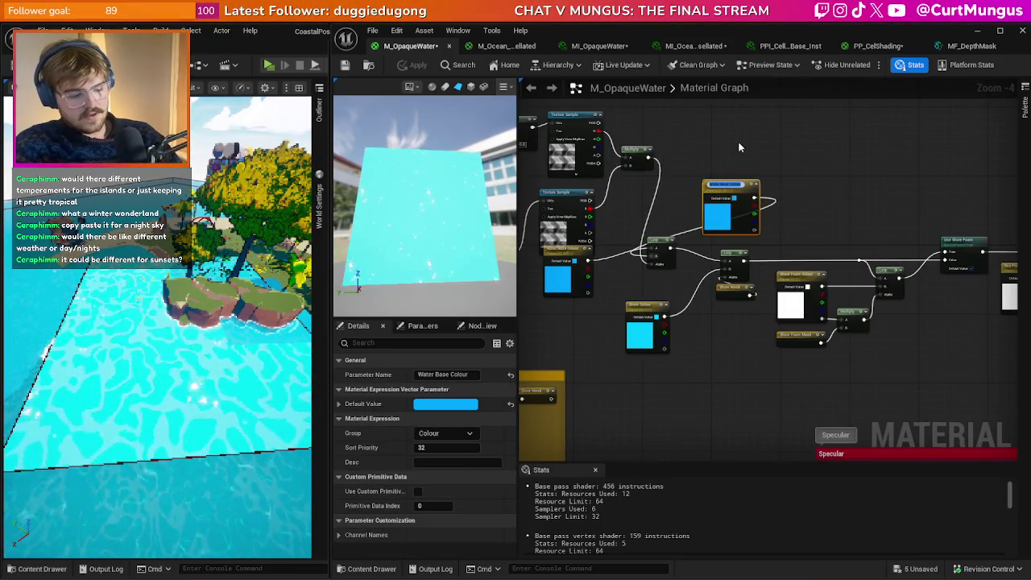
- Rename the copied colour parameter to Water Colour 2 and apply
type("Water Colour")
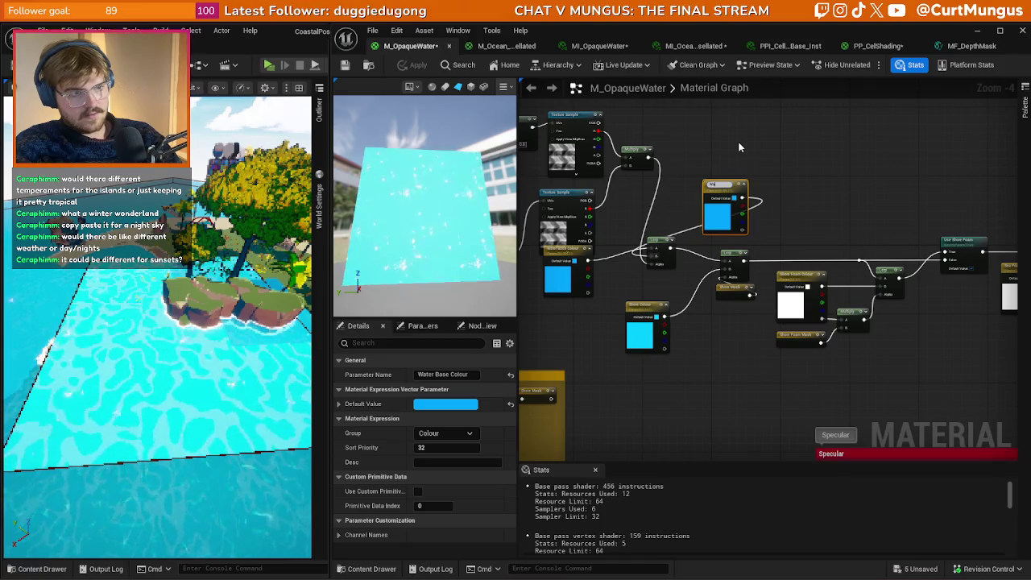
key("Return")
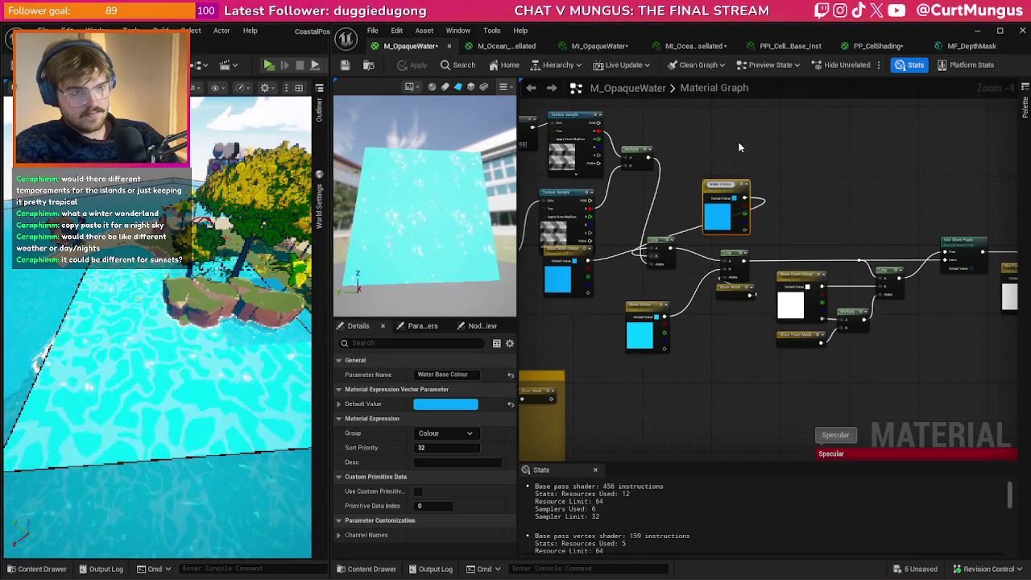
type("2")
key("Return")
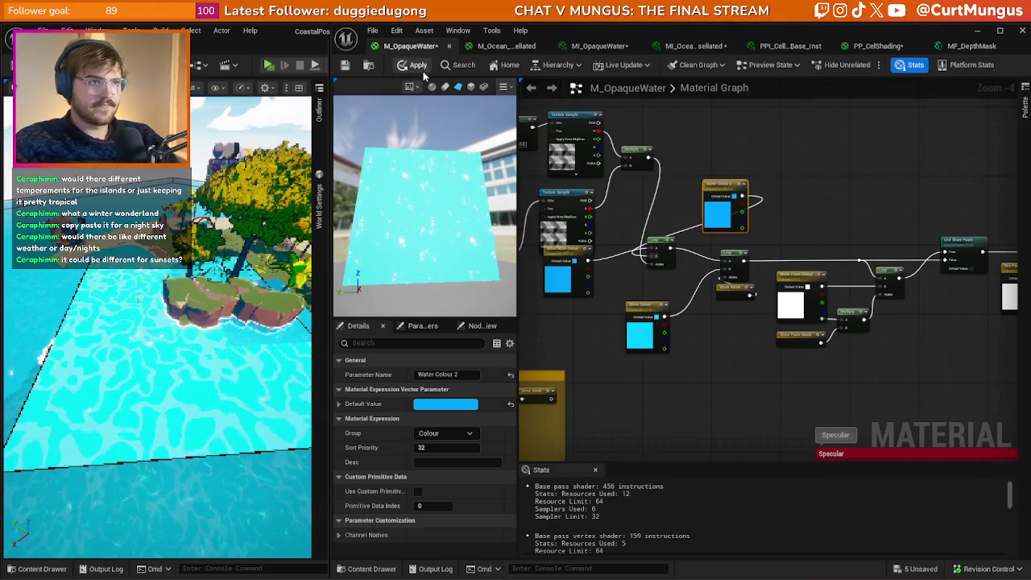
left_click(421, 68)
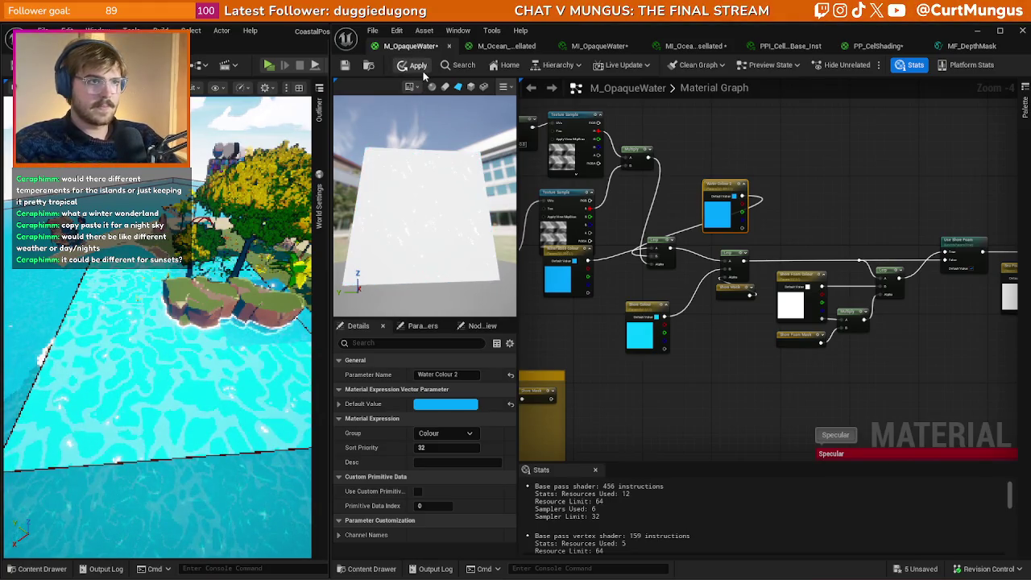
- In MI_OpaqueWater, enable Water Colour 2 and set it to dark blue 003E63FF
left_click(598, 47)
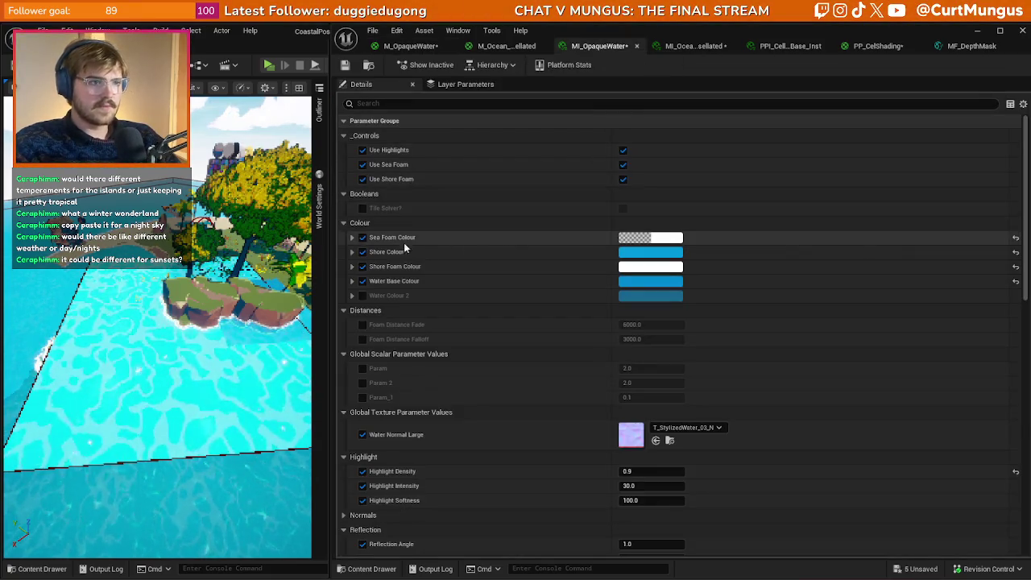
left_click(362, 295)
left_click(629, 297)
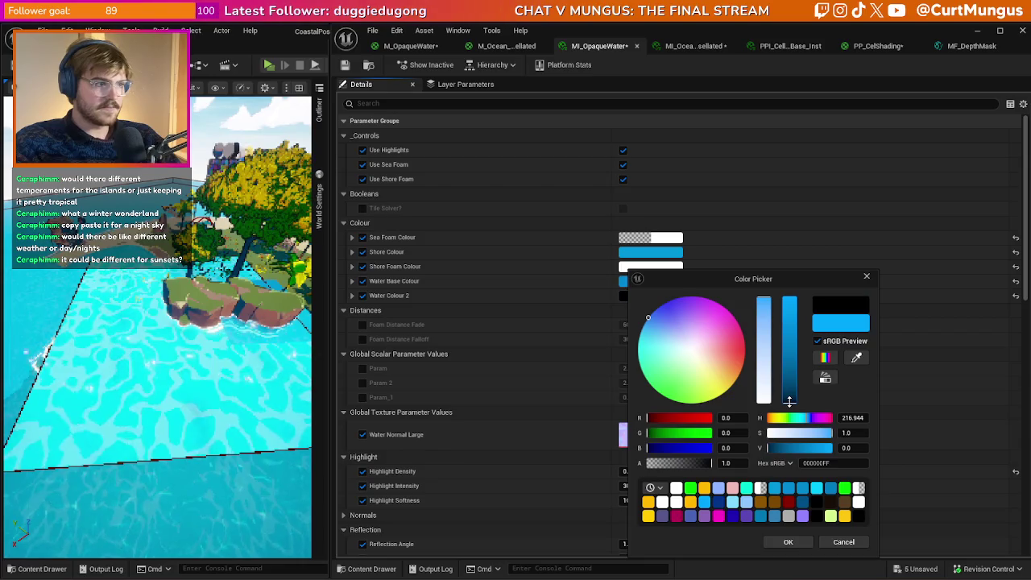
left_click_drag(789, 404, 788, 390)
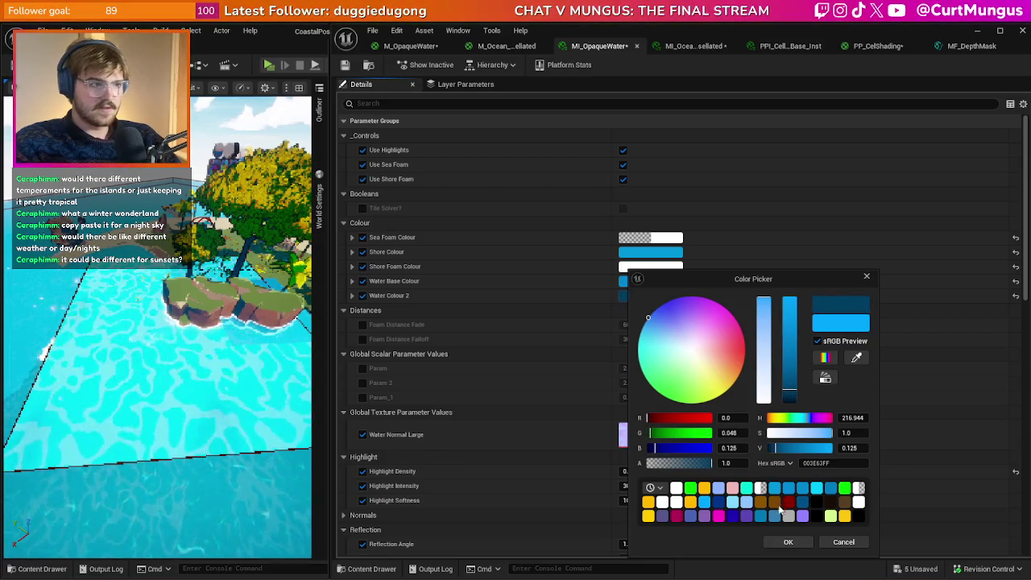
left_click(785, 543)
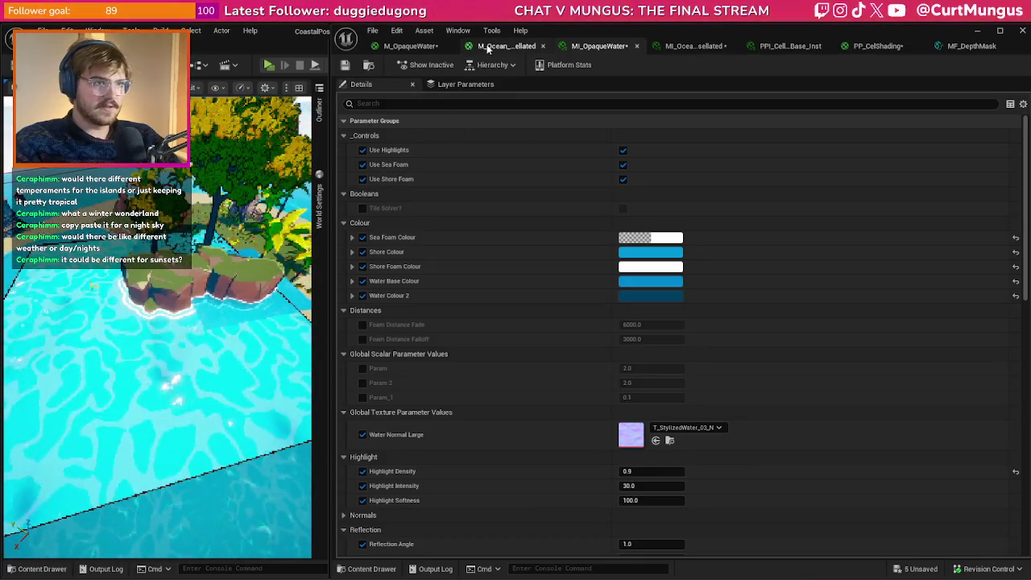
- Feed a new scalar parameter Param_2 into the Multiply chain and apply the material
left_click(411, 46)
mouse_move(725, 198)
left_mouse_down()
mouse_move(635, 260)
mouse_move(577, 274)
mouse_move(569, 322)
left_mouse_up()
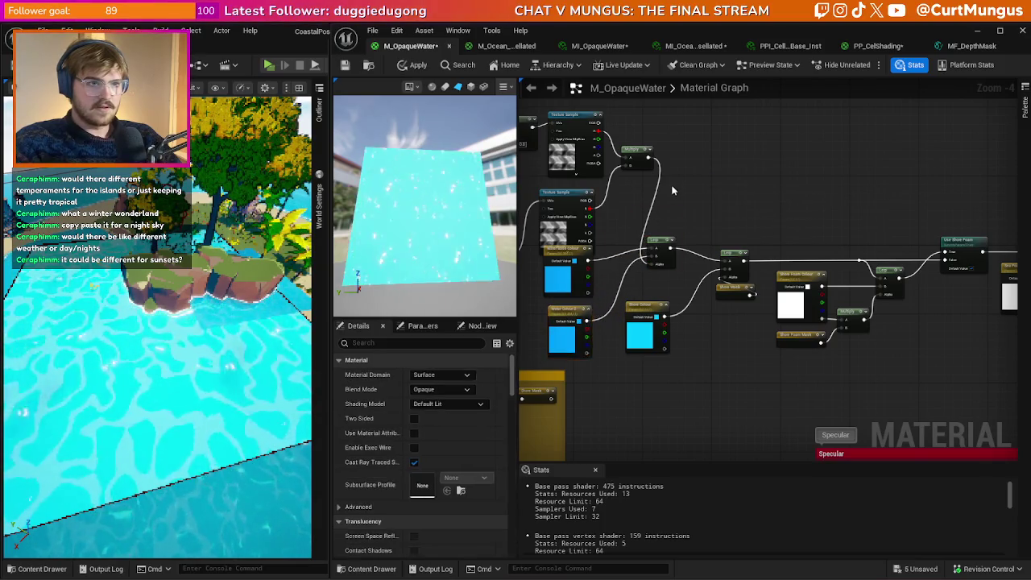
left_click(671, 162)
mouse_move(649, 157)
left_mouse_down()
mouse_move(700, 185)
mouse_move(657, 216)
mouse_move(653, 244)
left_mouse_up()
left_click(630, 199)
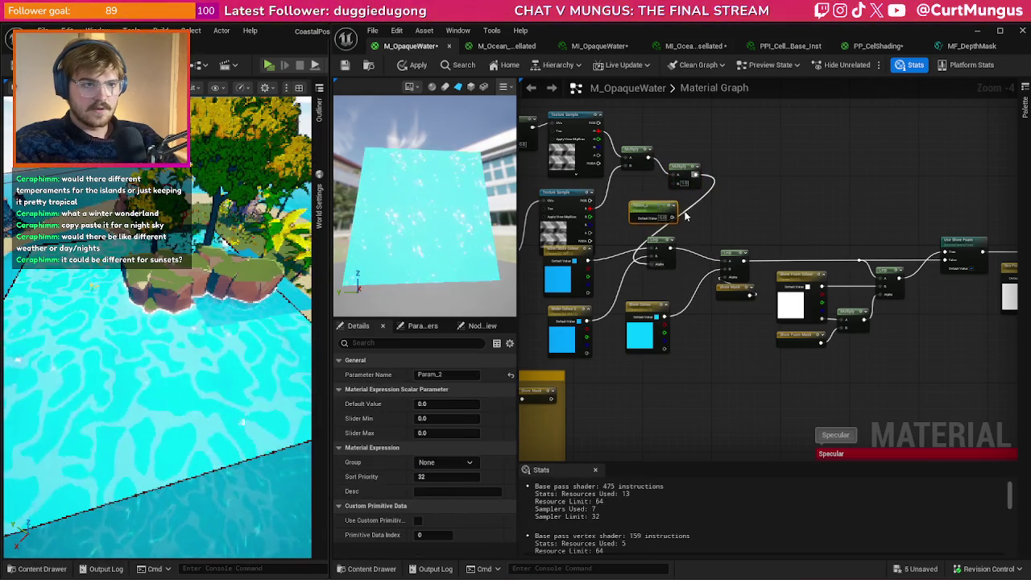
left_click(636, 207)
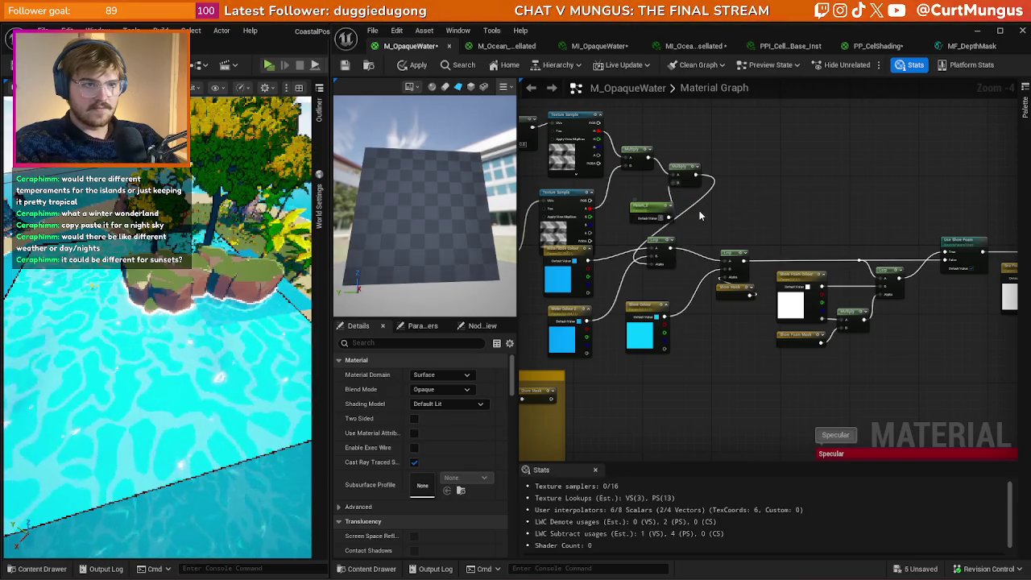
left_click(412, 64)
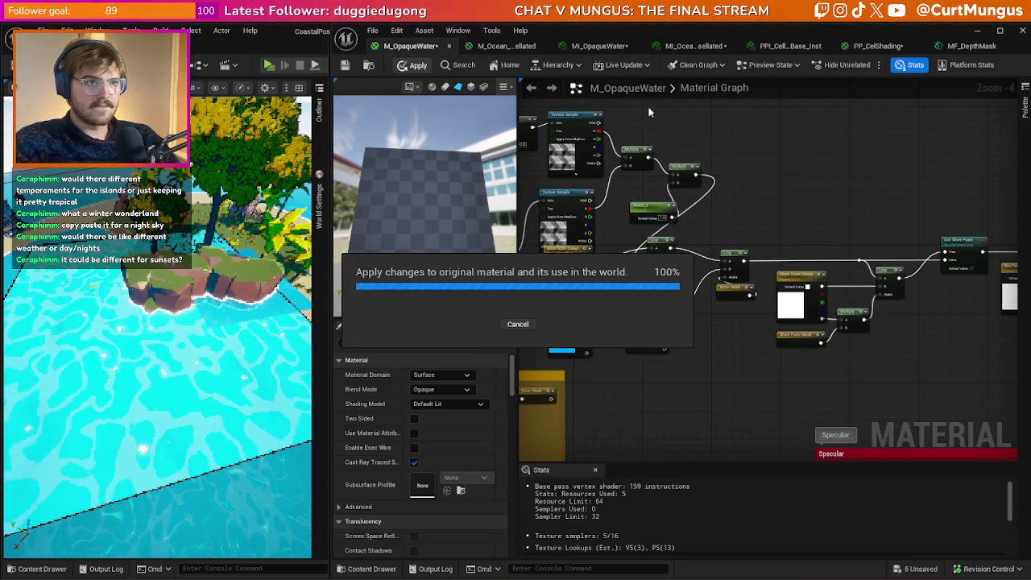
- Override Param_2 in MI_OpaqueWater and raise it to 20.303322
left_click(599, 46)
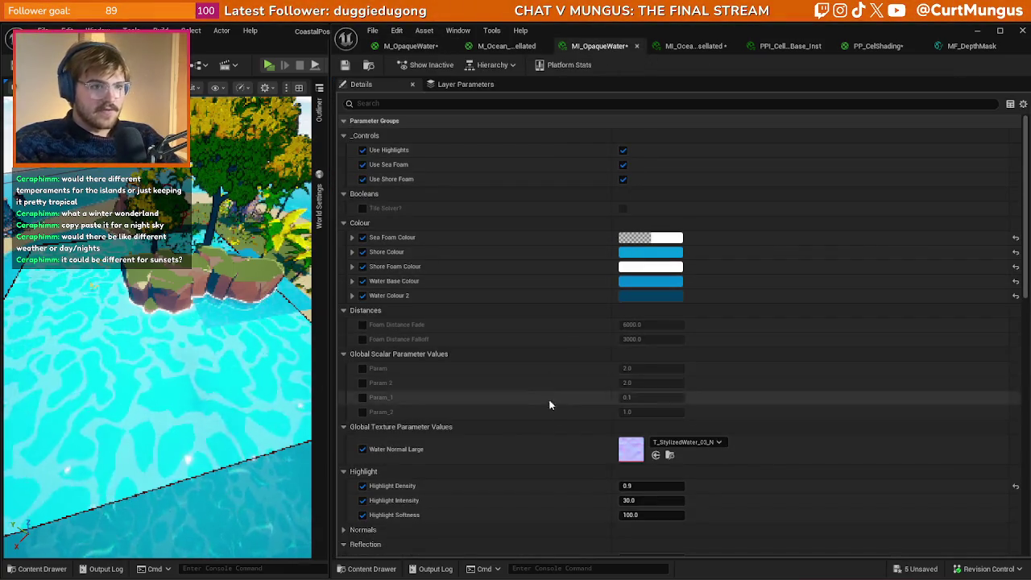
left_click(363, 412)
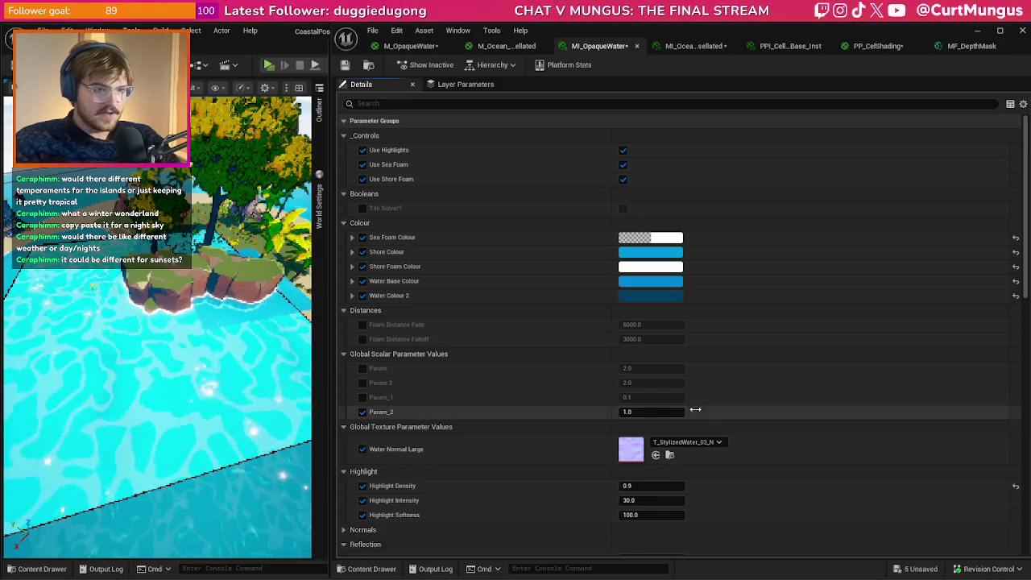
left_click_drag(653, 412, 677, 411)
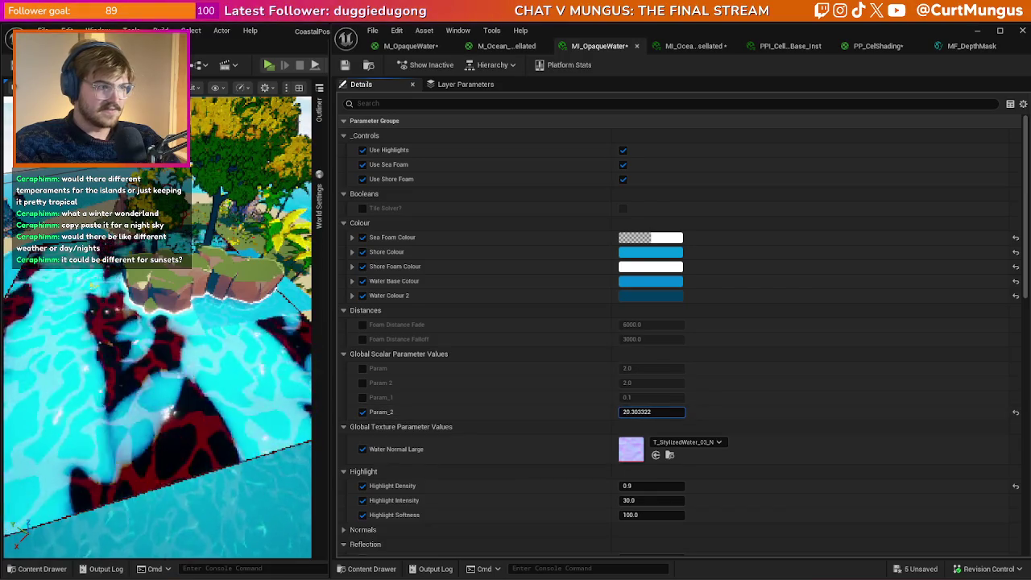
- Clamp the Multiply result with a Saturate node and save the material
left_click(506, 46)
left_click(411, 46)
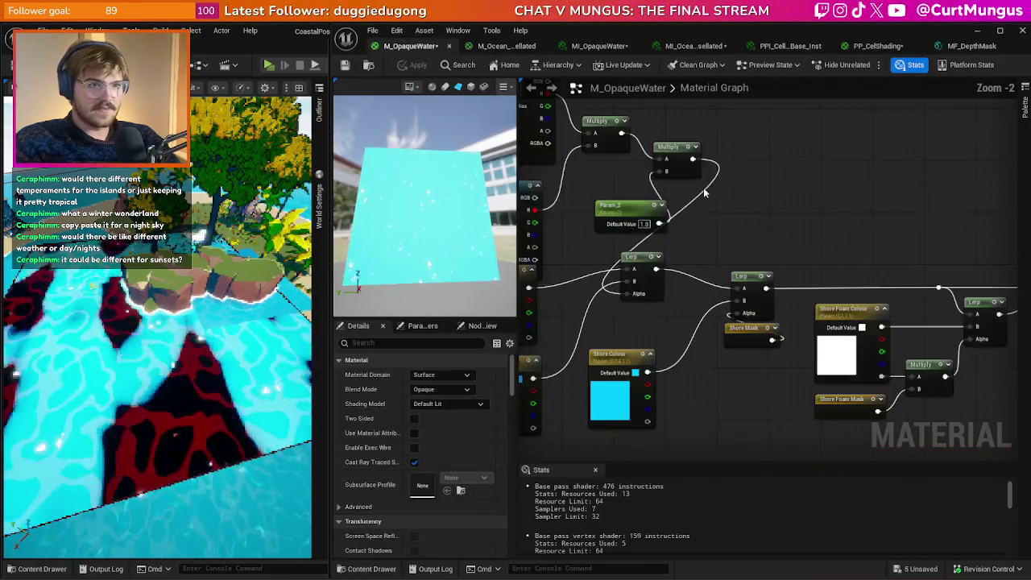
mouse_move(693, 158)
left_mouse_down()
mouse_move(733, 179)
mouse_move(727, 198)
mouse_move(644, 285)
mouse_move(632, 270)
left_mouse_up()
type("saturate")
key("Return")
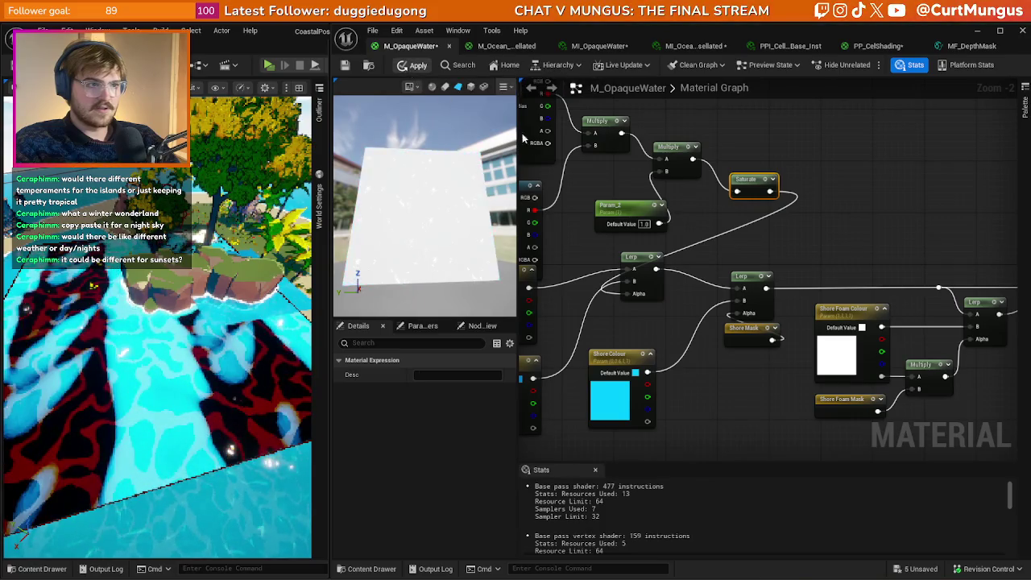
key("ctrl+s")
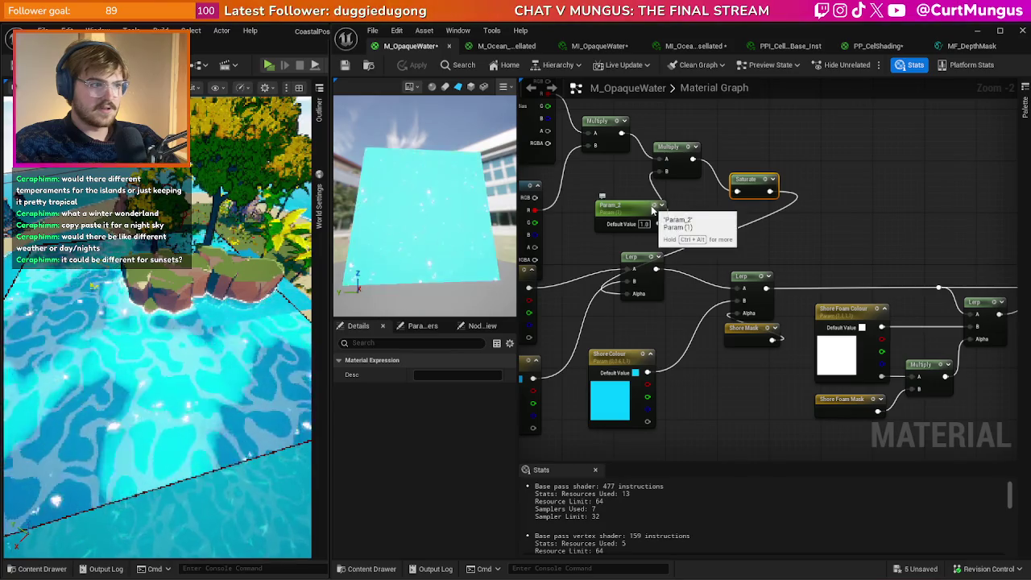
left_click(524, 46)
left_click(596, 46)
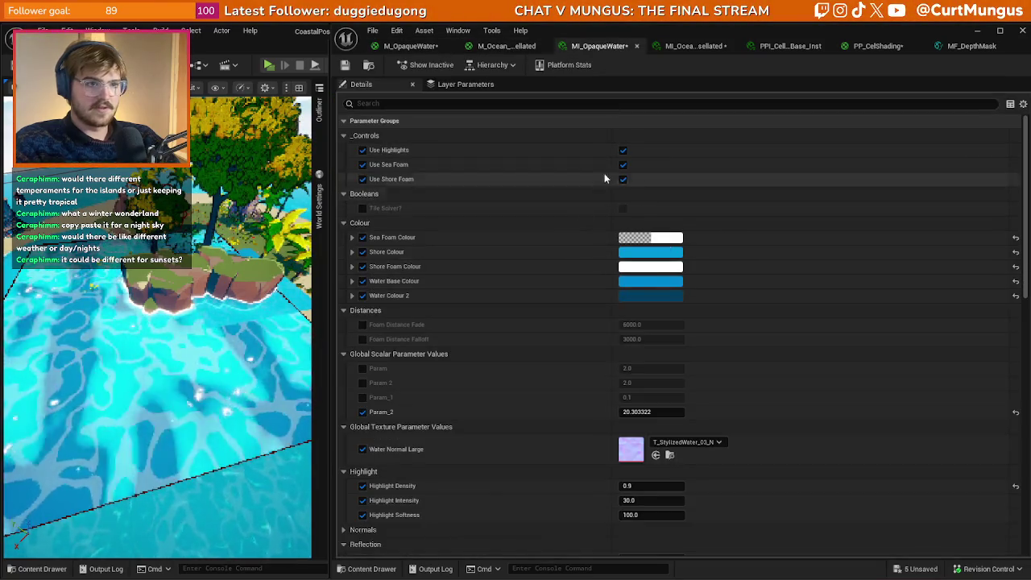
- Retune Param_2 to 22.956842 while watching the selected water plane
mouse_move(653, 411)
left_mouse_down()
mouse_move(637, 411)
mouse_move(669, 412)
left_mouse_up()
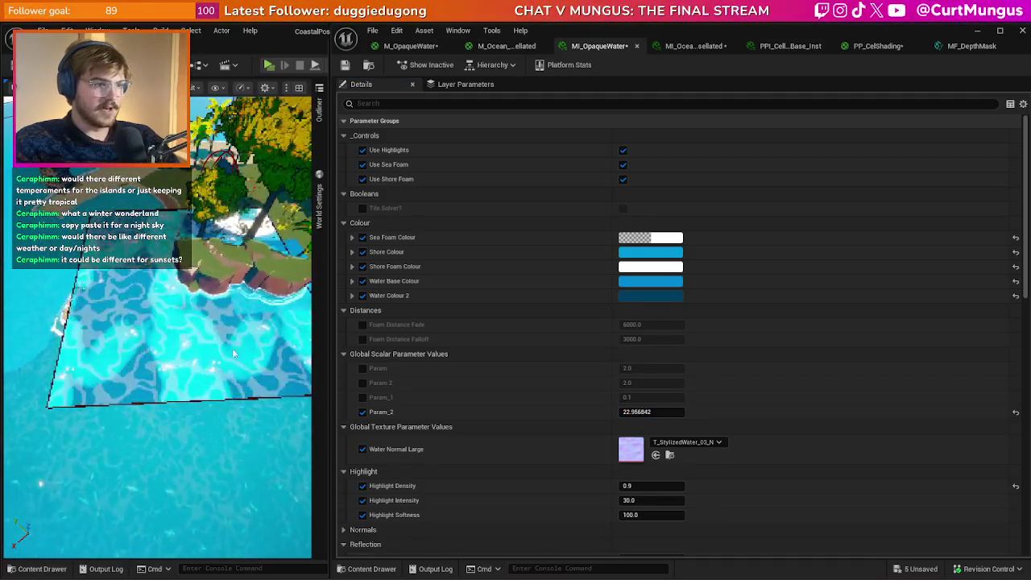
right_click(185, 266)
scroll(427, 391, "down", 1)
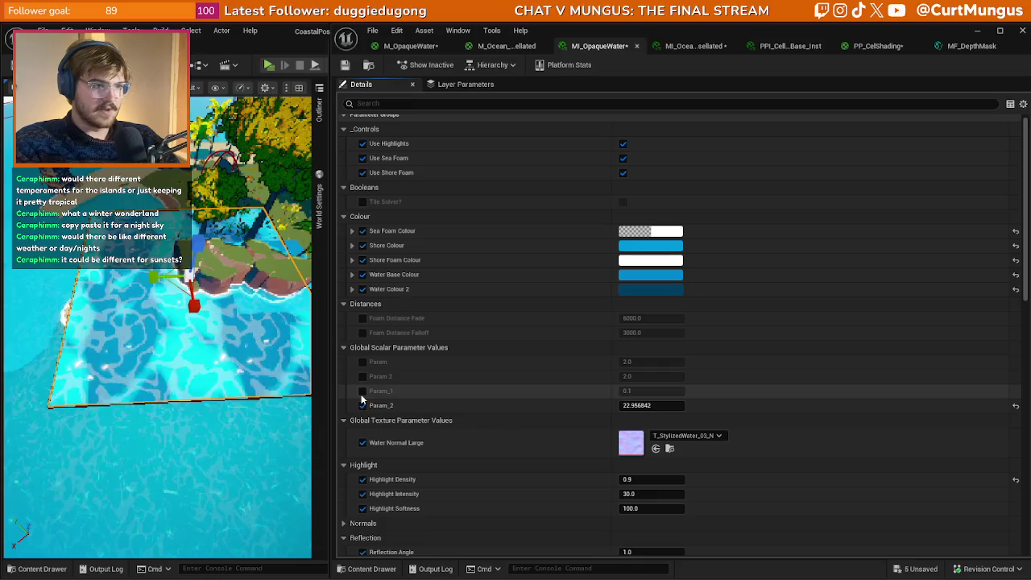
- Override Param, Param 2 and Param_1, setting Param 2 to 1.276193 and Param_1 negative
left_click(363, 391)
left_click(362, 376)
left_click(363, 362)
mouse_move(645, 362)
left_mouse_down()
mouse_move(677, 361)
mouse_move(654, 361)
mouse_move(664, 378)
mouse_move(644, 376)
left_mouse_up()
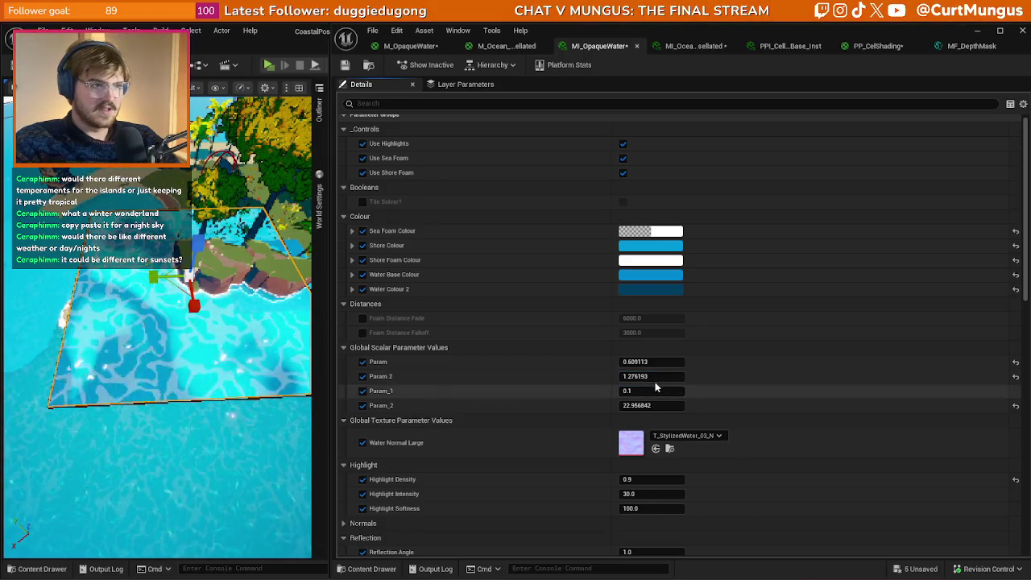
scroll(524, 375, "down", 1)
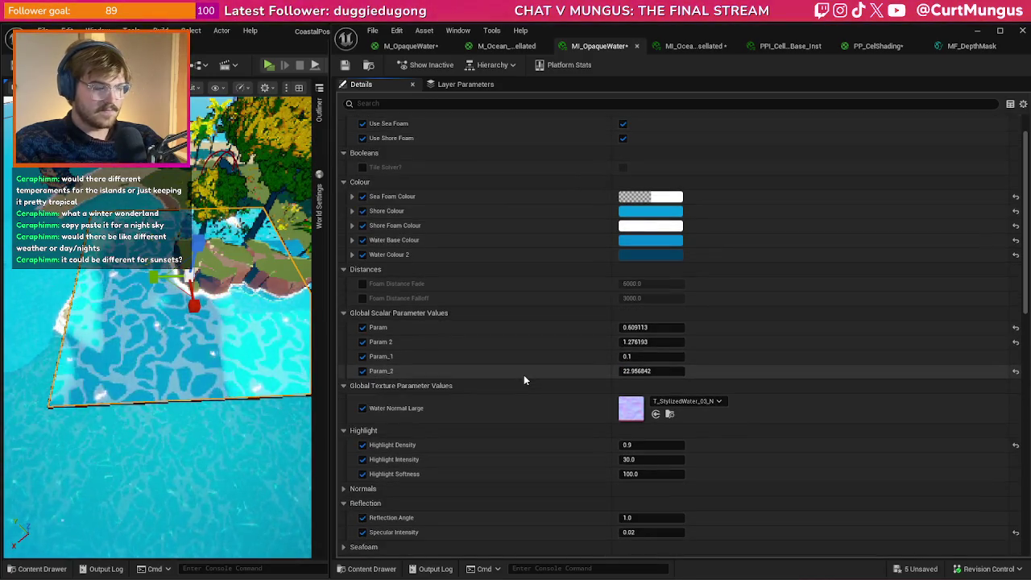
scroll(523, 375, "up", 1)
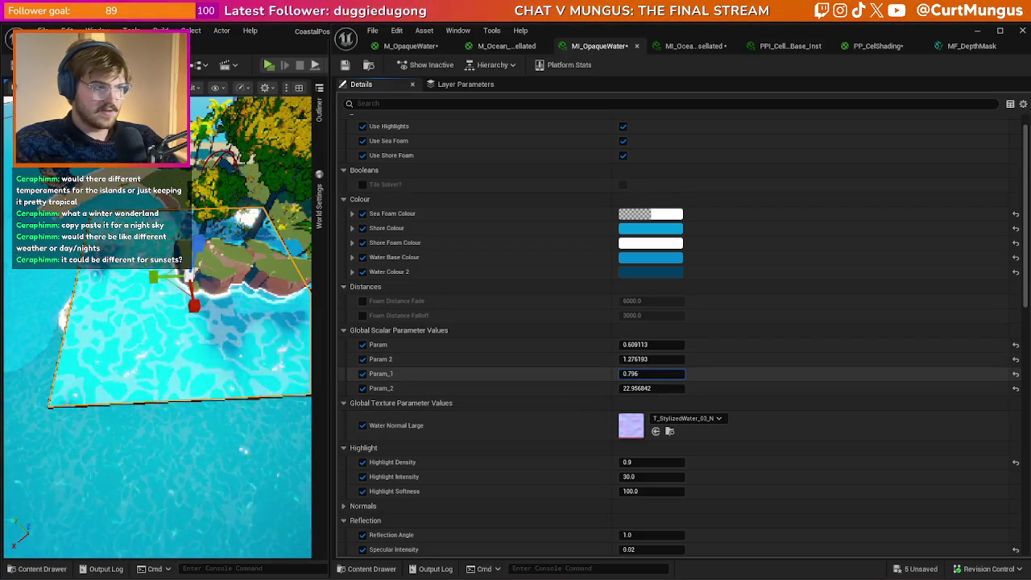
left_click_drag(652, 373, 612, 373)
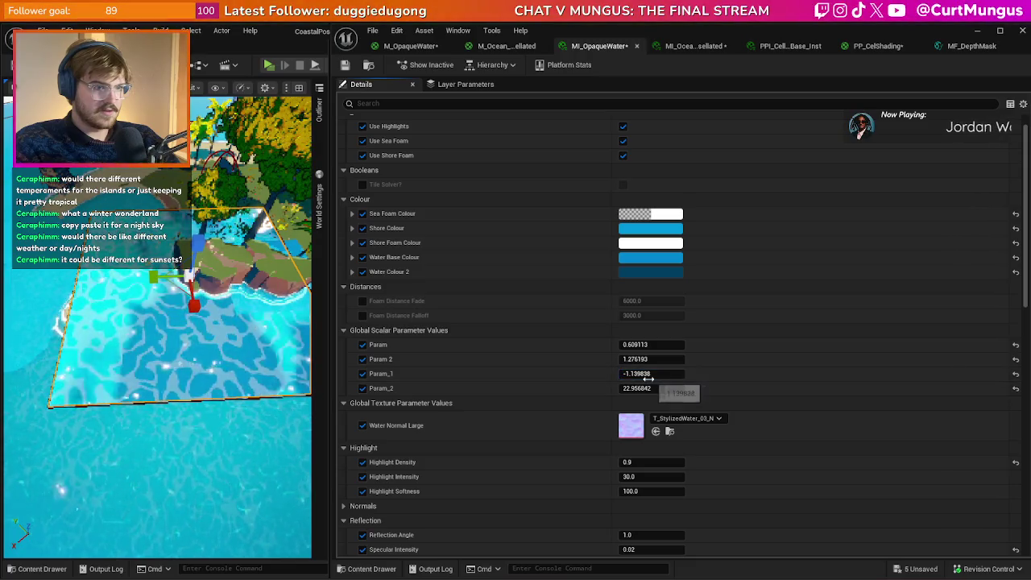
left_click(497, 46)
scroll(738, 317, "down", 5)
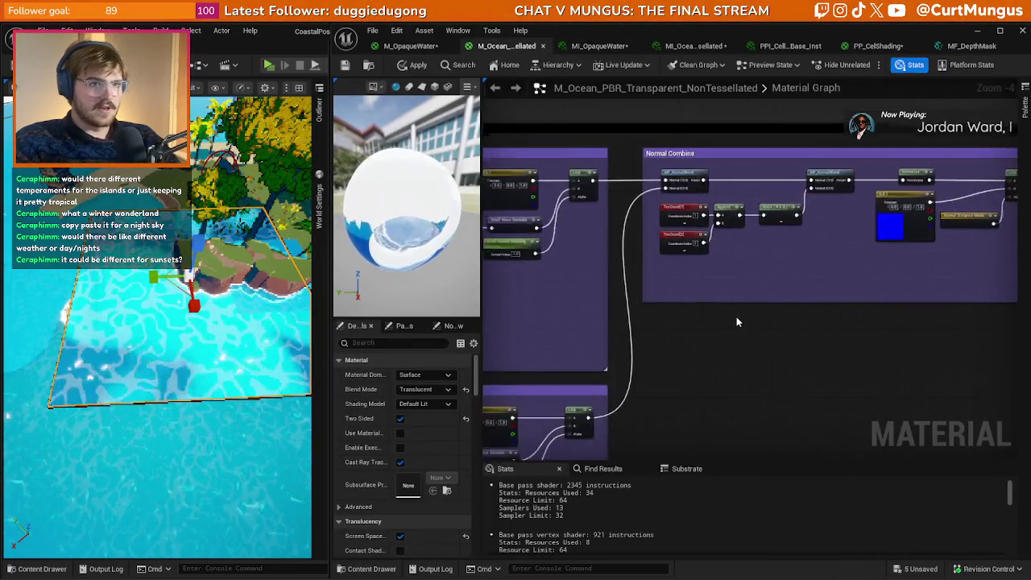
- Rename the Param 2 and Param_1 nodes to Speed 2 and Speed 1
left_click(413, 46)
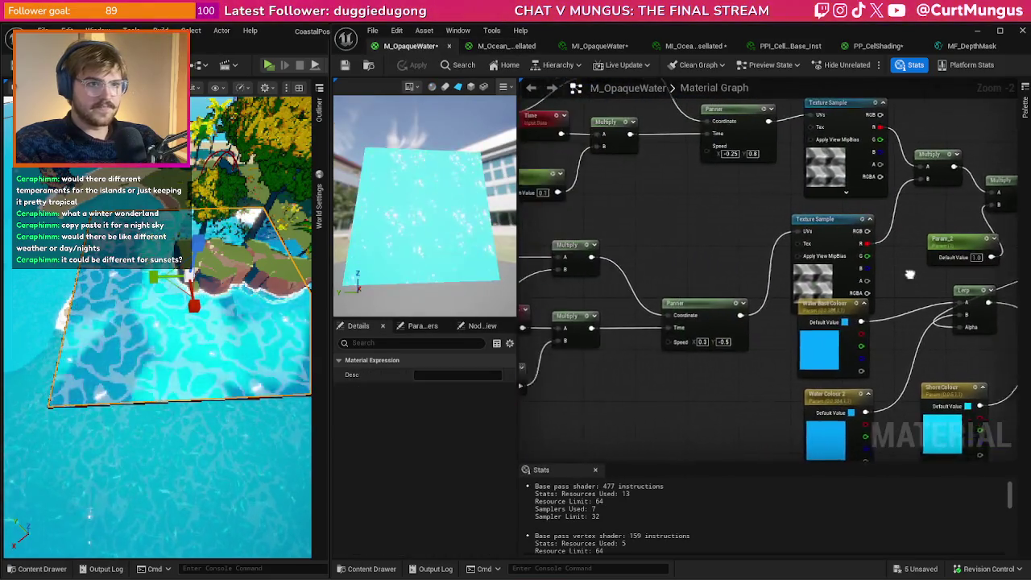
left_click(645, 375)
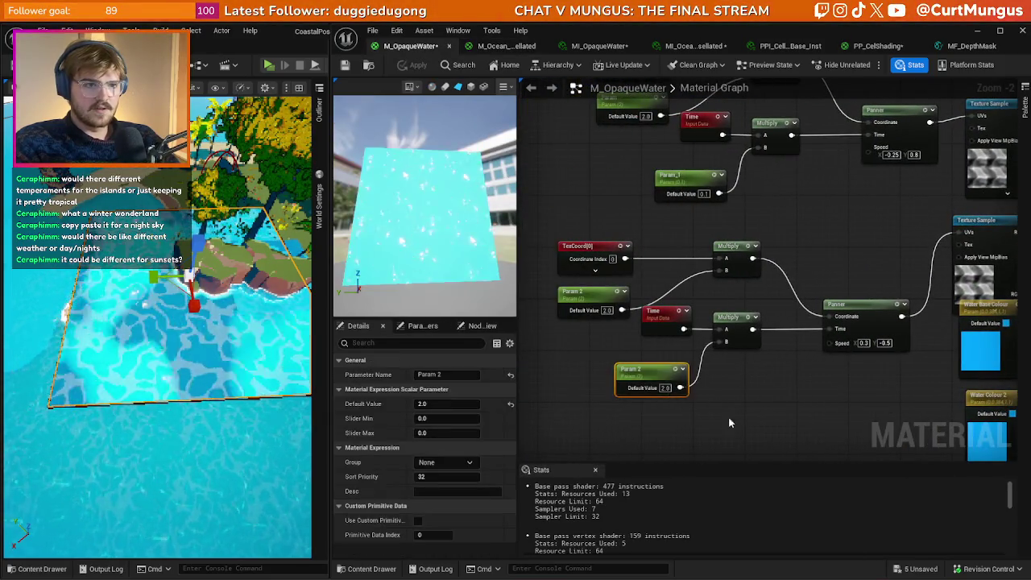
key("F2")
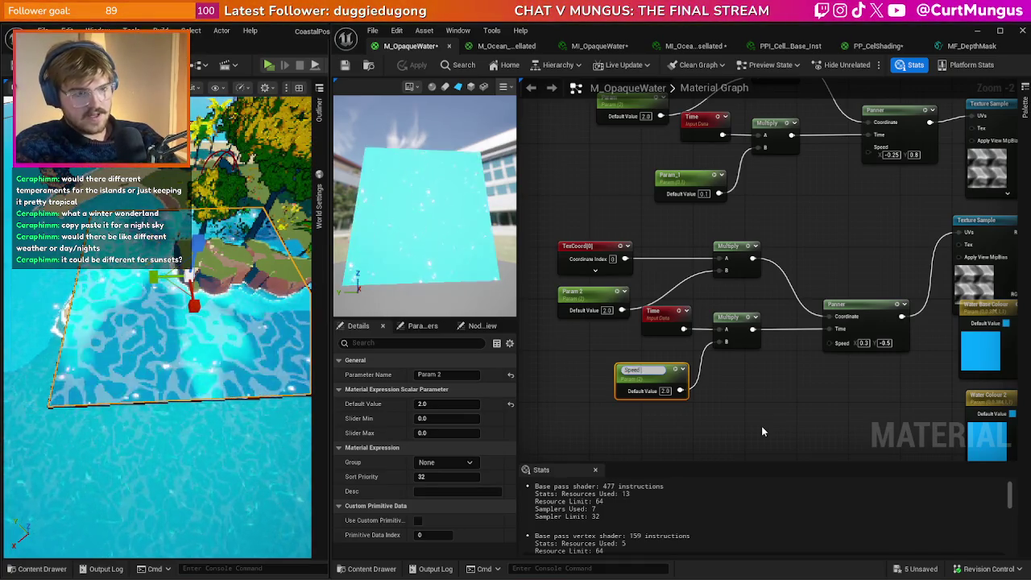
type("Speed 2")
key("Return")
left_click(689, 186)
key("F2")
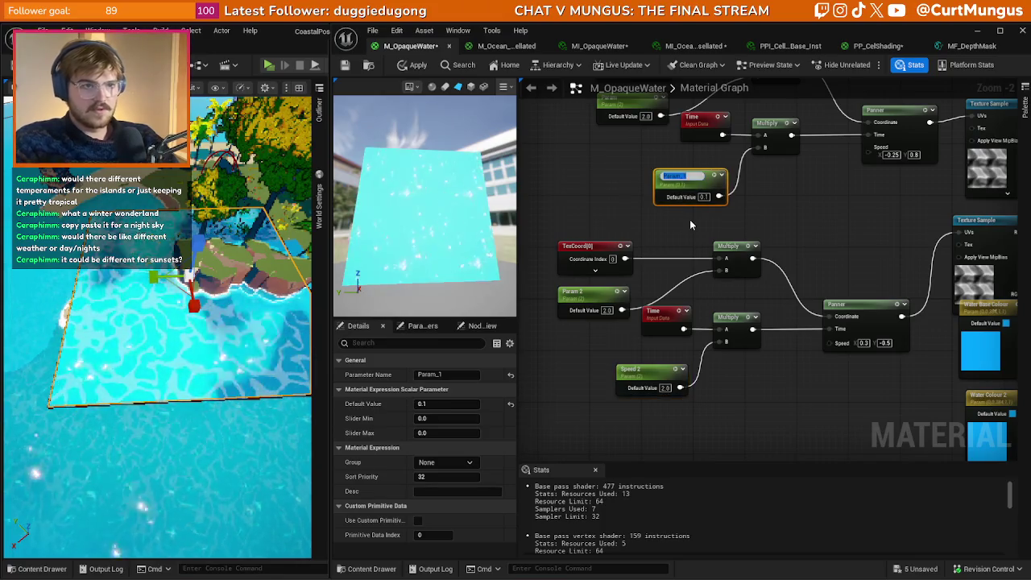
type("Speed 1")
key("Return")
left_click(585, 163)
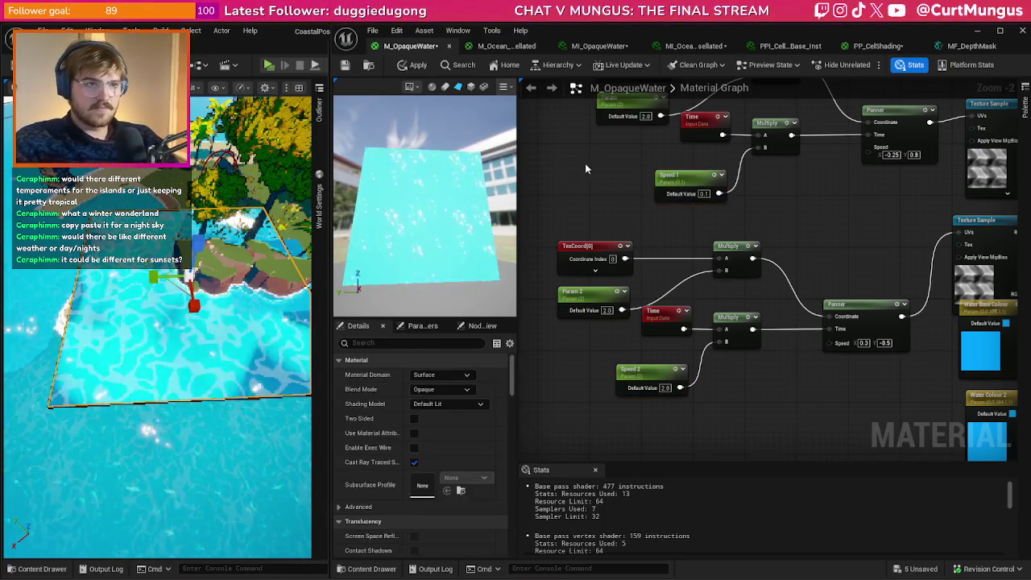
- Rename the remaining parameter nodes to Tiling 1 and Tiling 2
left_click_drag(628, 121, 635, 172)
left_click(636, 153)
key("F2")
type("Tiling 1")
key("Return")
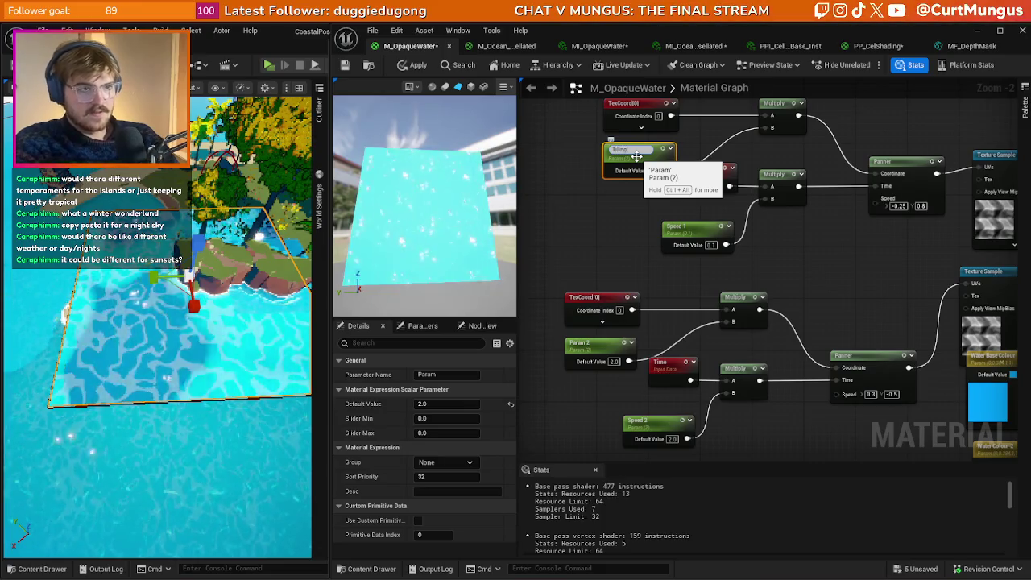
left_click(588, 347)
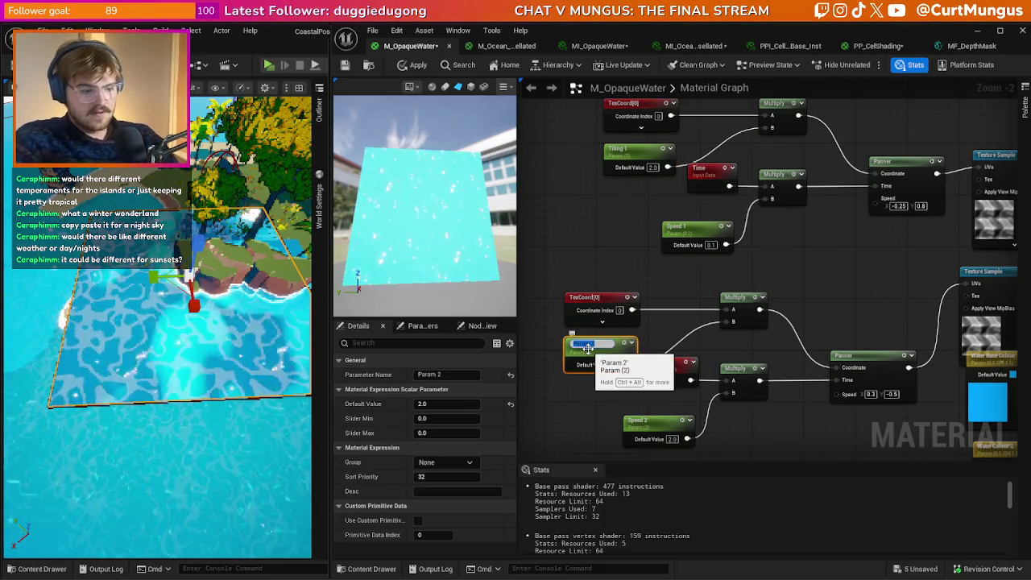
type("Tiling 2")
key("Return")
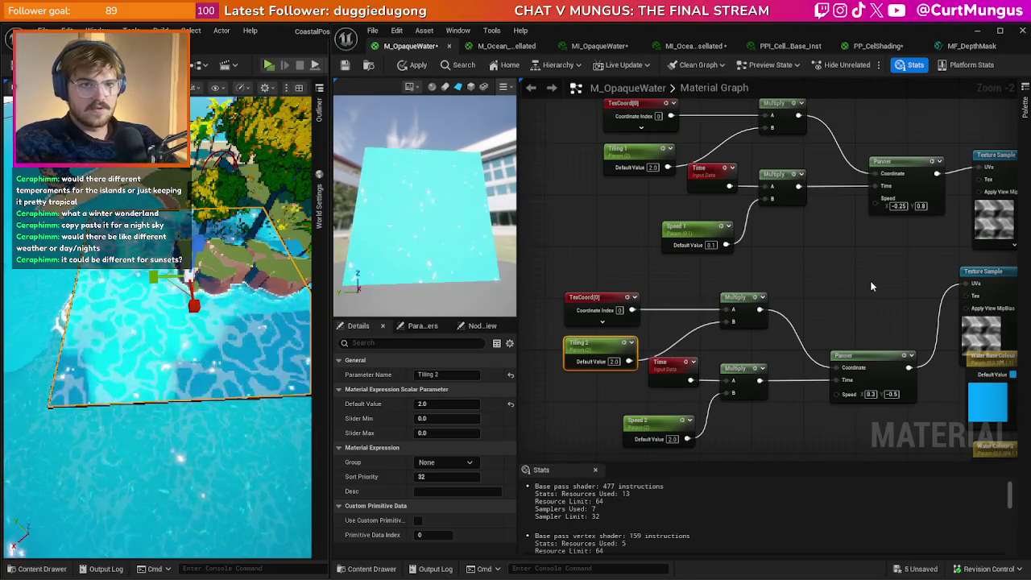
left_click(556, 241)
- Apply the material and override Speed 2 at 2.0 in MI_OpaqueWater
left_click(416, 64)
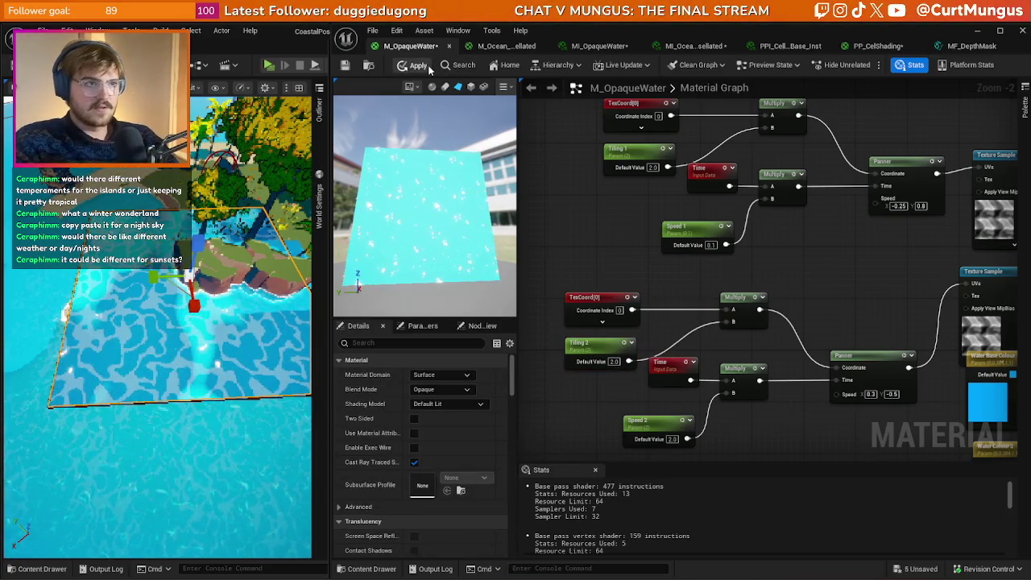
left_click(605, 46)
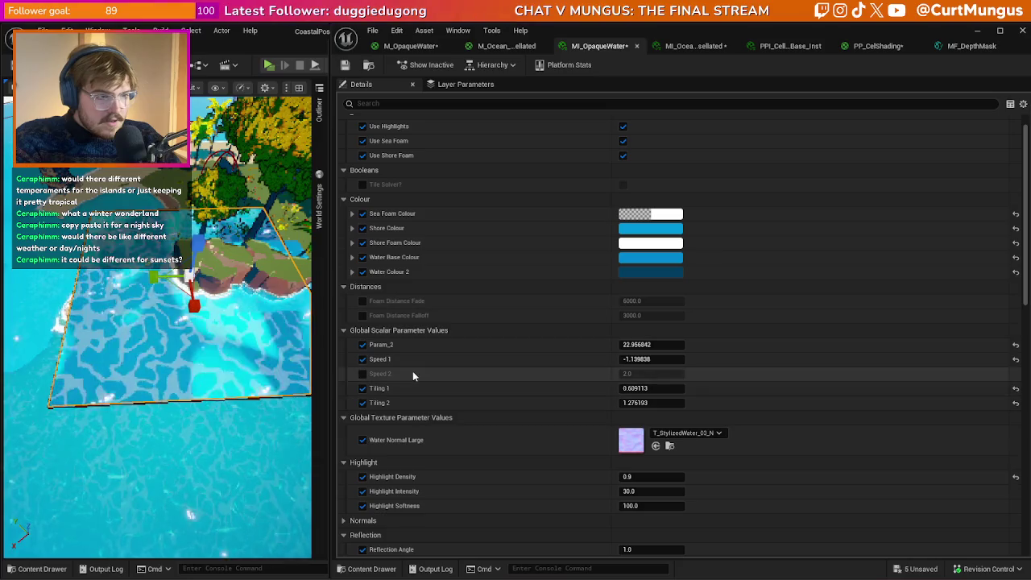
left_click(362, 374)
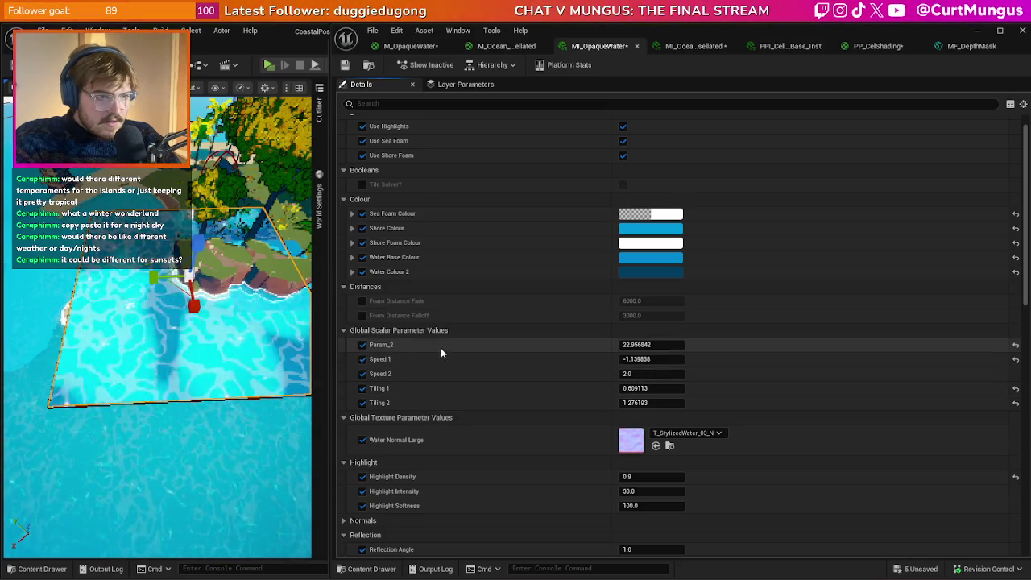
left_click(411, 46)
scroll(802, 332, "up", 3)
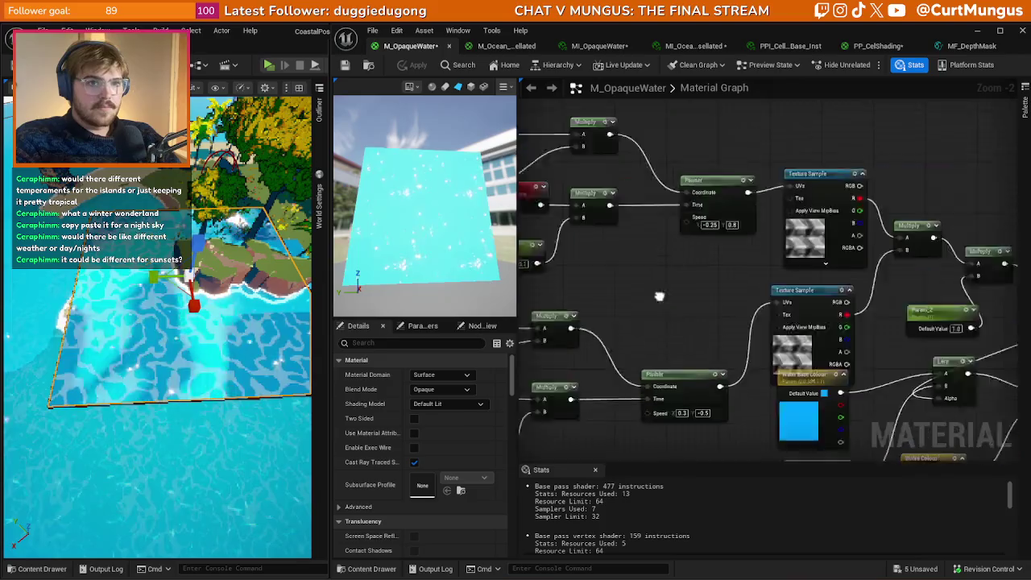
- Rename the Param_2 node to Intensity
double_click(786, 335)
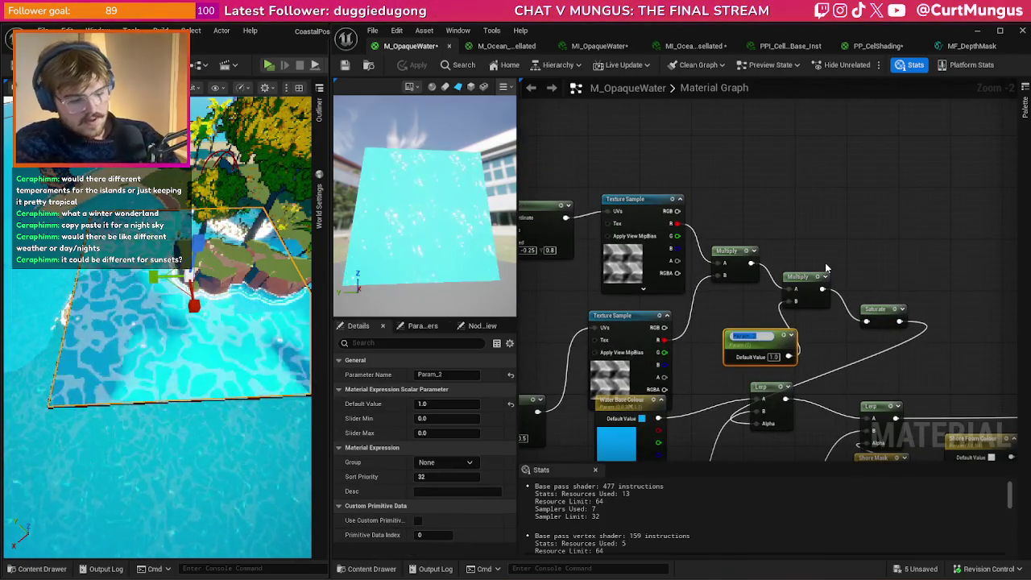
type("swtens")
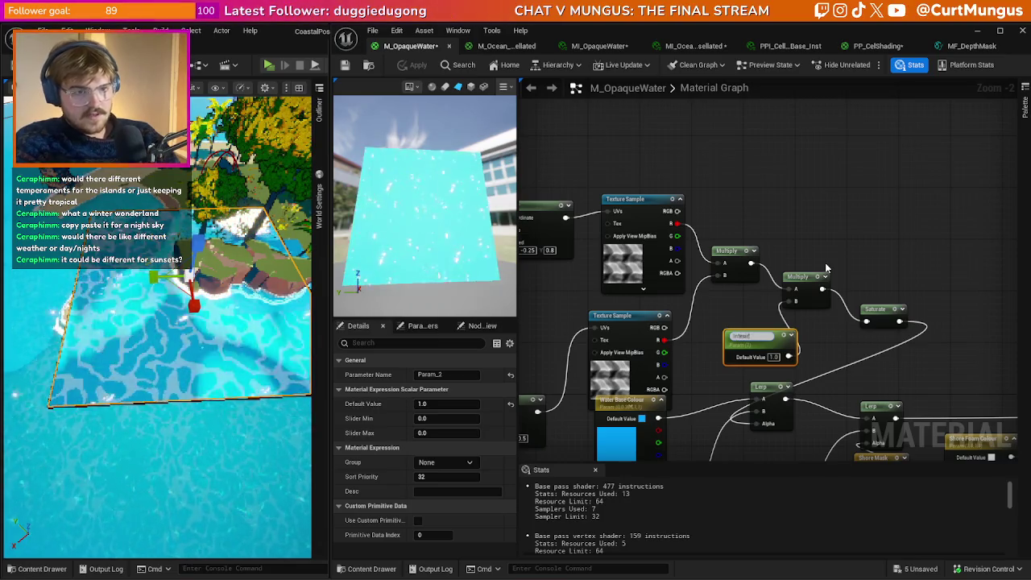
type("ity")
key("Return")
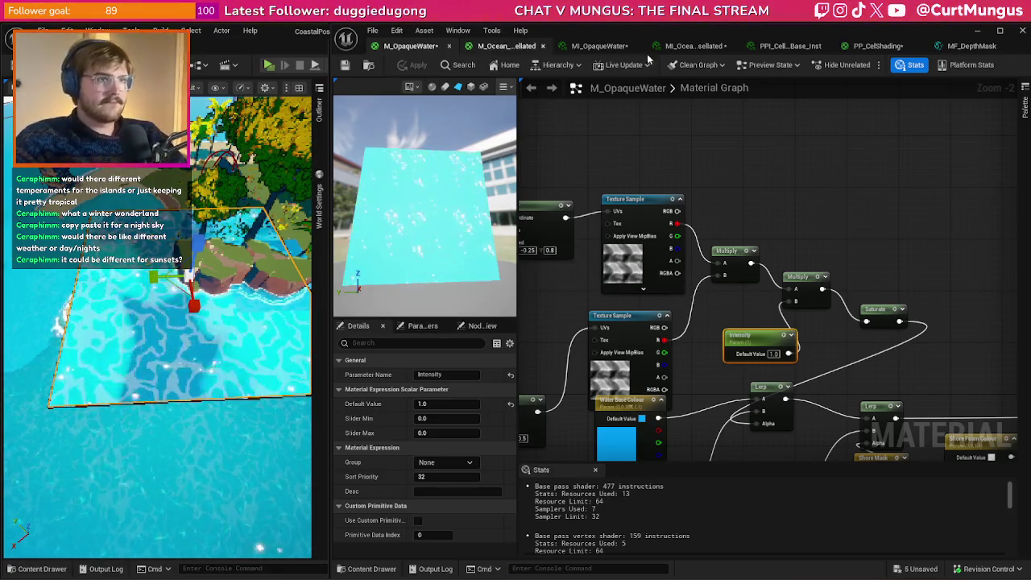
- Set Speed 1 and Speed 2 to 0.1 in MI_OpaqueWater
left_click(601, 46)
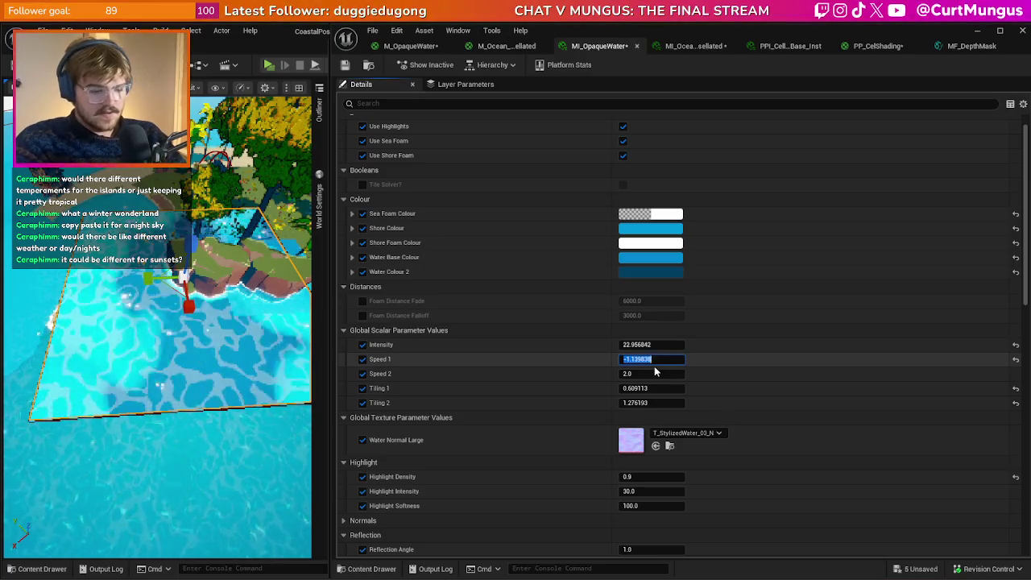
type("0")
key("Return")
left_click(655, 372)
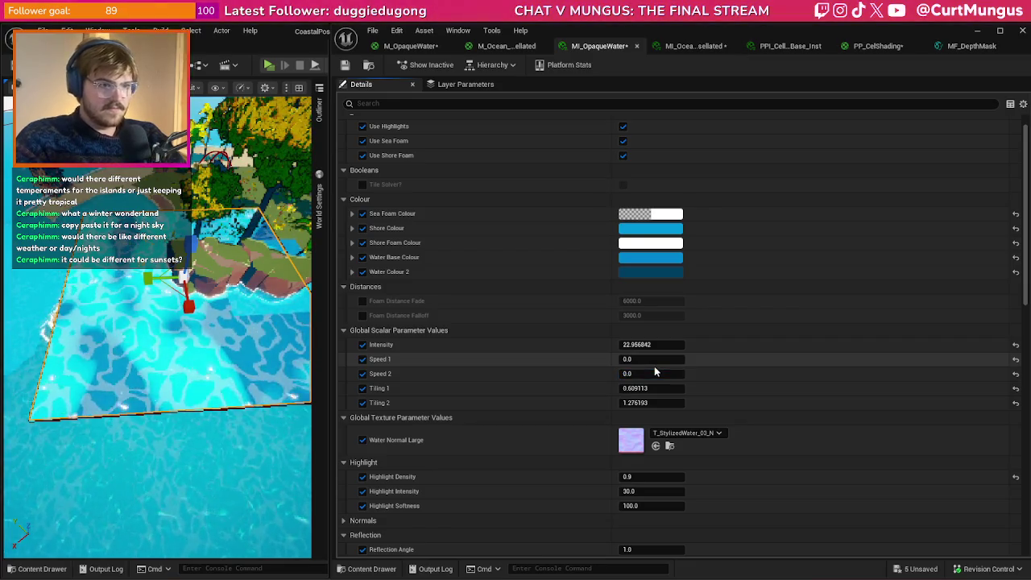
left_click(653, 374)
type(".1")
type("1.5")
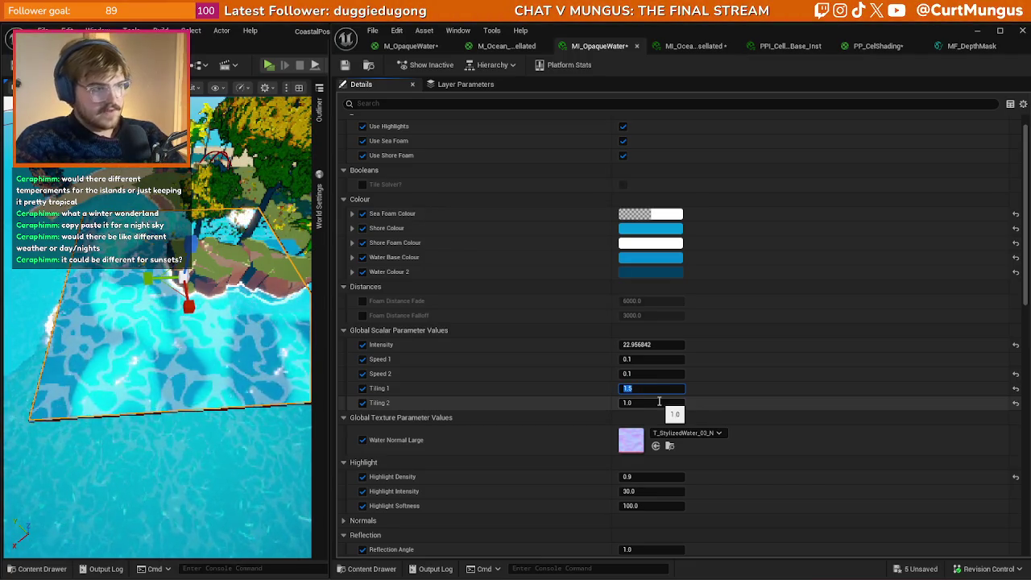
left_click(659, 402)
type("0.5")
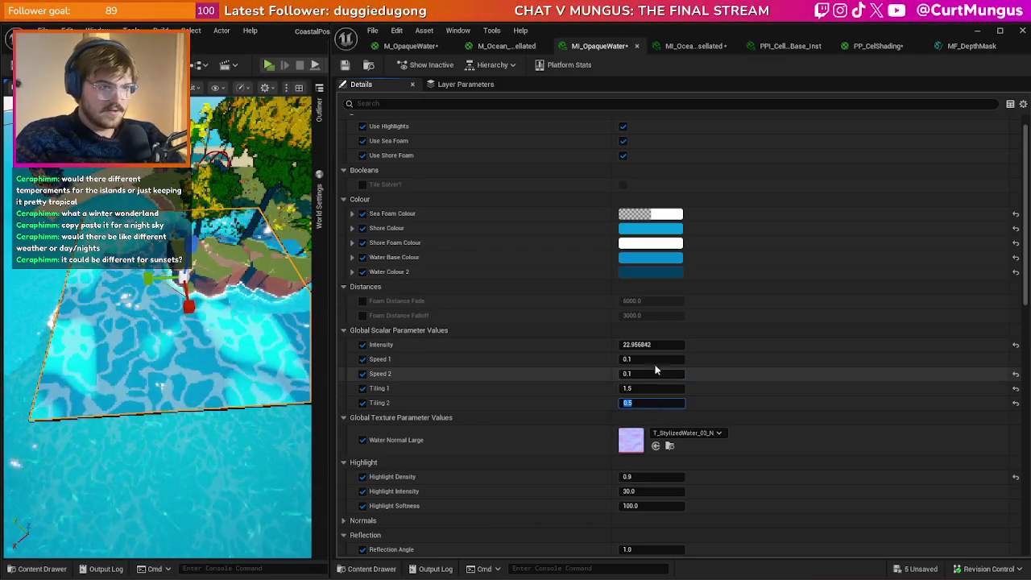
- Set Tiling 1 to 0.2, Tiling 2 to 0.5 and Intensity to about 10.2
left_click_drag(661, 345, 628, 345)
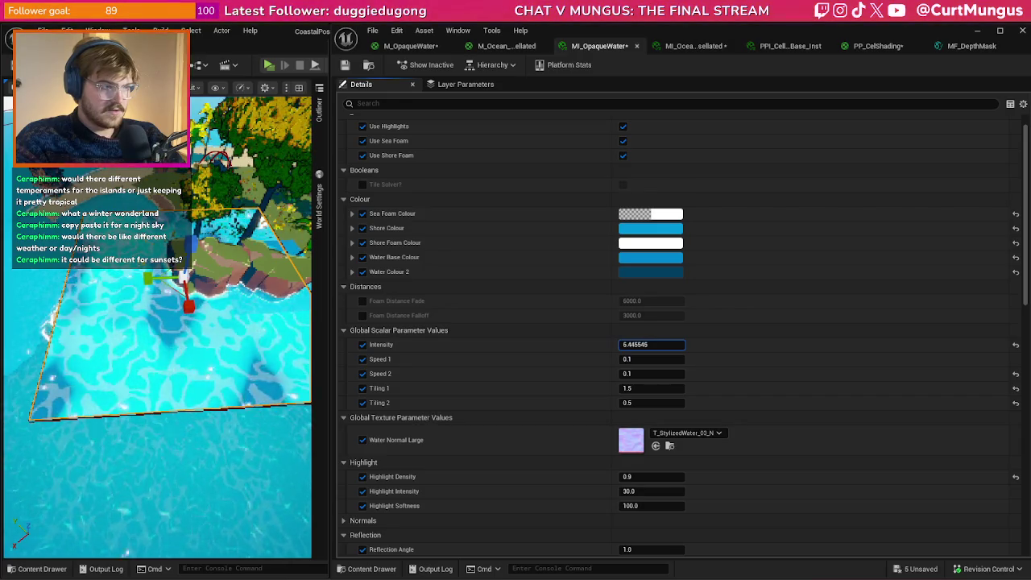
type("0.1")
key("Return")
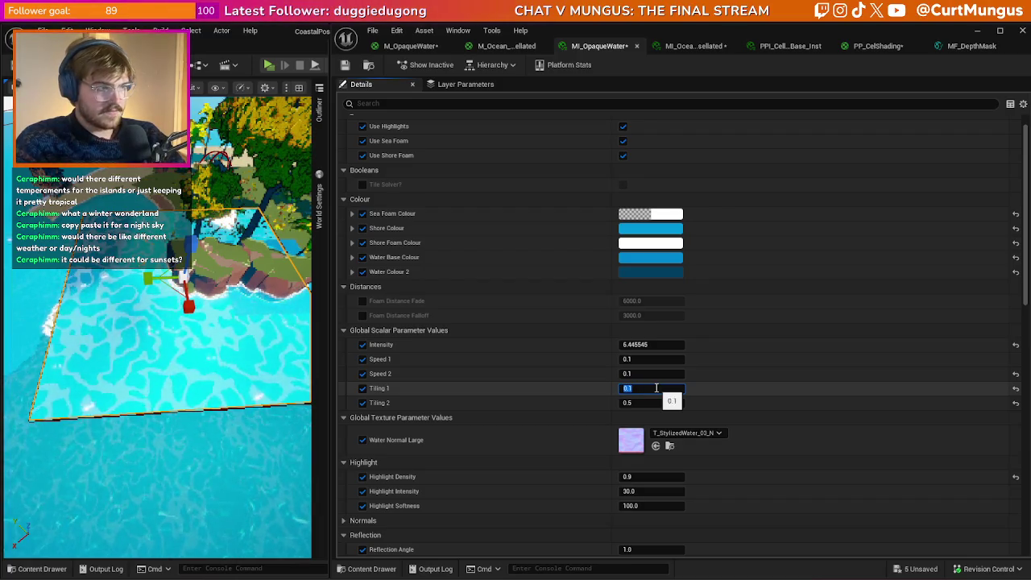
type("0.2")
key("Return")
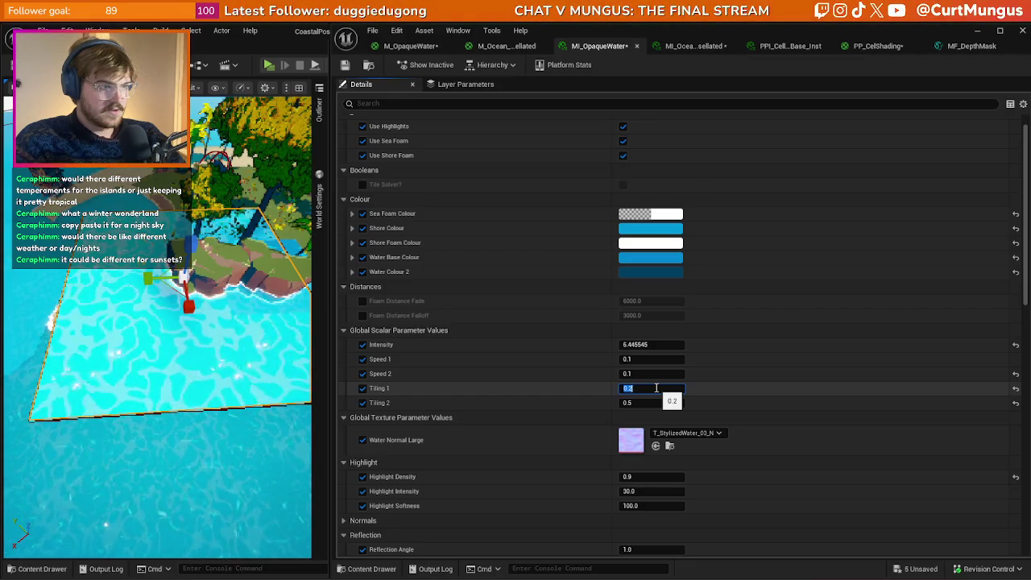
mouse_move(651, 344)
left_mouse_down()
mouse_move(677, 344)
mouse_move(610, 344)
left_mouse_up()
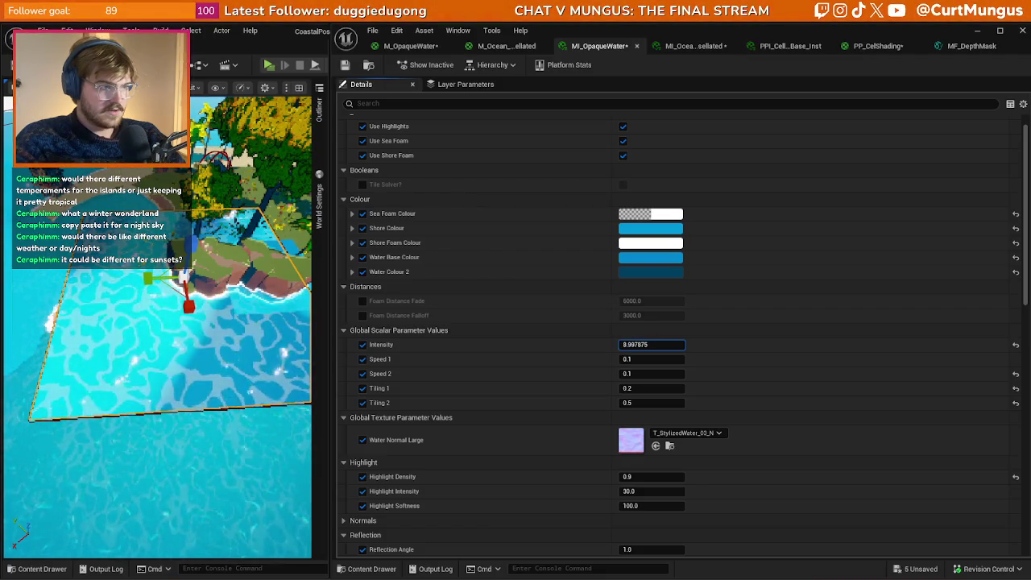
left_click_drag(644, 344, 649, 345)
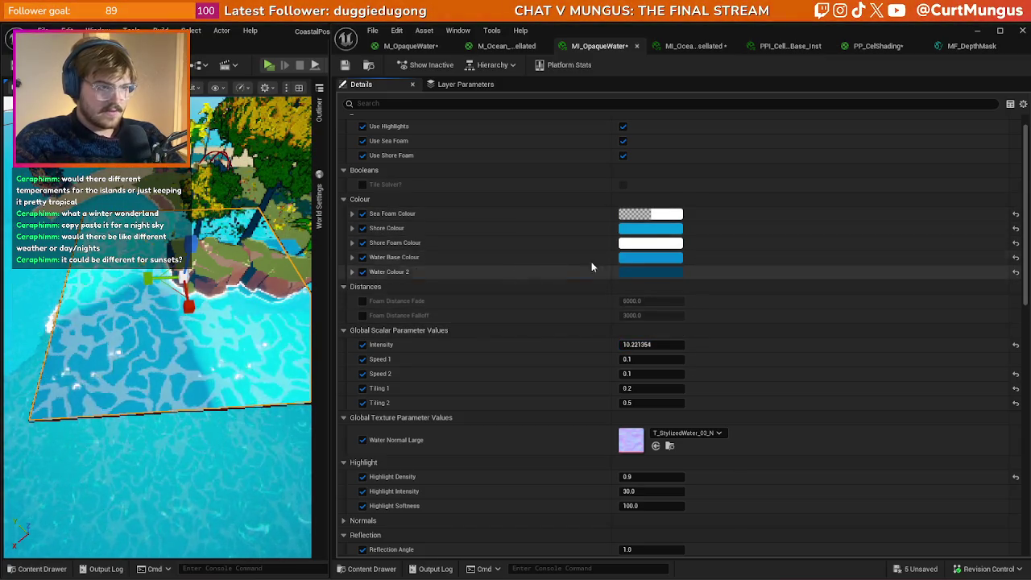
right_click(651, 258, "shift")
- Paste the base water colour into Water Colour 2 and darken its value to black
left_click(666, 271, "shift")
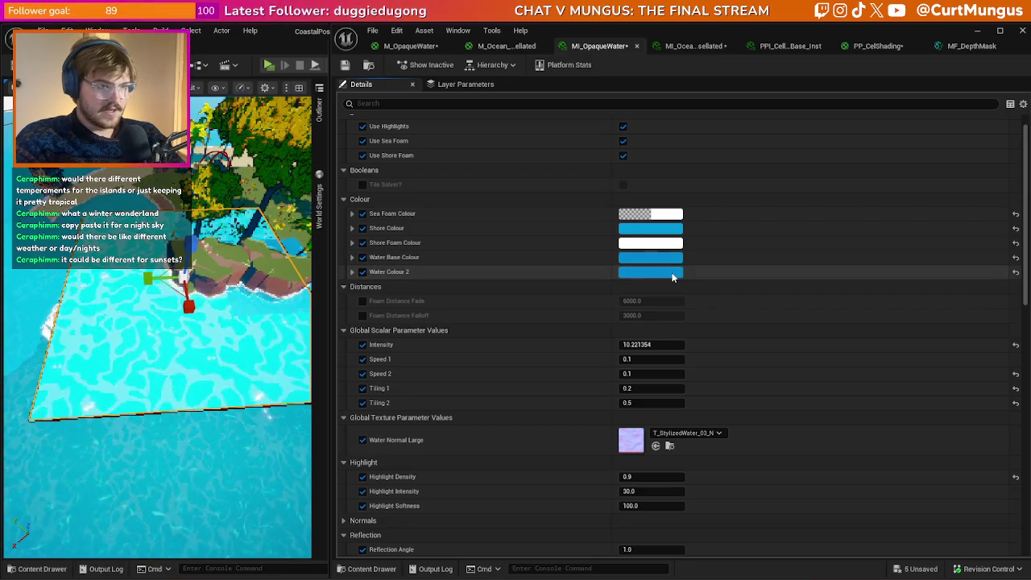
left_click(667, 274)
left_click_drag(836, 348, 832, 376)
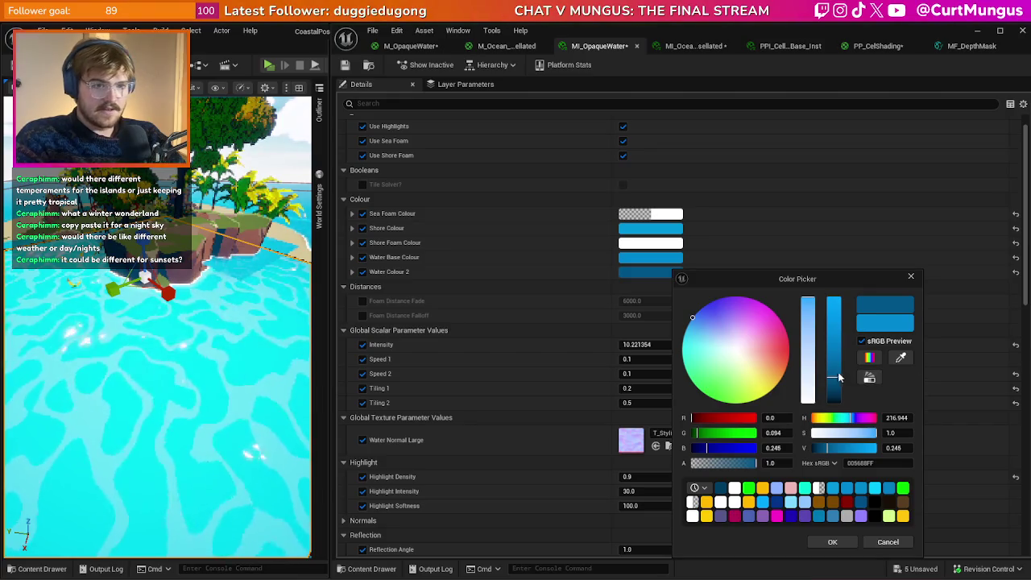
left_click_drag(838, 394, 838, 401)
left_click(833, 541)
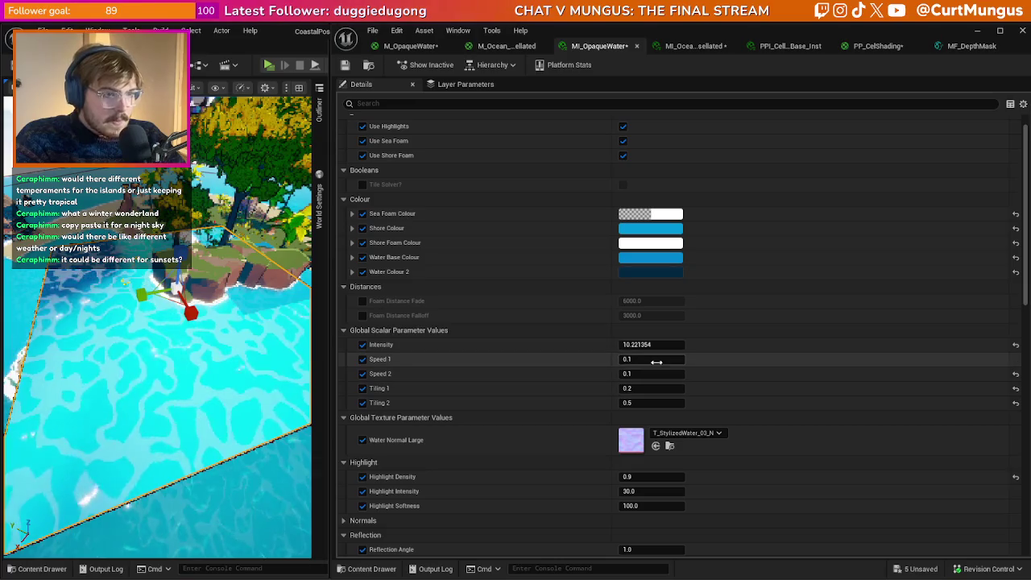
- Set Speed 1 to 0.01 and Speed 2 to 0.02
type("0.01")
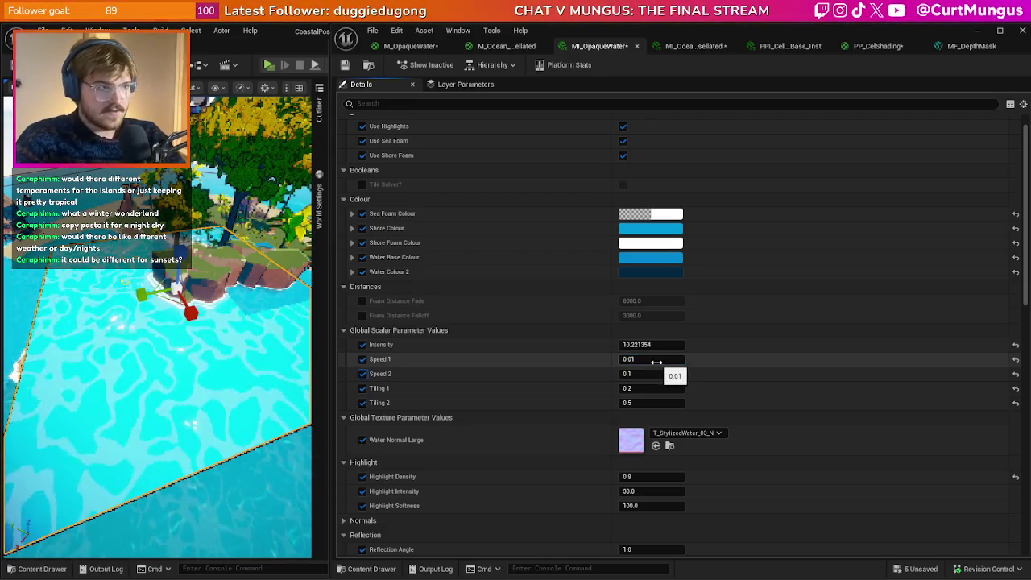
key("Tab")
type("0")
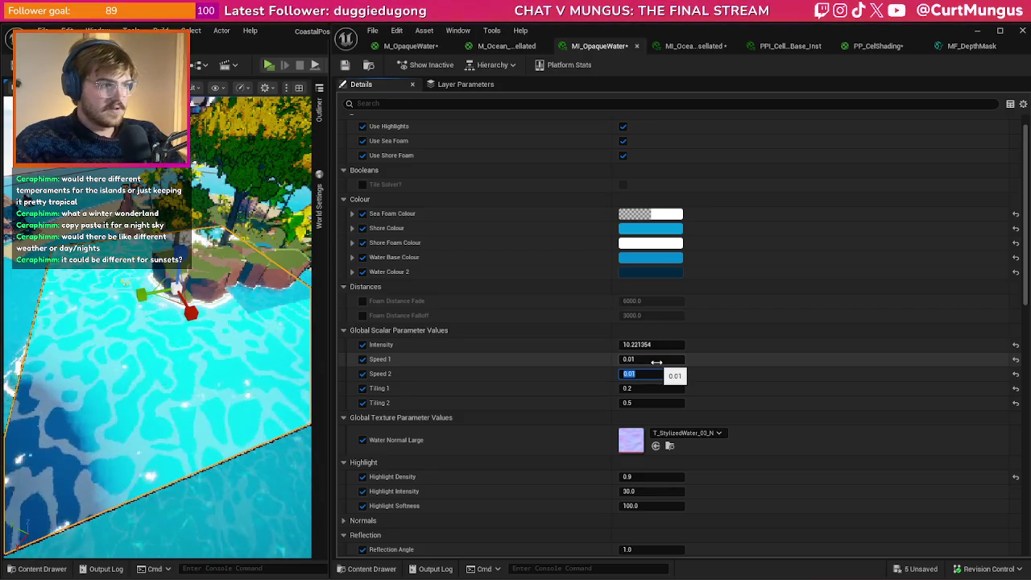
left_click(658, 370)
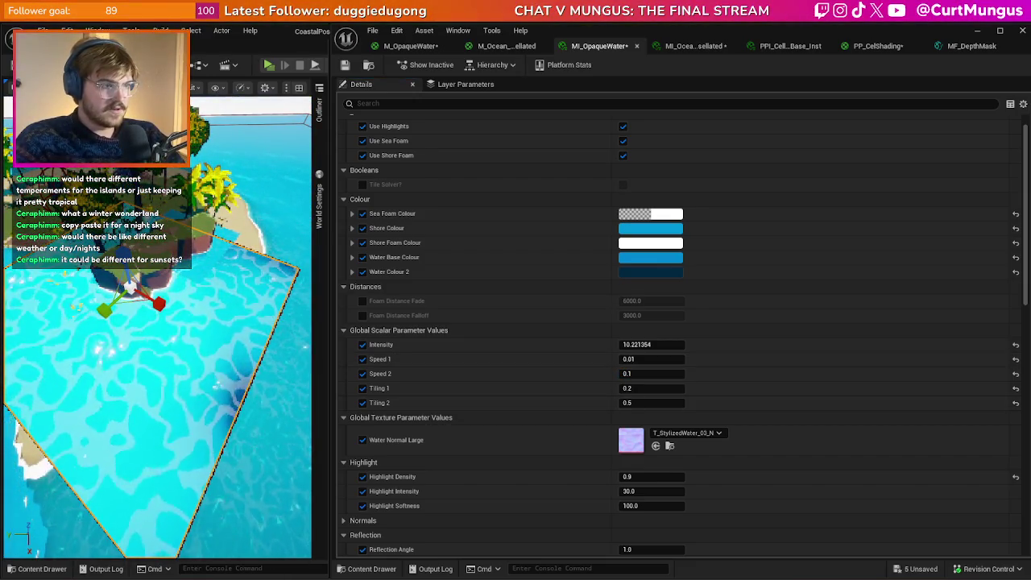
left_click(636, 373)
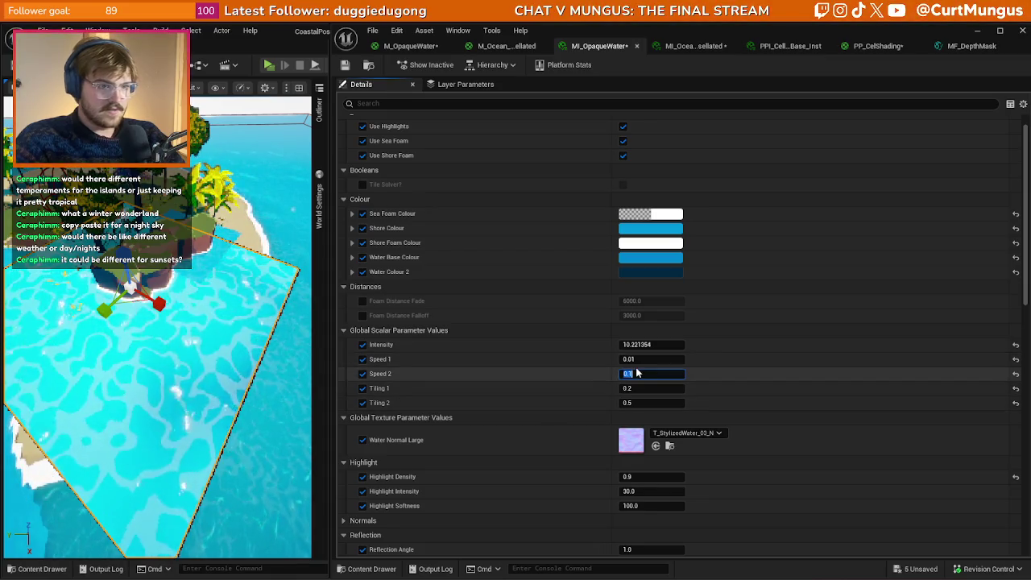
type("0.005")
key("Return")
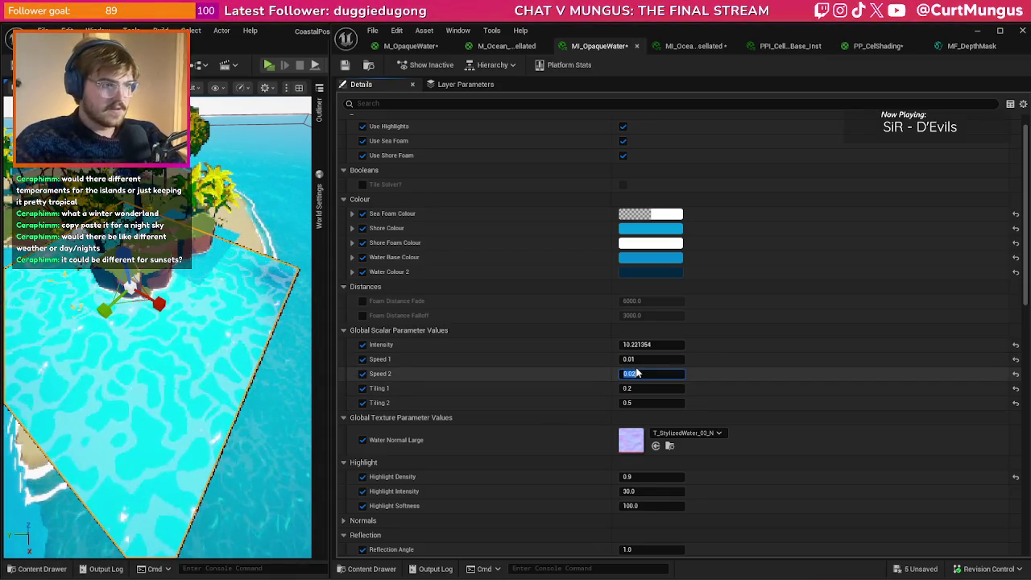
type("0.02")
key("Return")
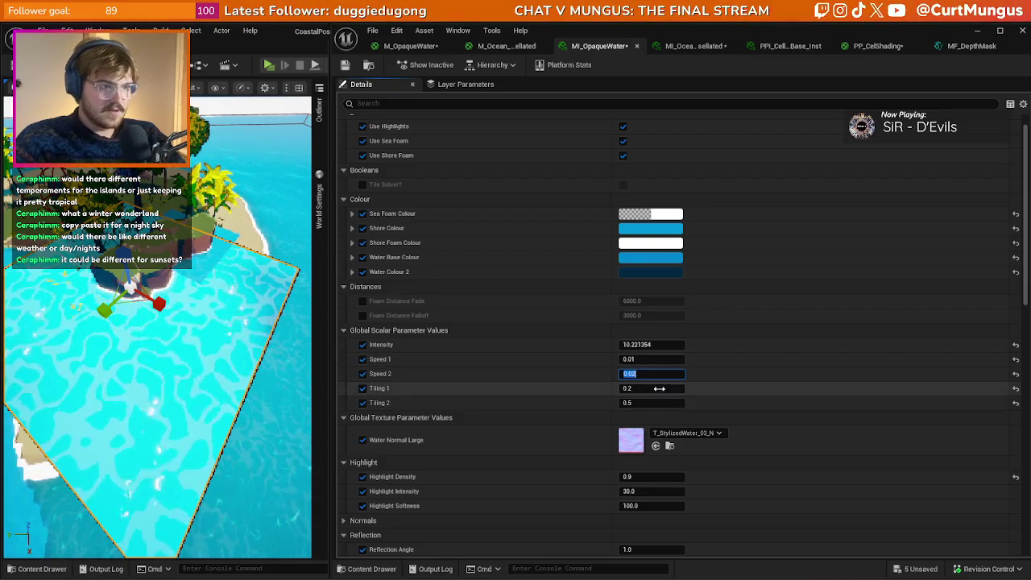
- Set Tiling 1 to 0.4 and Tiling 2 to 1.0
left_click(651, 388)
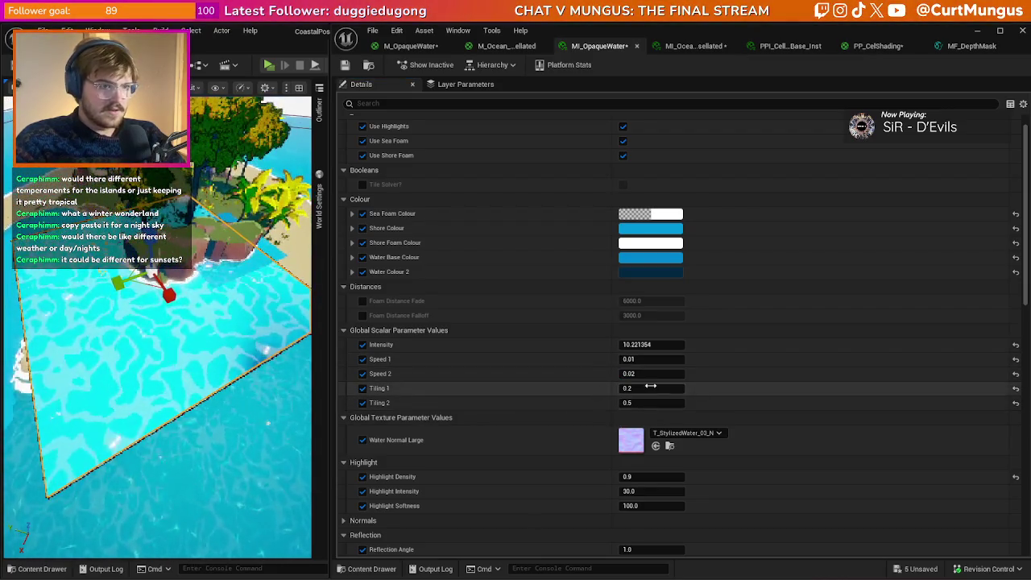
type("0.4")
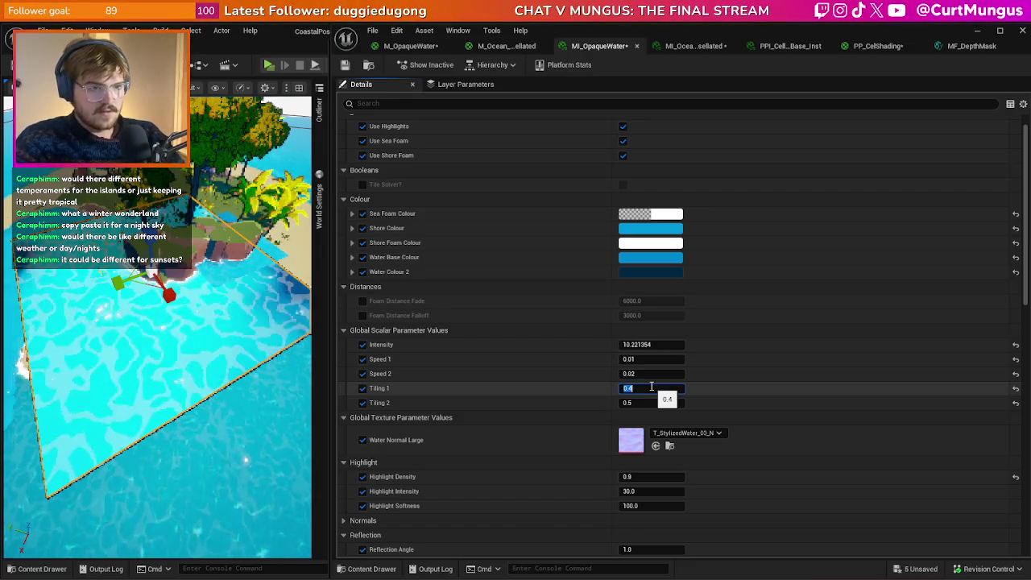
key("Tab")
type("1")
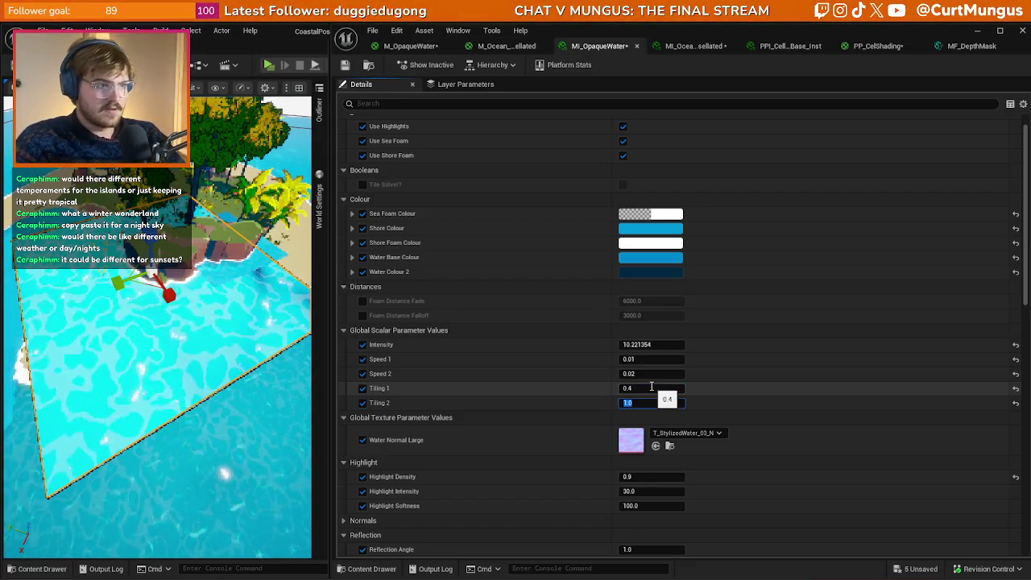
left_click_drag(205, 347, 204, 360)
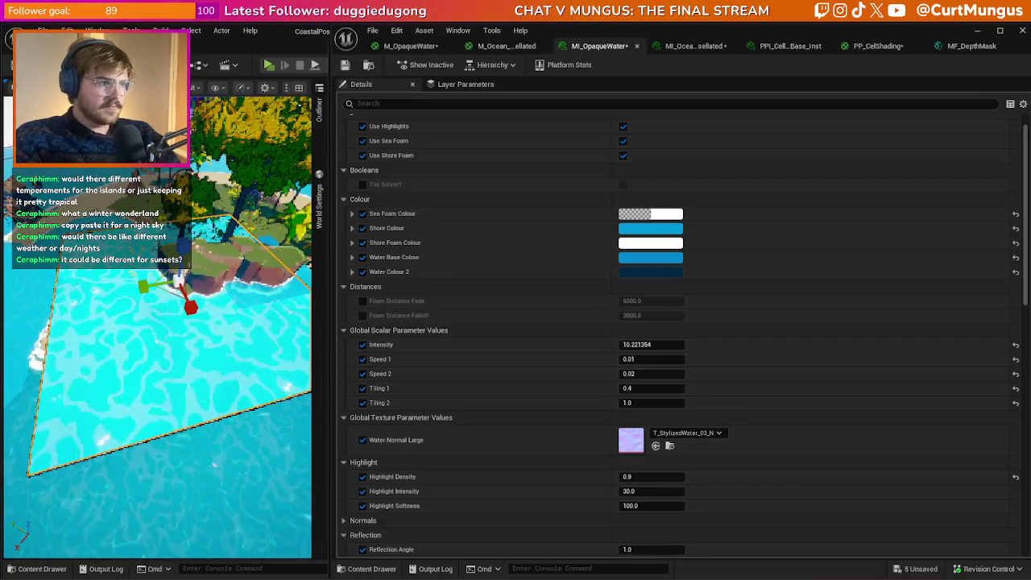
mouse_move(205, 360)
left_mouse_down()
mouse_move(193, 371)
mouse_move(139, 340)
left_mouse_up()
key("Return")
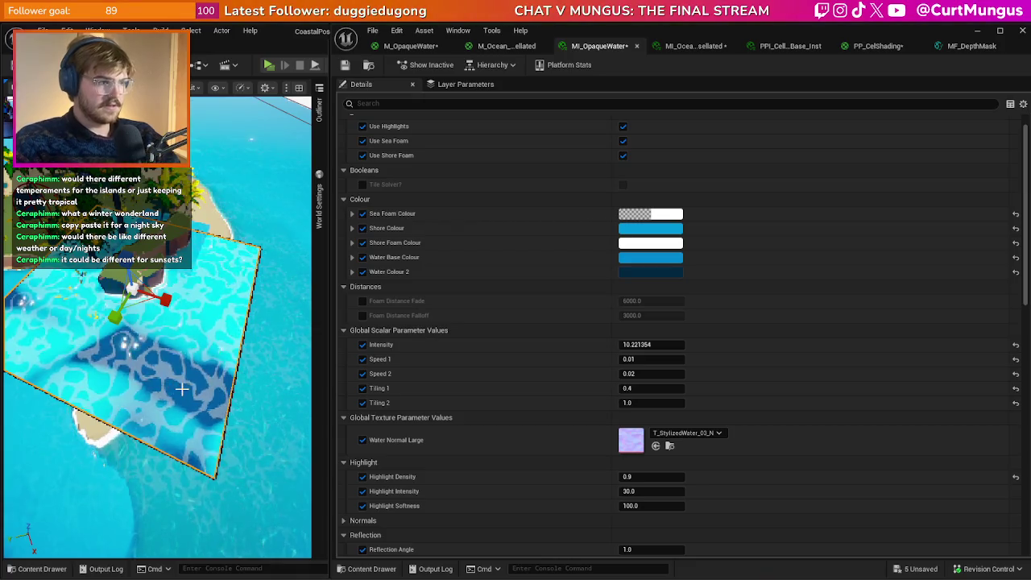
left_click(411, 46)
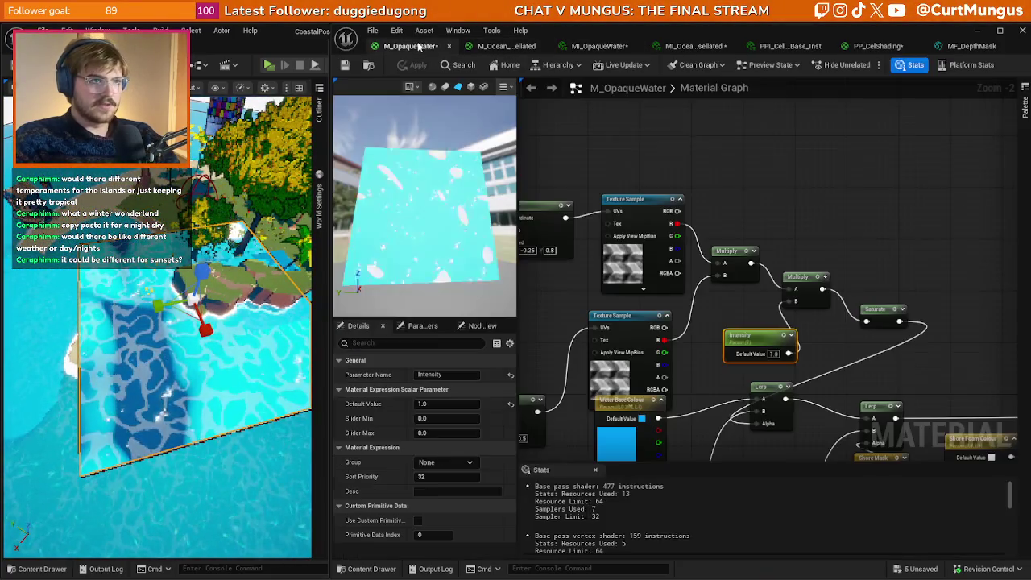
- Convert both Texture Sample nodes into texture parameters named Water Variation Texture
left_click_drag(650, 224, 705, 211)
left_click(705, 212)
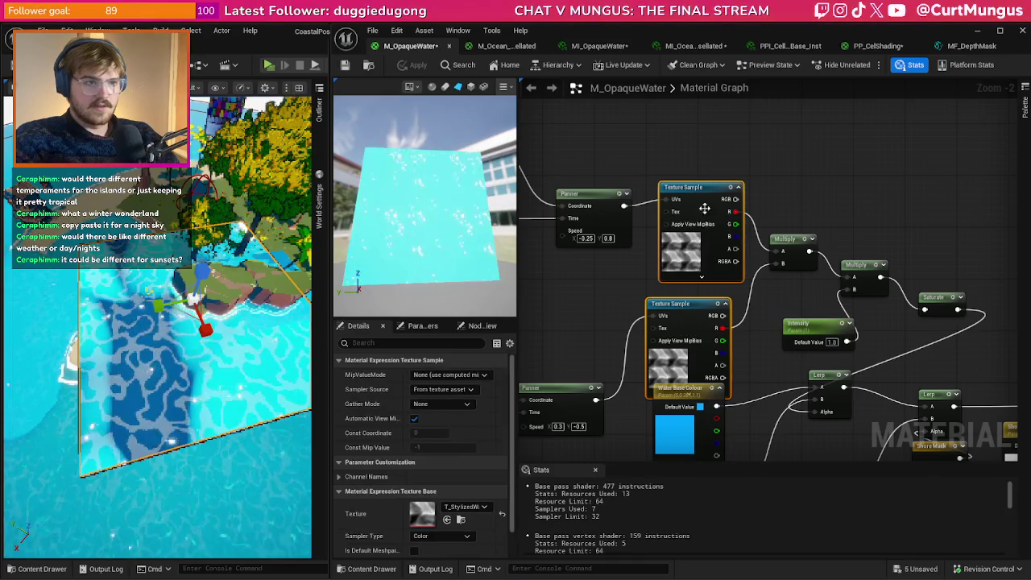
right_click(705, 212)
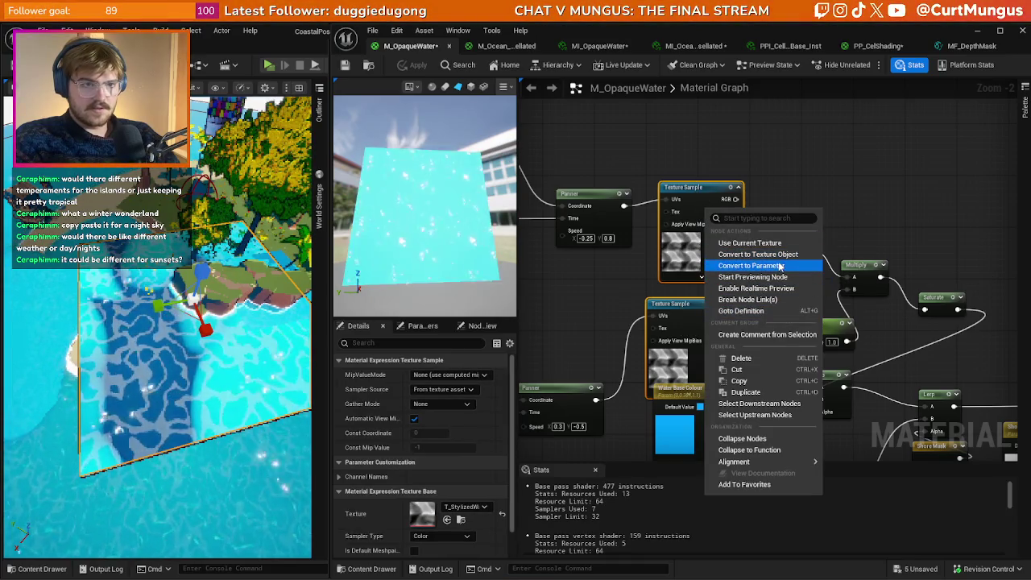
left_click(779, 266)
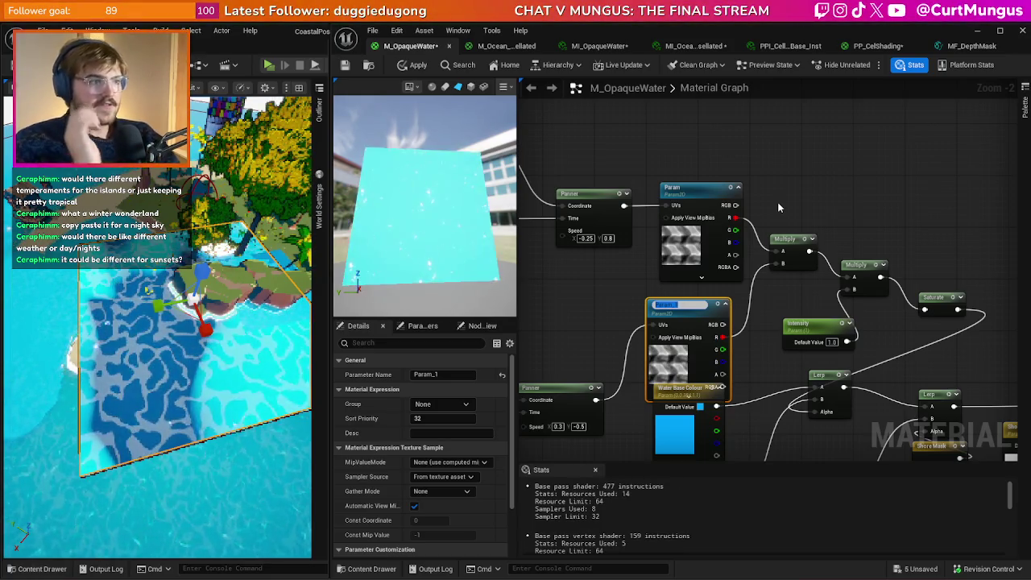
type("W")
type("lour")
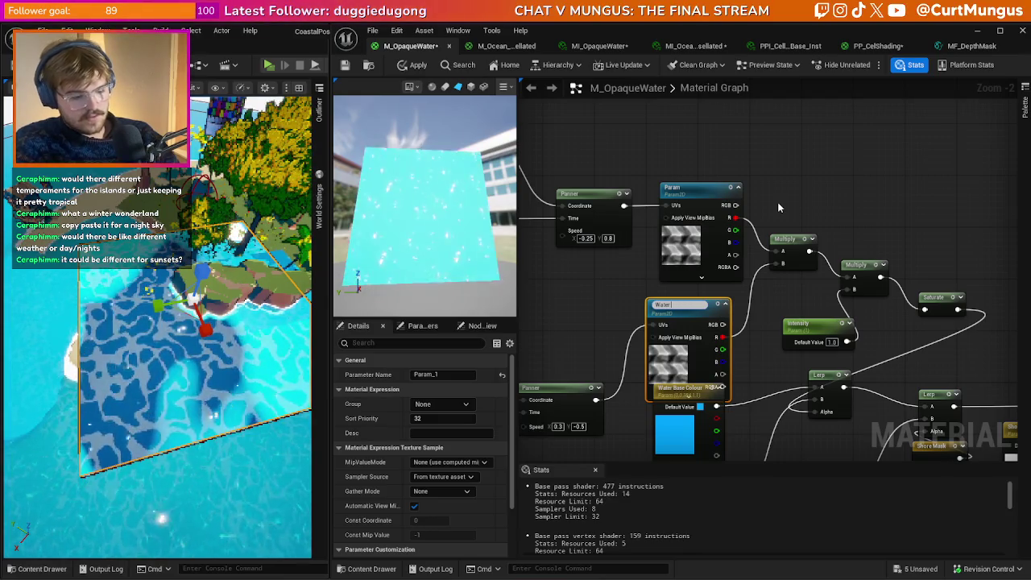
type("ar")
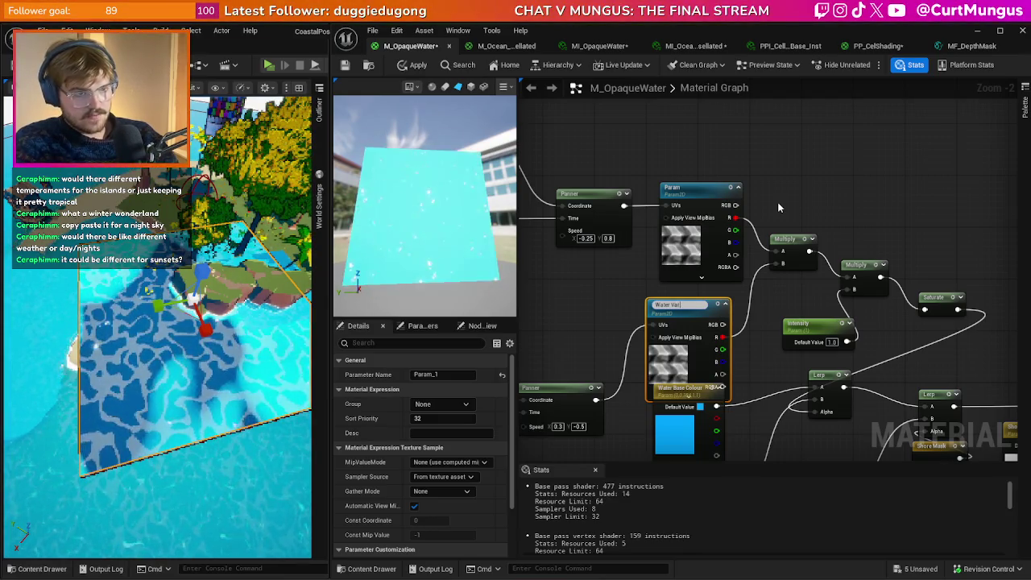
type("iaon")
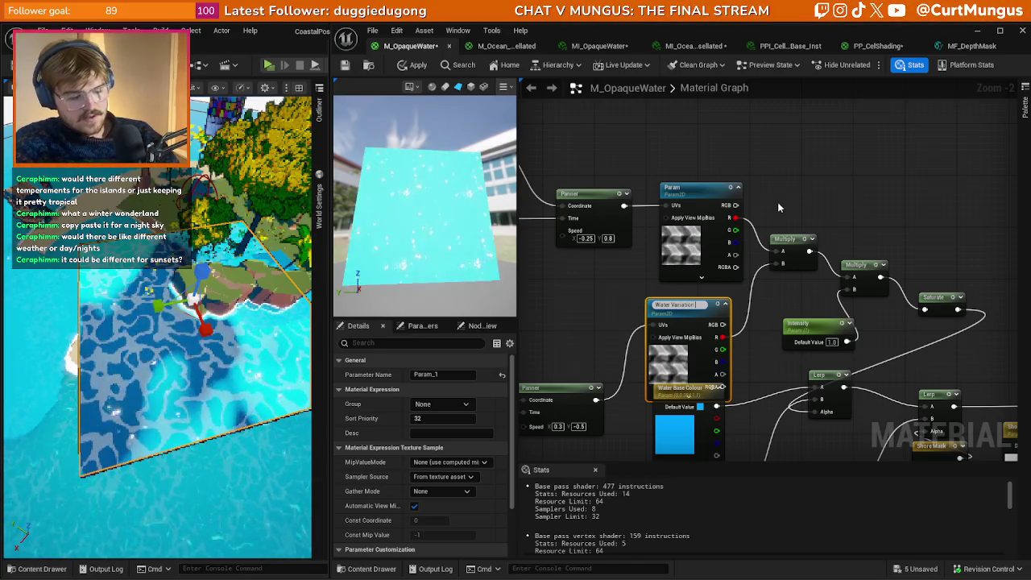
type(" Texture")
key("Return")
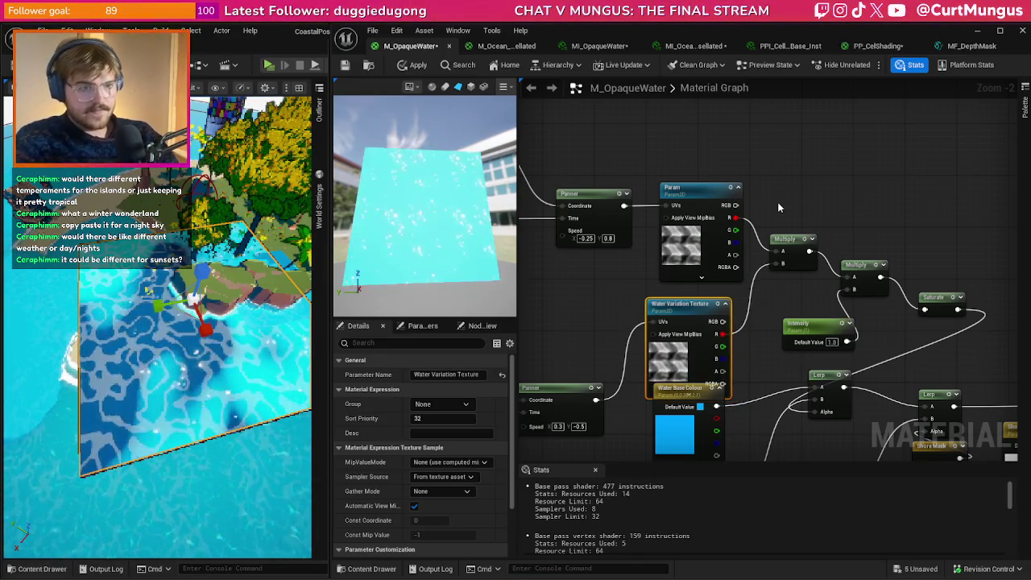
- Paste the Water Variation Texture name onto the upper texture parameter
left_click(698, 187)
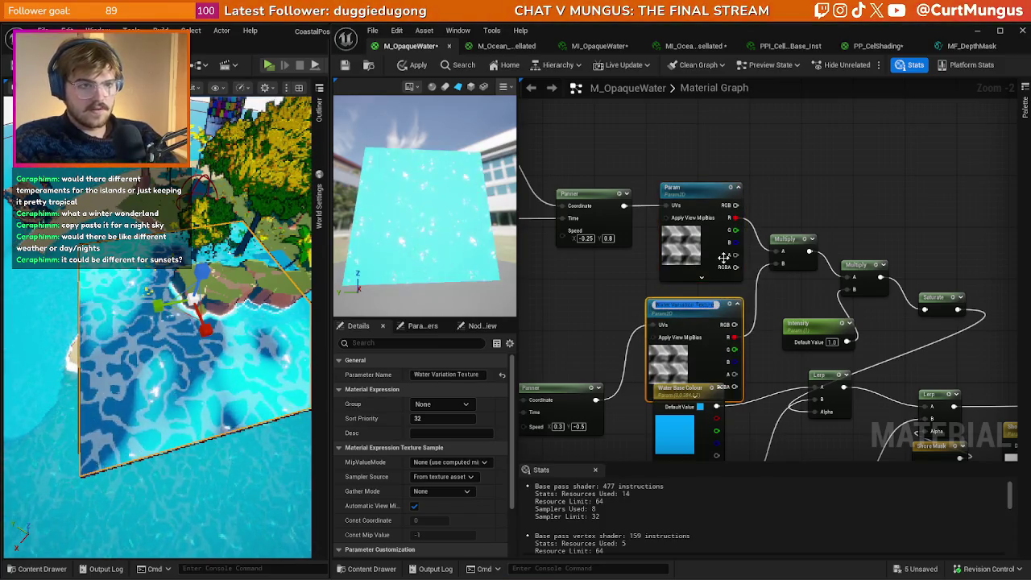
left_click(698, 188)
type("Water Variation Texture")
left_click(806, 191)
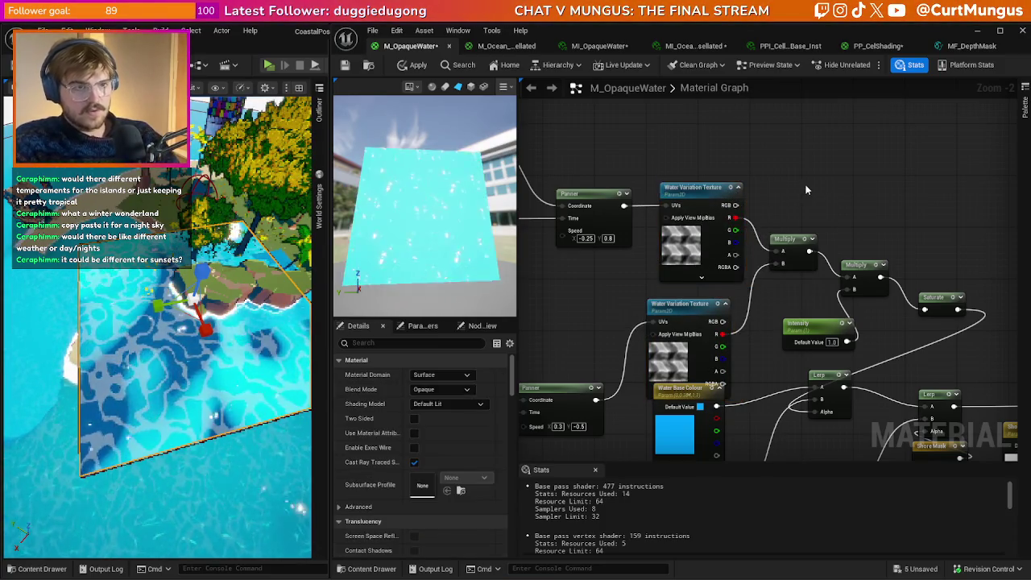
mouse_move(584, 302)
left_mouse_down()
mouse_move(838, 282)
mouse_move(623, 212)
left_mouse_up()
- Rename the Tiling 1 parameter to Variation 1 Tiling
left_click(625, 192)
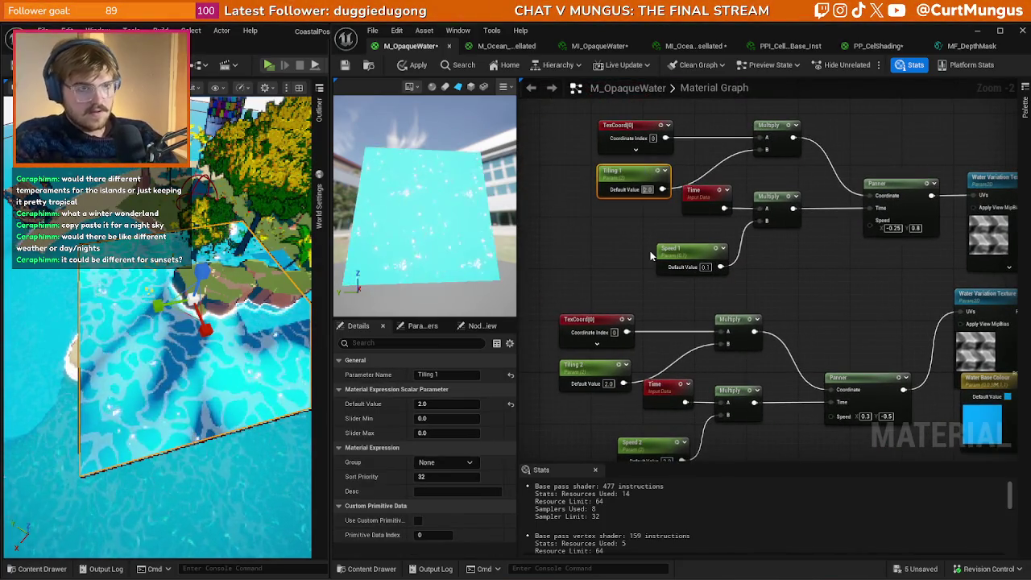
double_click(621, 172)
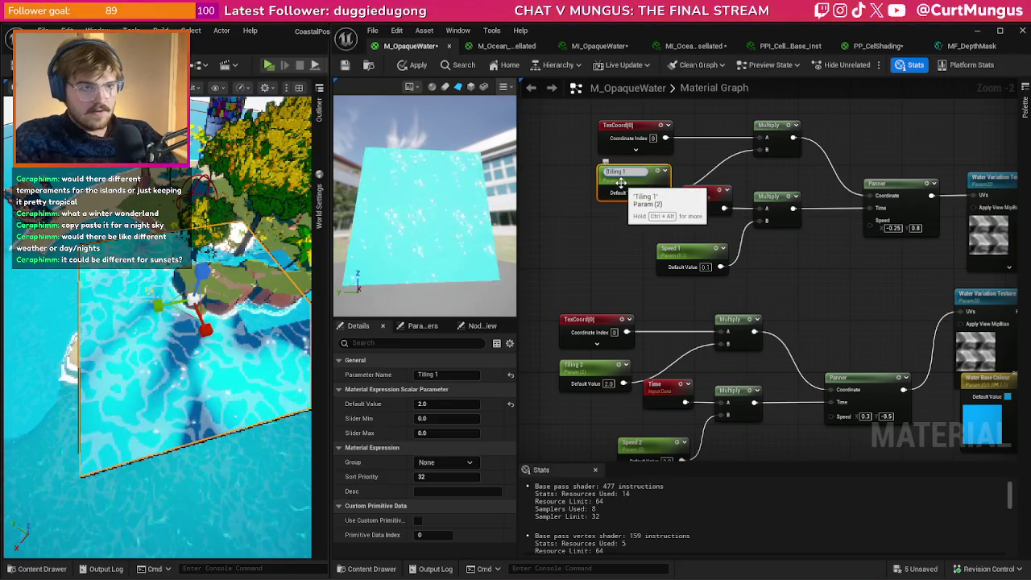
key("Home")
type("Vari")
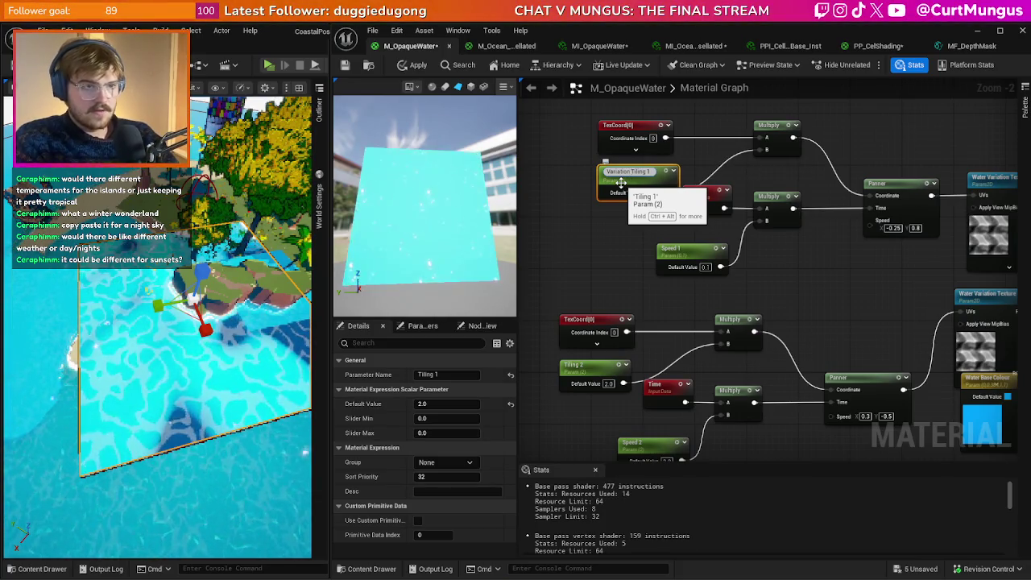
key("Return")
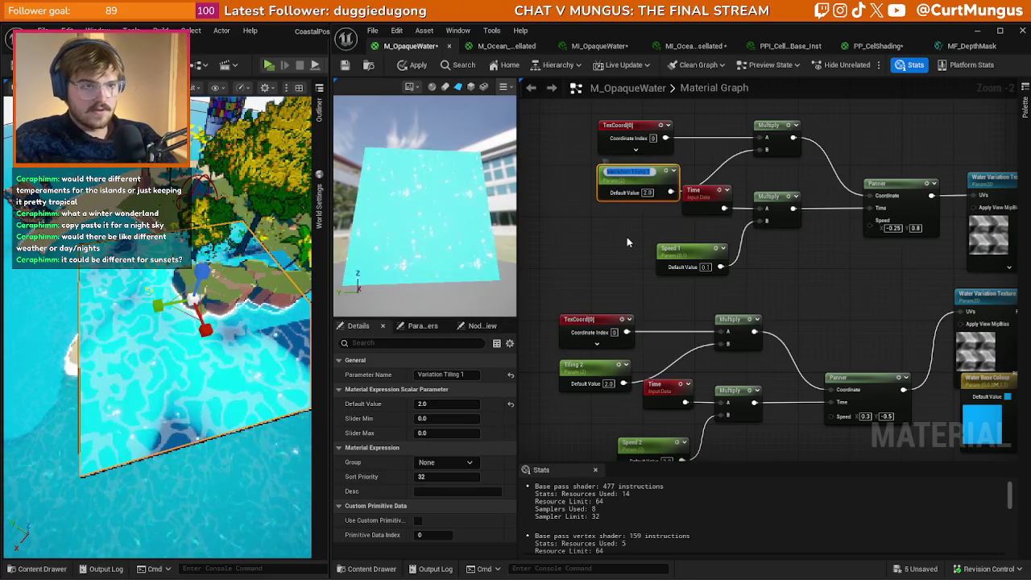
key("F2")
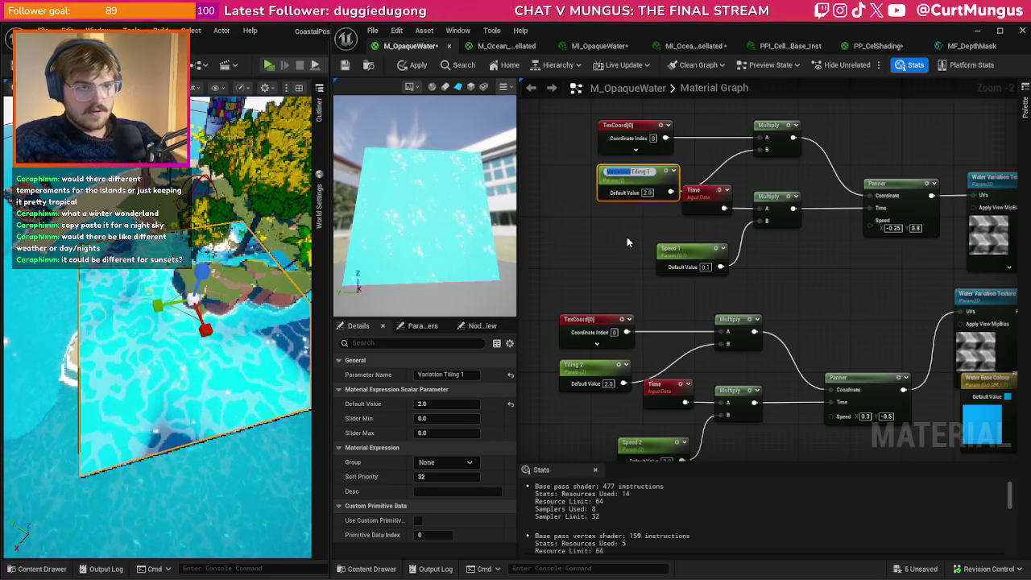
left_click(691, 266)
key("F2")
type("Variation")
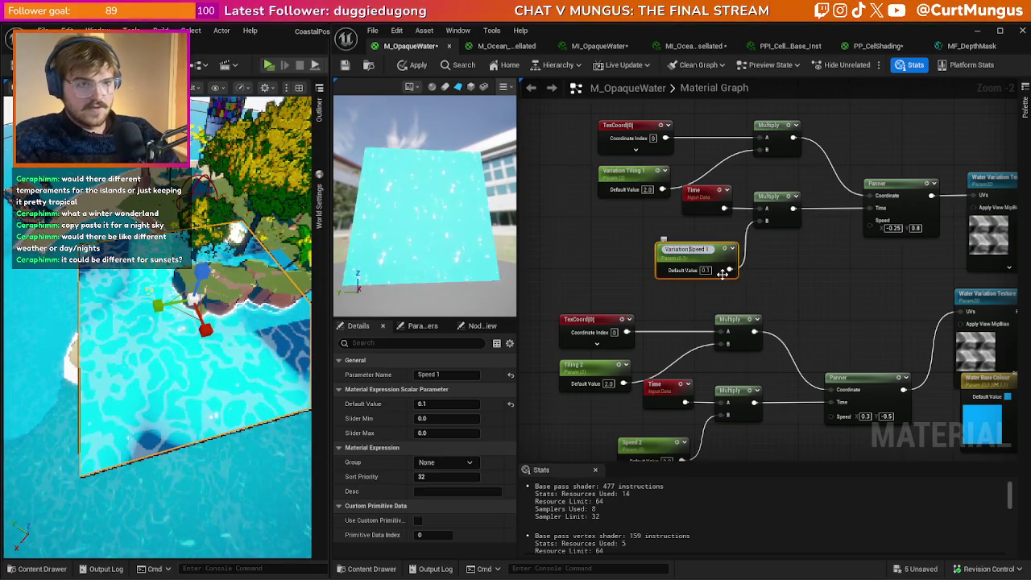
left_click(634, 174)
key("F2")
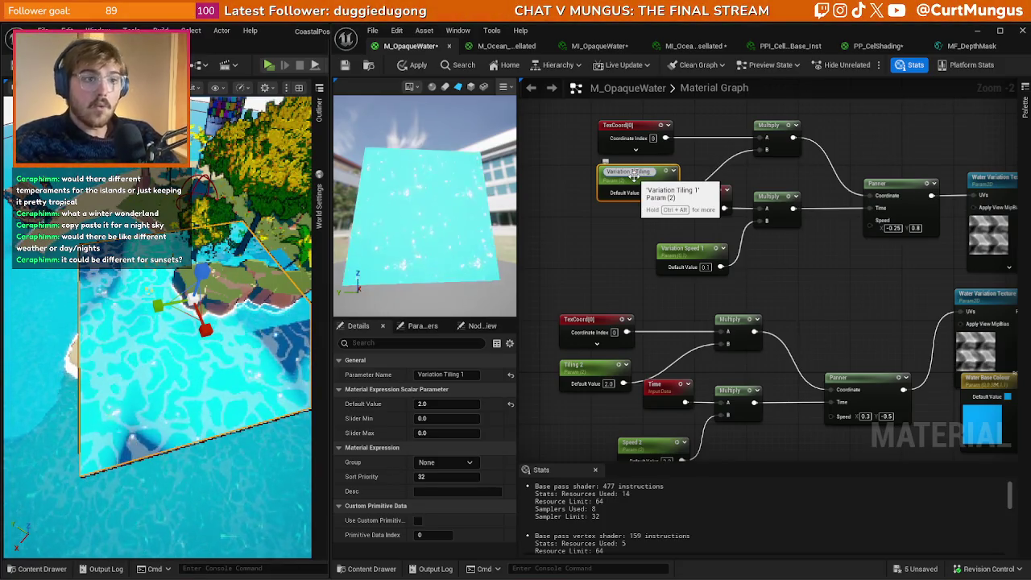
type("Variation 1 Tiling")
key("Return")
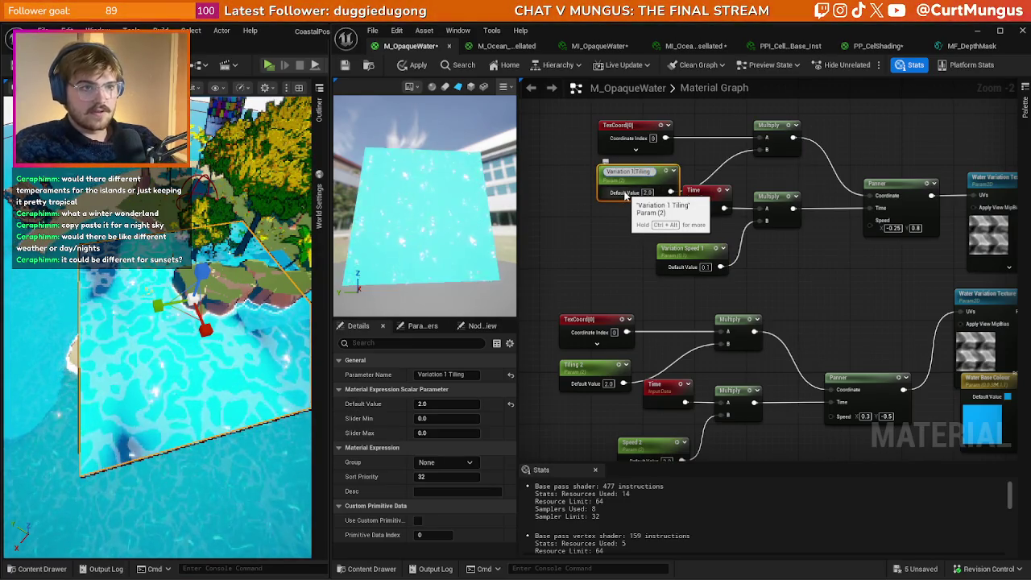
- Rename Speed 1 to Variation A Speed and Tiling 2 to Variation B Tiling
left_click(666, 259)
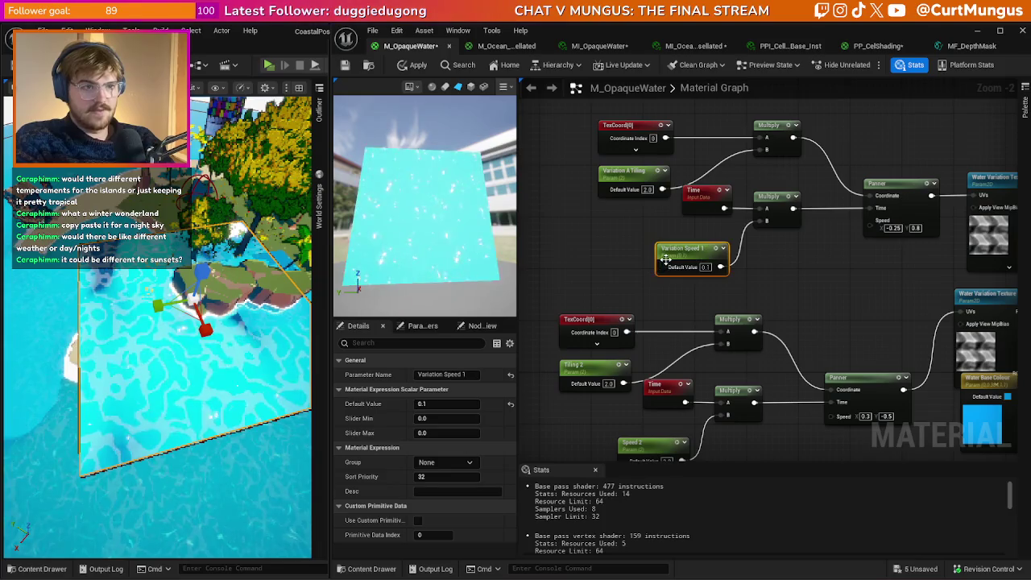
key("F2")
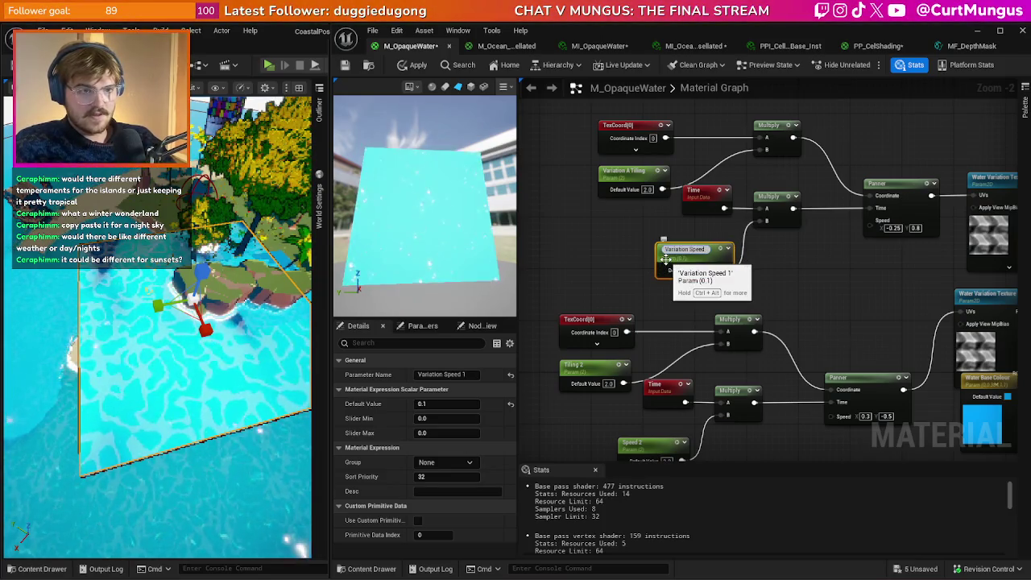
type("Variation A Speed")
key("Return")
left_click(593, 389)
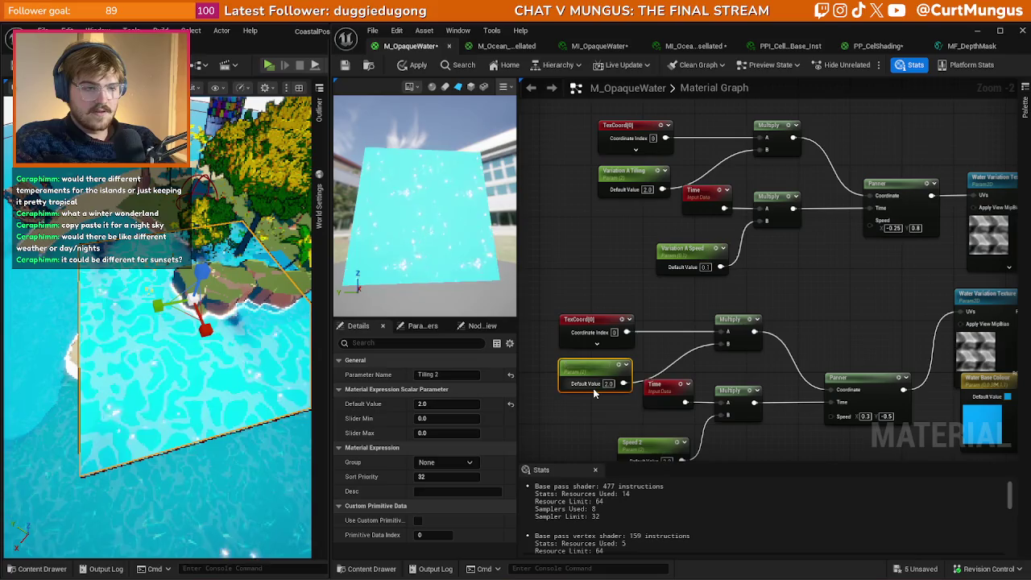
key("F2")
type("Tiling")
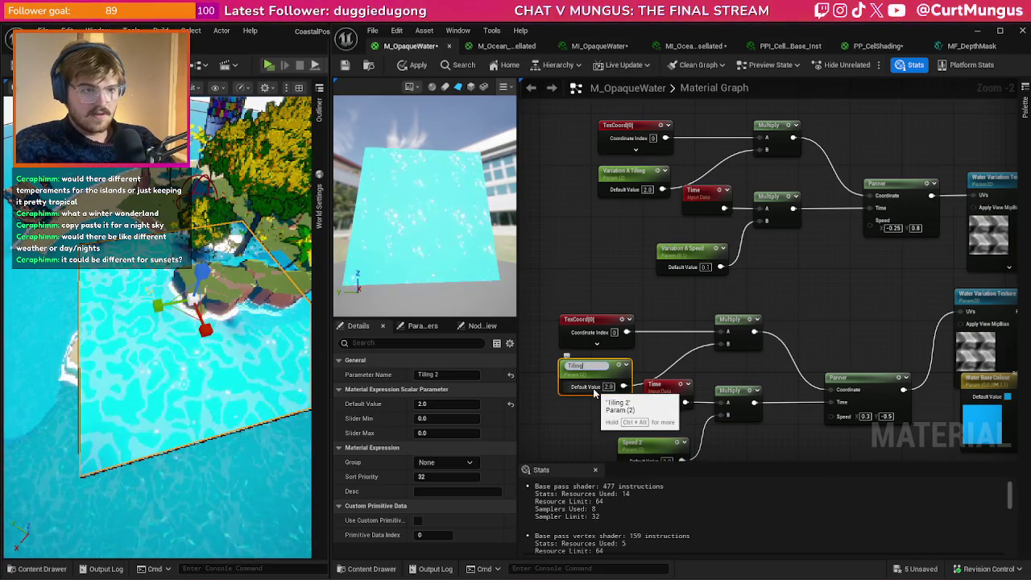
type("Variation B")
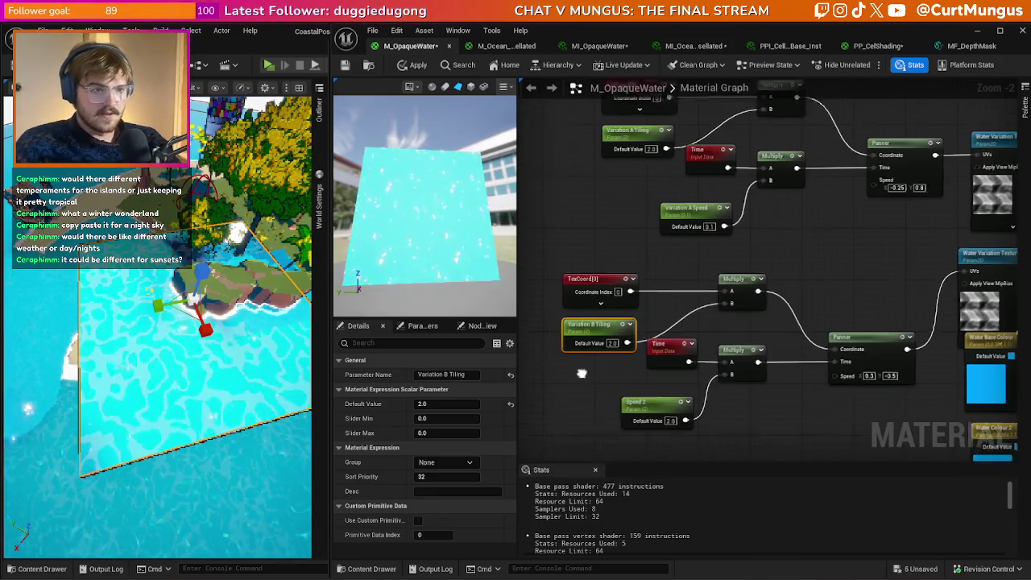
- Rename the Speed 2 parameter to Variation B Speed
left_click(637, 415)
key("F2")
key("Escape")
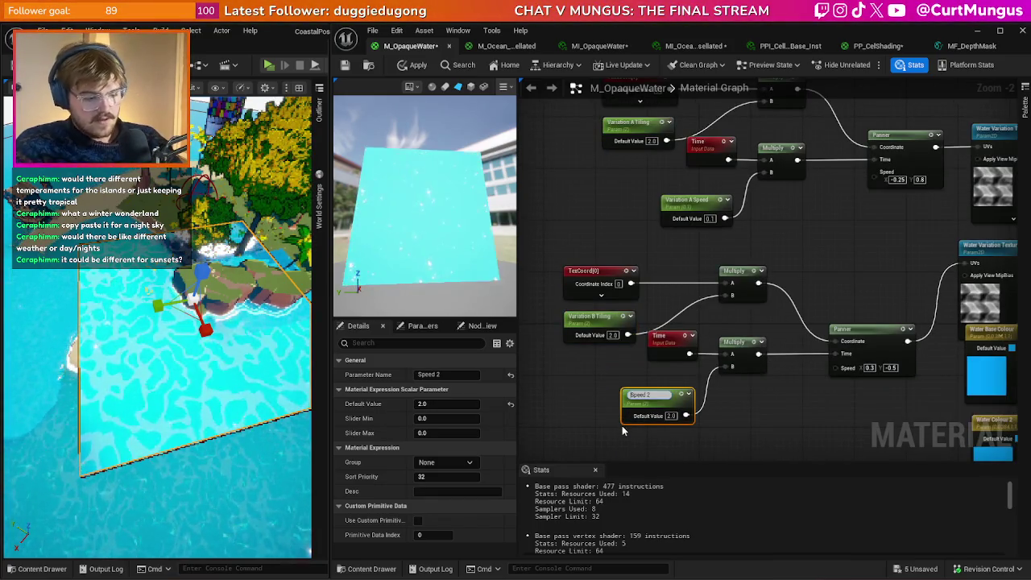
type("Variation b")
key("BackSpace")
type("B")
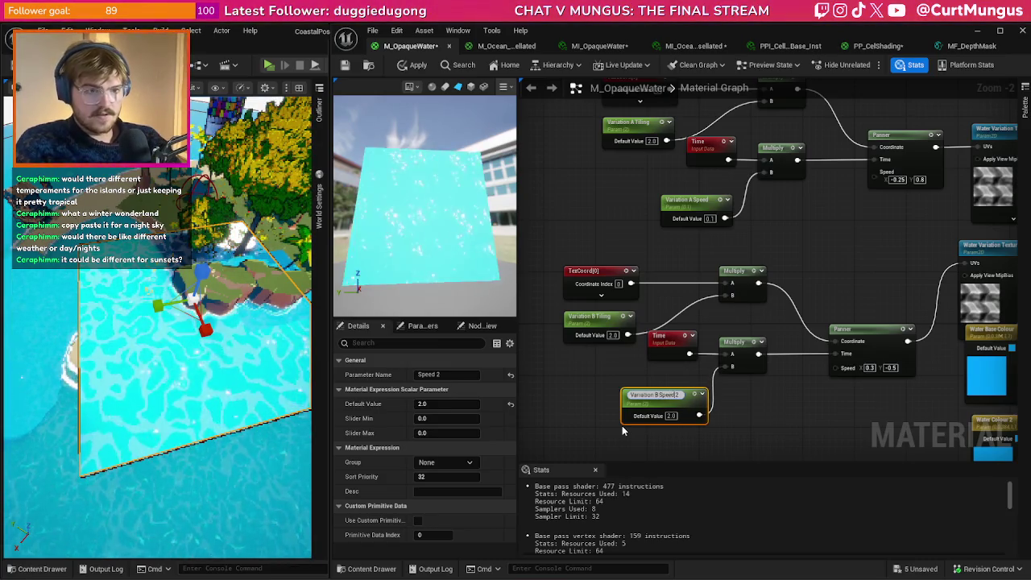
key("Delete")
left_click(623, 425)
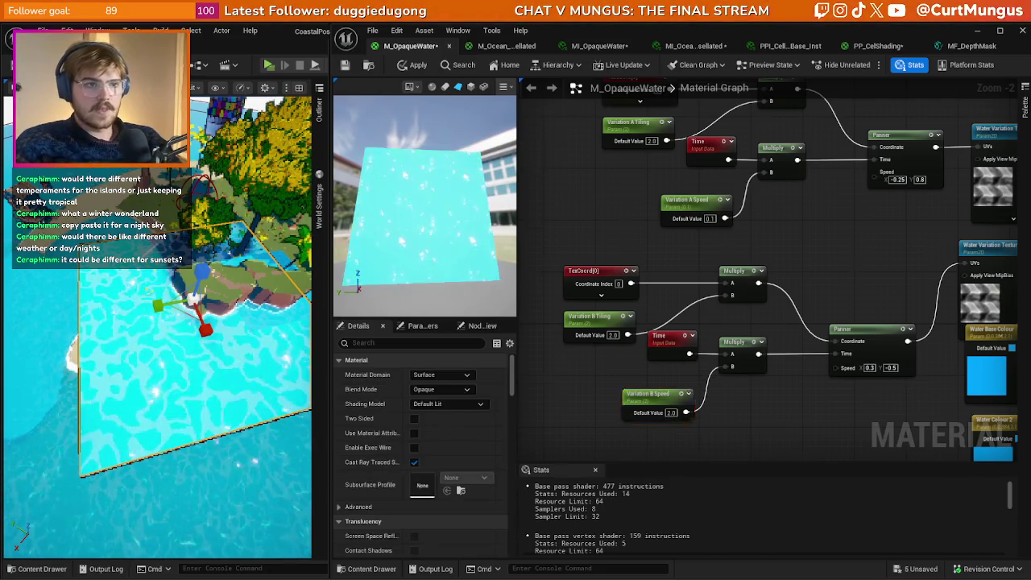
- Rename the Intensity parameter to Variation Intensity
scroll(794, 266, "up", 1)
left_click(794, 272)
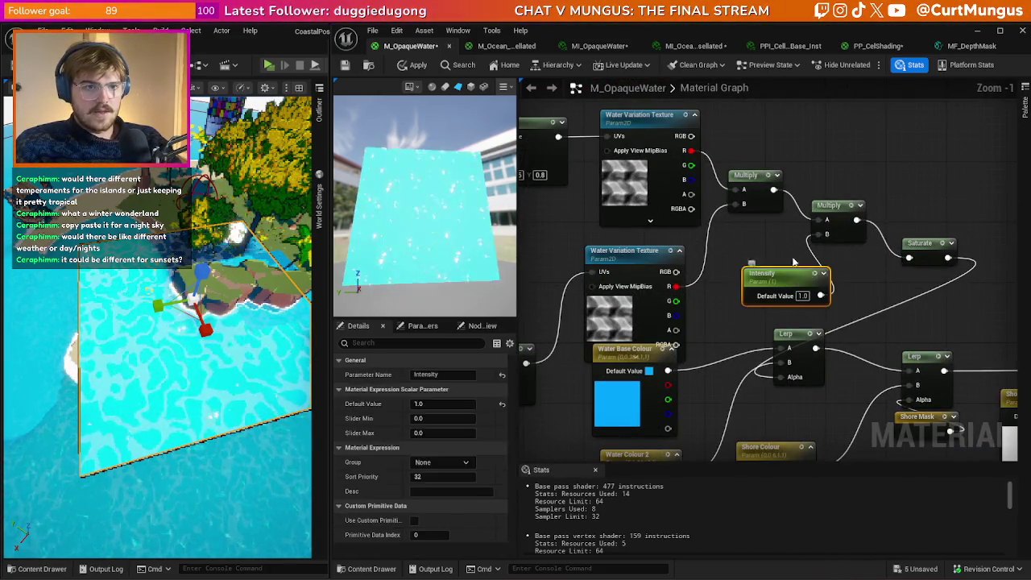
key("F2")
type("vARIATION")
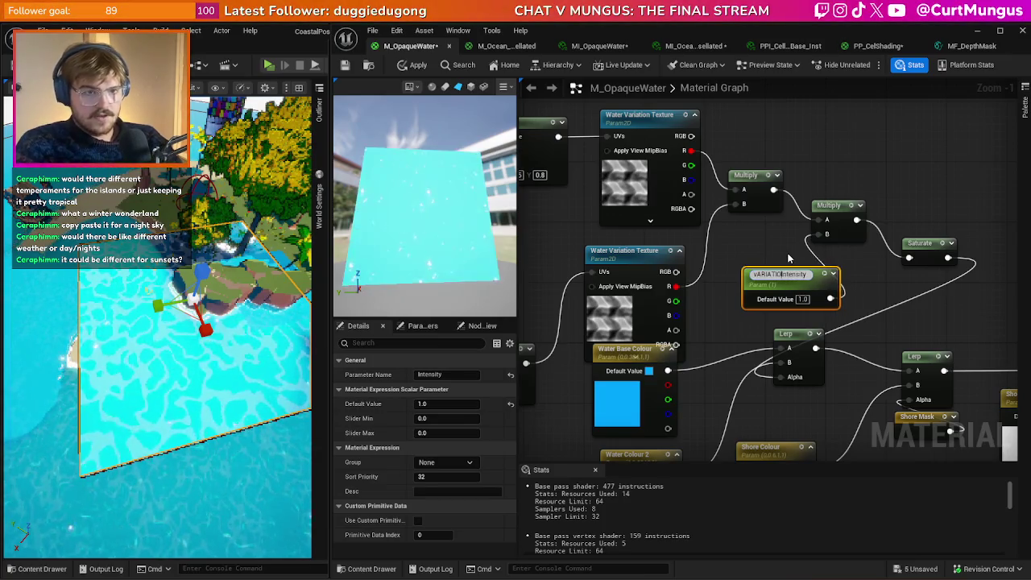
key("BackSpace")
key("BackSpace")
key("BackSpace")
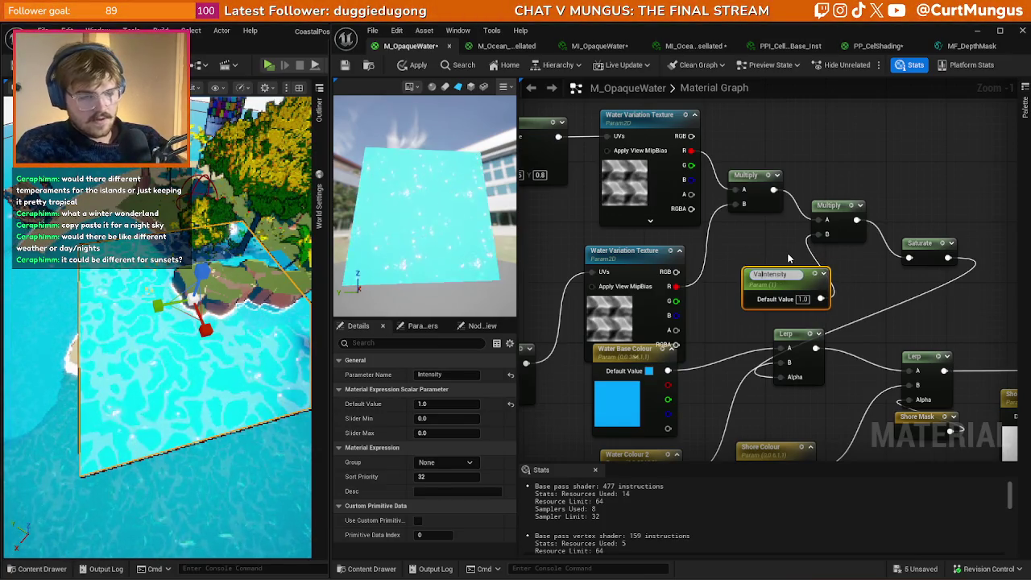
type("riation")
key("Return")
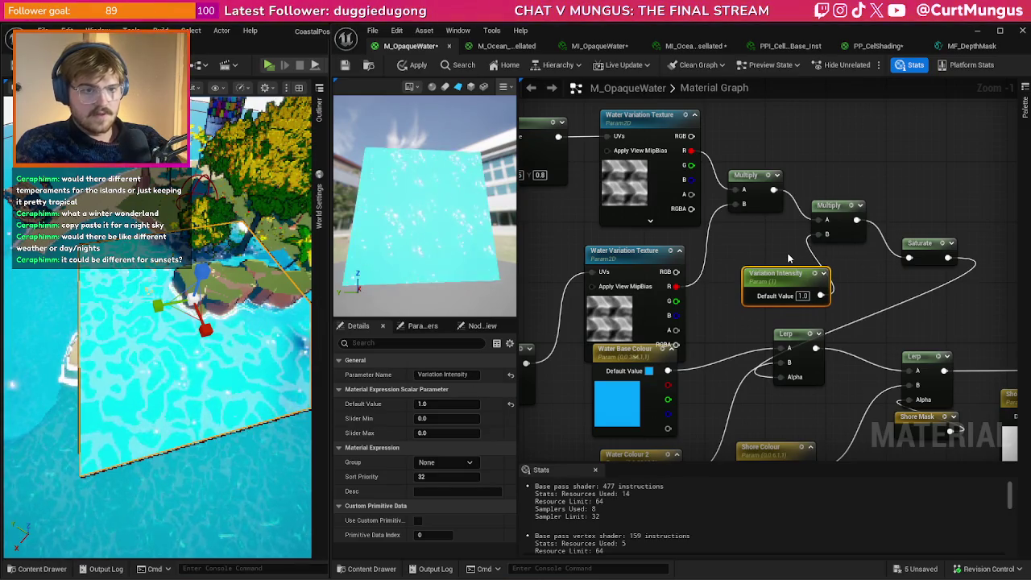
left_click(901, 225)
scroll(901, 225, "down", 2)
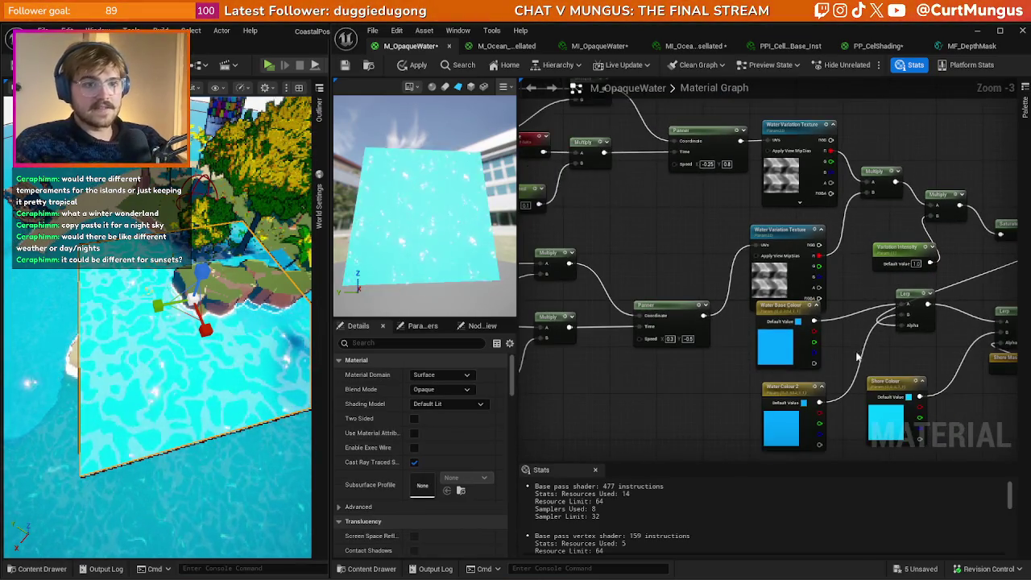
scroll(840, 315, "down", 2)
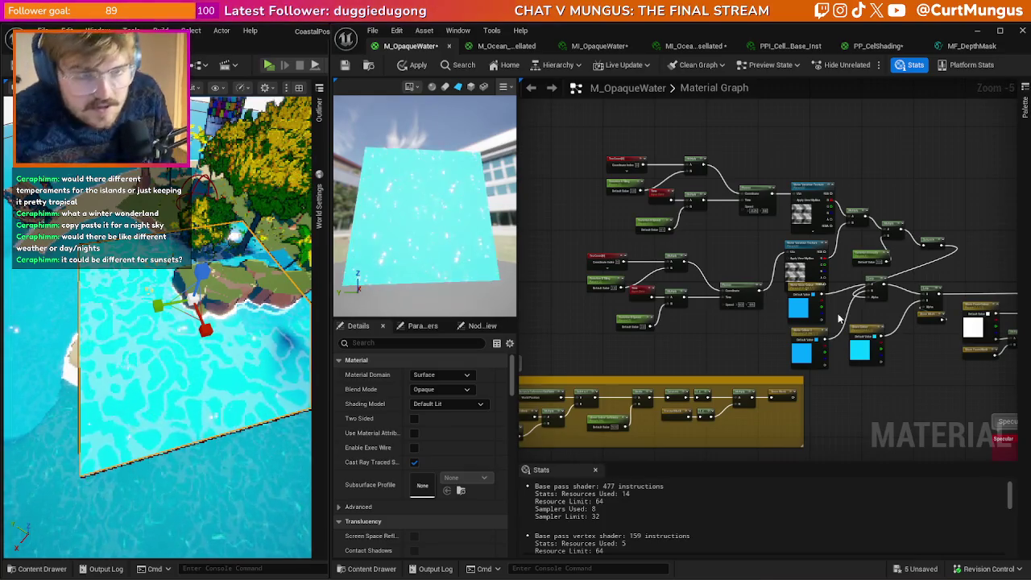
- Add a named reroute 'Colour Variation Mask' after the Saturate node, fixing the typo
mouse_move(582, 143)
left_mouse_down()
mouse_move(741, 285)
mouse_move(773, 359)
left_mouse_up()
mouse_move(794, 153)
left_mouse_down()
mouse_move(941, 262)
mouse_move(923, 165)
left_mouse_up()
left_click(796, 180)
scroll(796, 180, "up", 3)
left_click_drag(814, 151, 860, 163)
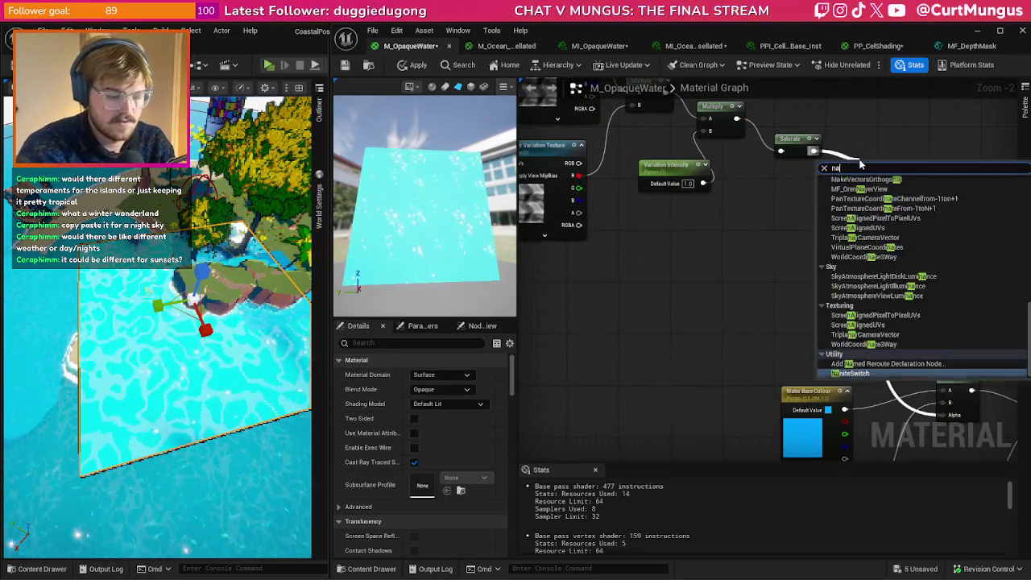
key("Return")
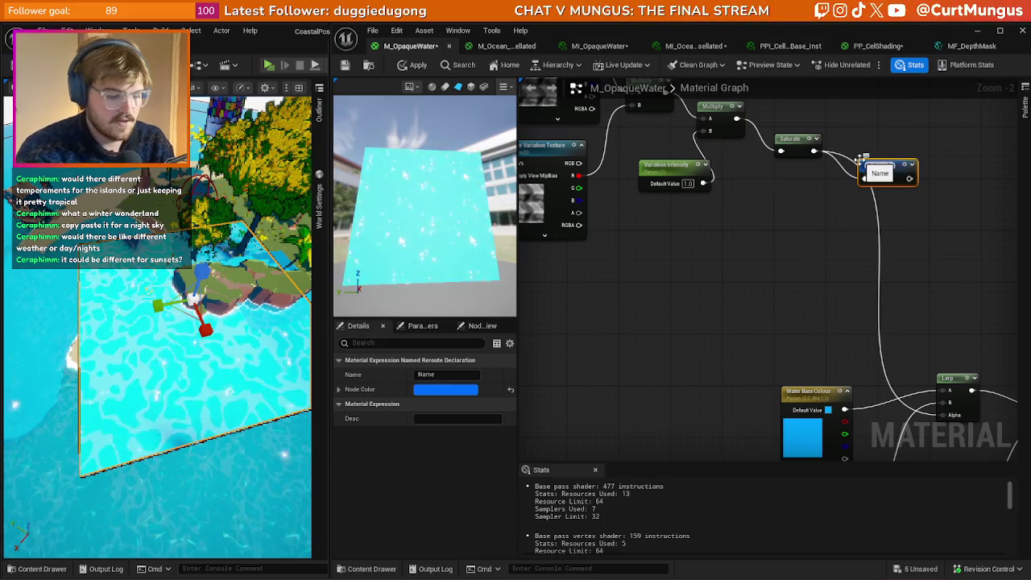
type("Colour Variatino Mask")
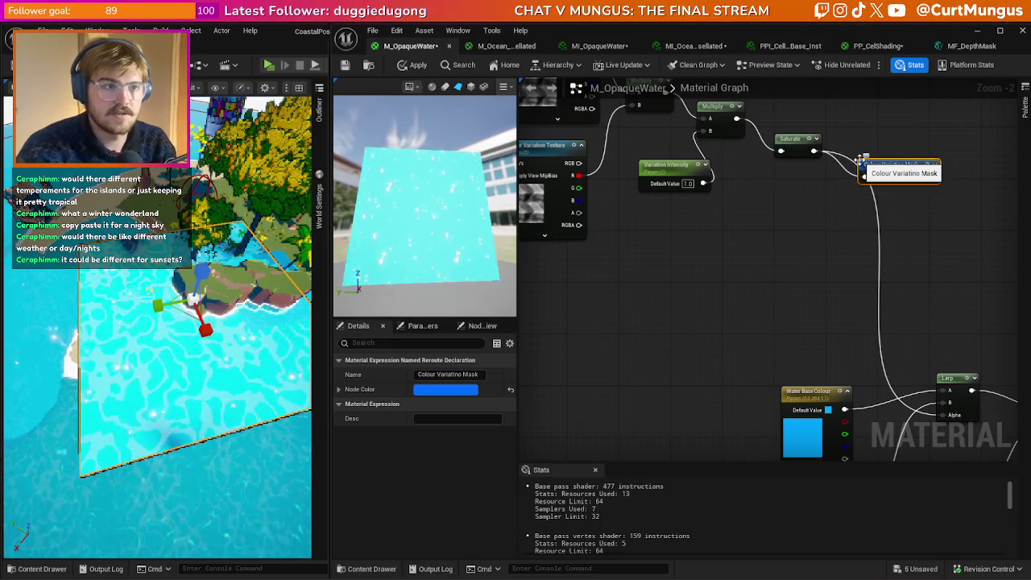
key("Return")
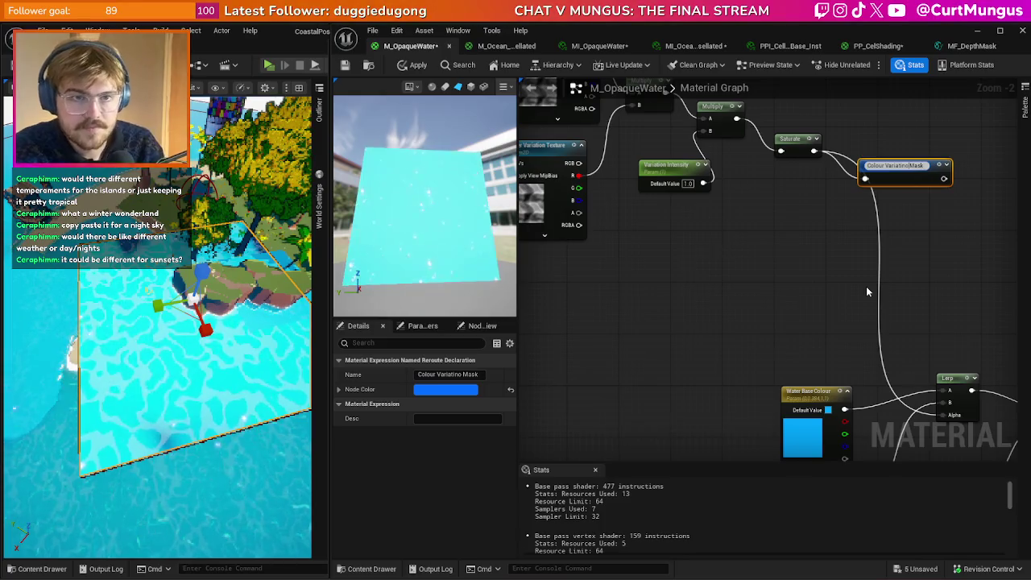
key("BackSpace")
key("BackSpace")
type("on")
key("Return")
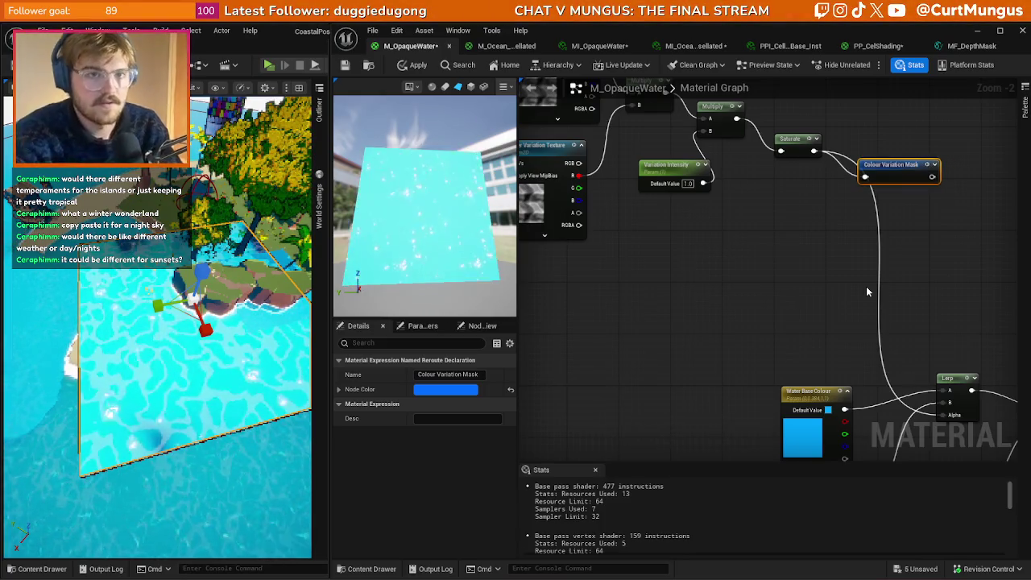
- Rearrange the Multiply, Saturate and Colour Variation Mask nodes higher in the graph
left_click_drag(901, 182, 885, 158)
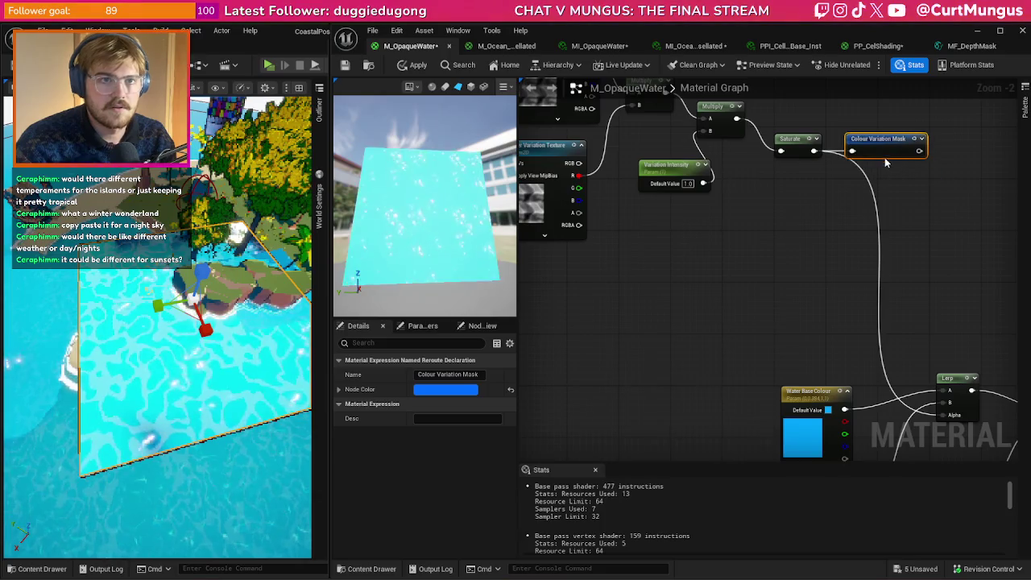
left_click(833, 191)
left_click_drag(959, 309, 718, 168)
mouse_move(761, 201)
left_mouse_down()
mouse_move(774, 176)
mouse_move(758, 176)
left_mouse_up()
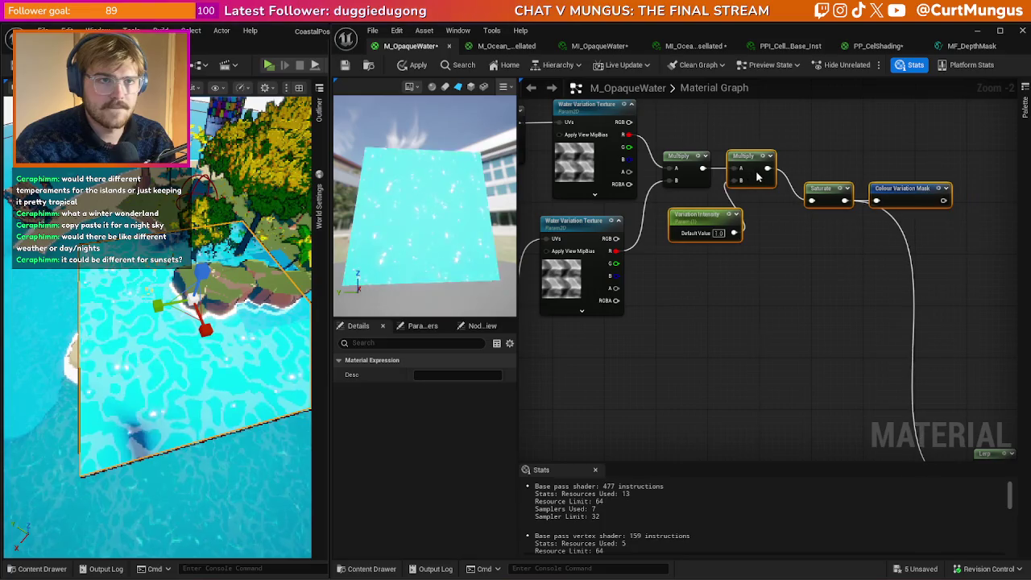
left_click(888, 288)
mouse_move(944, 295)
left_mouse_down()
mouse_move(772, 203)
mouse_move(698, 179)
mouse_move(704, 146)
left_mouse_up()
left_click_drag(622, 361, 592, 176)
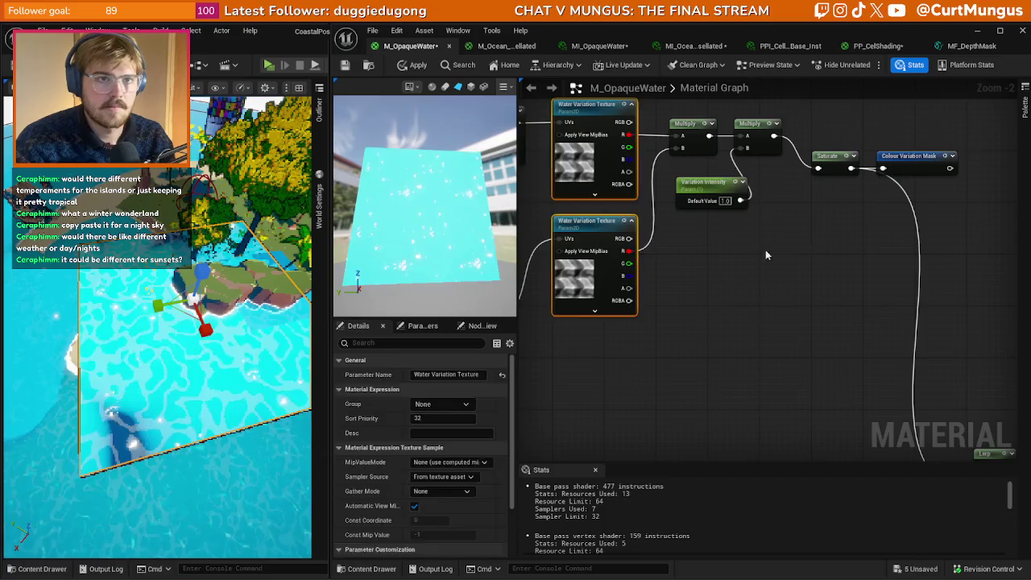
left_click_drag(743, 247, 693, 269)
mouse_move(907, 201)
left_mouse_down()
mouse_move(780, 183)
mouse_move(767, 155)
left_mouse_up()
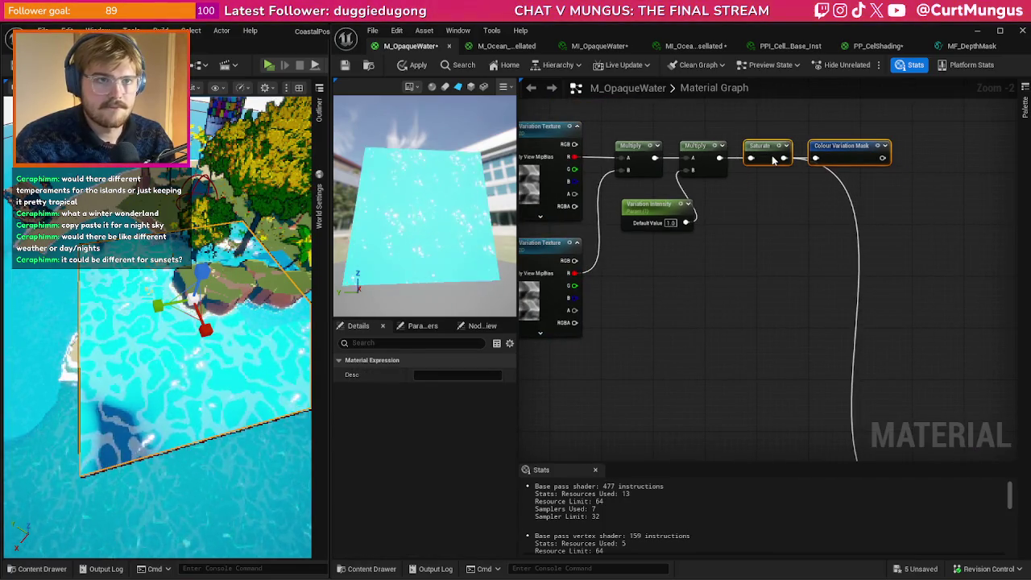
left_click(801, 198)
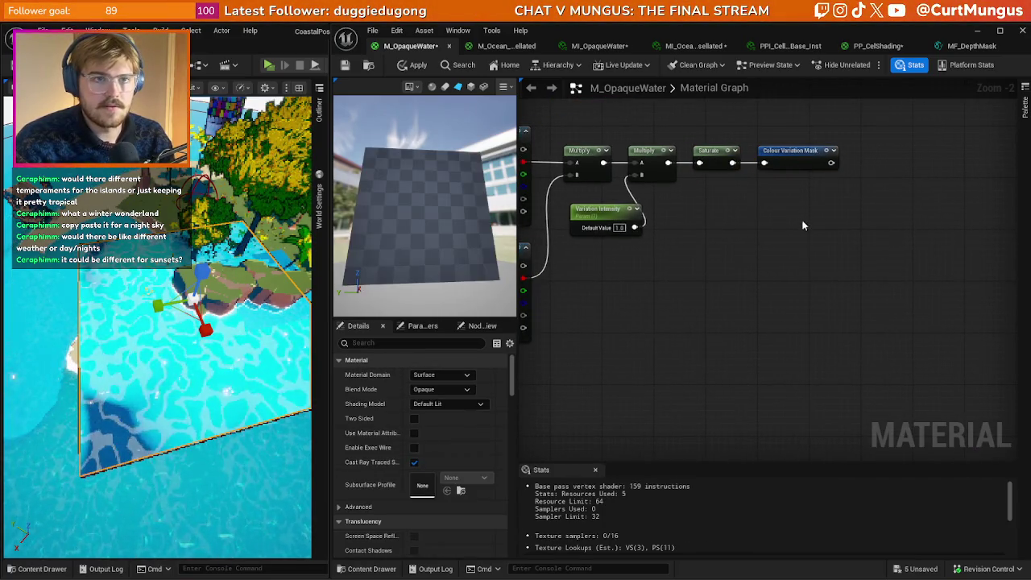
- Connect Colour Variation Mask to the colour Lerp's Alpha pin
right_click(769, 324)
type("index")
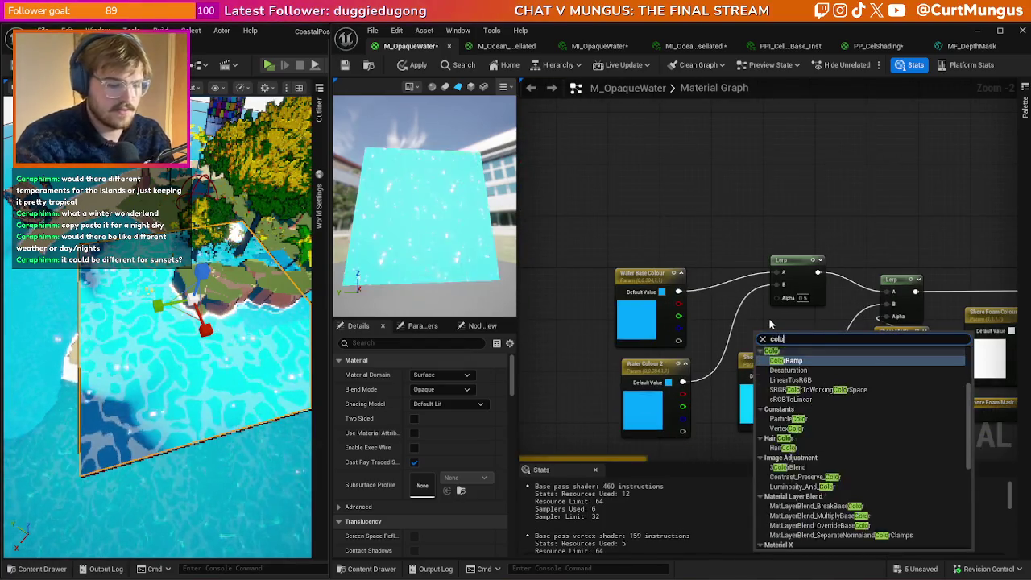
key("Escape")
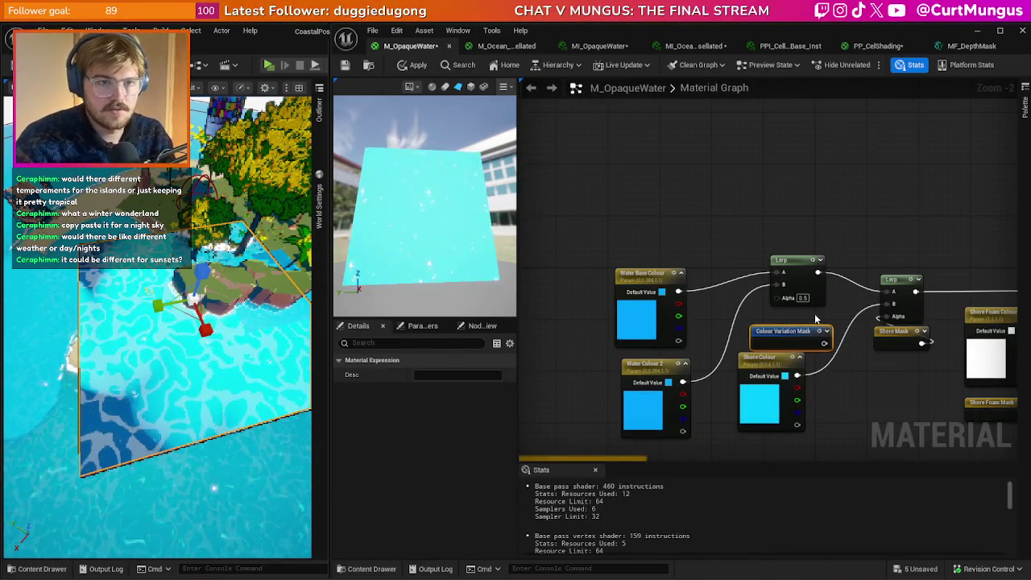
left_click_drag(825, 343, 779, 297)
left_click_drag(784, 334, 784, 321)
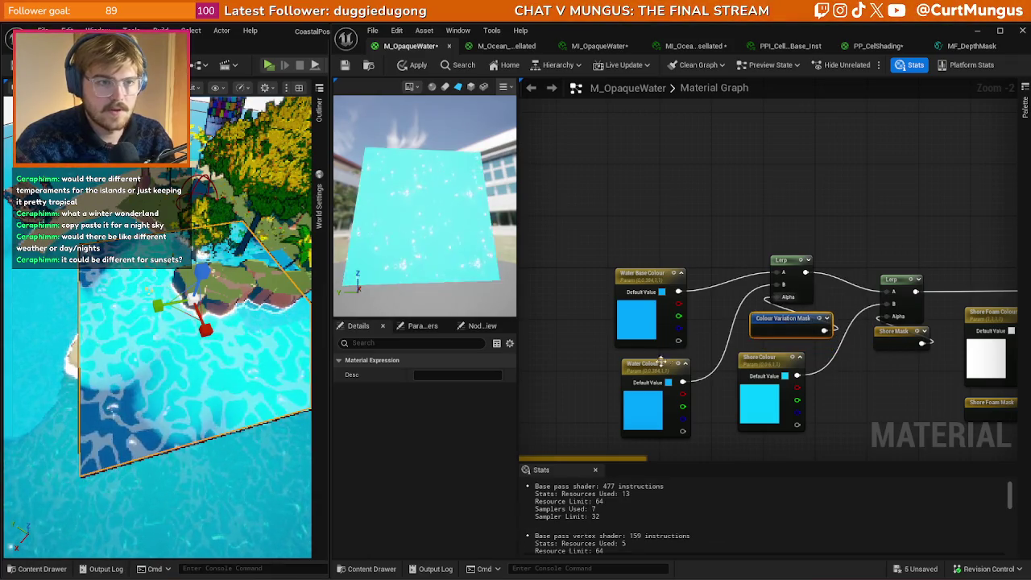
- Rename the Water Colour 2 parameter to 'Water Colour Variation'
left_click(648, 364)
type("er C")
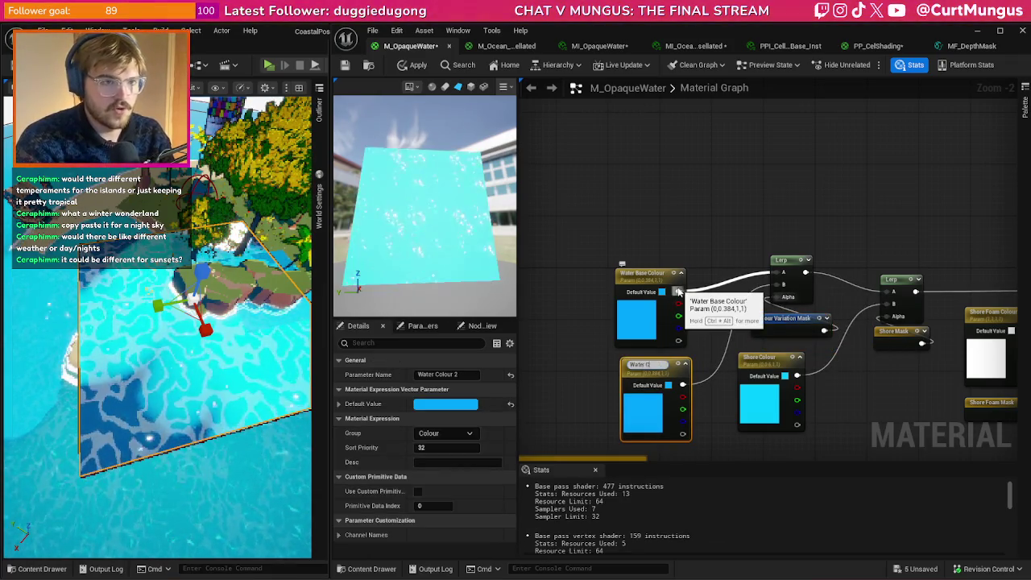
type("olour Variation")
key("Return")
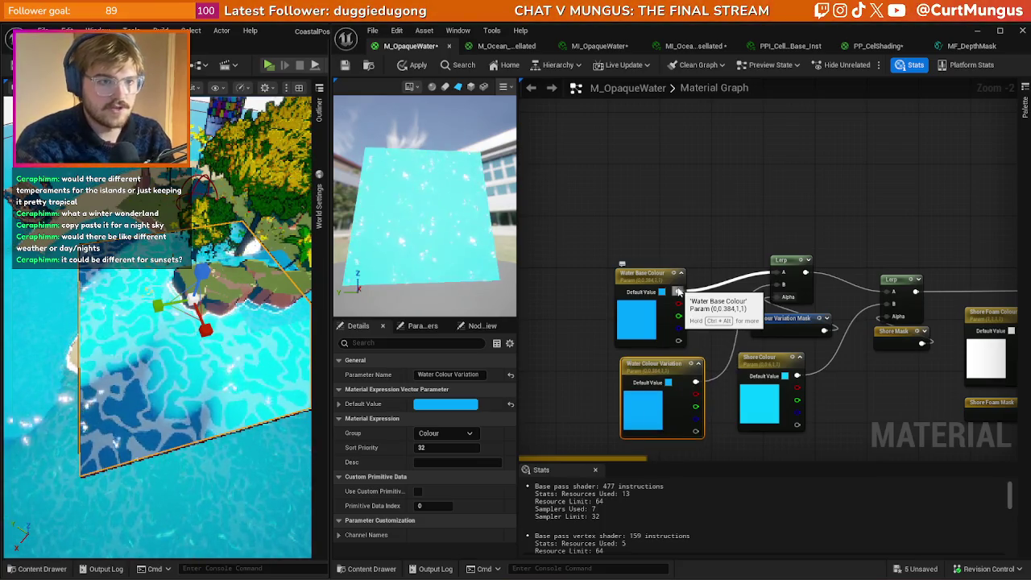
left_click(624, 223)
left_click_drag(604, 352, 677, 353)
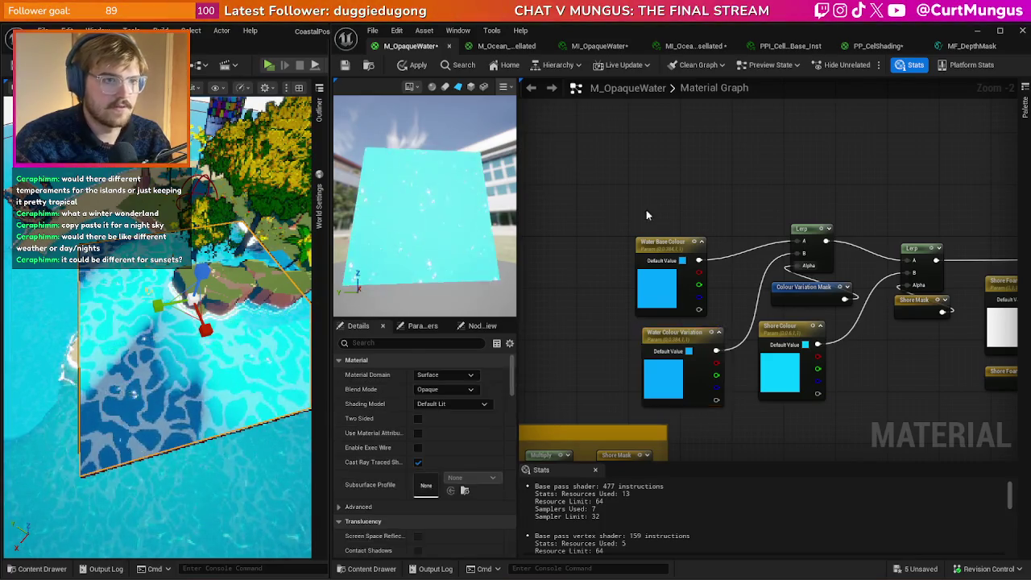
- Put the selected variation parameters in the 'Colour Variation' group
scroll(963, 428, "down", 2)
left_click(675, 117)
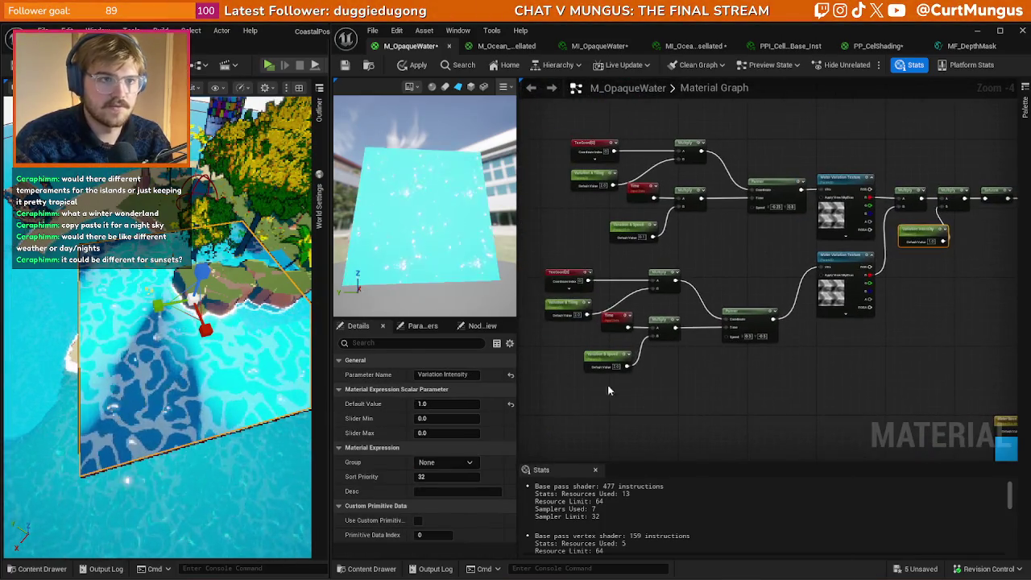
left_click_drag(607, 228, 607, 229)
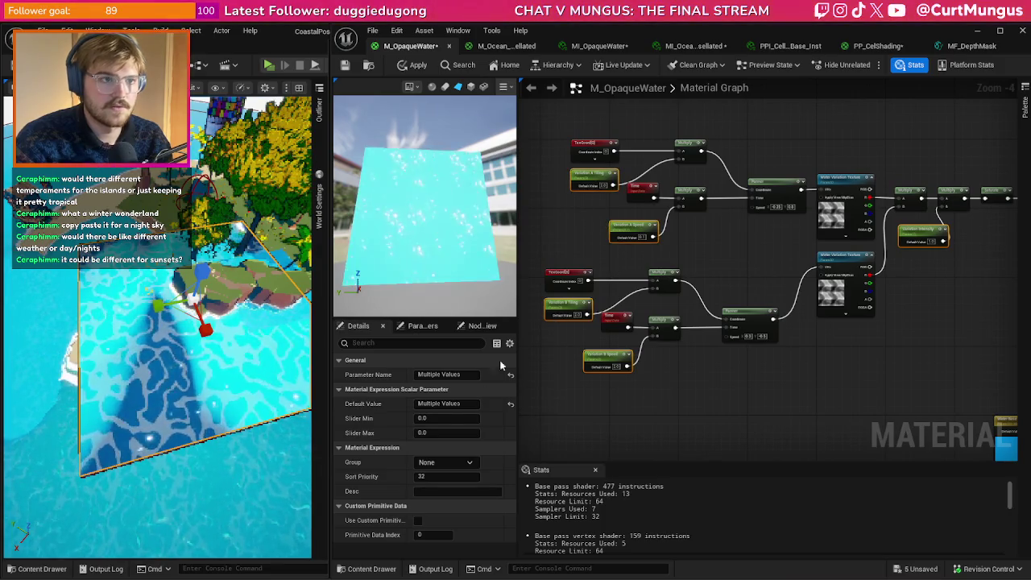
left_click(444, 463)
type("Colour")
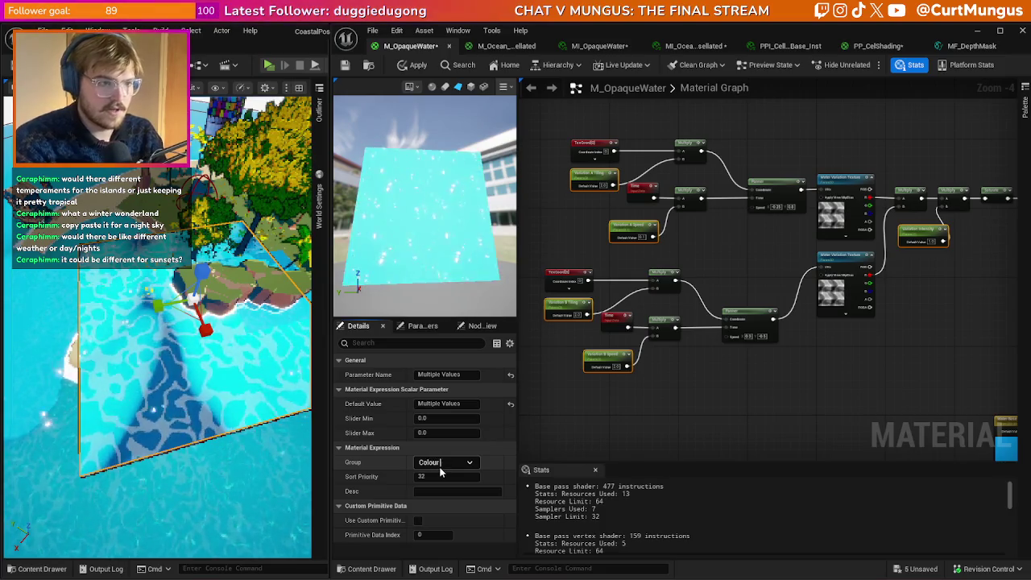
type(" Variatio")
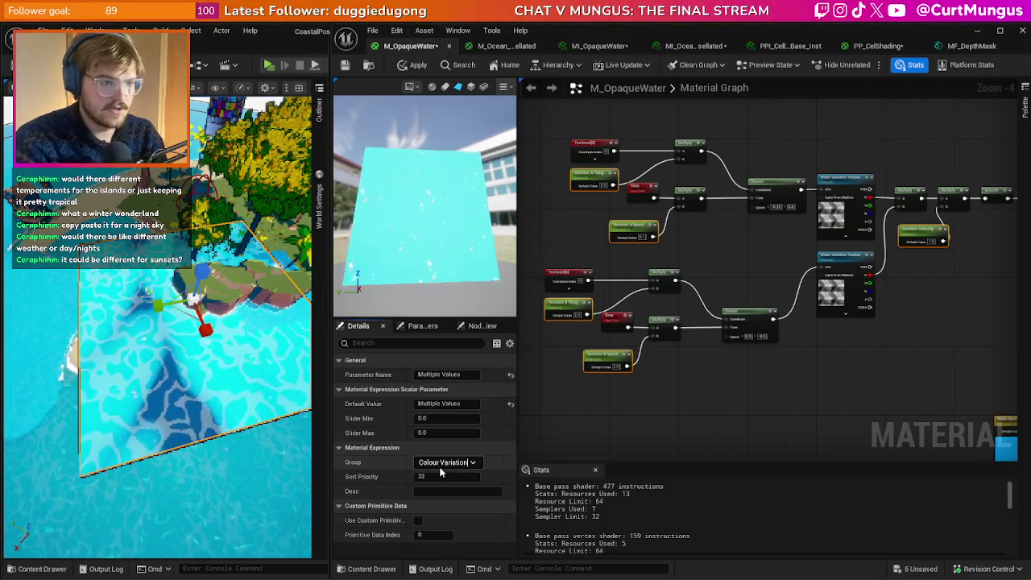
type("n")
key("Return")
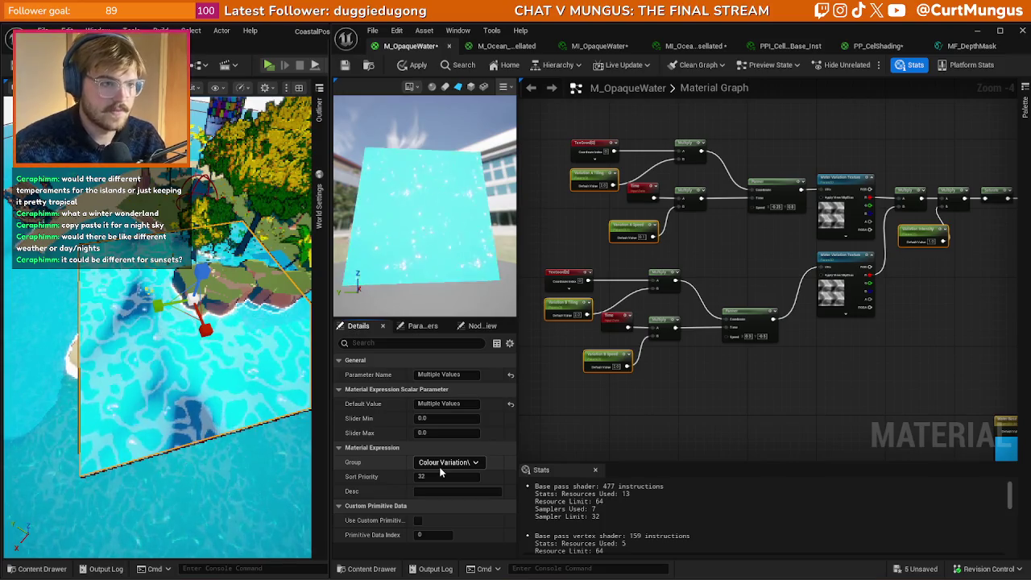
left_click(441, 467)
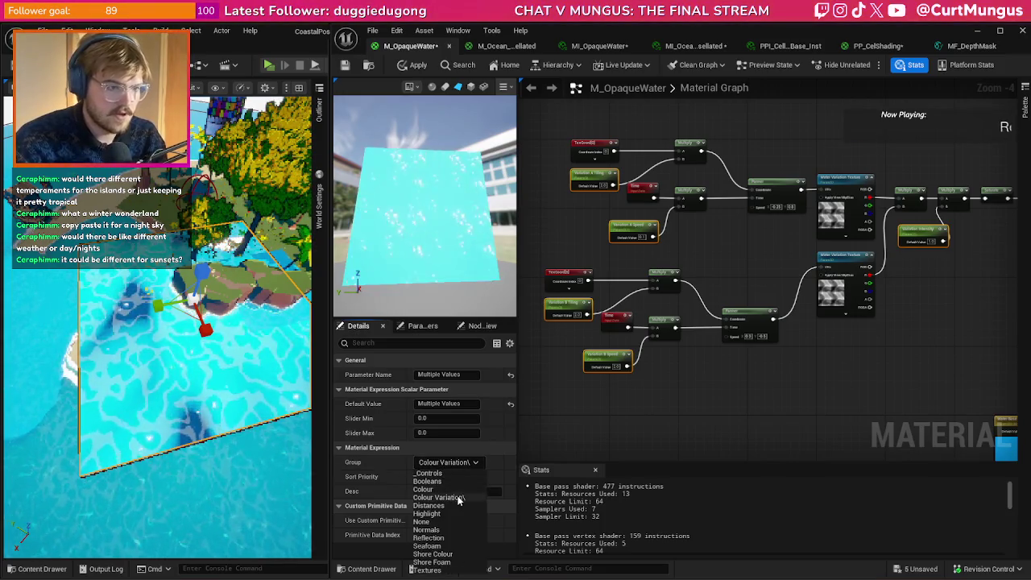
key("Escape")
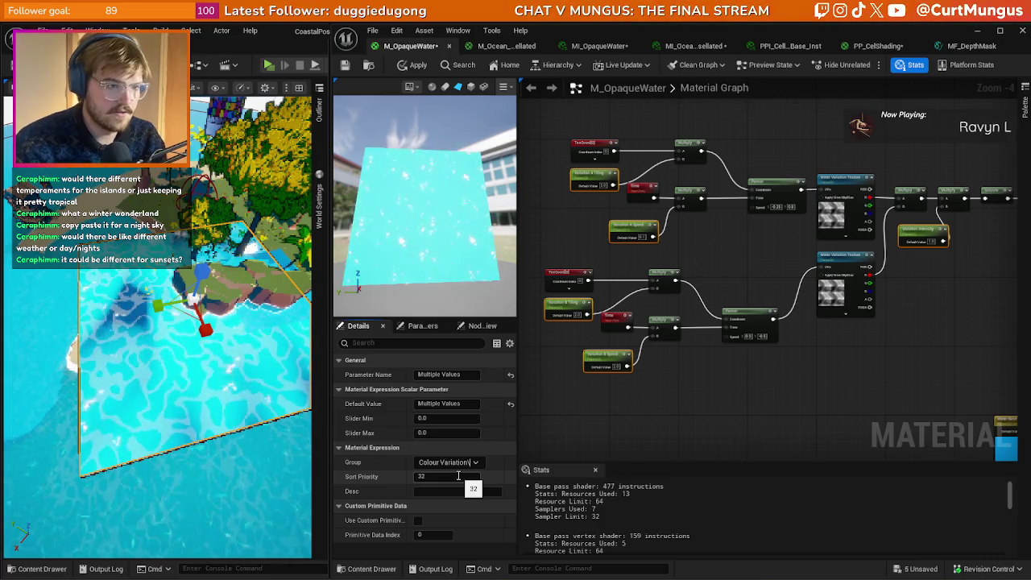
- Rename the upper variation texture to 'Colour Variation Texture' and assign it to the Textures group
left_click_drag(849, 354, 838, 210)
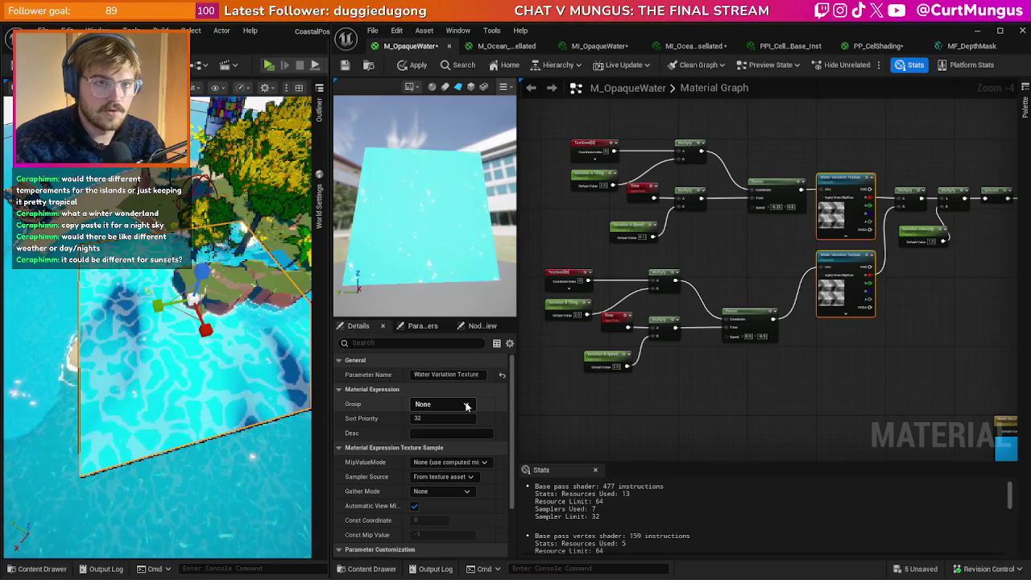
left_click(467, 406)
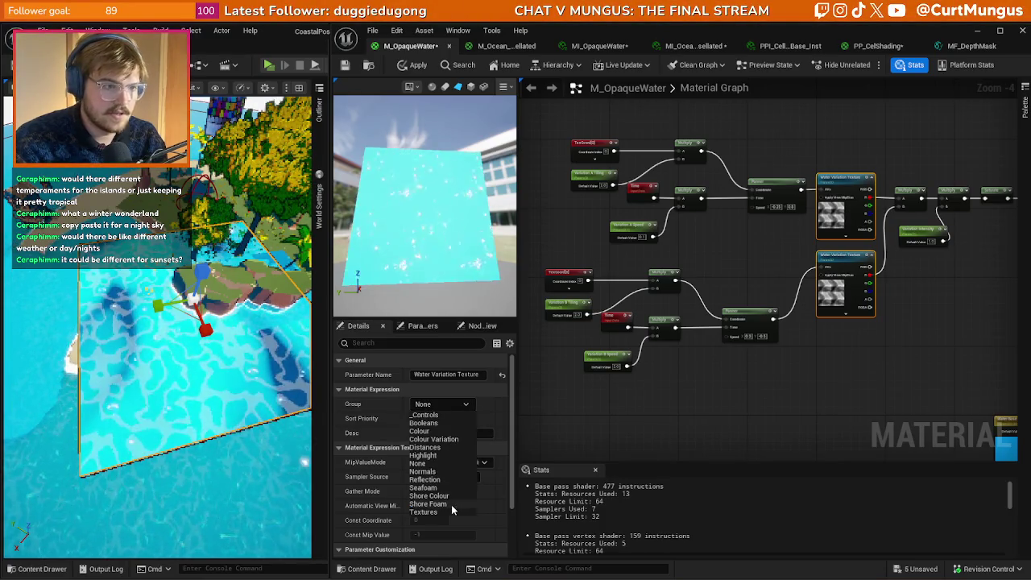
left_click(677, 426)
left_click_drag(818, 370, 754, 395)
left_click(782, 208)
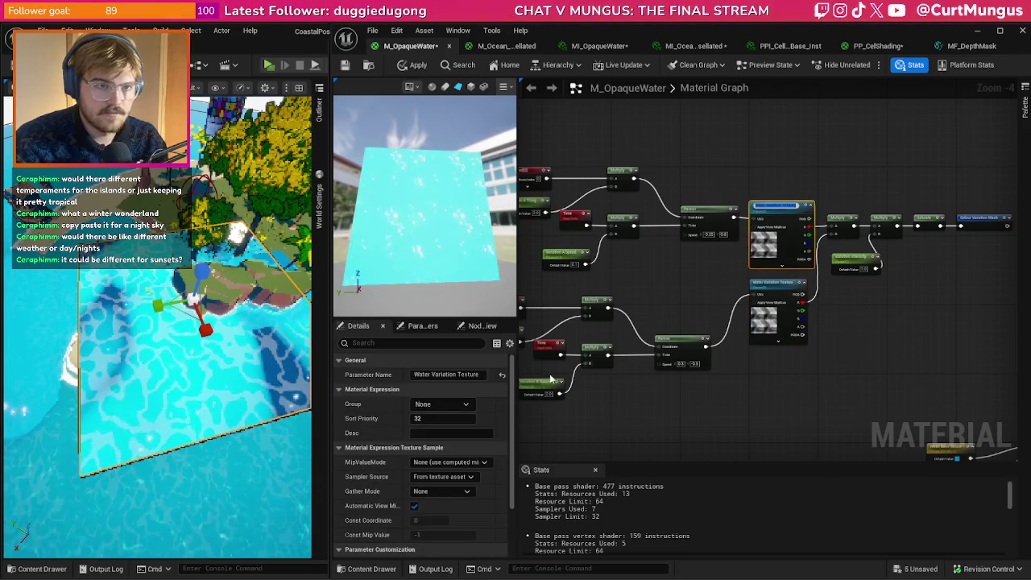
double_click(423, 377)
type("lour")
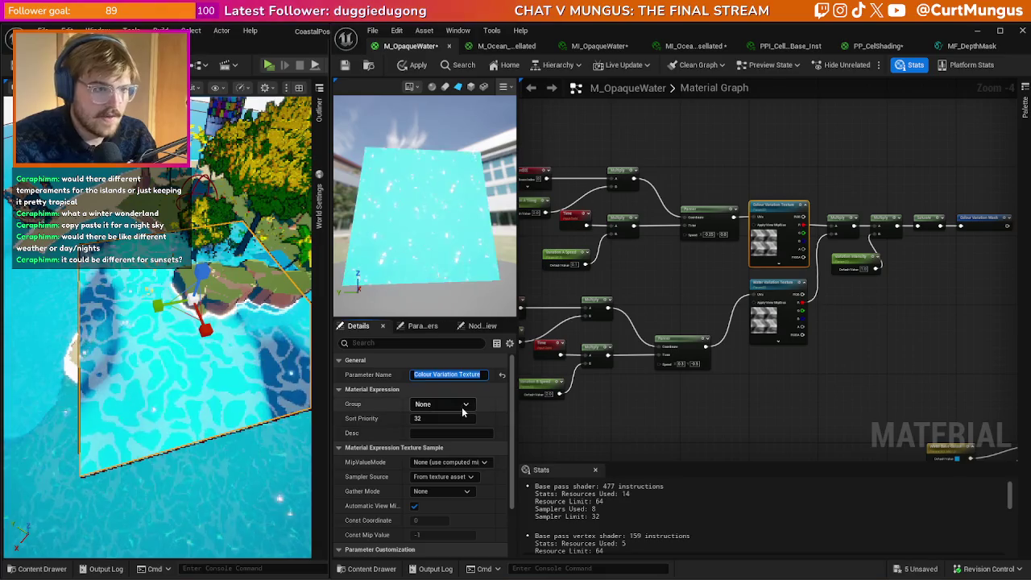
left_click(442, 404)
left_click(451, 509)
- Apply the material changes and return to the MI_OpaqueWater instance
left_click(733, 416)
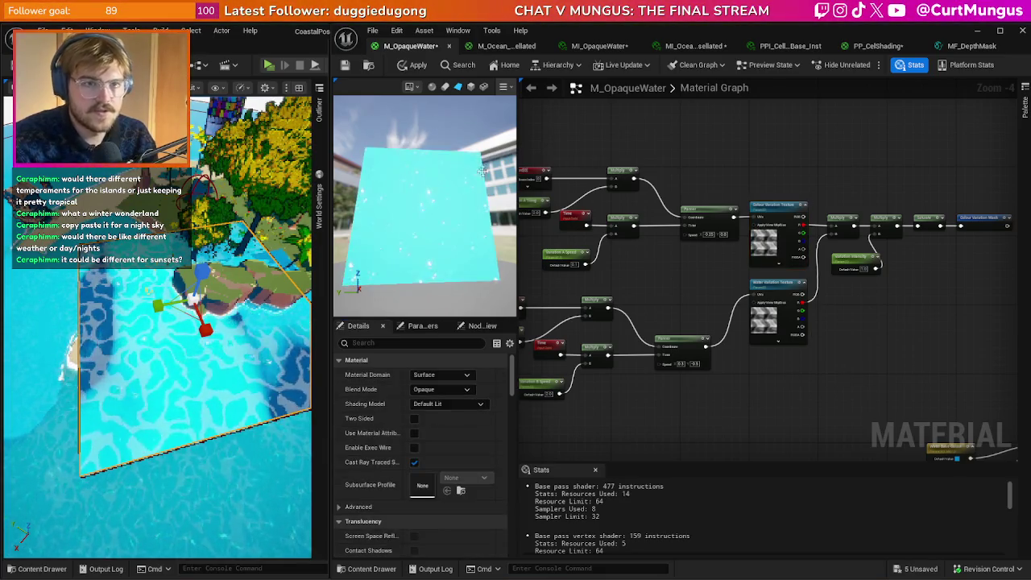
left_click(412, 65)
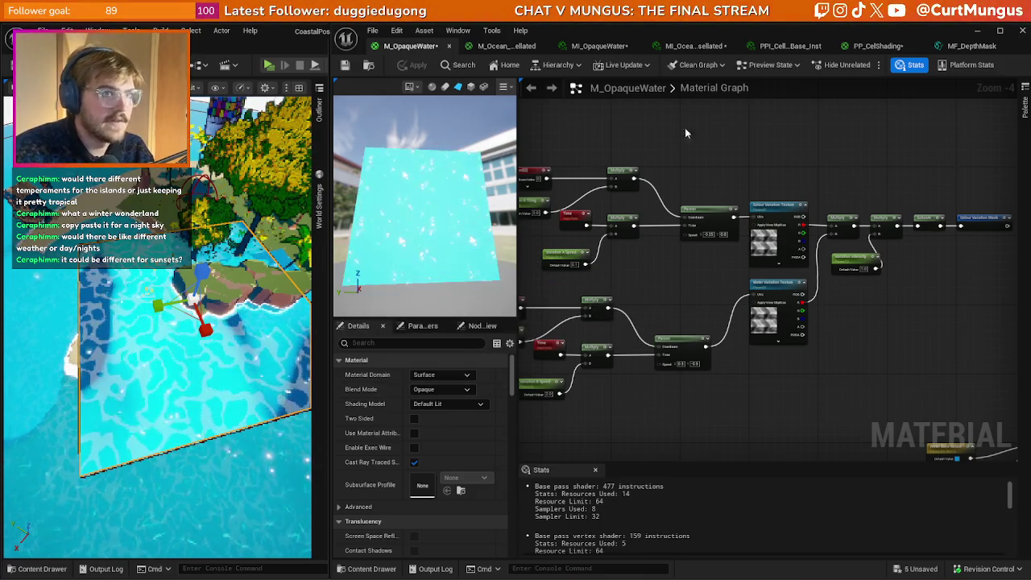
left_click(598, 46)
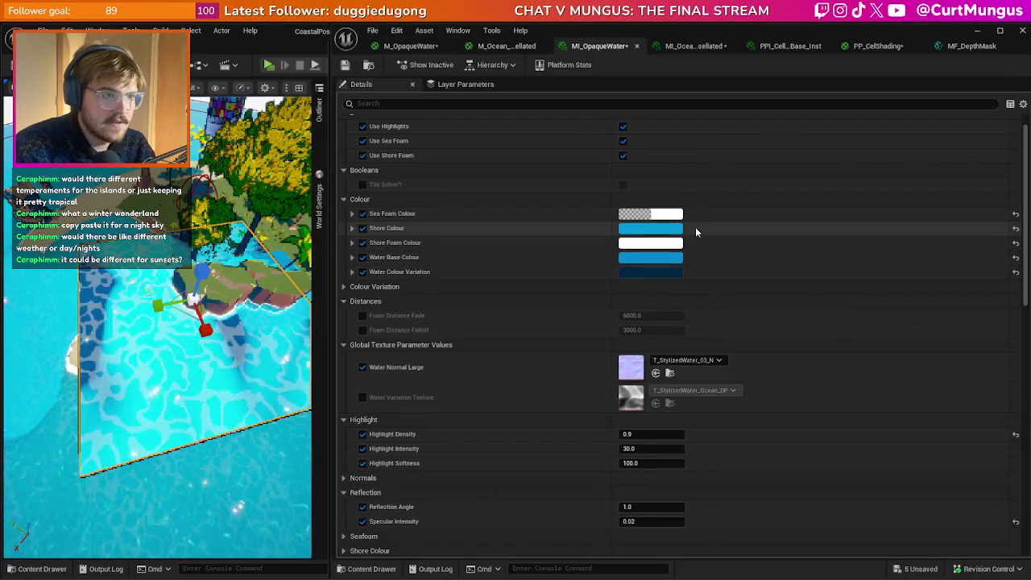
- Retune a water colour in MI_OpaqueWater with the Value slider, settling on blue 006095FF
left_click(679, 274)
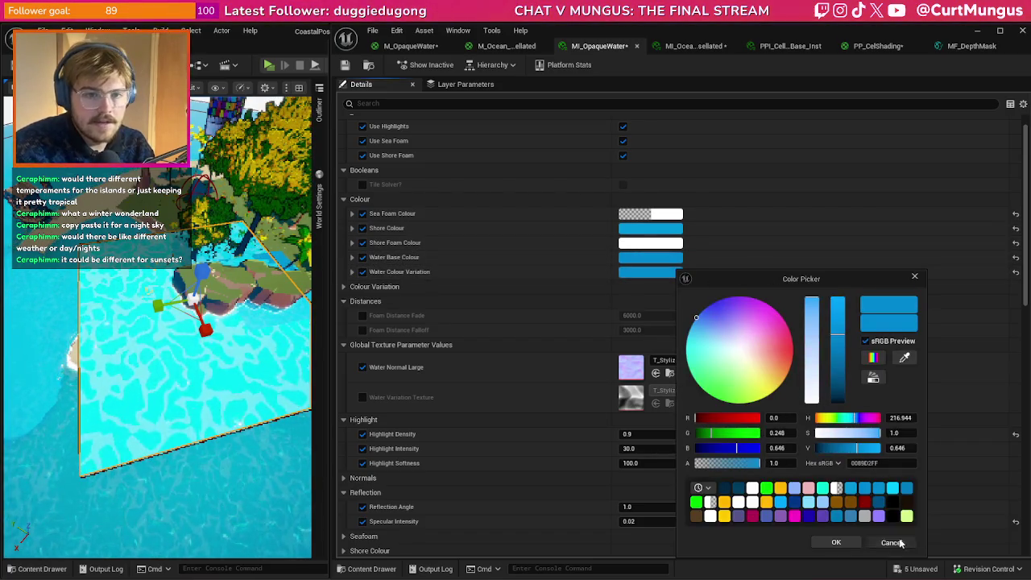
left_click(891, 542)
left_click(667, 266)
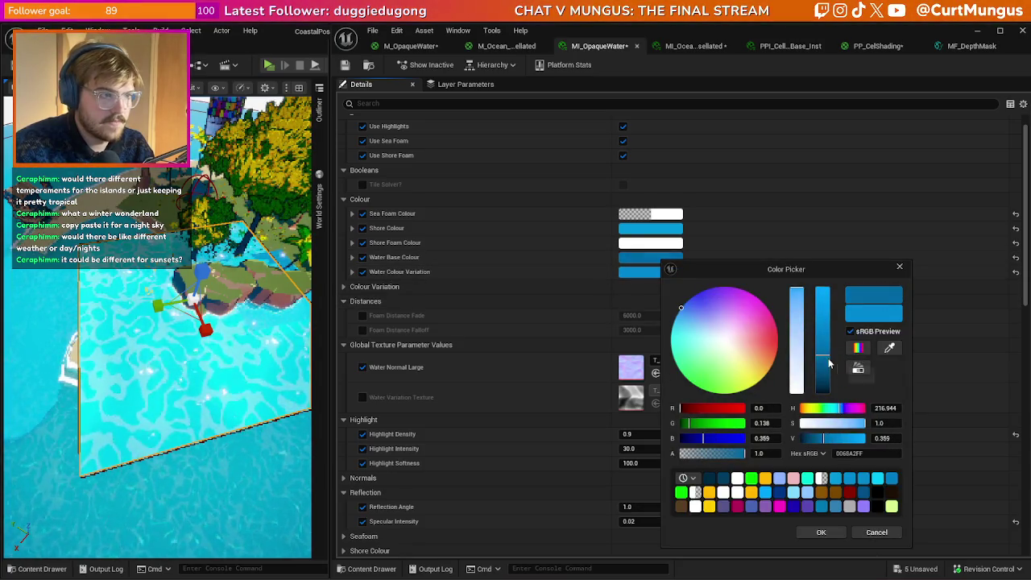
mouse_move(828, 365)
left_mouse_down()
mouse_move(824, 387)
mouse_move(808, 393)
mouse_move(831, 388)
left_mouse_up()
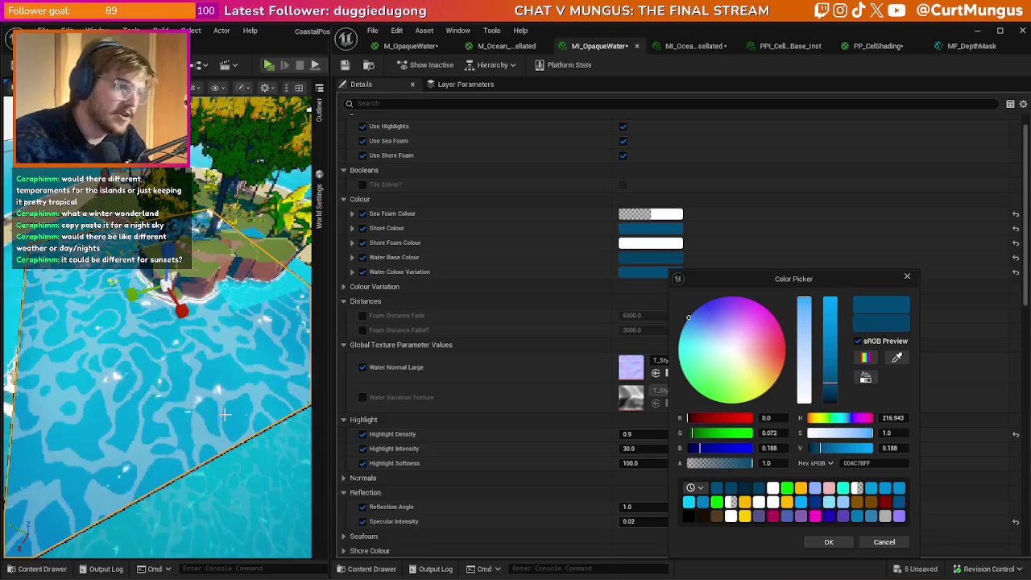
left_click_drag(830, 385, 830, 359)
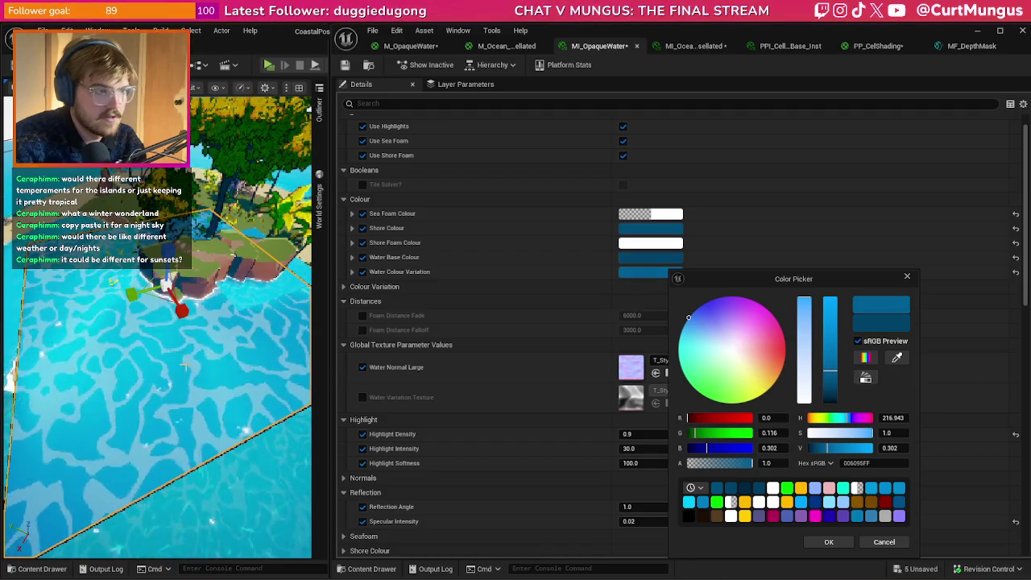
left_click(830, 542)
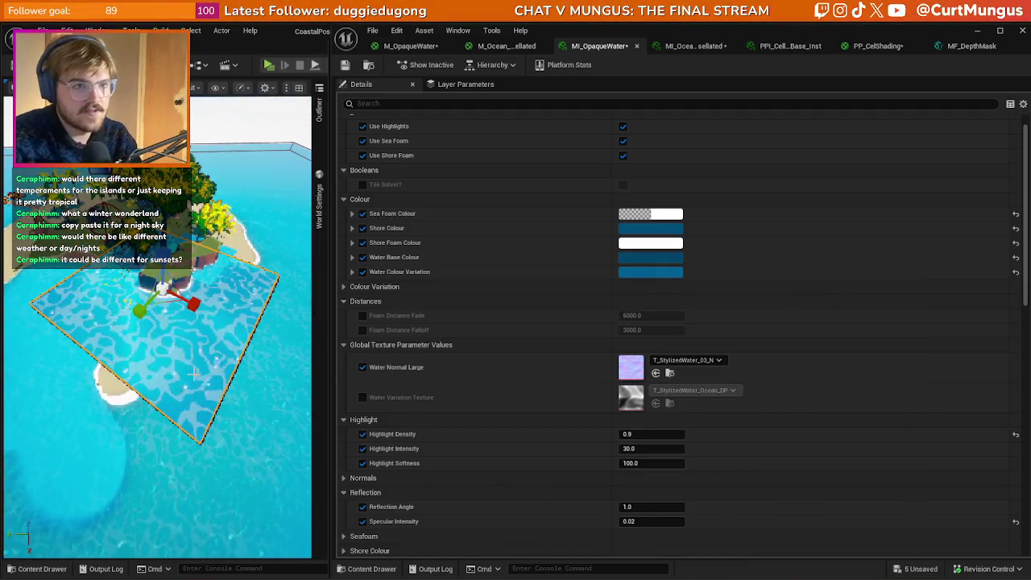
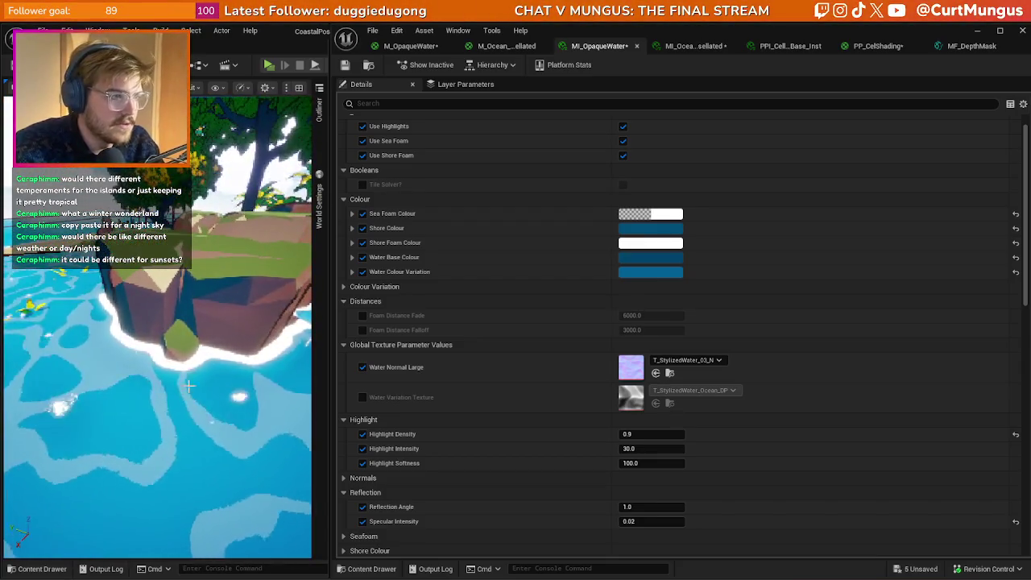
- Leave the MI_OpaqueWater parameters and bring up the M_OpaqueWater material graph
scroll(508, 326, "up", 1)
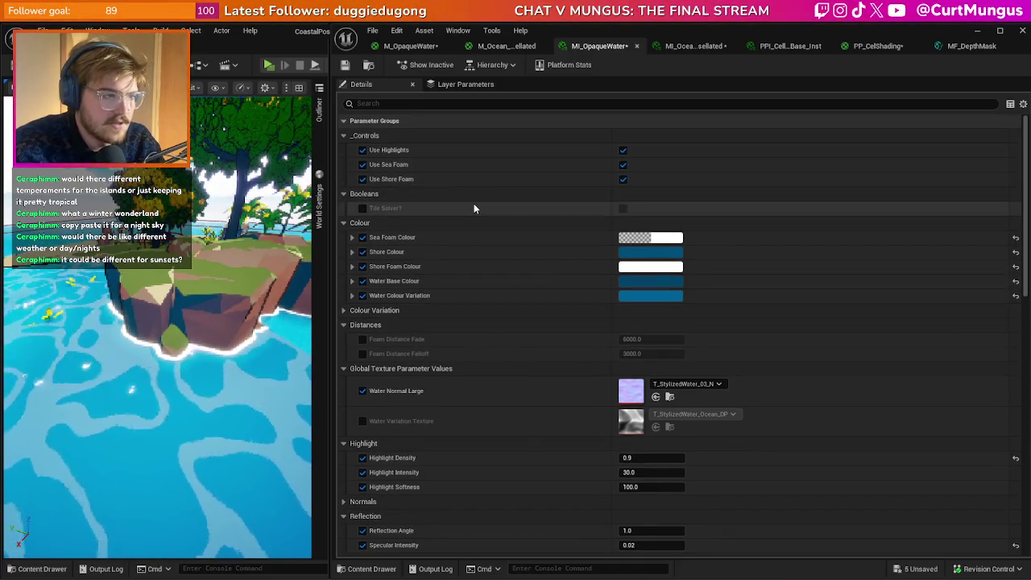
left_click(411, 46)
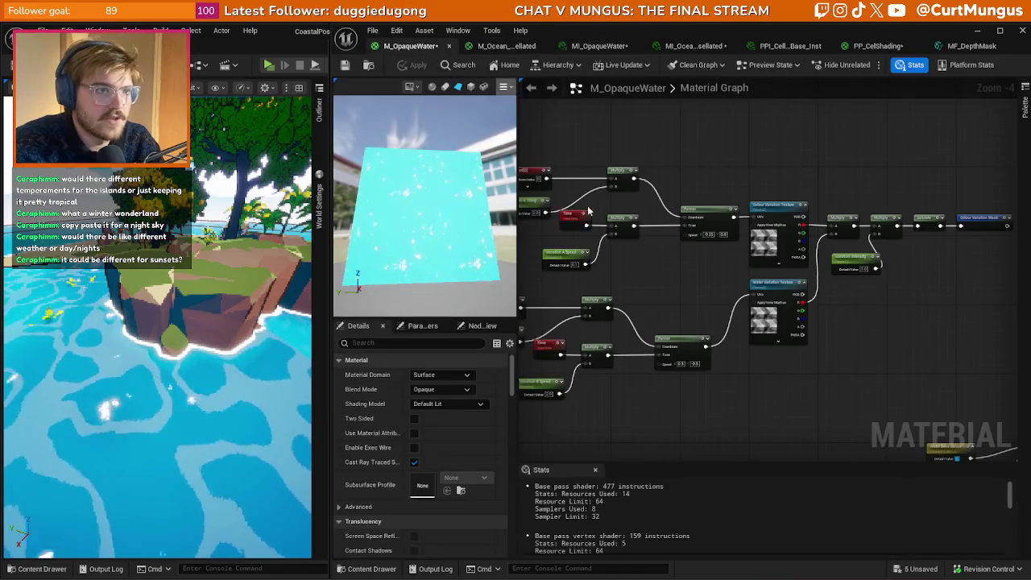
- Move the colour variation node cluster beside the Shore and Fresnel Mask groups
scroll(657, 279, "down", 5)
left_click_drag(923, 298, 589, 175)
mouse_move(778, 194)
left_mouse_down()
mouse_move(787, 322)
mouse_move(591, 357)
mouse_move(755, 321)
mouse_move(699, 294)
left_mouse_up()
- Wrap the cluster in a comment titled 'Colour Variation', correcting the typo
key("c")
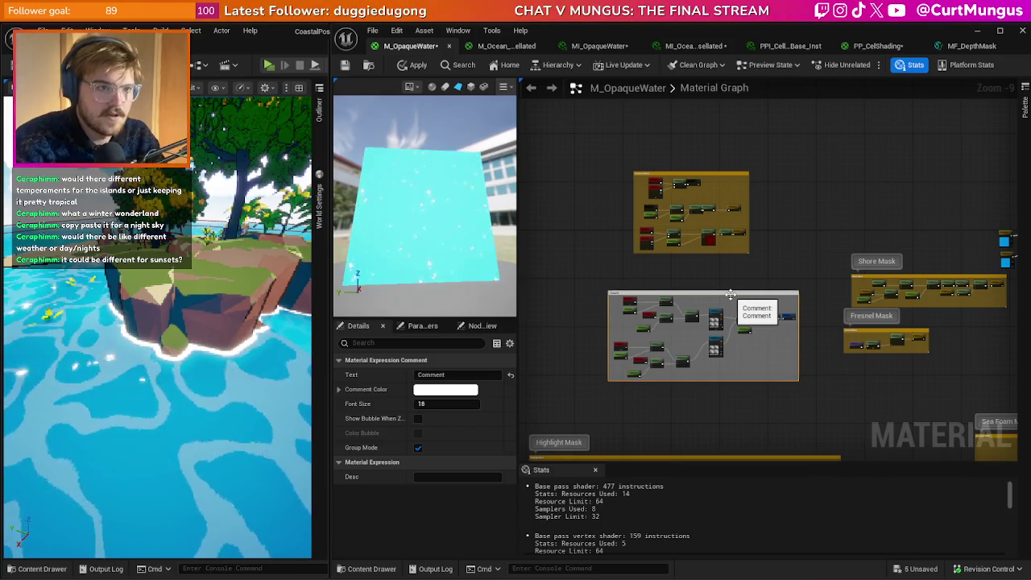
type("Colour Variatino")
key("Return")
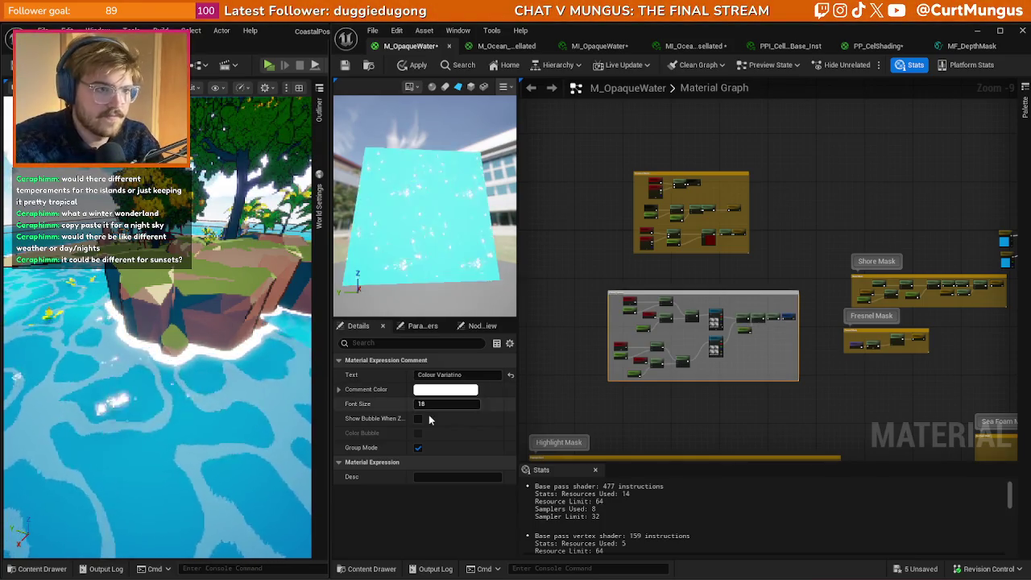
left_click(469, 375)
key("BackSpace")
key("BackSpace")
type("on")
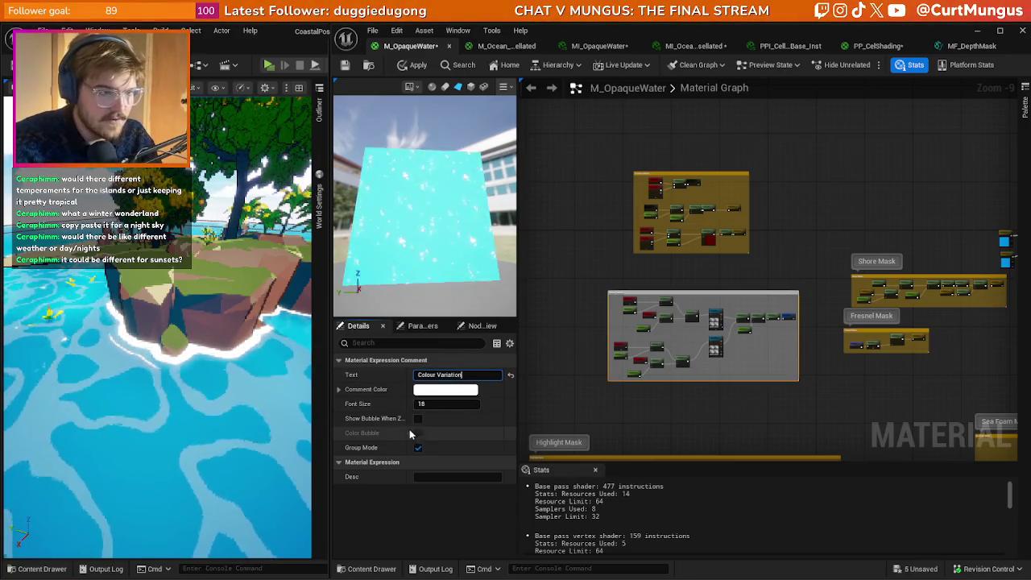
left_click(700, 415)
scroll(701, 414, "up", 3)
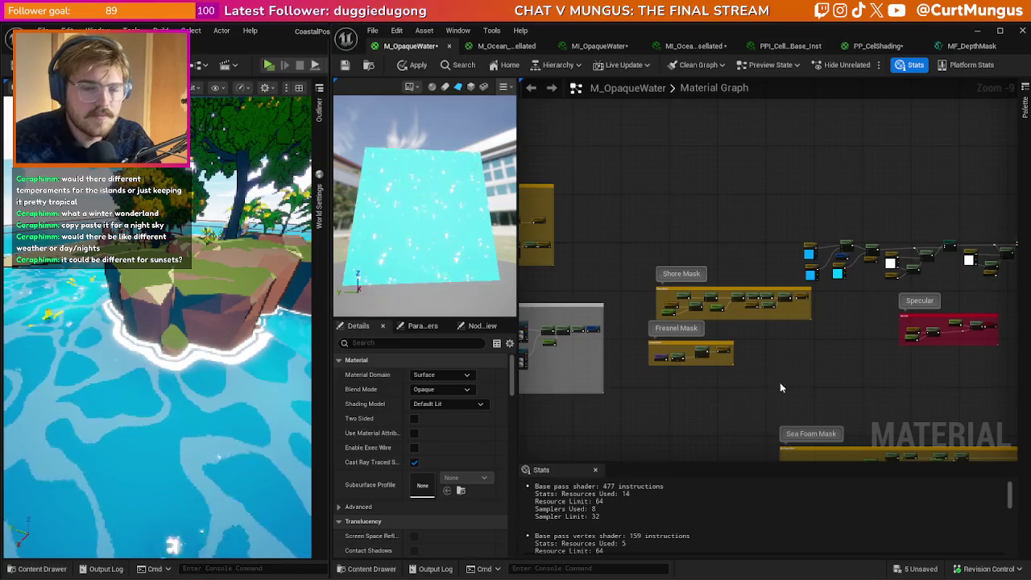
- Move the colour variation nodes up and to the left
scroll(694, 229, "up", 4)
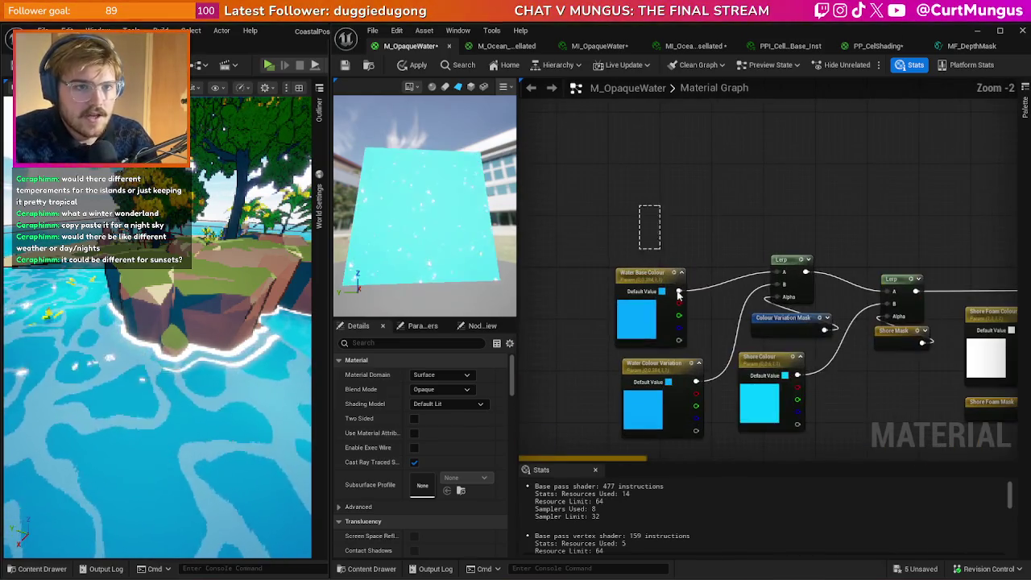
left_click(777, 320)
mouse_move(778, 320)
left_mouse_down()
mouse_move(673, 288)
mouse_move(693, 280)
left_mouse_up()
left_click(713, 208)
- Place a StaticSwitchParameter node from the graph search, then delete it again
right_click(716, 211)
type("static swit")
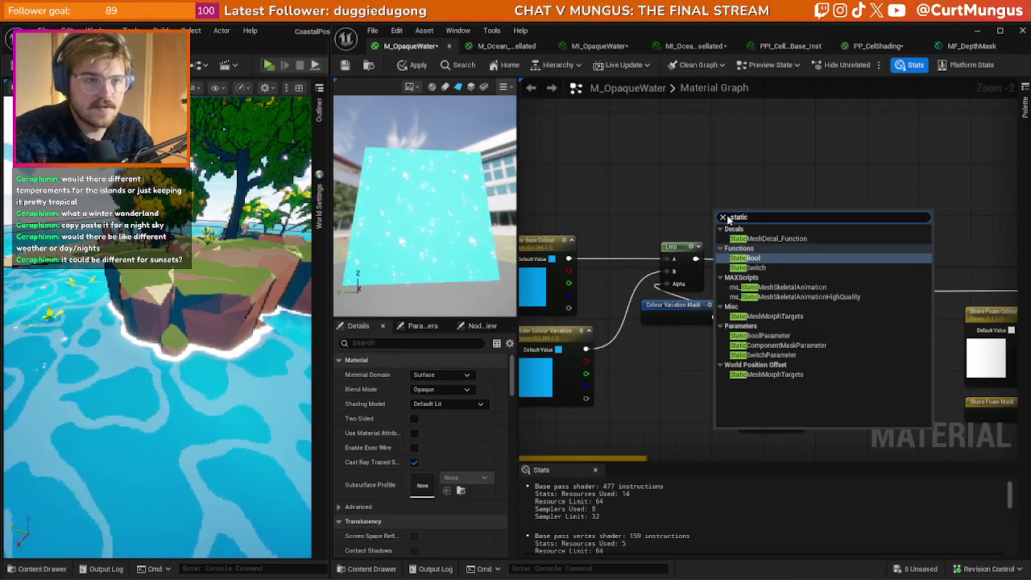
key("Return")
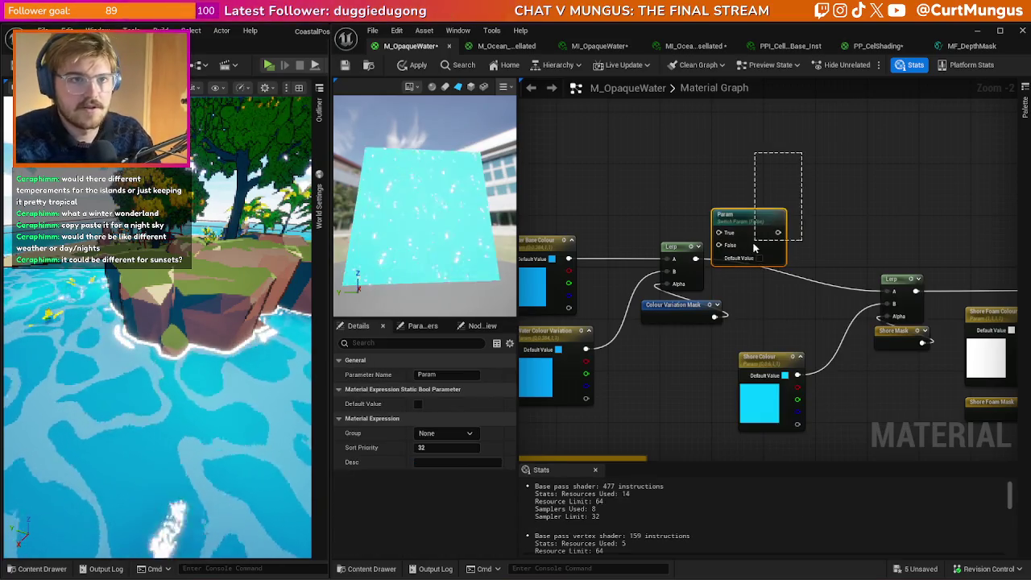
key("Delete")
scroll(862, 195, "down", 3)
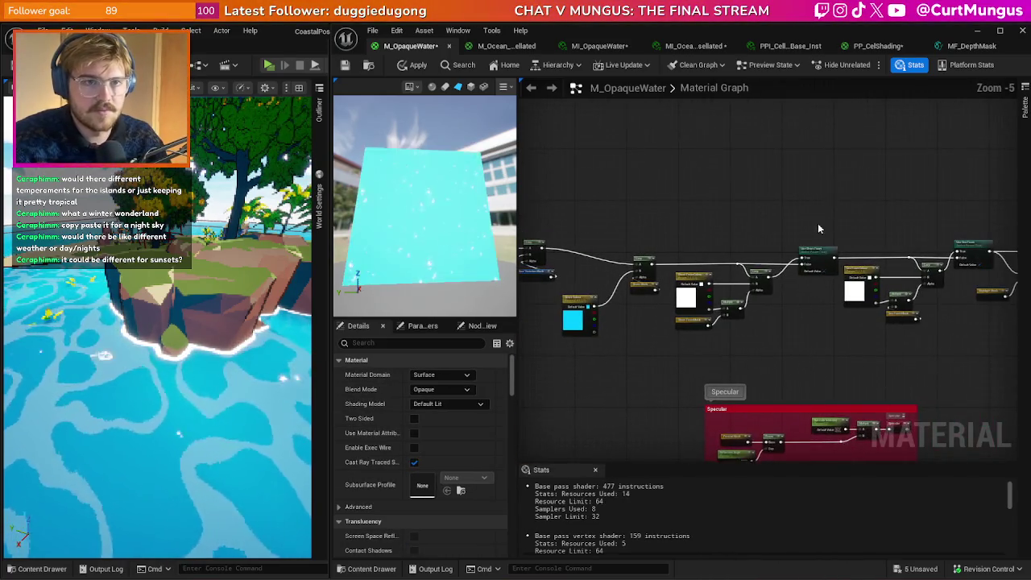
scroll(710, 216, "up", 2)
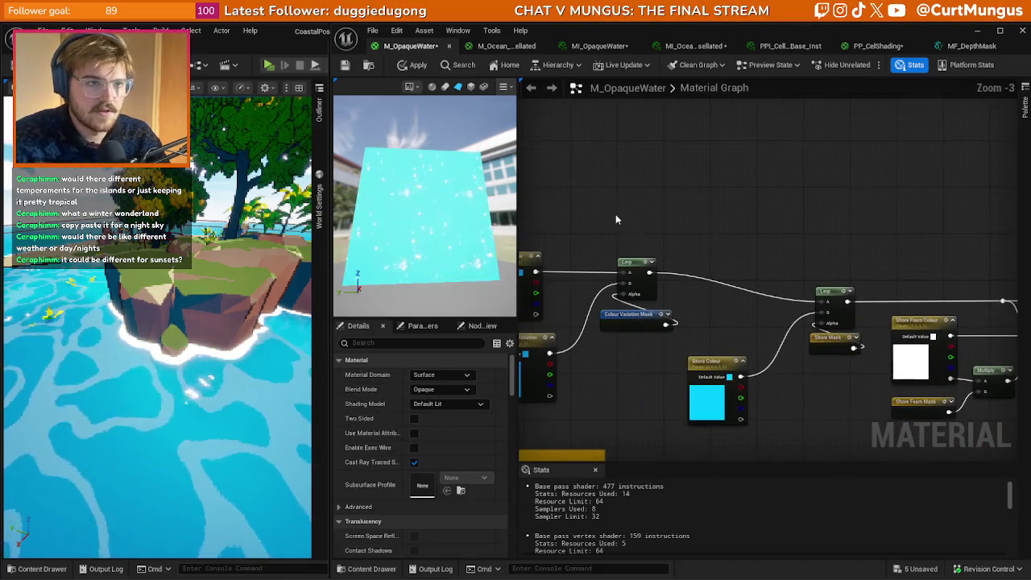
- Paste the Use Shore Foam switch as 'Use Colour Variation', wiring in Water Base Colour and outputting to the shore Lerp
key("ctrl+v")
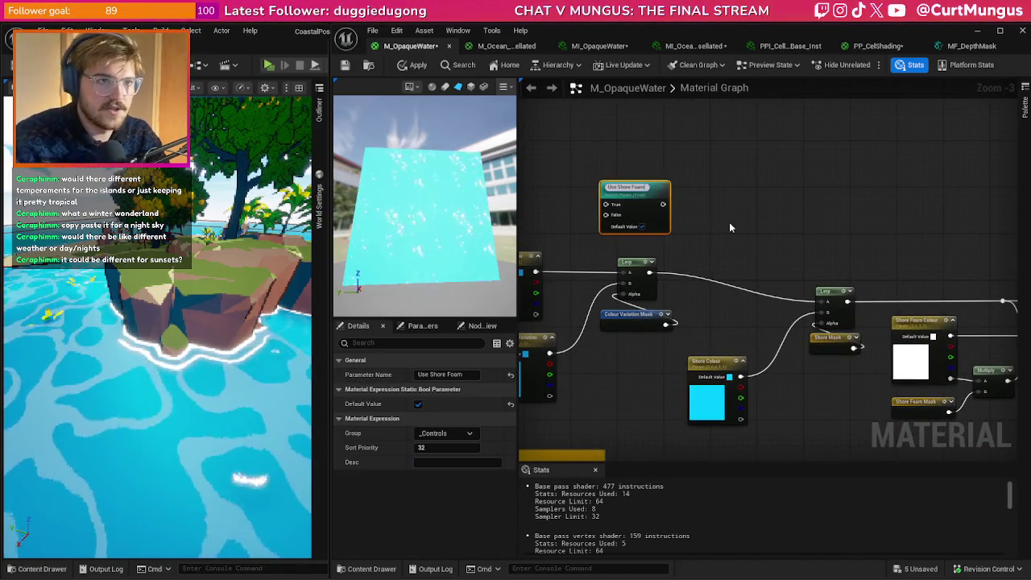
type("Use")
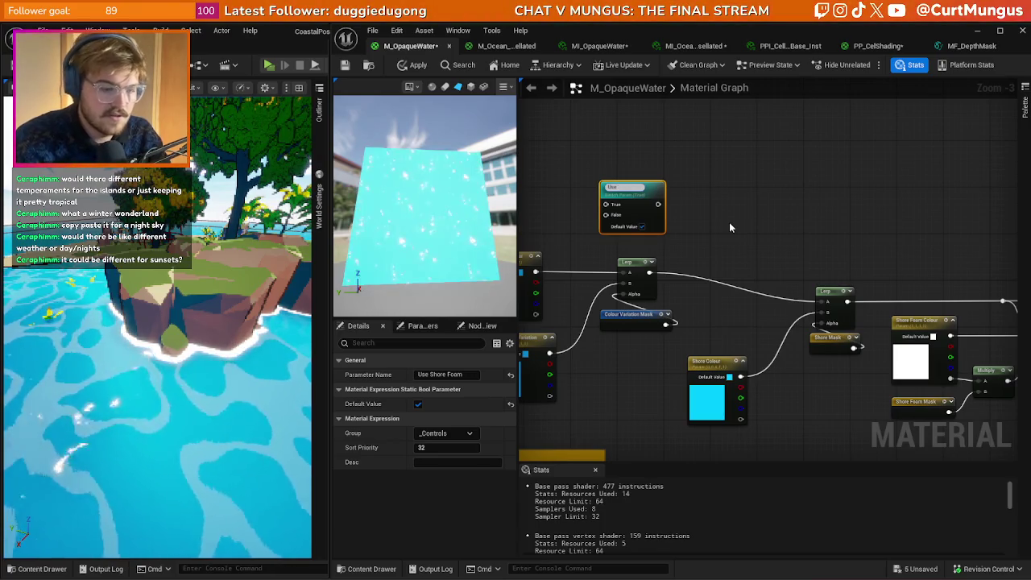
type(" Colour")
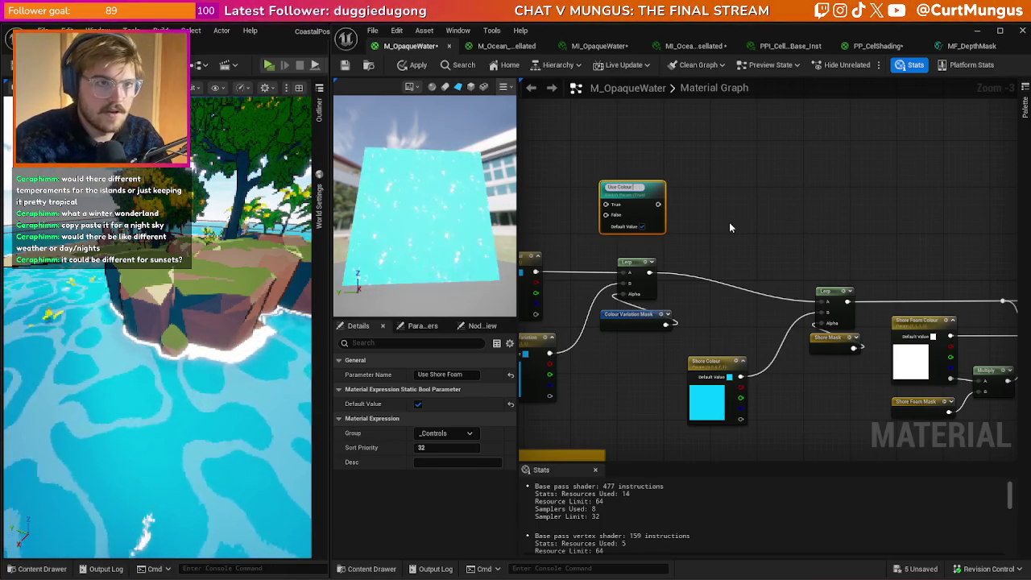
type(" Valriation")
key("Return")
mouse_move(647, 199)
left_mouse_down()
mouse_move(713, 171)
mouse_move(664, 240)
mouse_move(781, 187)
mouse_move(608, 242)
left_mouse_up()
left_click_drag(816, 201, 892, 278)
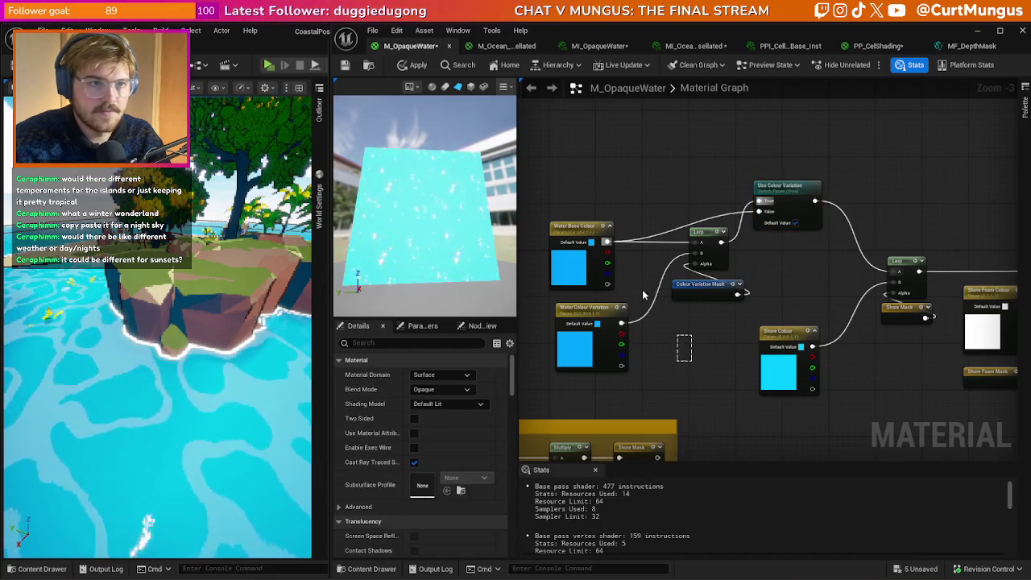
left_click_drag(741, 319, 541, 216)
- Realign Water Base Colour, Water Colour Variation, the Lerp and Colour Variation Mask nodes
left_click_drag(716, 256, 698, 244)
left_click(564, 215)
left_click_drag(565, 215, 564, 198)
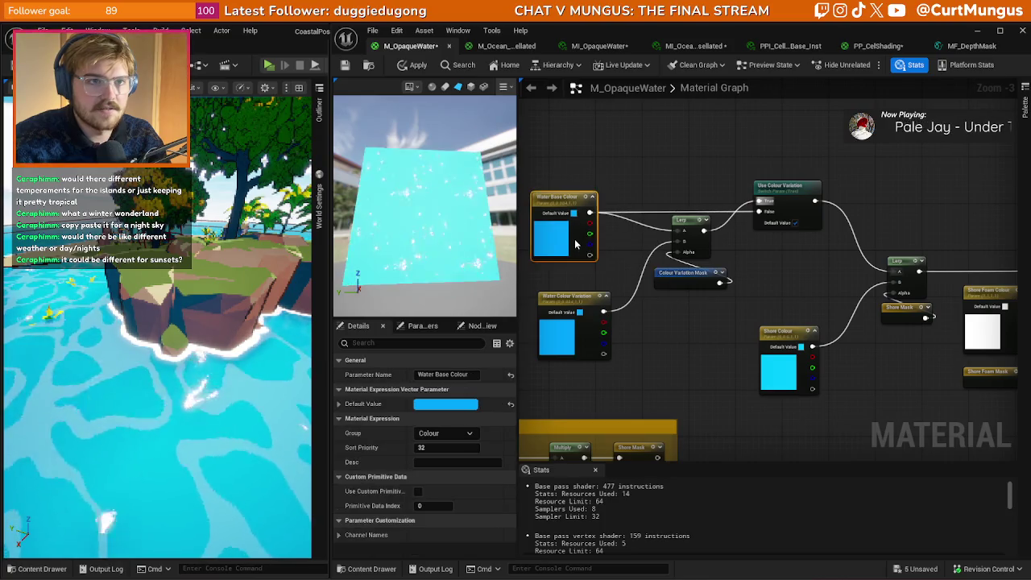
left_click(637, 323)
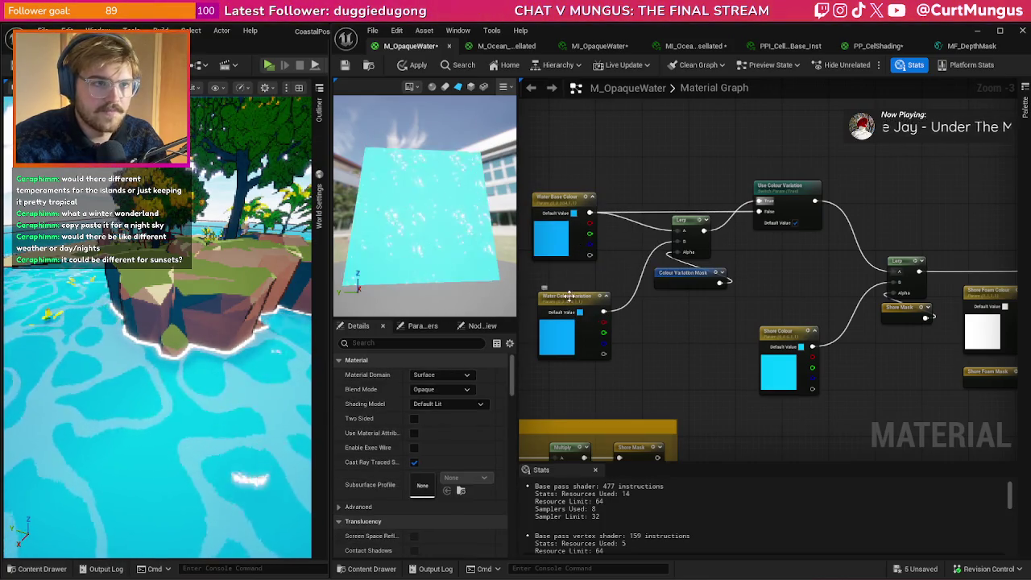
left_click_drag(564, 296, 552, 273)
left_click(709, 306)
mouse_move(713, 283)
left_mouse_down()
mouse_move(668, 213)
mouse_move(715, 284)
left_mouse_up()
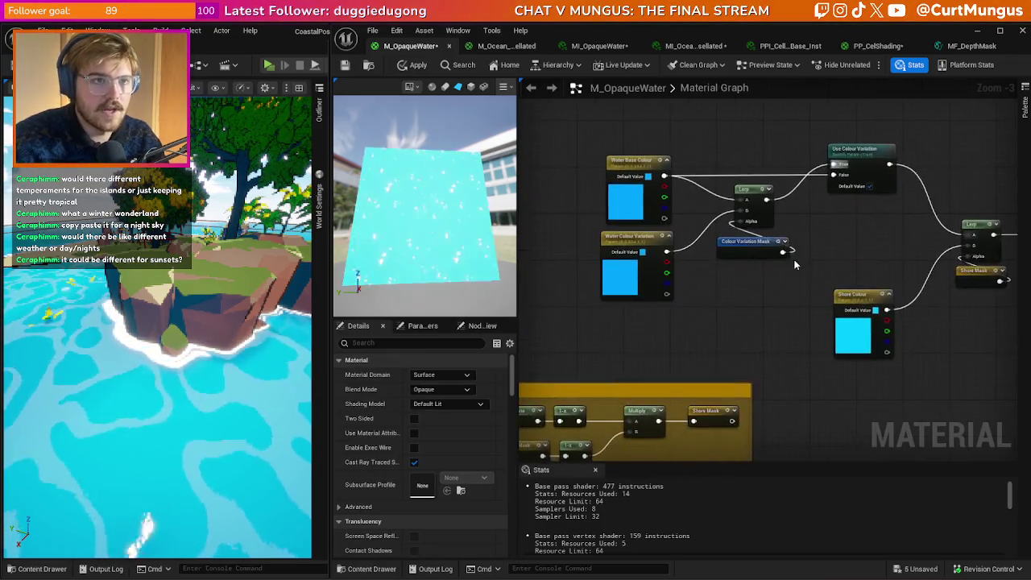
- Move the five colour nodes together to the left and down
scroll(701, 266, "down", 3)
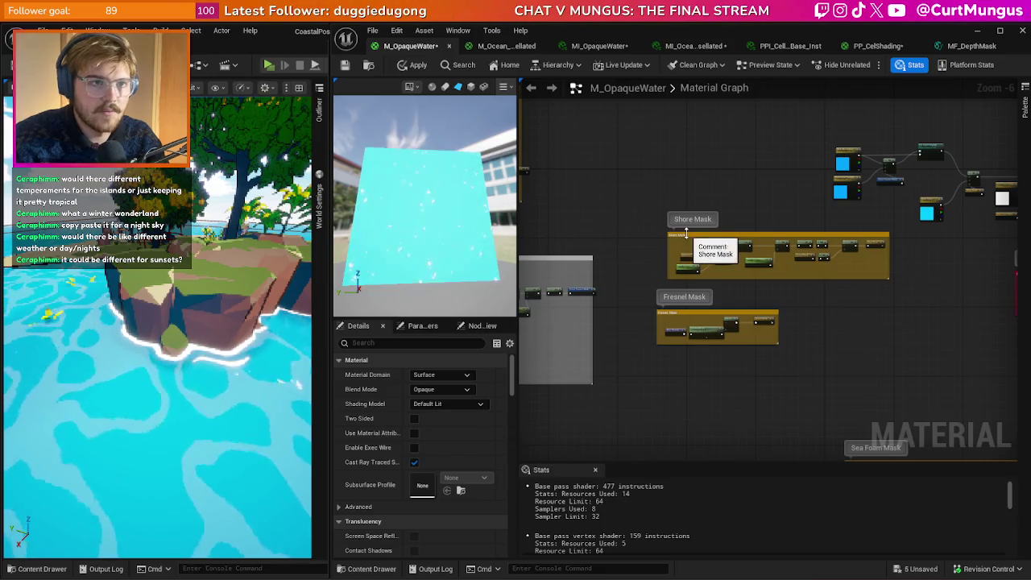
scroll(672, 357, "up", 2)
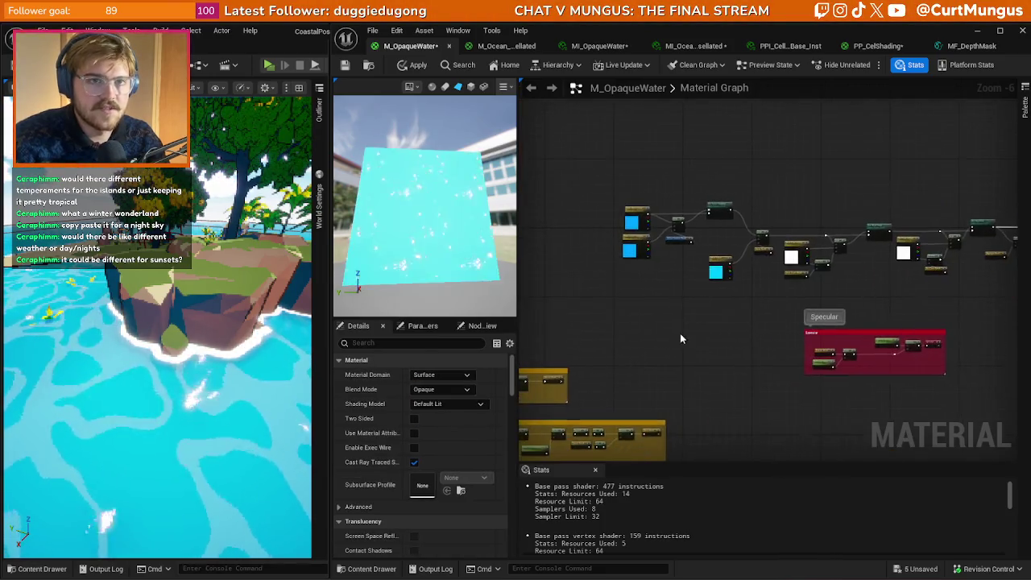
left_click_drag(676, 305, 693, 374)
left_click_drag(698, 282, 754, 244)
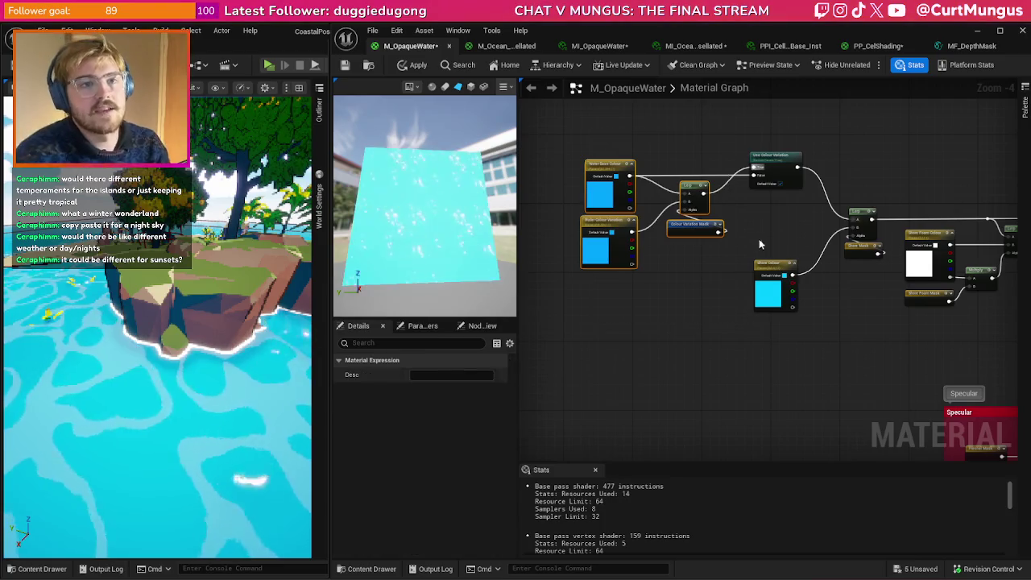
left_click_drag(772, 169, 686, 221)
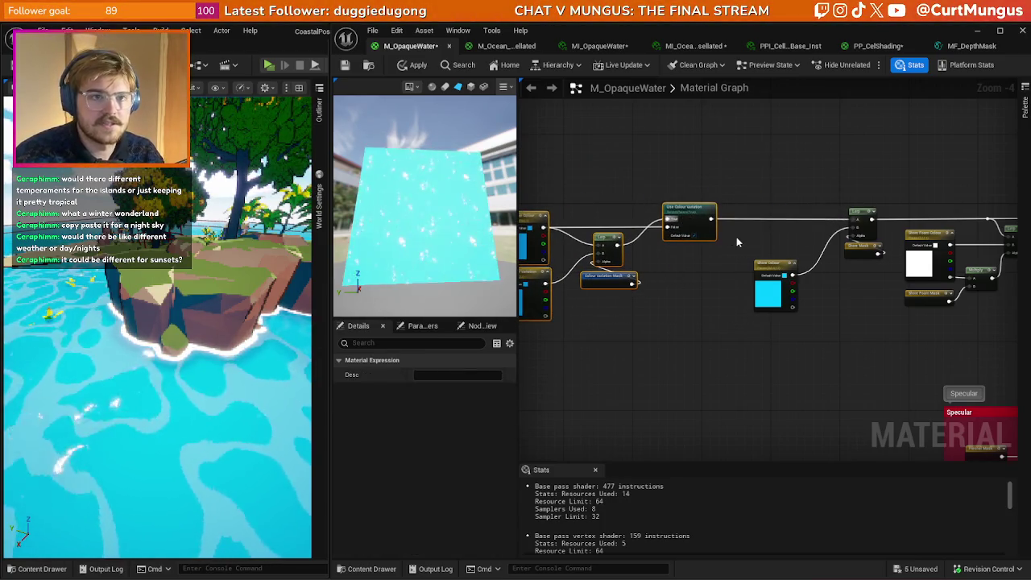
left_click(773, 209)
- Copy the Use Colour Variation switch node
scroll(818, 249, "up", 2)
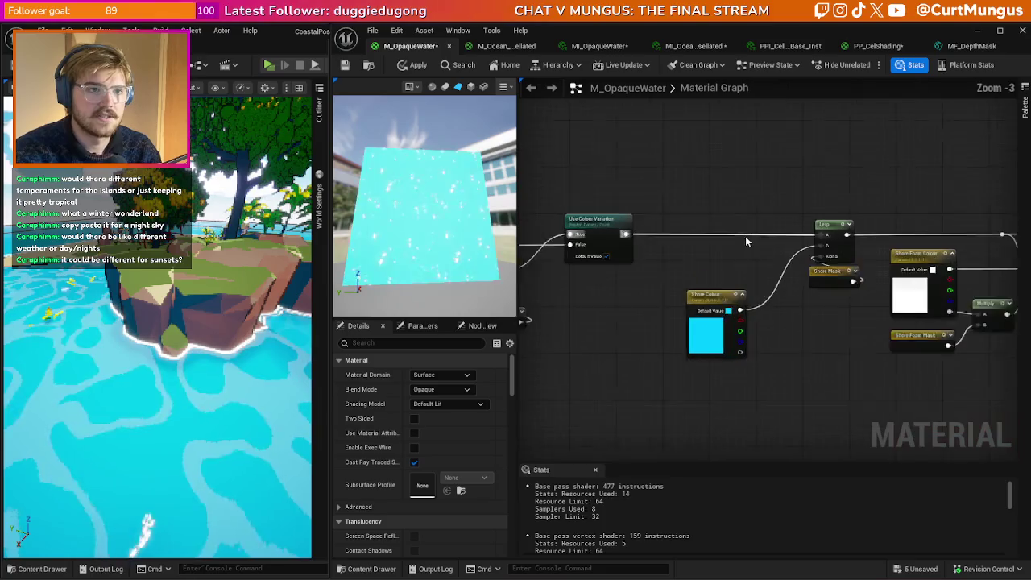
left_click_drag(643, 286, 613, 235)
key("ctrl+c")
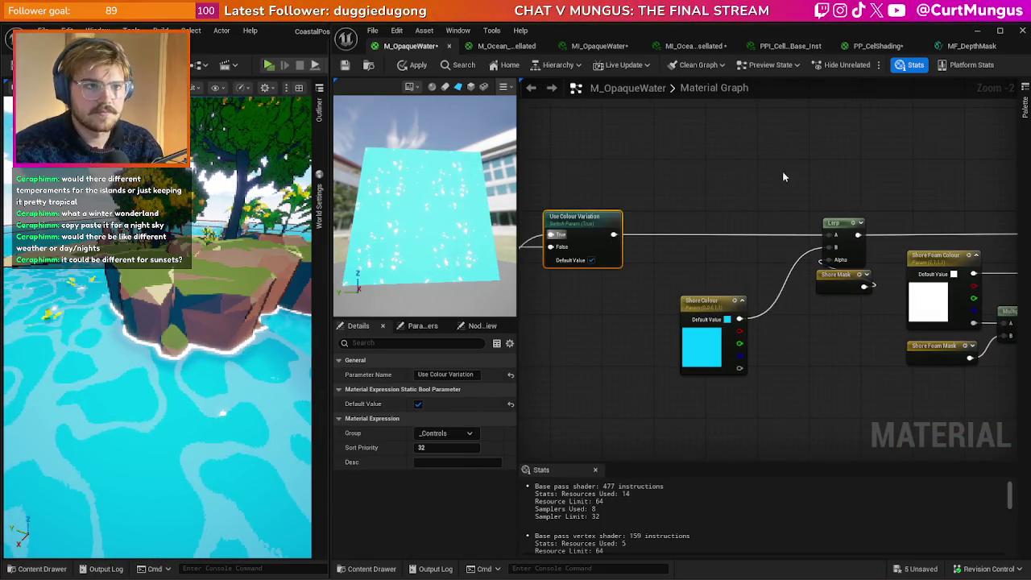
- Paste a switch copy renamed 'Use Shore Colour' and place it up and right
key("ctrl+v")
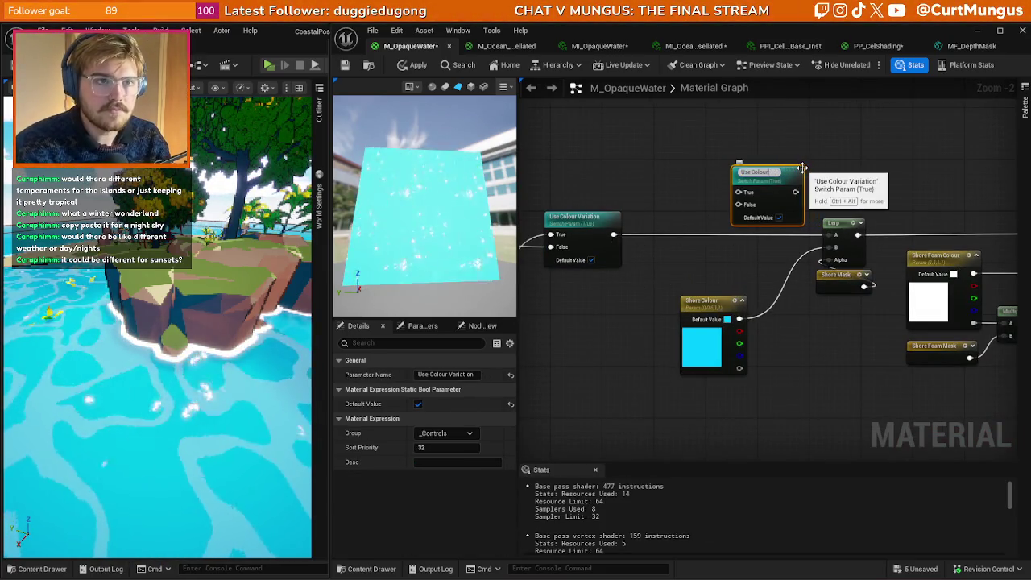
type("hore")
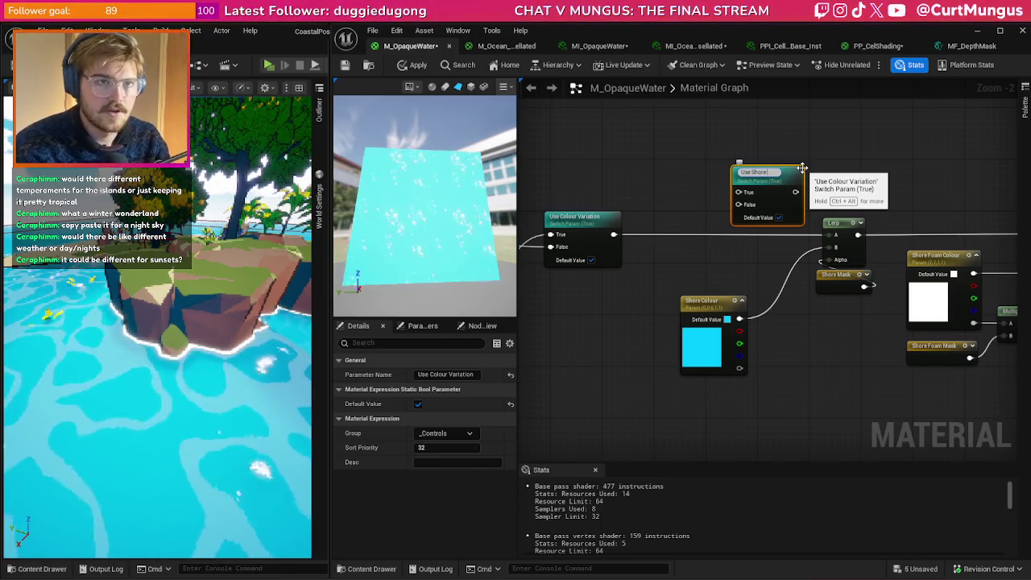
type(" Colour")
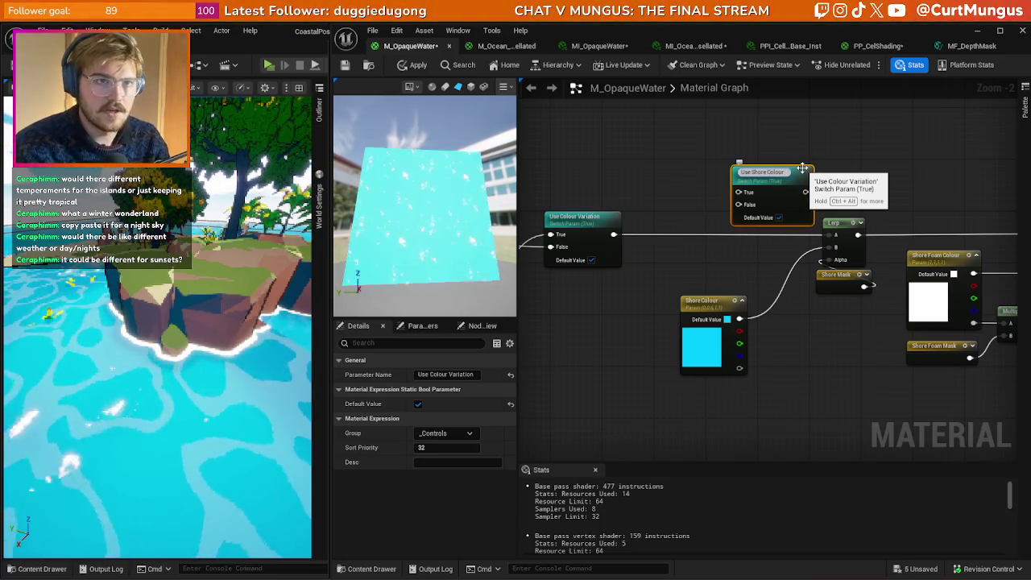
left_click_drag(803, 168, 874, 141)
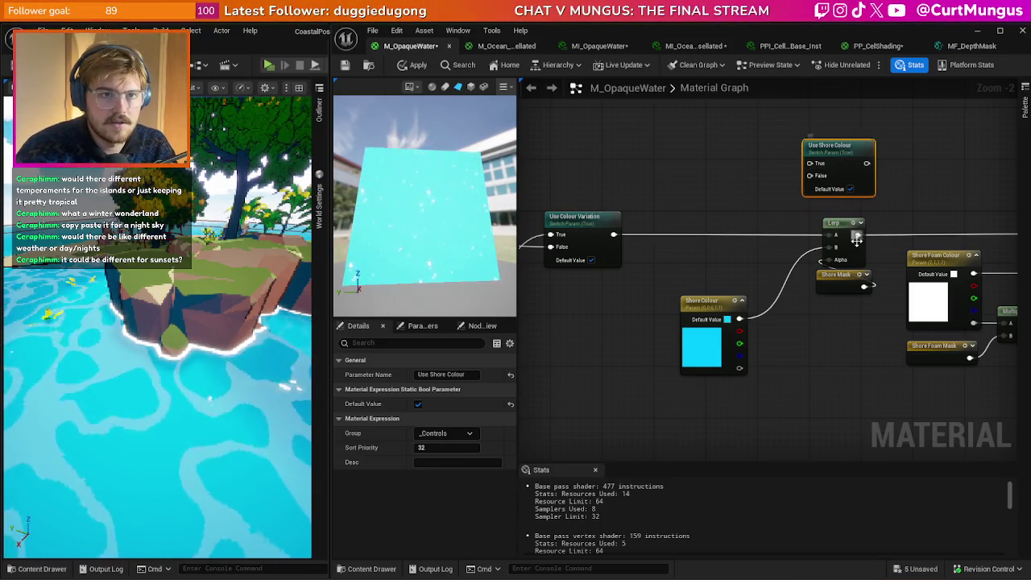
- Wire the Lerp into Use Shore Colour, Use Colour Variation into its False input, and its output onward to the Lerp
left_click_drag(856, 236, 810, 163)
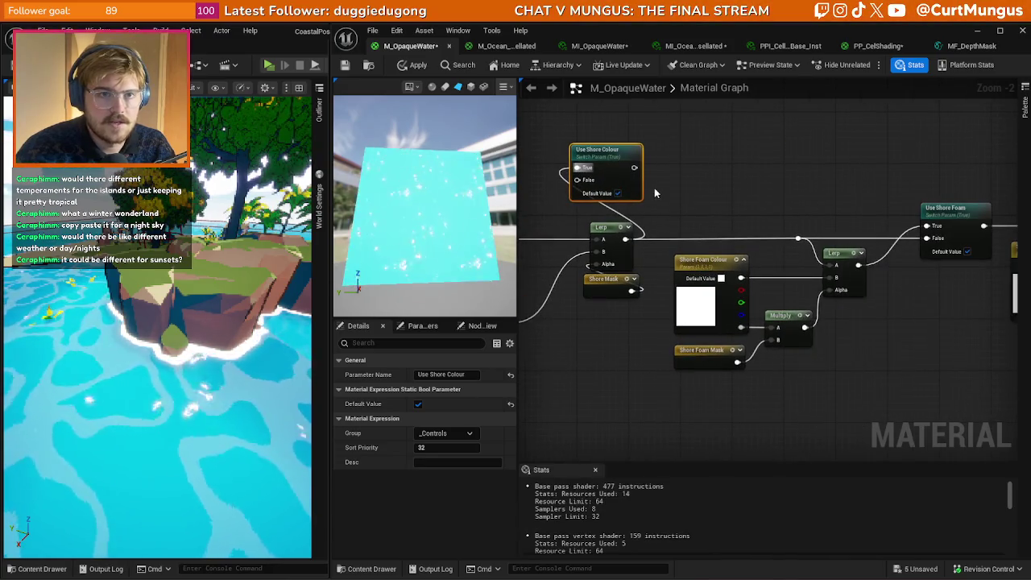
mouse_move(634, 167)
left_mouse_down()
mouse_move(810, 239)
mouse_move(826, 260)
left_mouse_up()
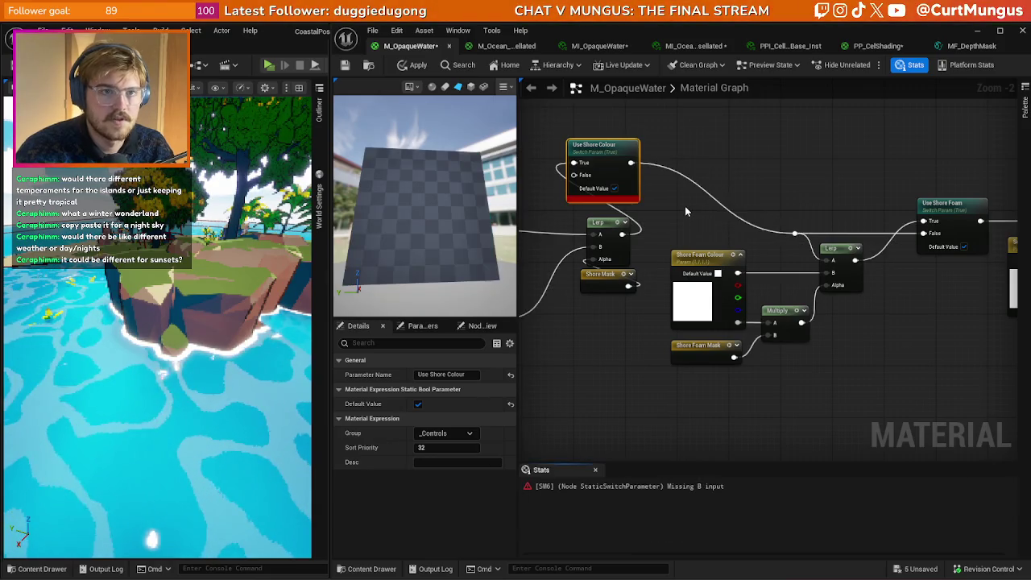
mouse_move(677, 205)
left_mouse_down()
mouse_move(784, 201)
mouse_move(887, 220)
left_mouse_up()
mouse_move(587, 246)
left_mouse_down()
mouse_move(745, 222)
mouse_move(788, 189)
left_mouse_up()
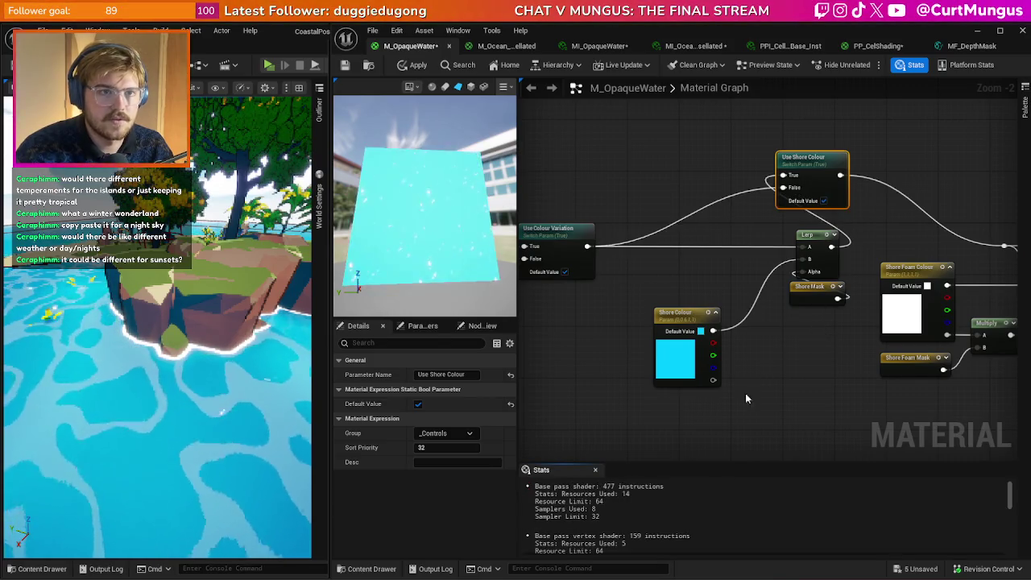
- Rearrange the Shore Colour, Lerp, Shore Mask and Use Shore Colour nodes, then apply the material
left_click_drag(709, 374, 632, 368)
mouse_move(742, 365)
left_mouse_down()
mouse_move(852, 227)
mouse_move(714, 267)
left_mouse_up()
left_click(758, 211)
left_click_drag(828, 191, 815, 249)
mouse_move(714, 193)
left_mouse_down()
mouse_move(833, 182)
mouse_move(683, 211)
left_mouse_up()
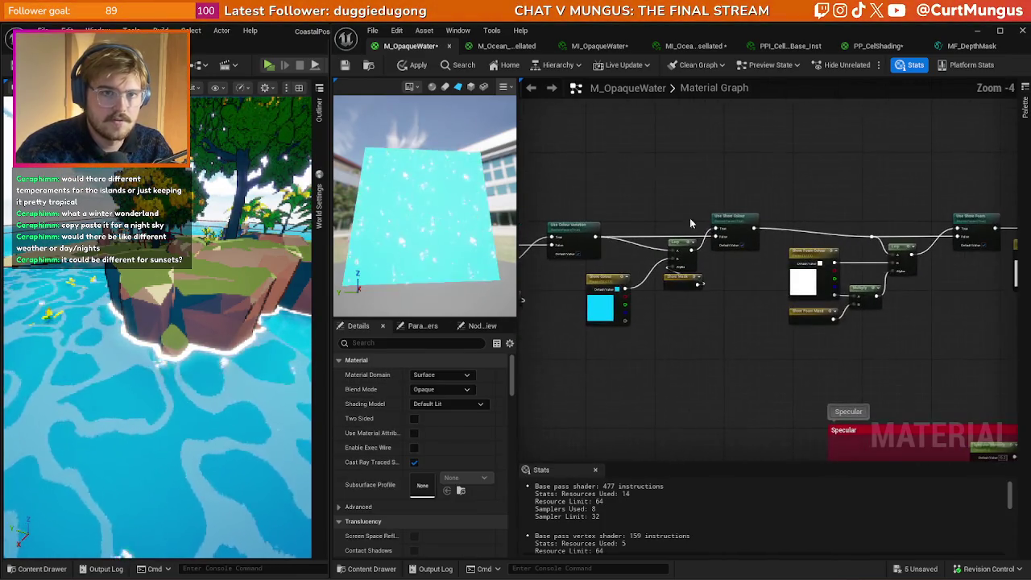
scroll(682, 211, "down", 2)
key("ctrl+s")
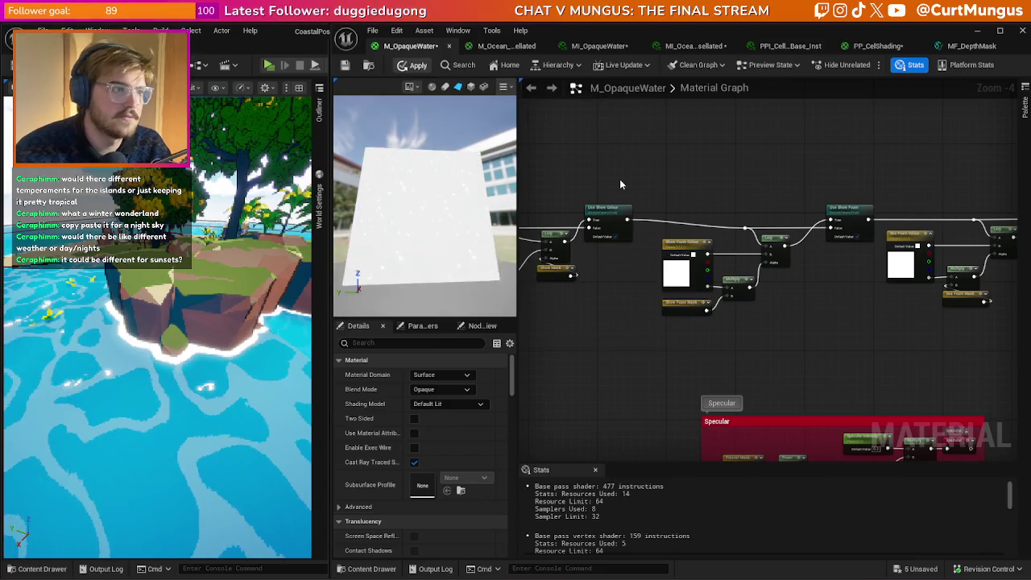
- In MI_OpaqueWater, override the switches and turn off Shore Foam, Shore Colour, Sea Foam, Highlights and Colour Variation
left_click(599, 46)
left_click(362, 193)
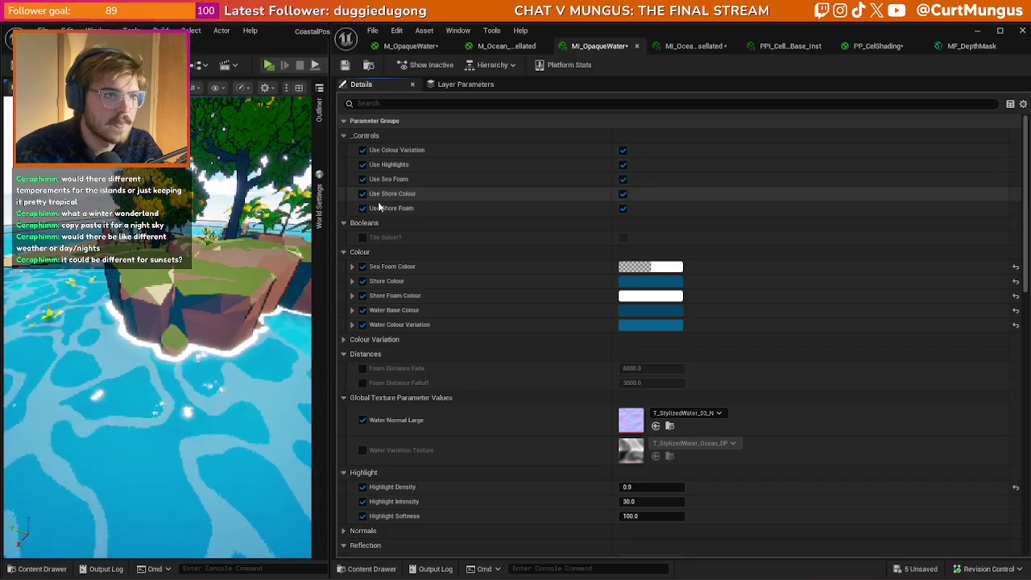
left_click(623, 208)
left_click(623, 194)
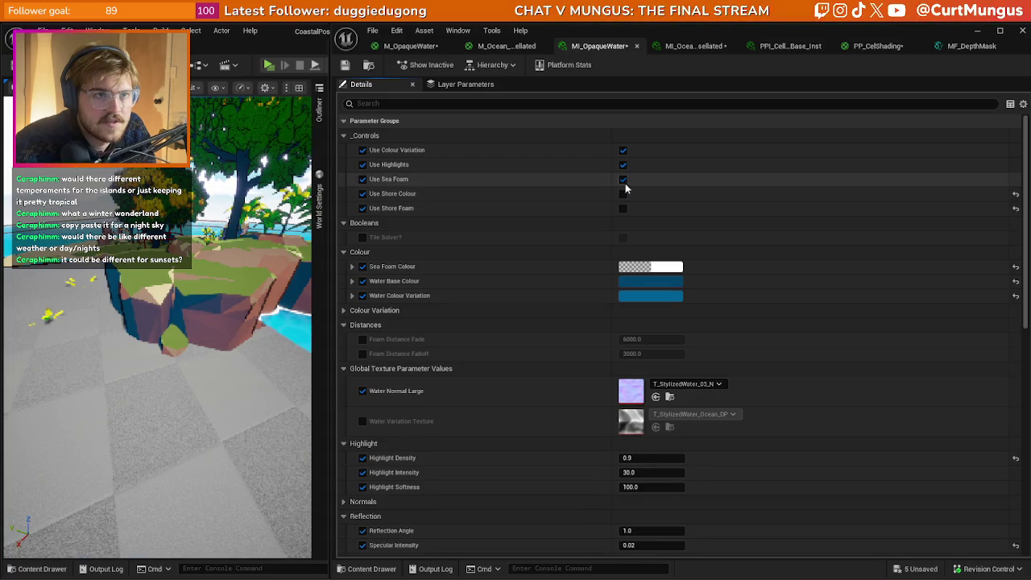
left_click(623, 179)
left_click(623, 164)
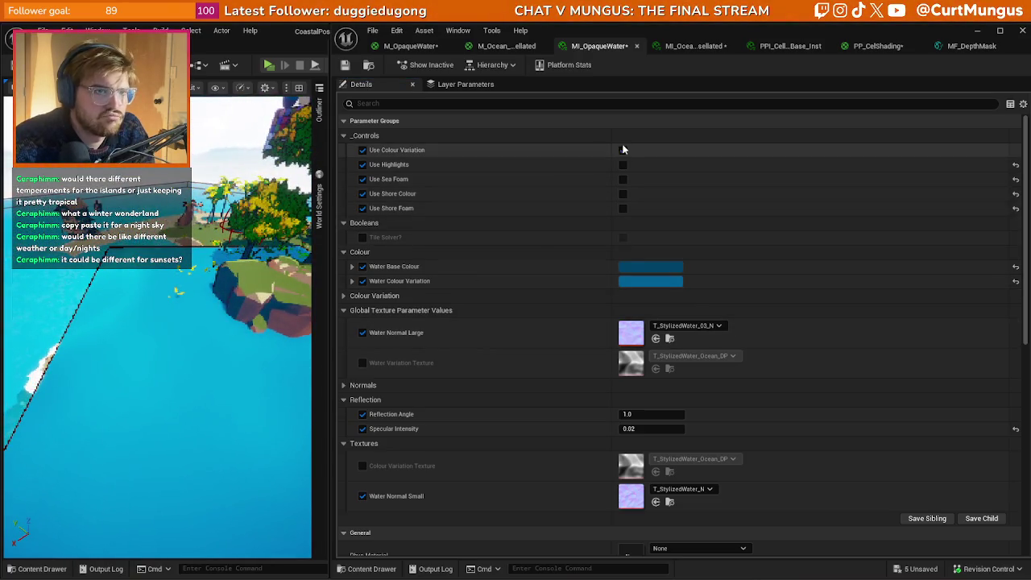
left_click(622, 150)
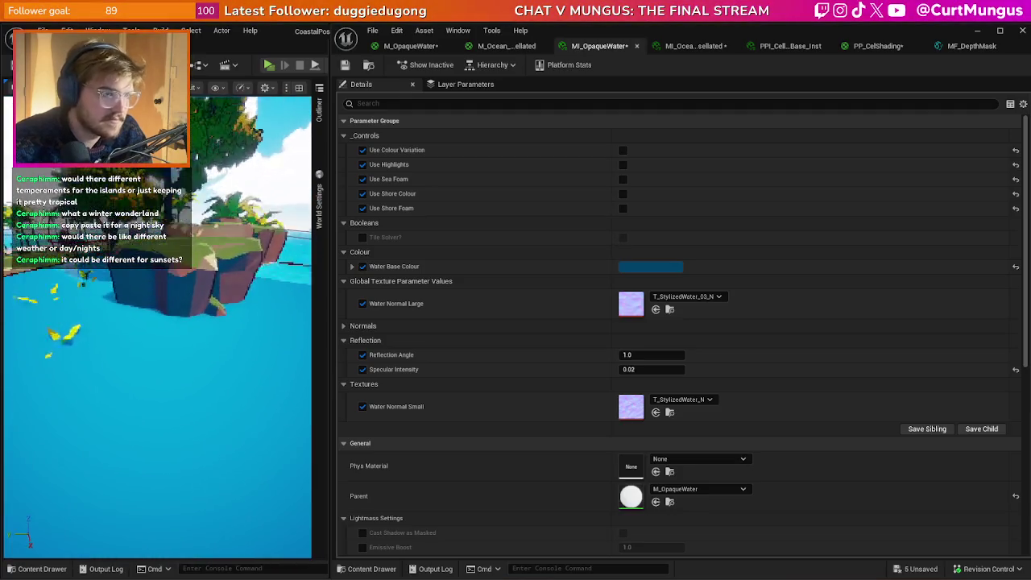
- Turn all five switches back on while viewing the island, then return to the M_OpaqueWater graph
left_click(623, 193)
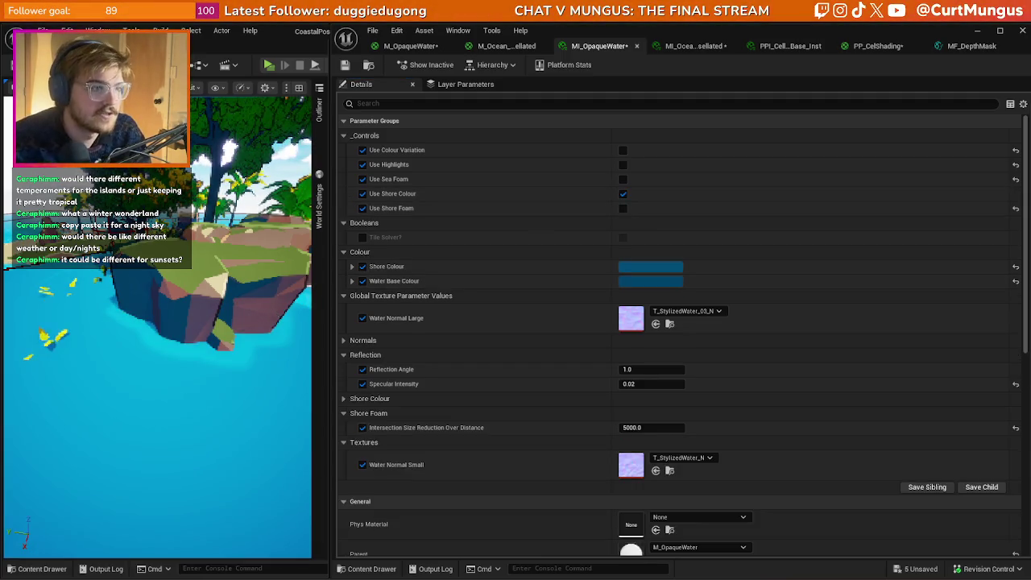
left_click(623, 151)
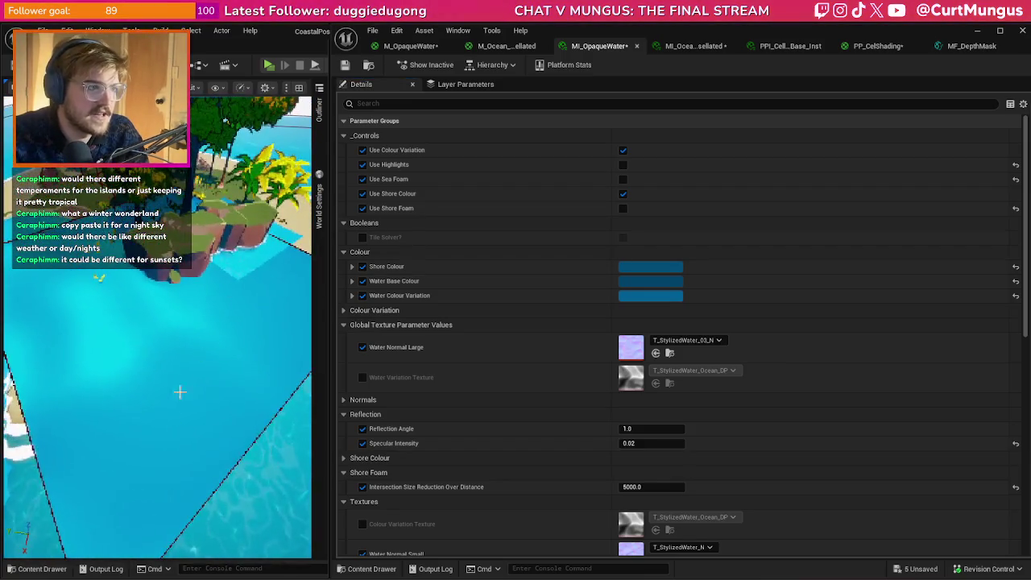
left_click_drag(133, 319, 133, 286)
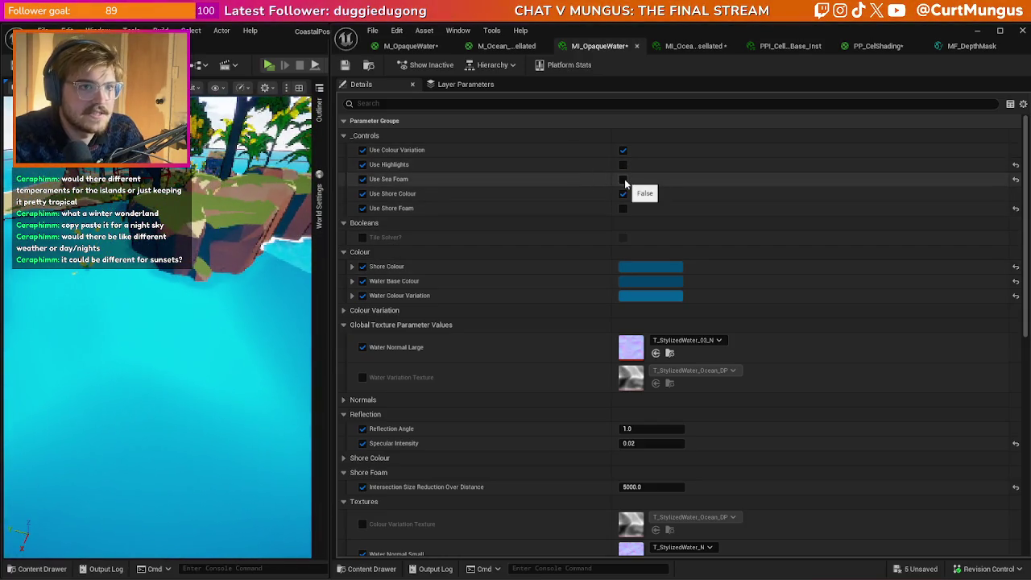
left_click(620, 208)
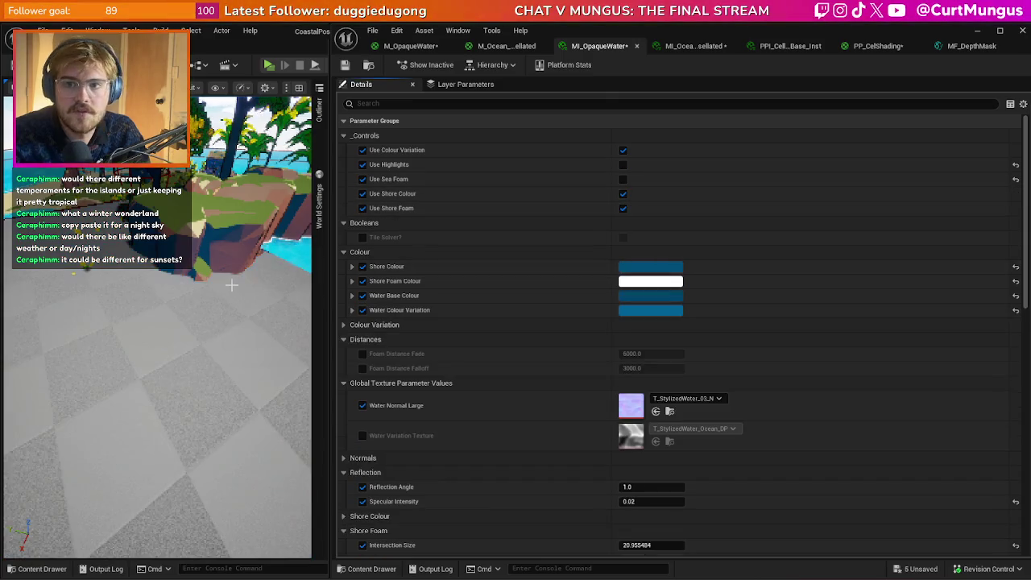
left_click_drag(202, 295, 158, 282)
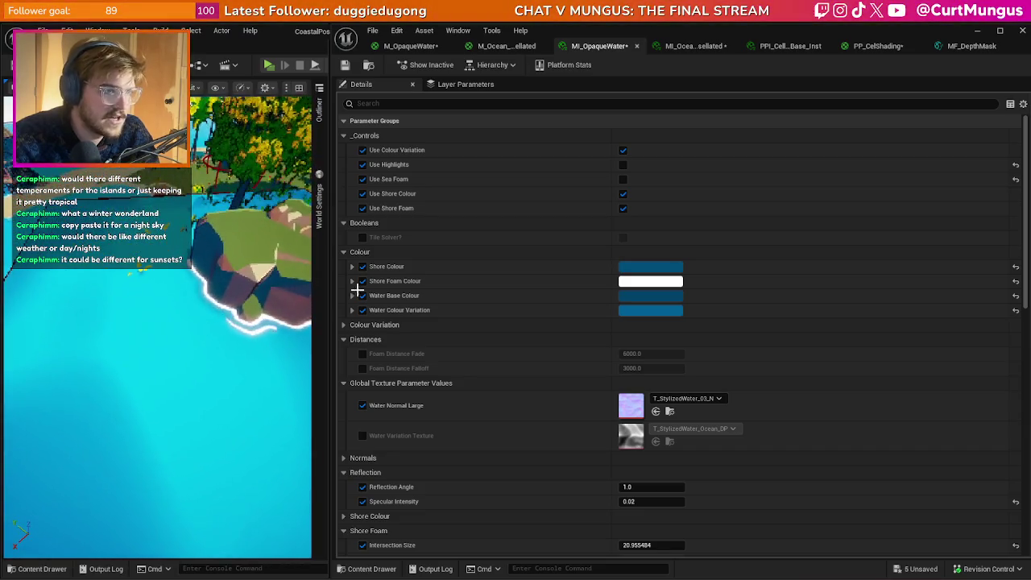
left_click(622, 180)
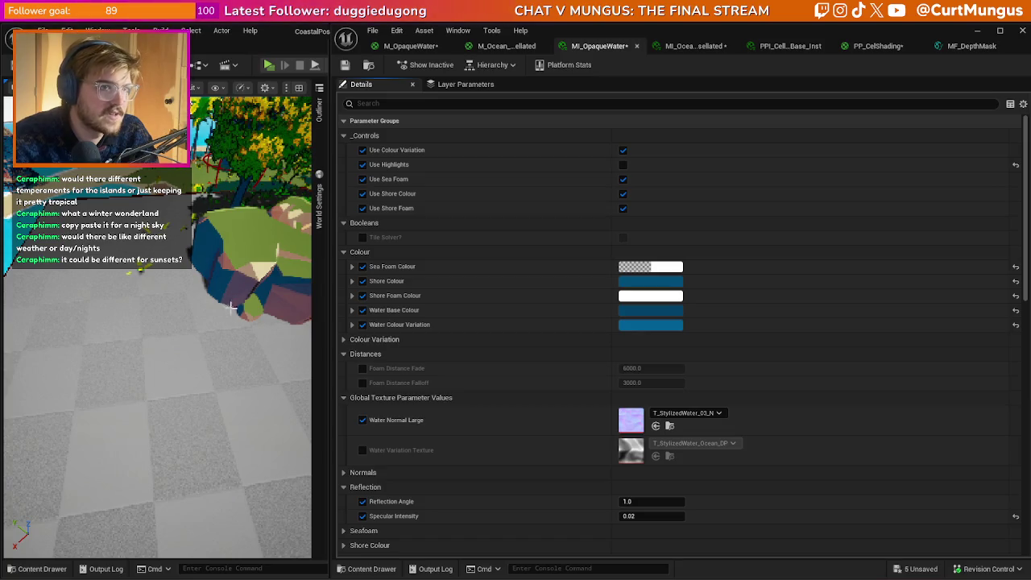
left_click_drag(158, 282, 142, 275)
left_click(623, 164)
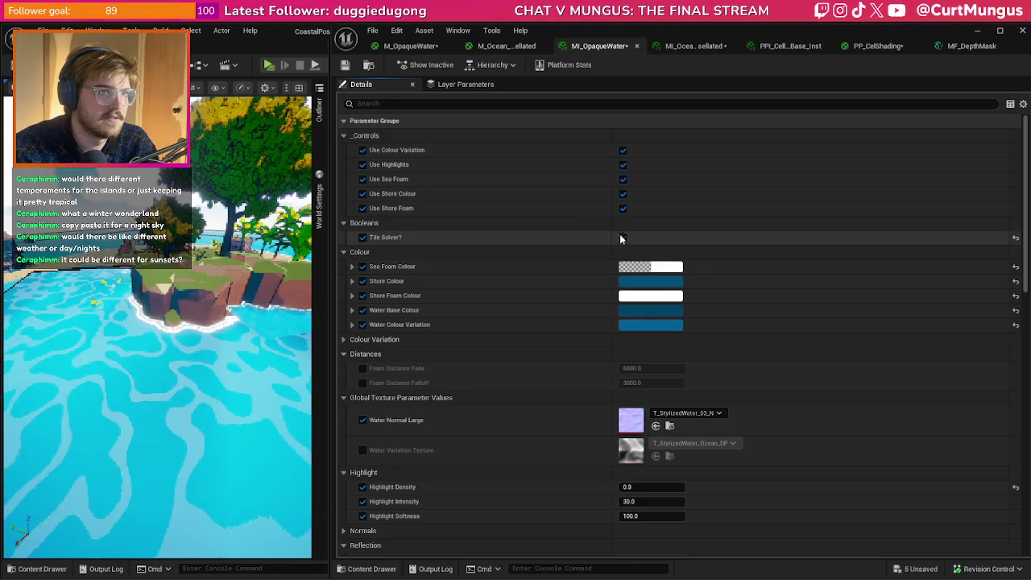
left_click(411, 46)
scroll(644, 300, "down", 3)
- Open the MF_4WayMotionNormal_TileSolved function from the normals section to inspect it
mouse_move(683, 196)
left_mouse_down()
mouse_move(726, 245)
mouse_move(797, 129)
left_mouse_up()
mouse_move(733, 287)
left_mouse_down()
mouse_move(632, 342)
mouse_move(709, 266)
left_mouse_up()
scroll(710, 313, "up", 4)
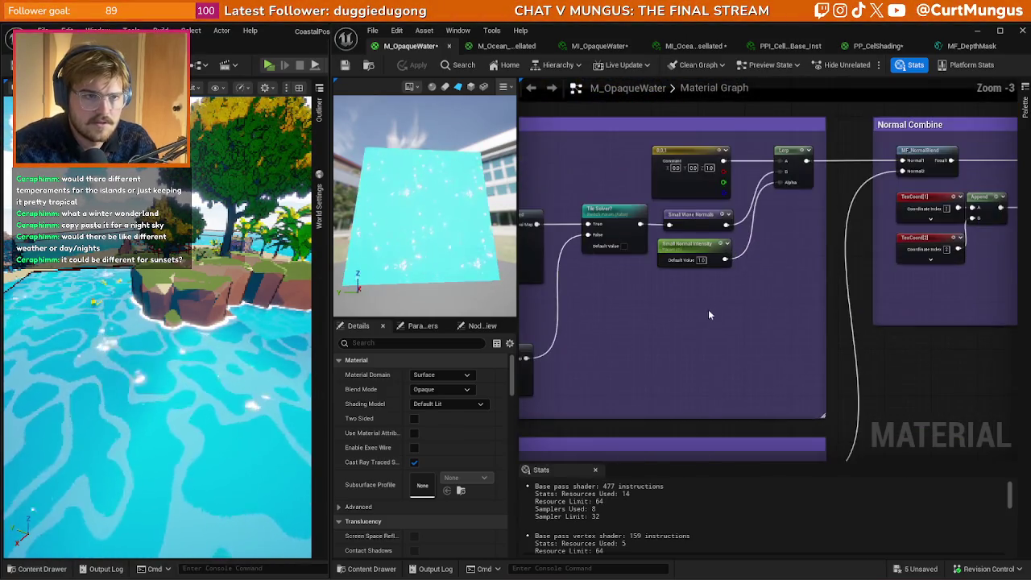
scroll(710, 313, "down", 1)
mouse_move(713, 273)
left_mouse_down()
mouse_move(645, 253)
mouse_move(674, 272)
left_mouse_up()
left_click(699, 225)
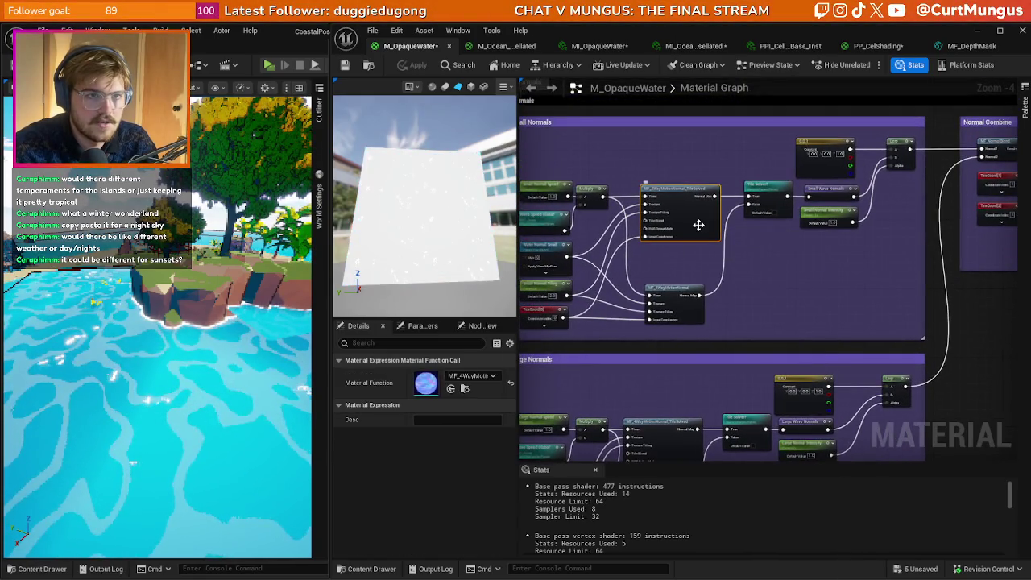
double_click(699, 325)
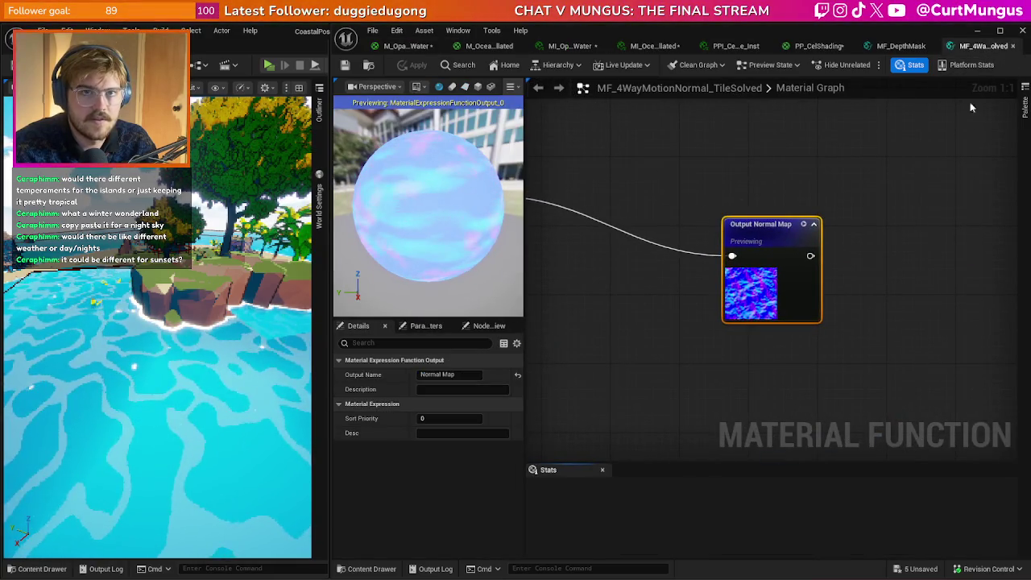
- Close the function graph and return to M_OpaqueWater via the other material tabs
left_click(1013, 46)
left_click(582, 48)
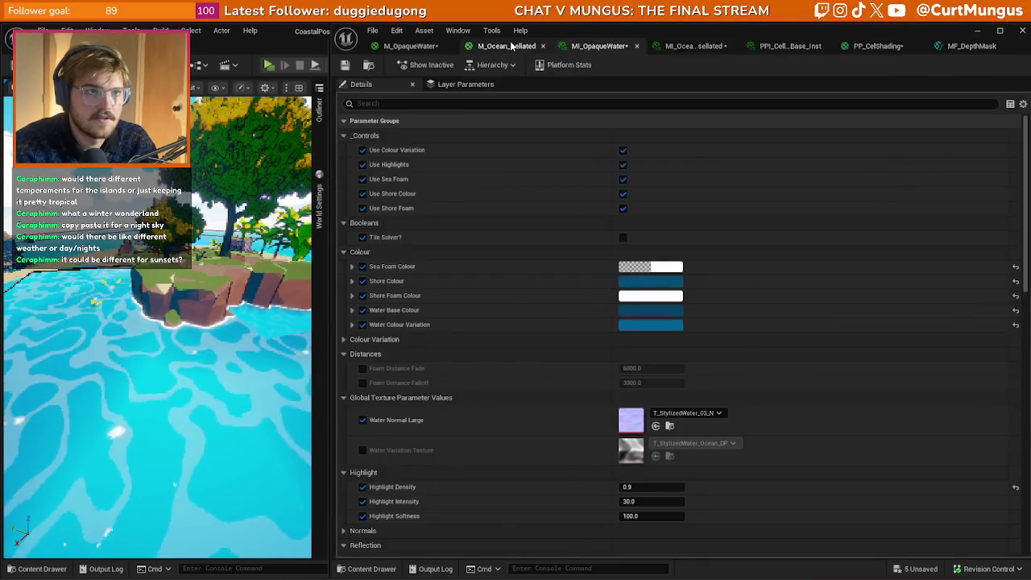
left_click(511, 47)
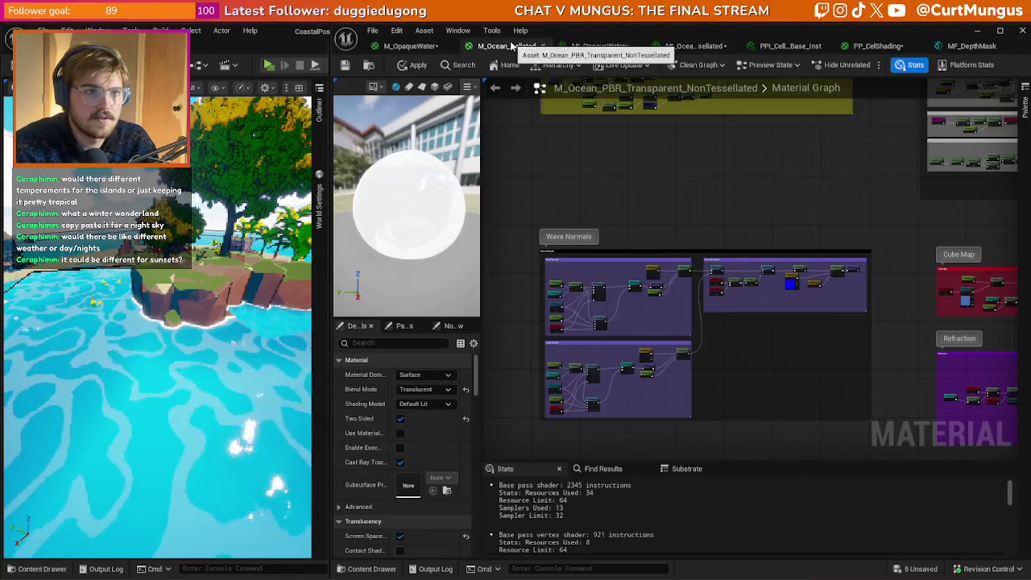
left_click(420, 48)
- Delete the tile-solved normal node from the Small Normals group
scroll(697, 265, "up", 3)
mouse_move(752, 285)
left_mouse_down()
mouse_move(701, 306)
mouse_move(839, 248)
mouse_move(784, 232)
left_mouse_up()
key("Delete")
left_click(788, 219)
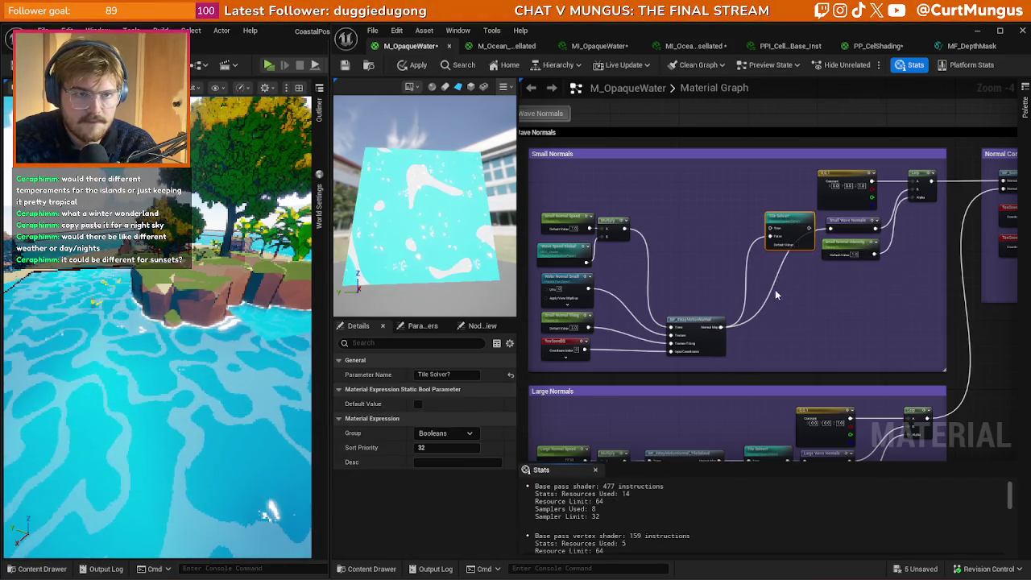
- In Small Normals, remove the Tile Solver switch and wire MF_4WayMotionNormal straight into Small Wave Normals
key("Delete")
left_click_drag(714, 332, 710, 243)
left_click_drag(533, 206, 725, 361)
left_click_drag(625, 305, 715, 305)
- Replace Large Normals' tile-solved node and switch with a pasted MF_4WayMotionNormal feeding Large Wave Normals
scroll(716, 304, "down", 5)
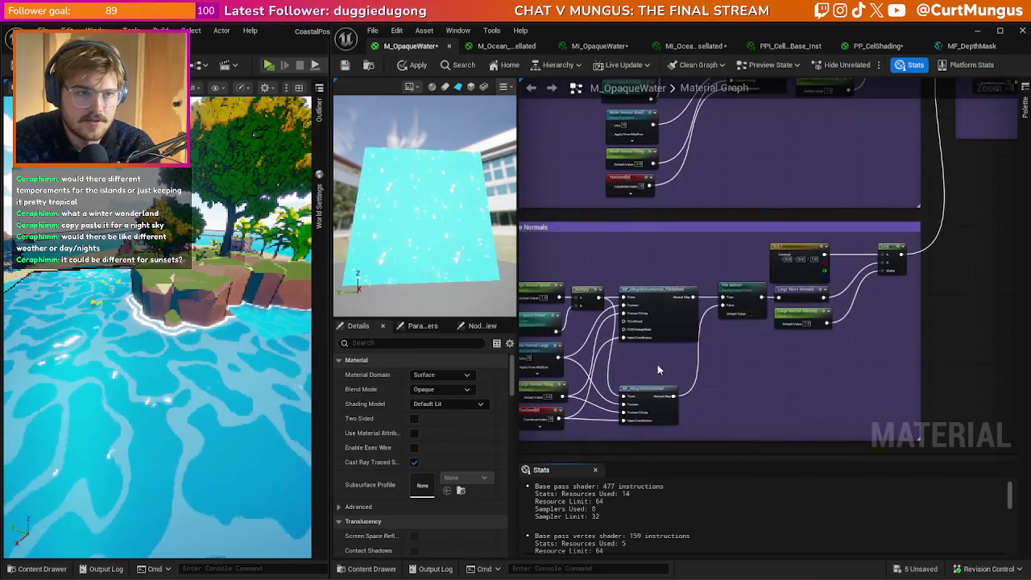
key("ctrl+v")
mouse_move(689, 338)
left_mouse_down()
mouse_move(703, 371)
mouse_move(798, 298)
left_mouse_up()
key("Delete")
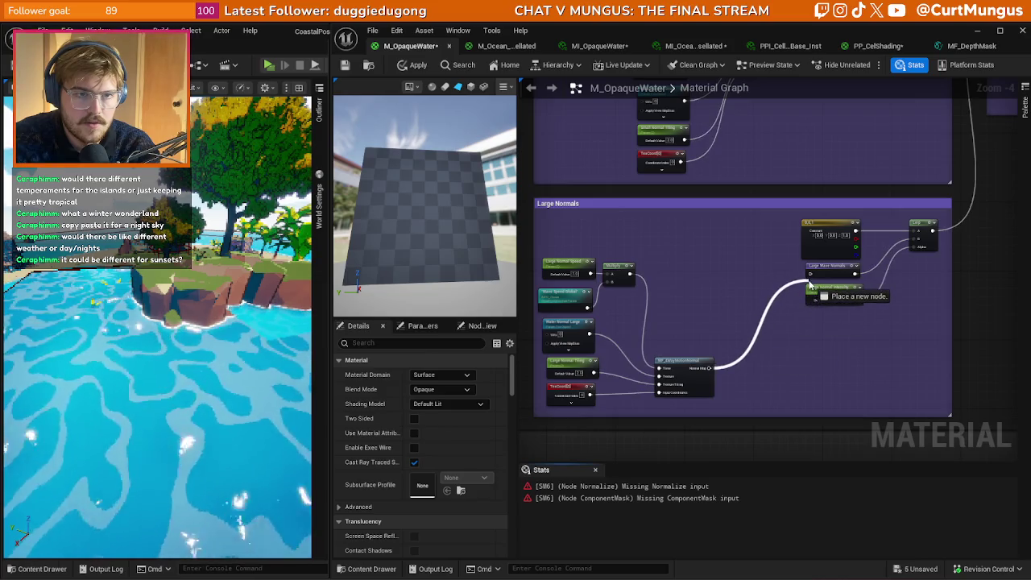
left_click_drag(698, 392, 703, 298)
left_click_drag(729, 407, 538, 256)
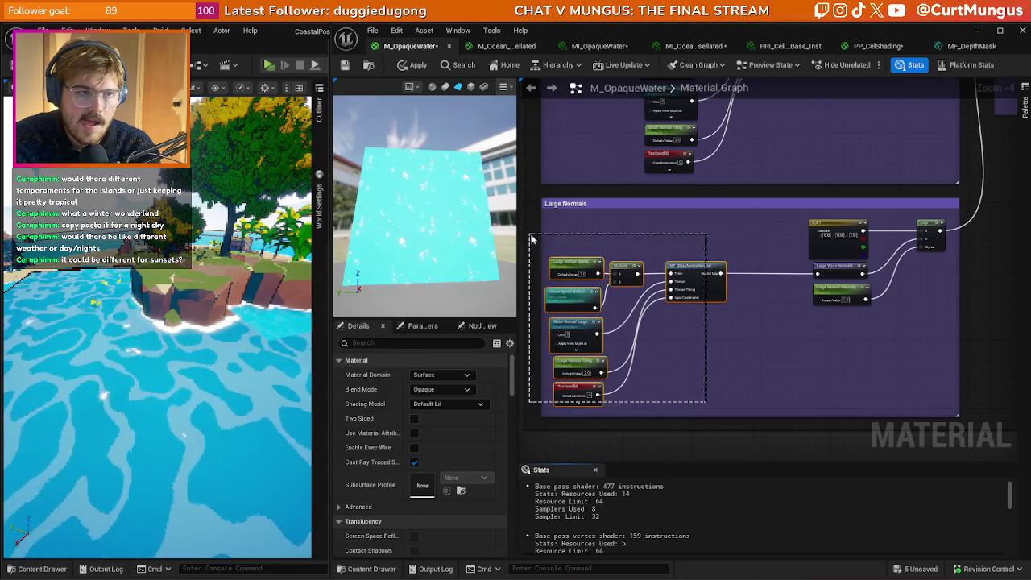
mouse_move(706, 296)
left_mouse_down()
mouse_move(774, 297)
mouse_move(782, 314)
left_mouse_up()
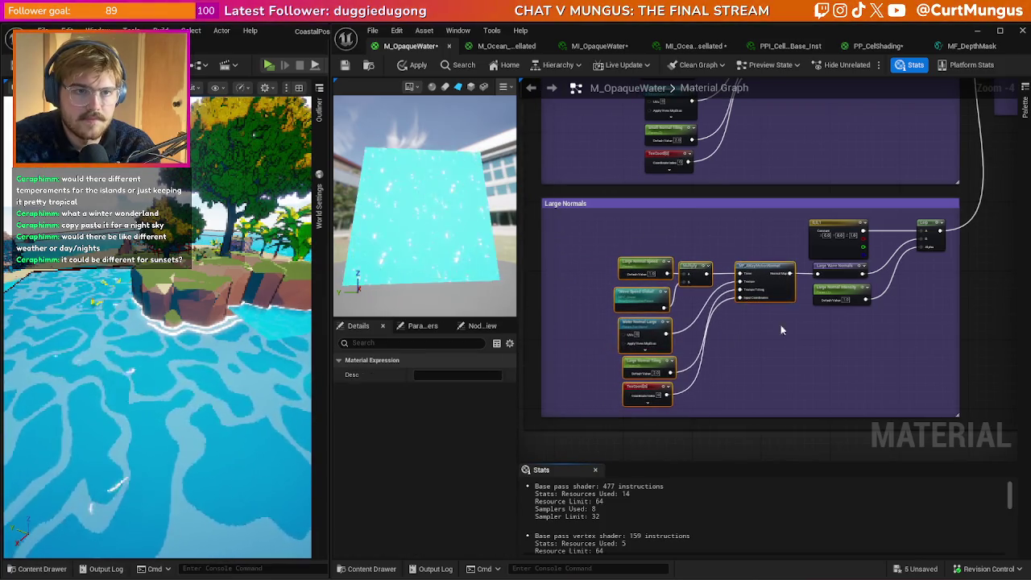
left_click(781, 313)
scroll(736, 231, "down", 1)
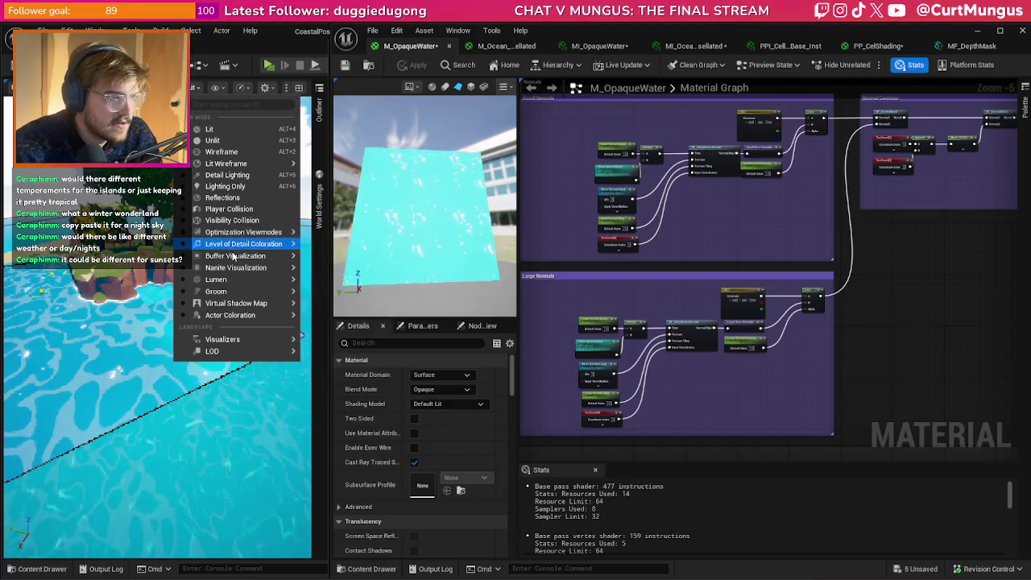
- Switch the level viewport to Shader Complexity view mode
mouse_move(234, 256)
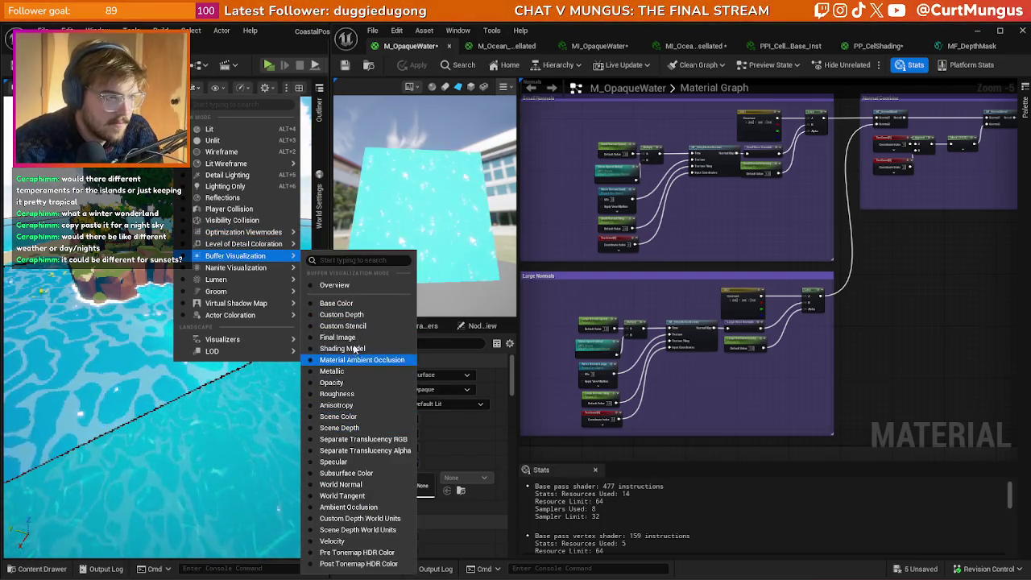
mouse_move(252, 236)
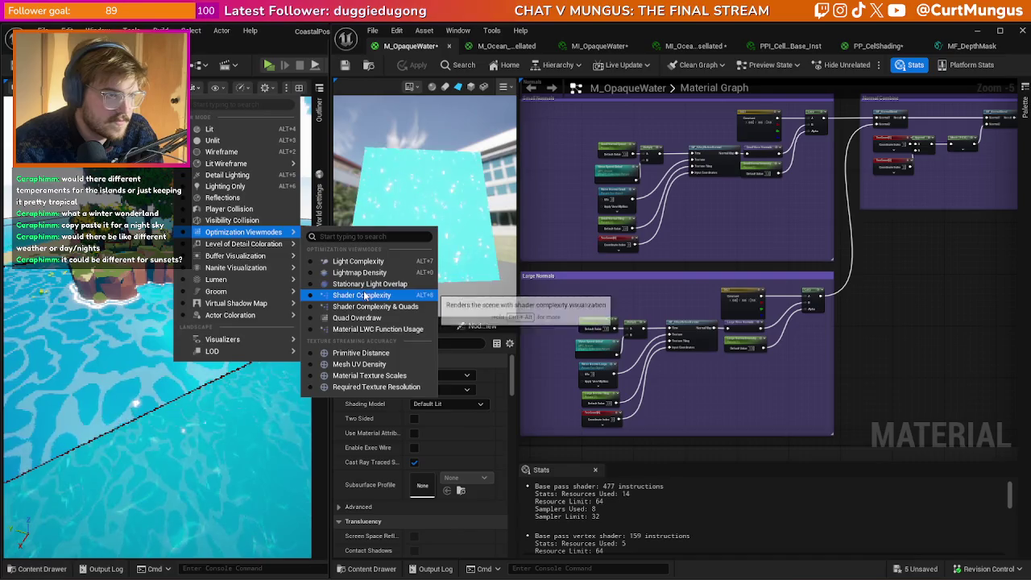
left_click(363, 296)
- Fly the camera toward the plane and trees, then set the view mode back to Lit
key("Left")
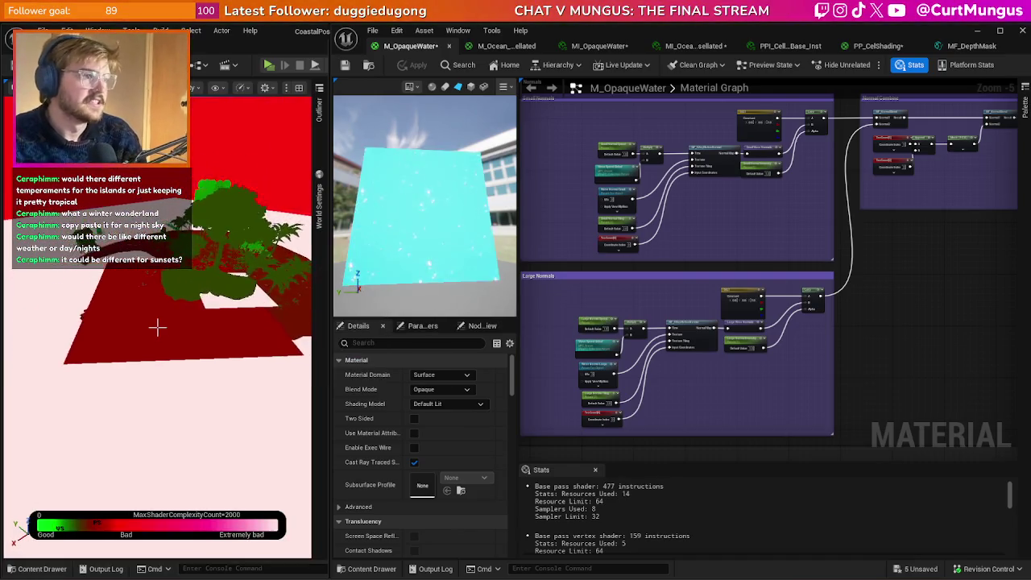
key("Left")
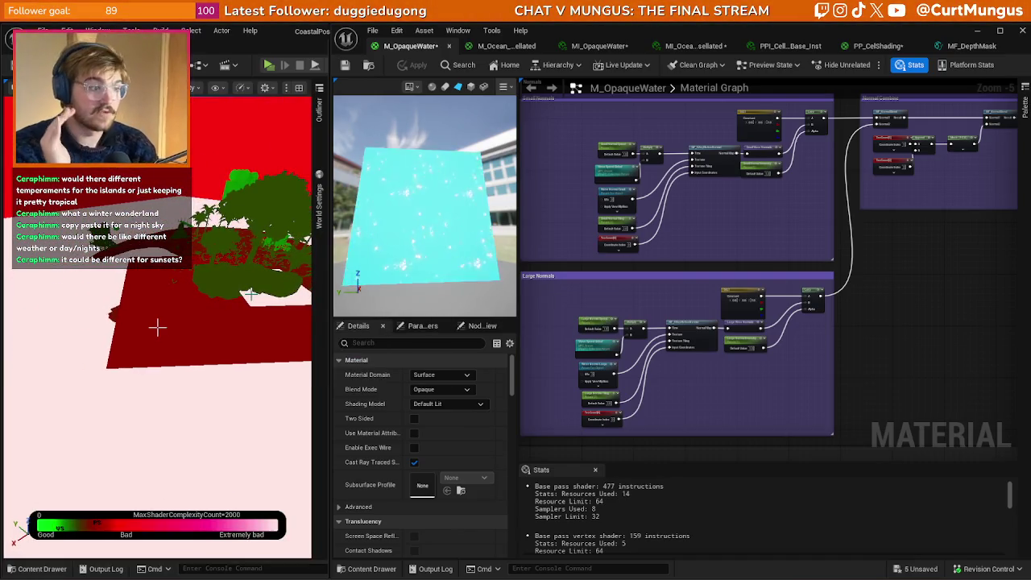
left_click_drag(170, 382, 132, 382)
key("Up")
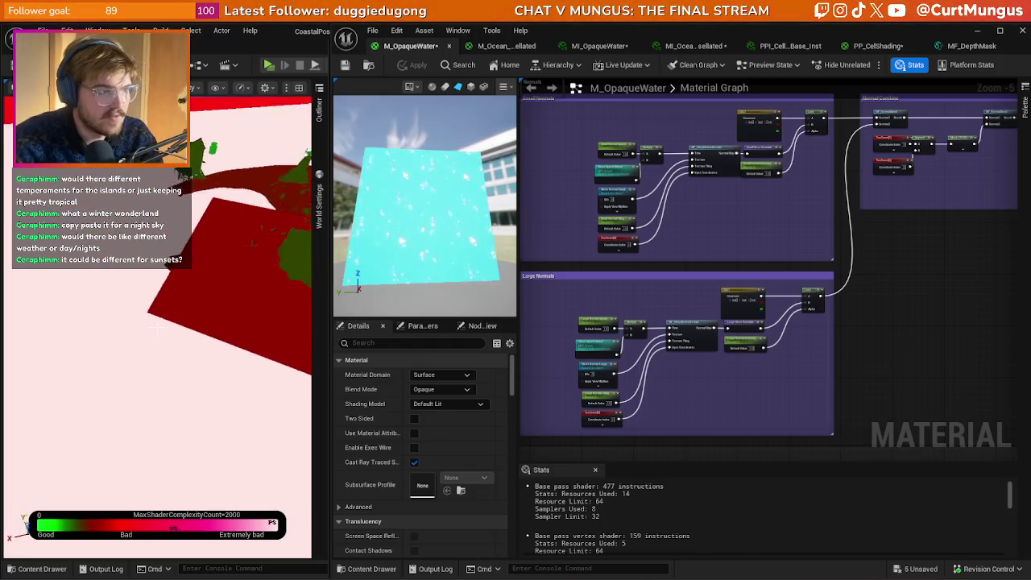
key("Up")
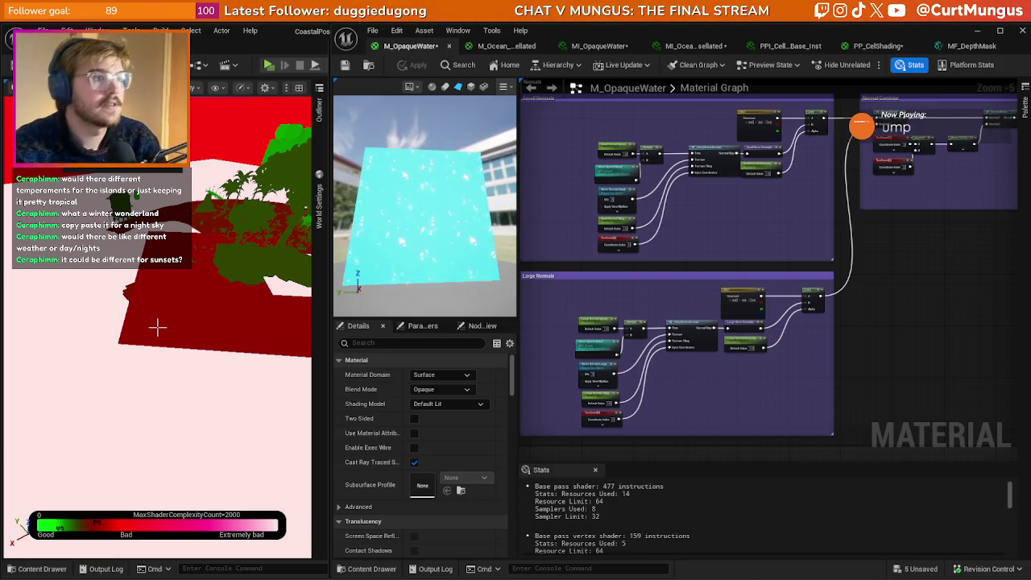
key("Up")
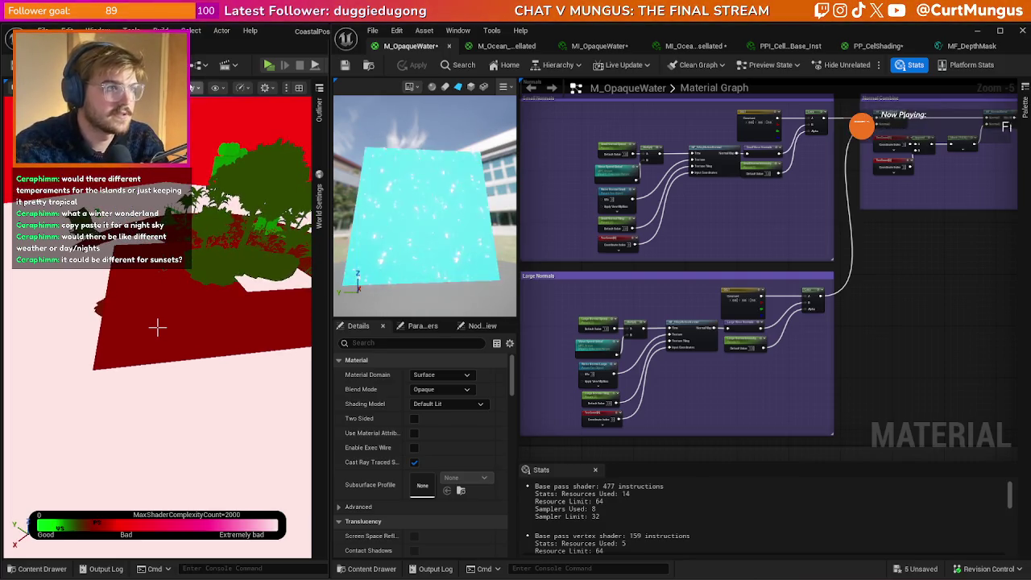
left_click(242, 87)
left_click(210, 355)
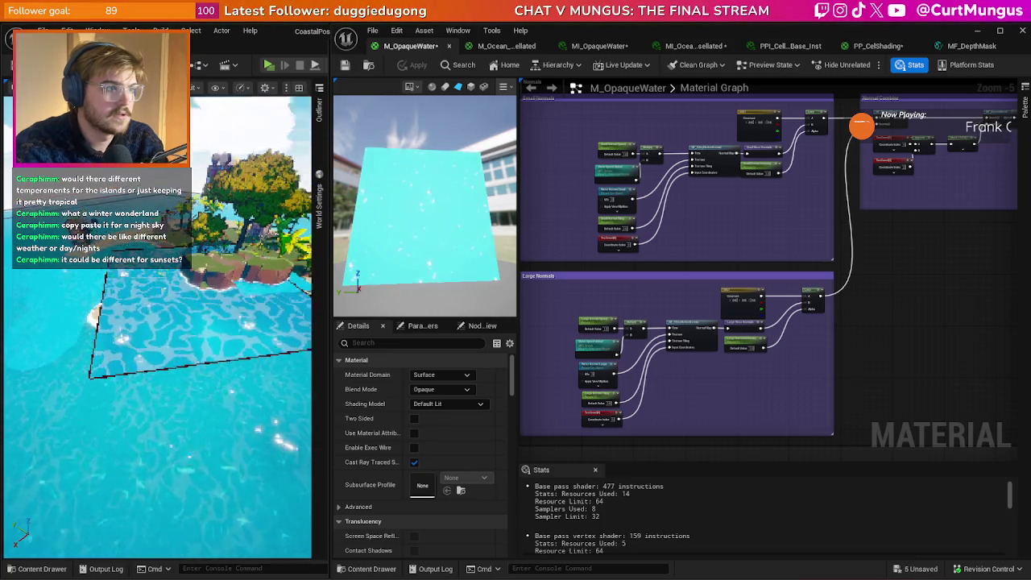
- Frame the island, then delete the Plane2 actor from the Outliner
key("f")
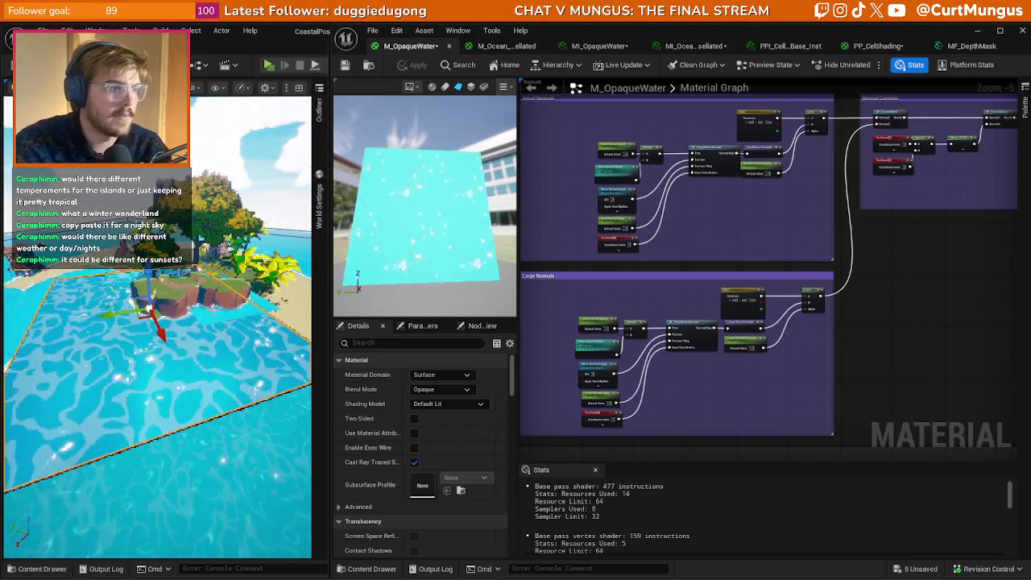
key("ctrl+z")
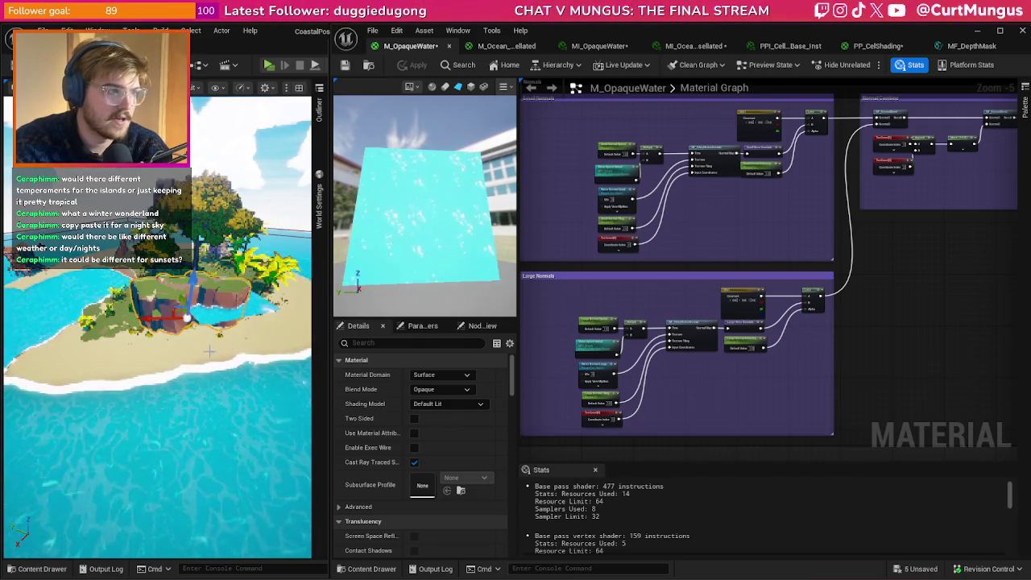
key("f")
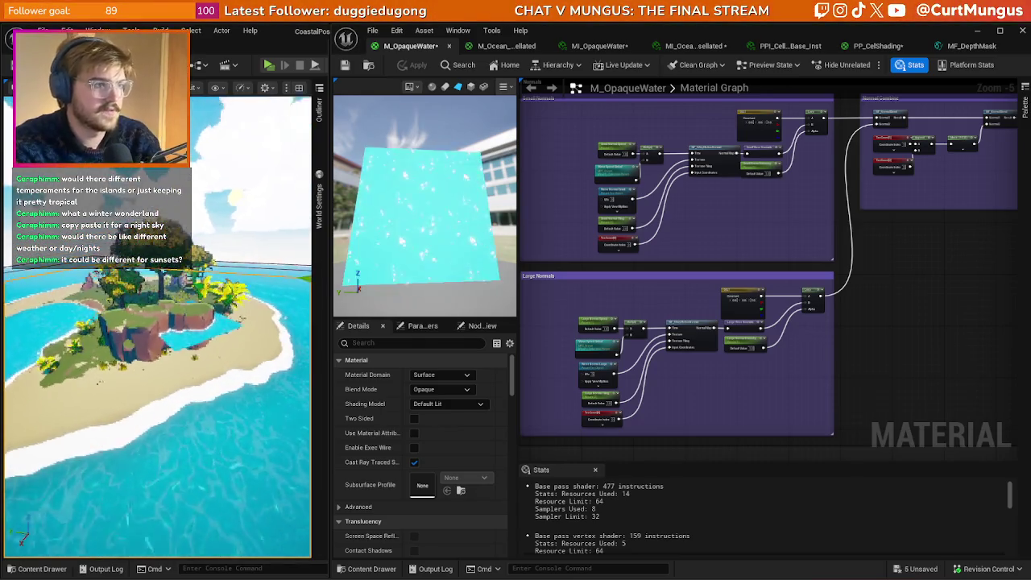
left_click_drag(165, 476, 198, 486)
left_click(319, 112)
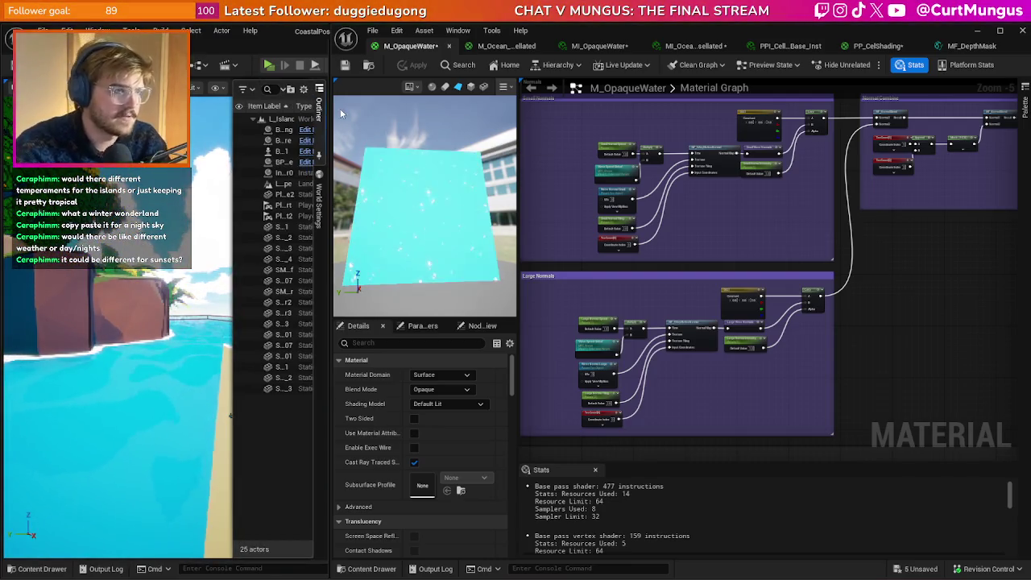
left_click_drag(231, 185, 182, 205)
left_click(235, 195)
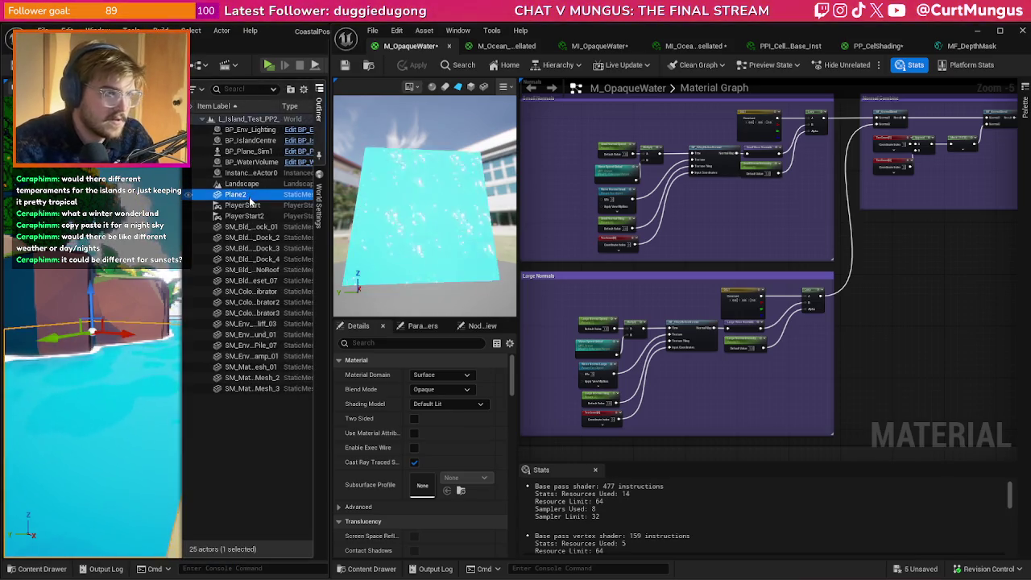
key("Delete")
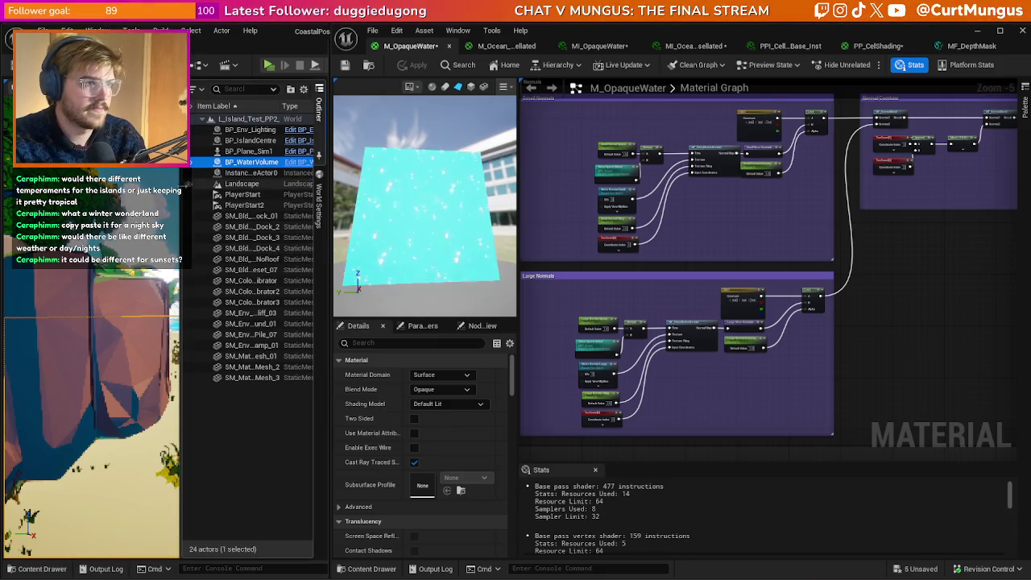
- Undo the accidental attach of PlayerStart to the dock
left_click(191, 183)
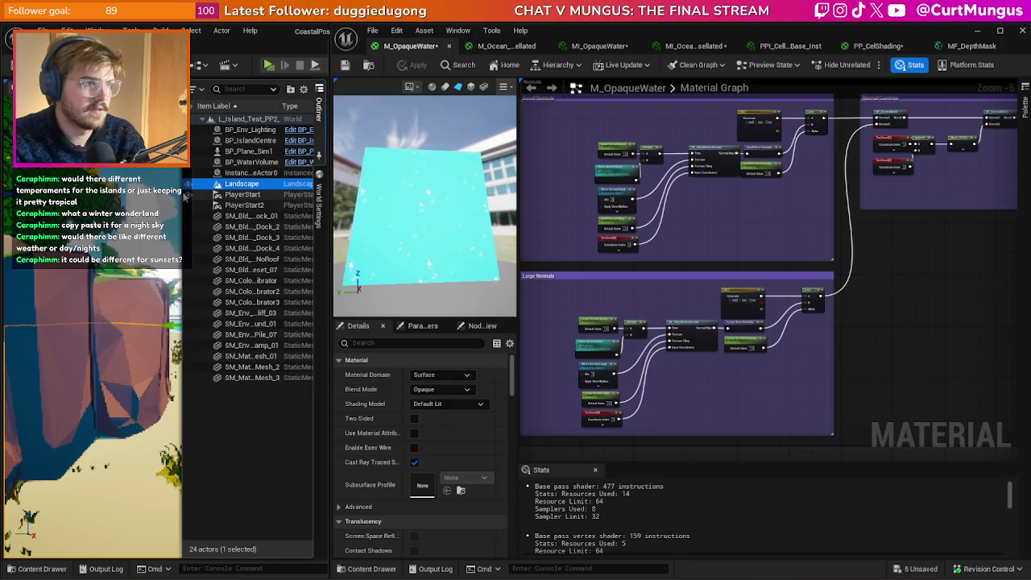
left_click(190, 194)
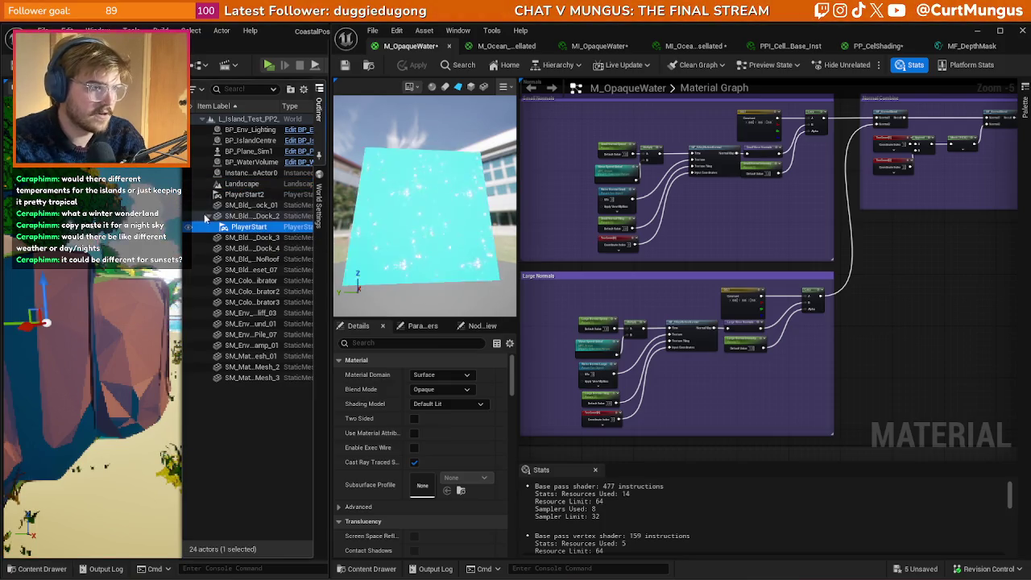
key("ctrl+z")
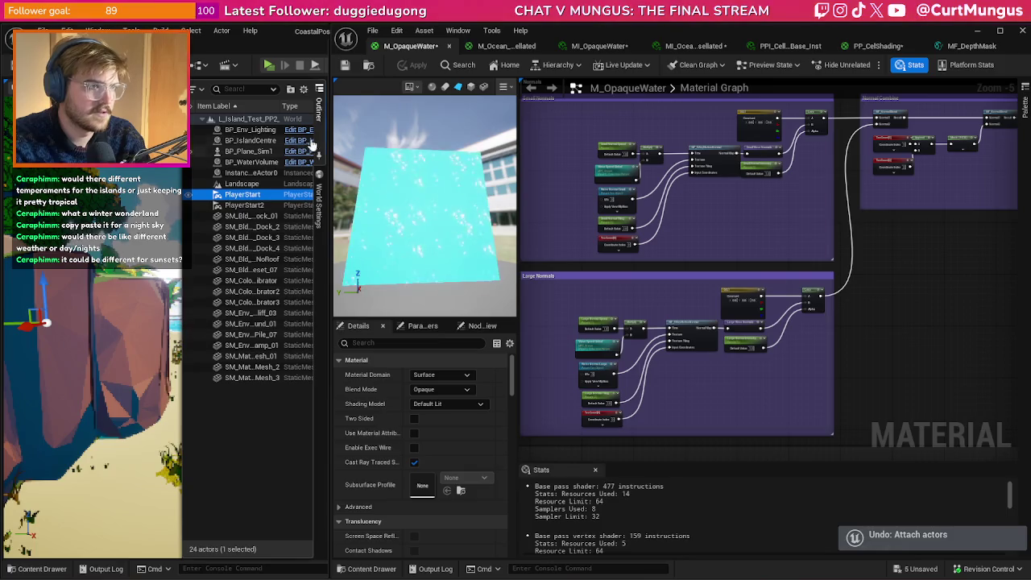
scroll(191, 332, "down", 5)
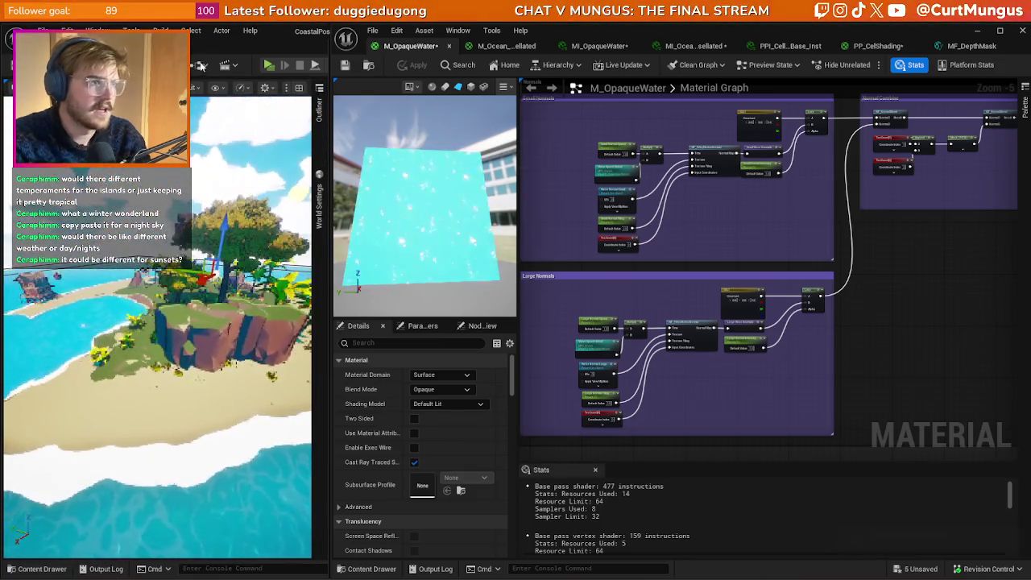
- Open a Details panel from the Window menu and select BP_WaterVolume
left_click(97, 31)
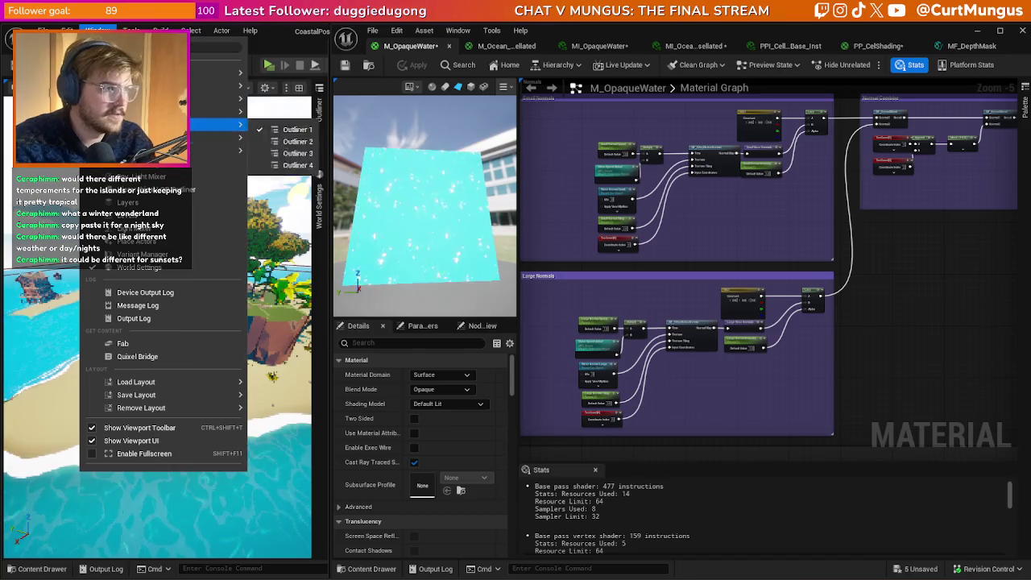
mouse_move(202, 98)
left_click(278, 101)
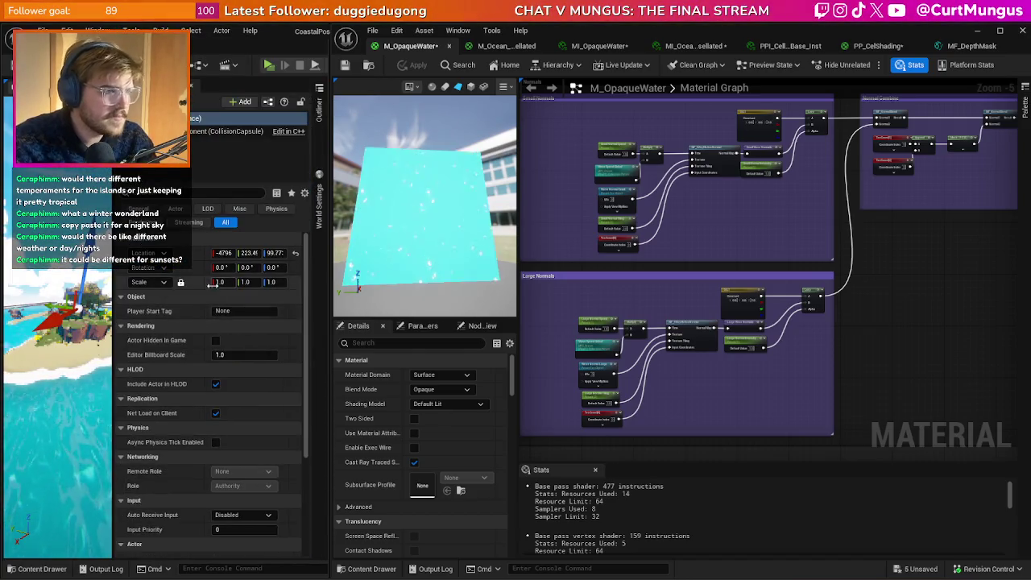
left_click(321, 110)
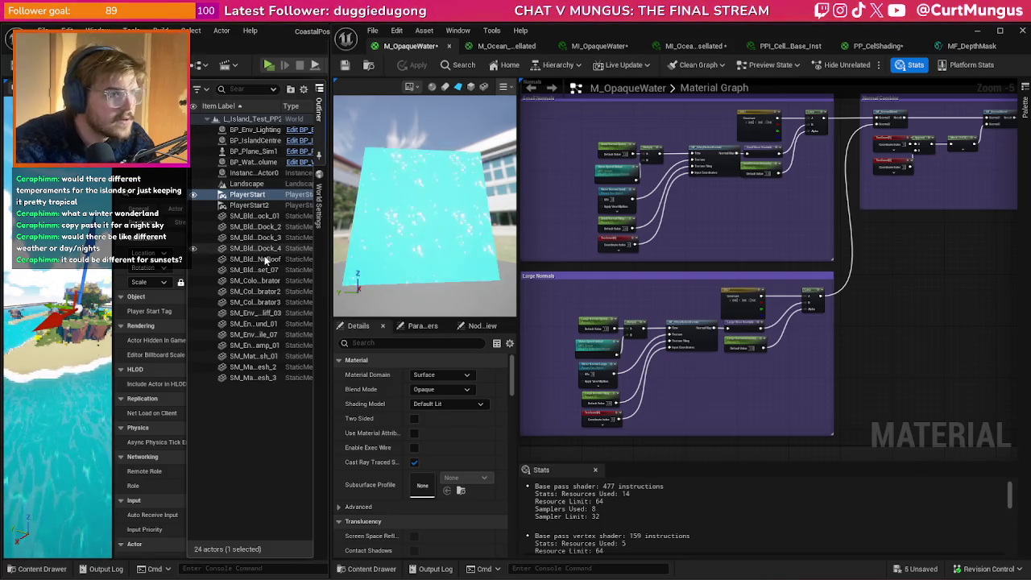
left_click(258, 162)
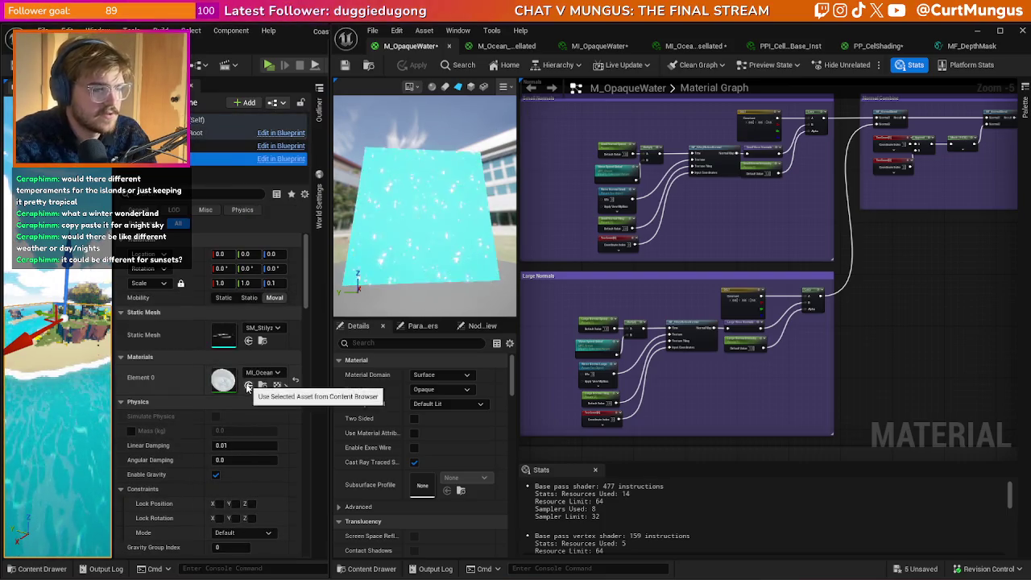
- Assign MI_OpaqueWater to the water volume mesh and frame the island coastline
left_click(600, 46)
left_click(370, 67)
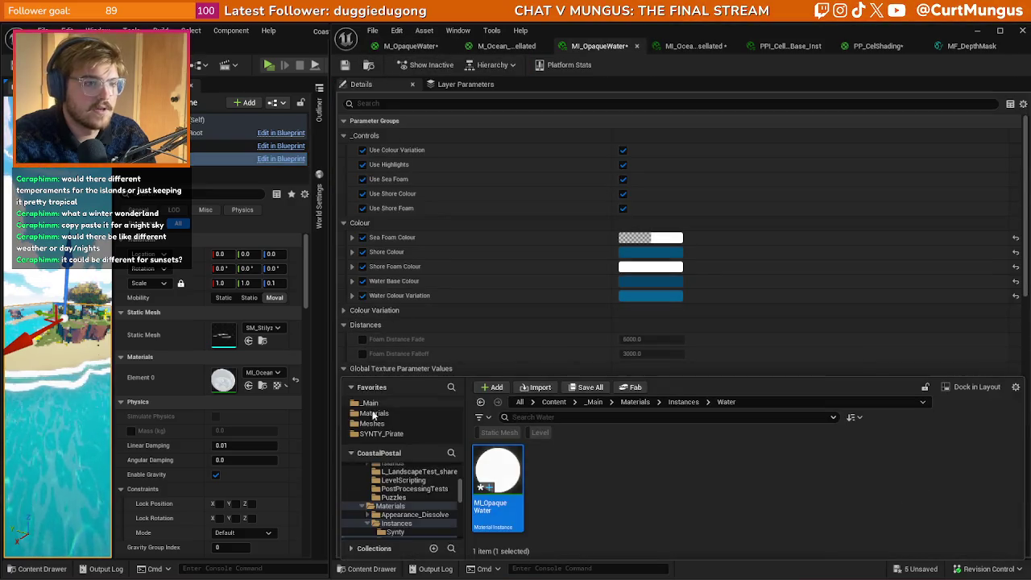
left_click(250, 384)
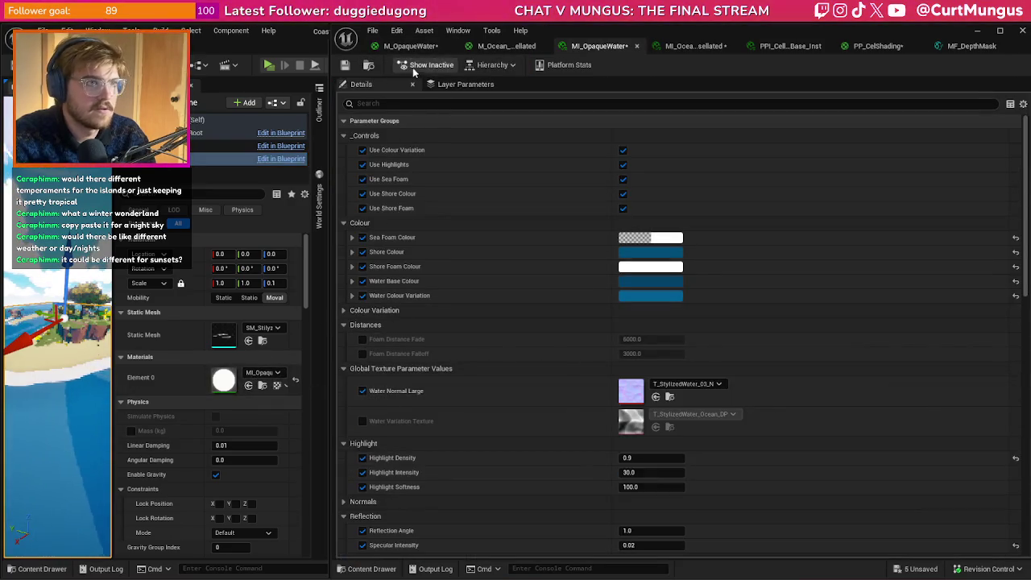
left_click(365, 69)
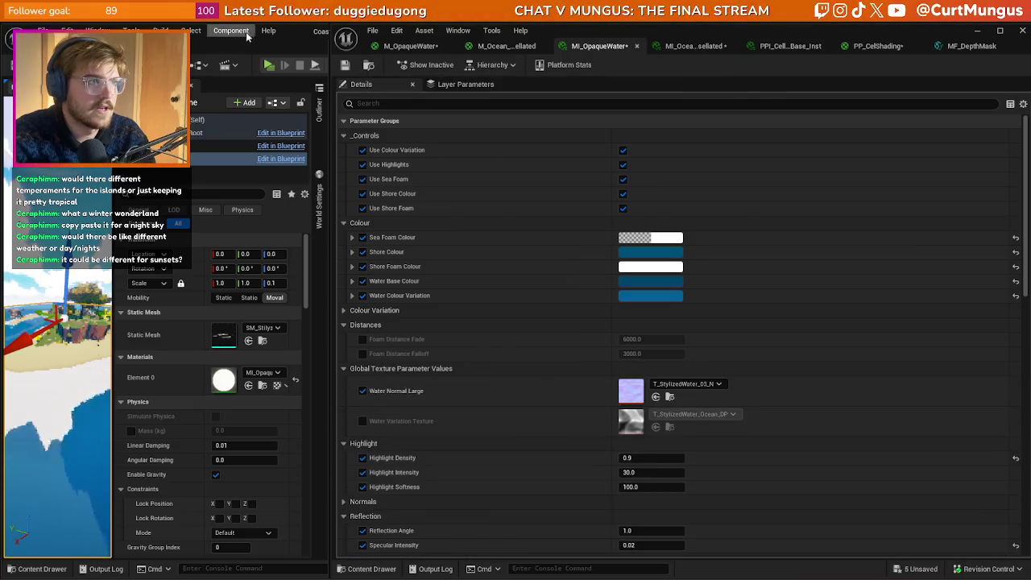
left_click(192, 92)
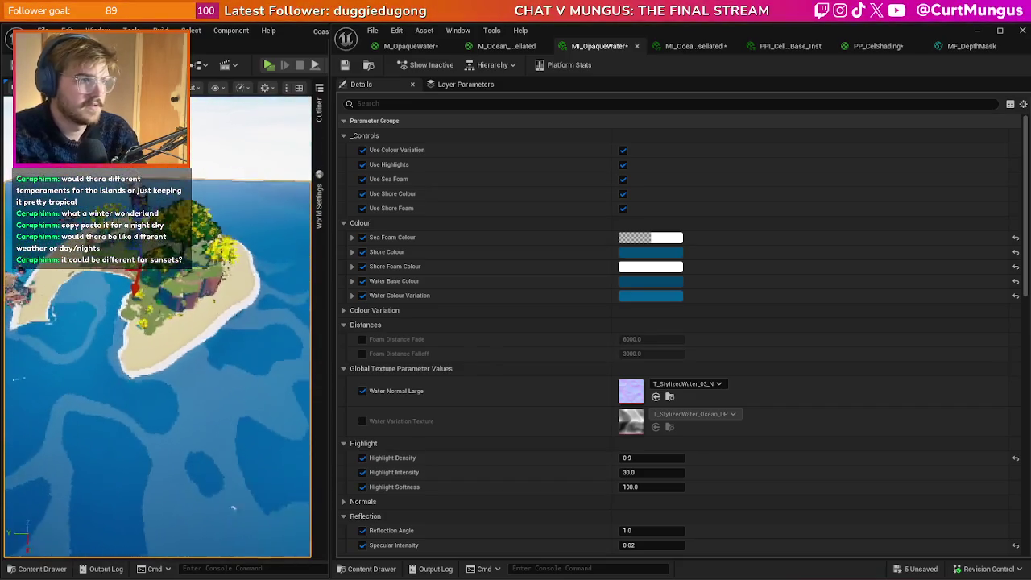
left_click_drag(190, 314, 189, 314)
left_click_drag(188, 319, 226, 327)
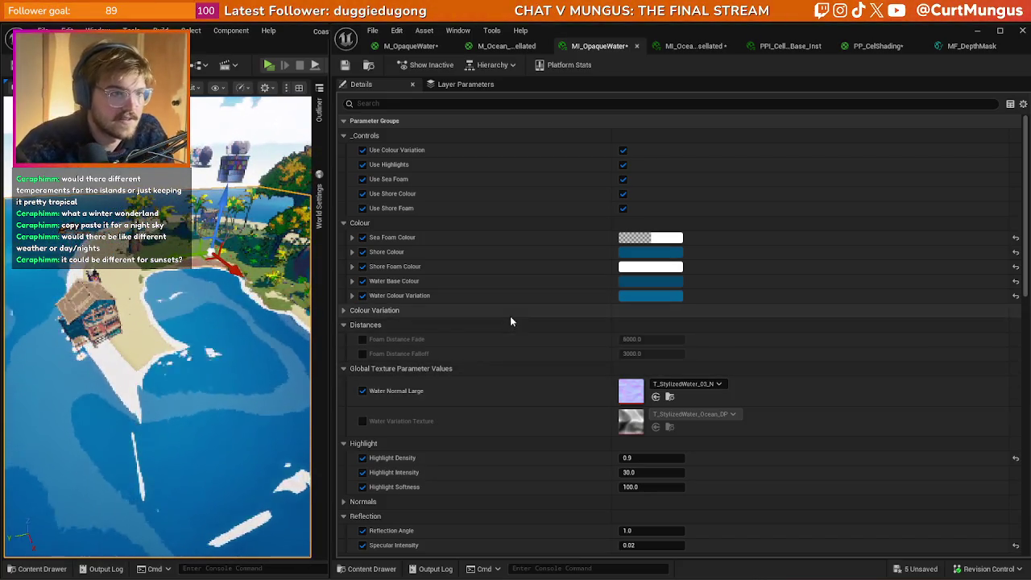
- Collapse the parameter groups, filter by 'tiling' and enable the Large and Small Normal Tiling overrides
left_click(343, 309)
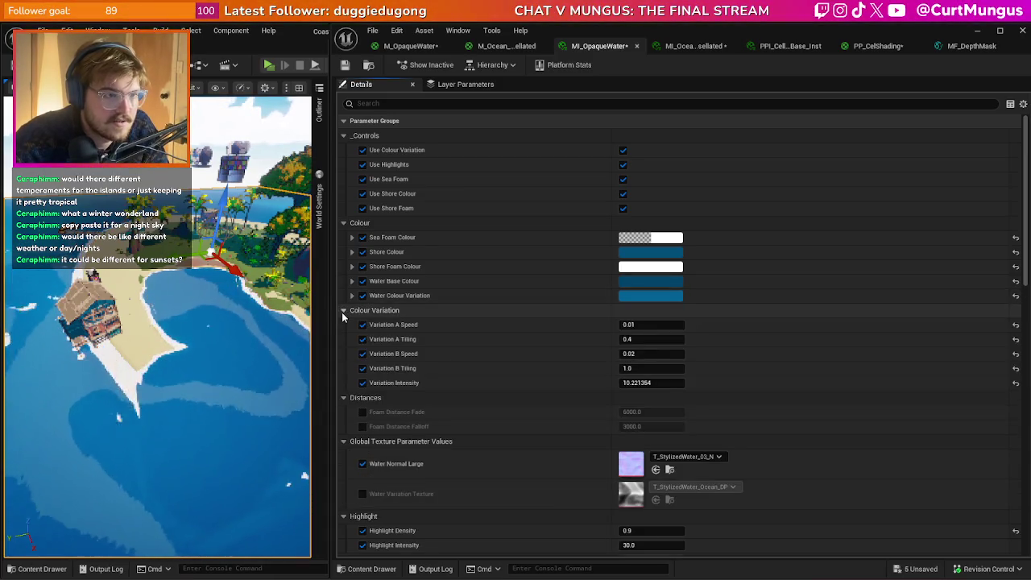
left_click(342, 312)
left_click(342, 326)
left_click(342, 339)
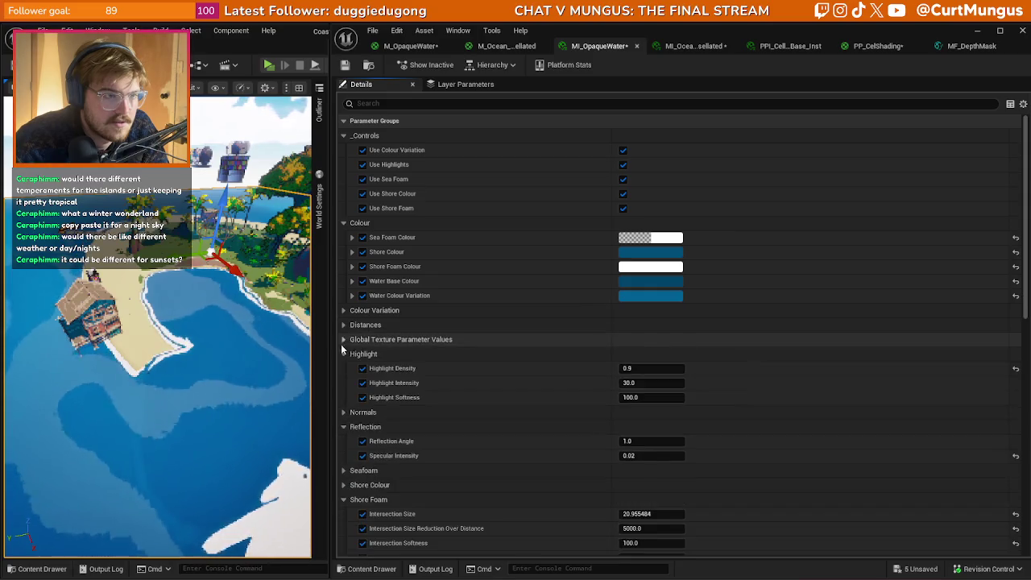
left_click(342, 353)
left_click(343, 383)
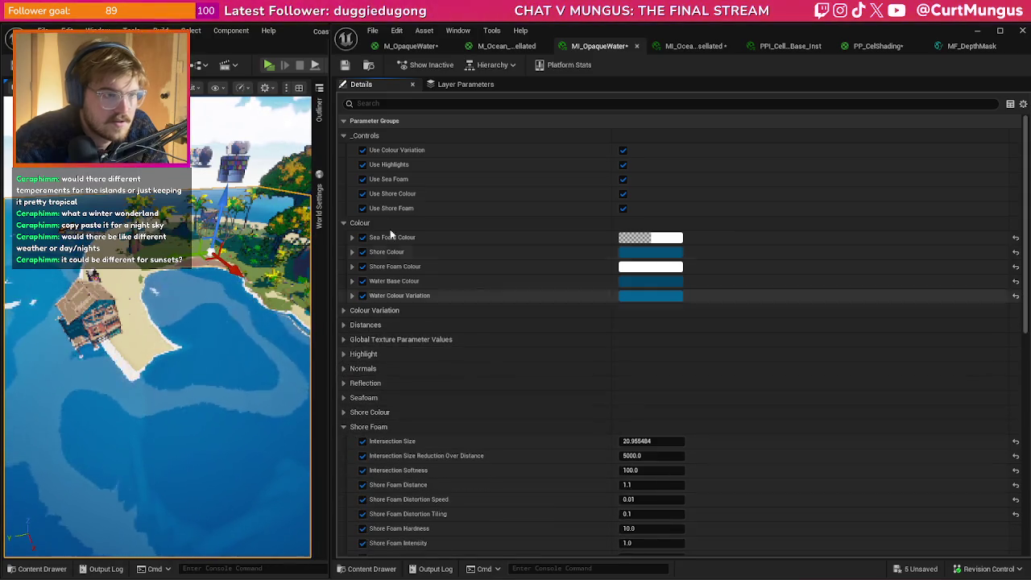
left_click(390, 104)
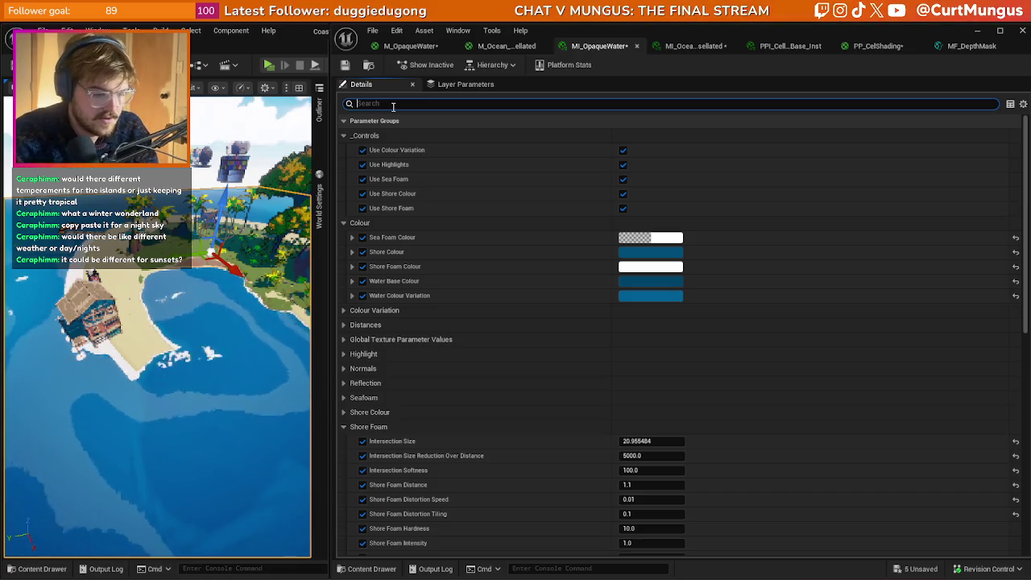
type("tiling")
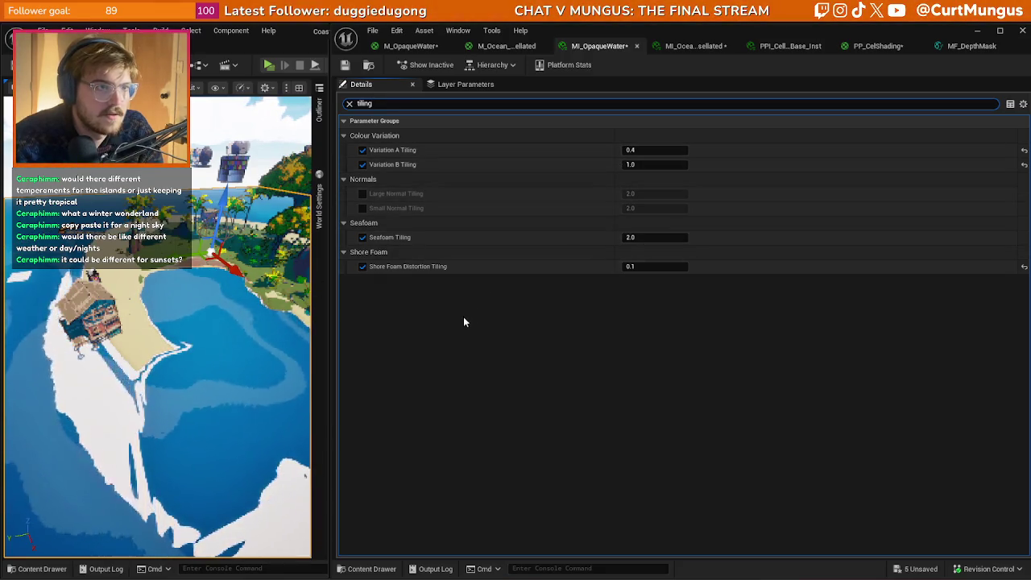
left_click(363, 208)
left_click(363, 194)
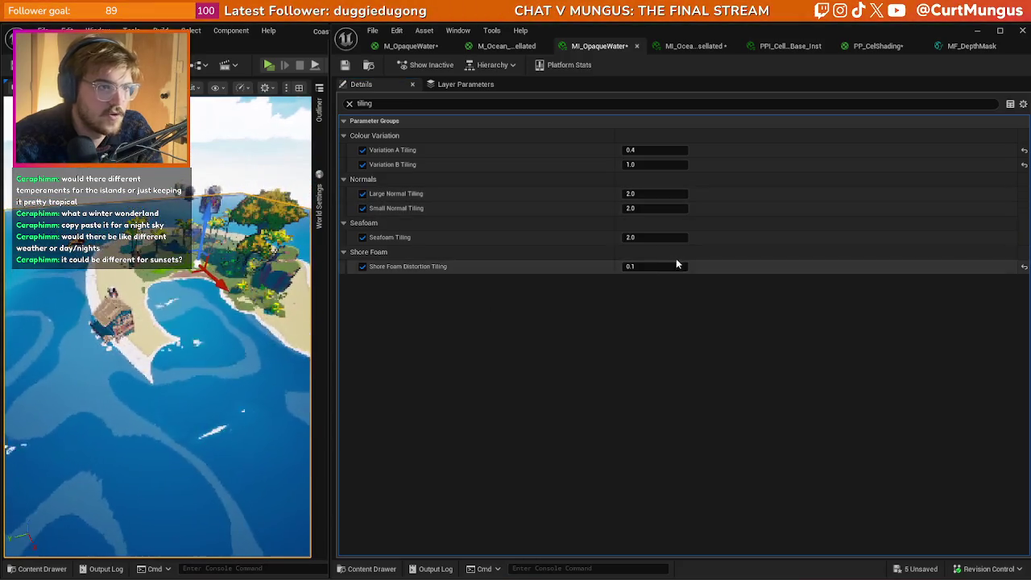
- Try Seafoam Tiling at 10, 20 and 30, settling on 20.0
left_click_drag(656, 237, 702, 237)
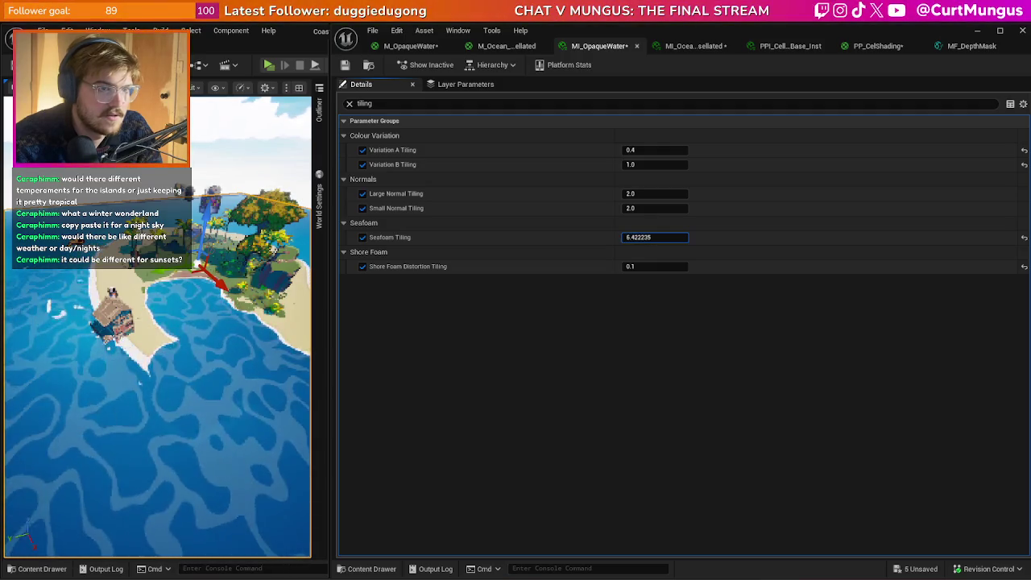
left_click(655, 237)
type("10.0")
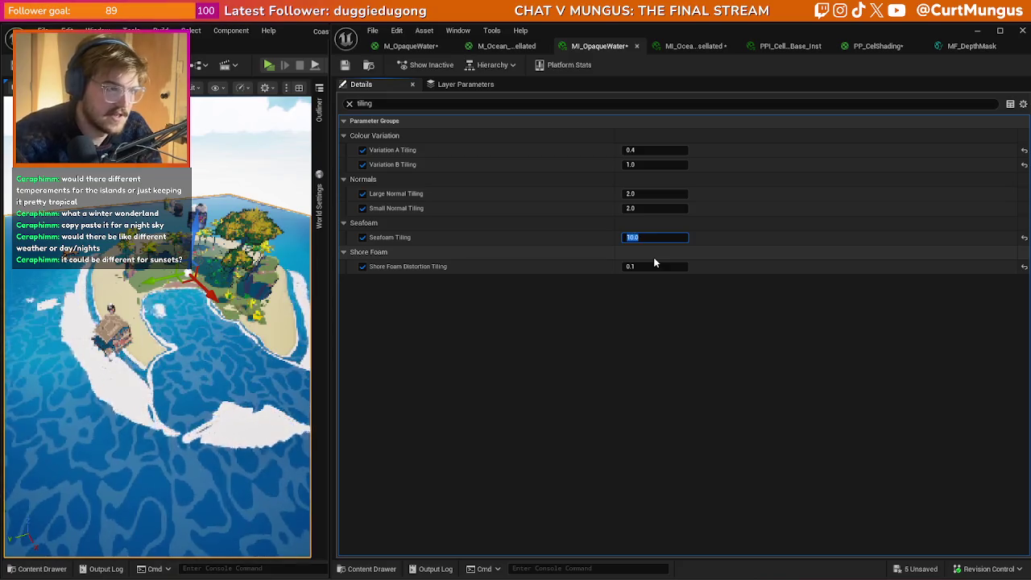
key("Return")
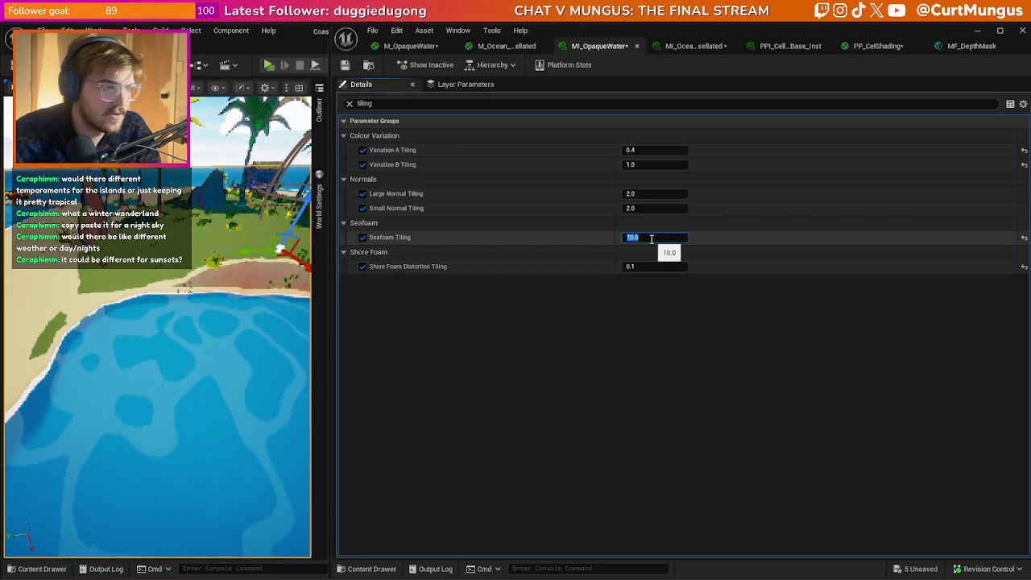
type("20")
key("Return")
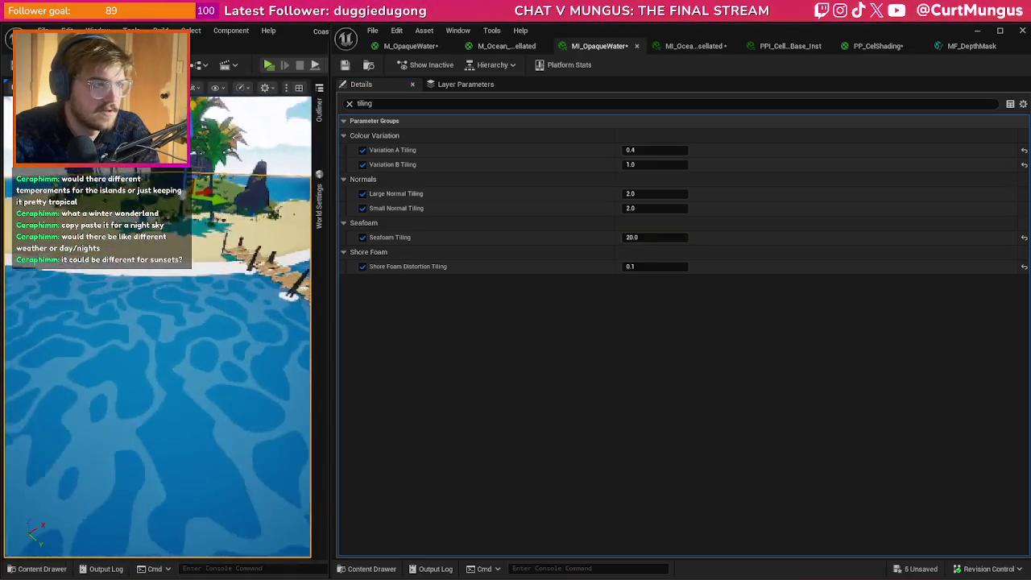
left_click(674, 235)
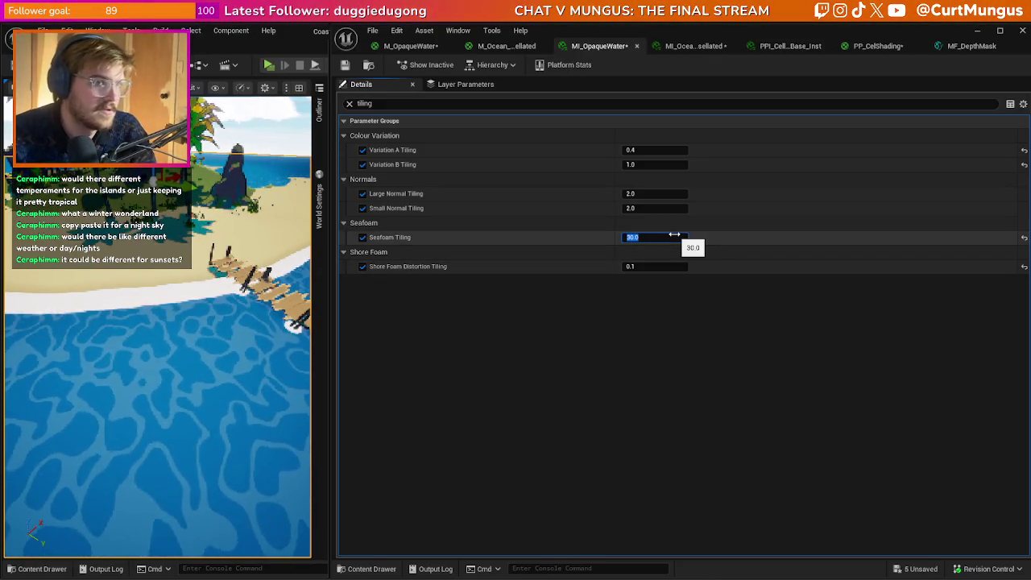
key("Return")
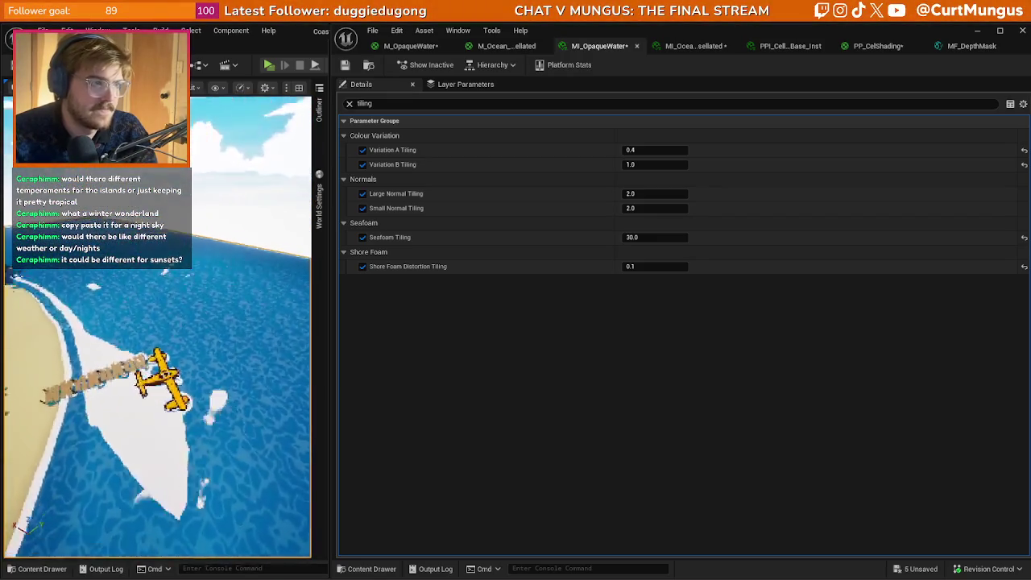
left_click(686, 238)
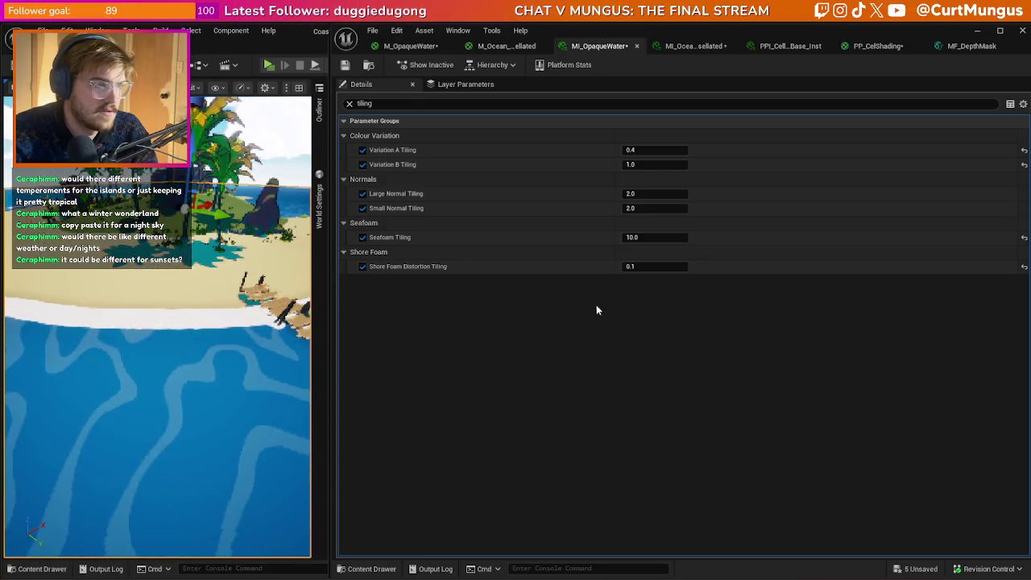
left_click(657, 239)
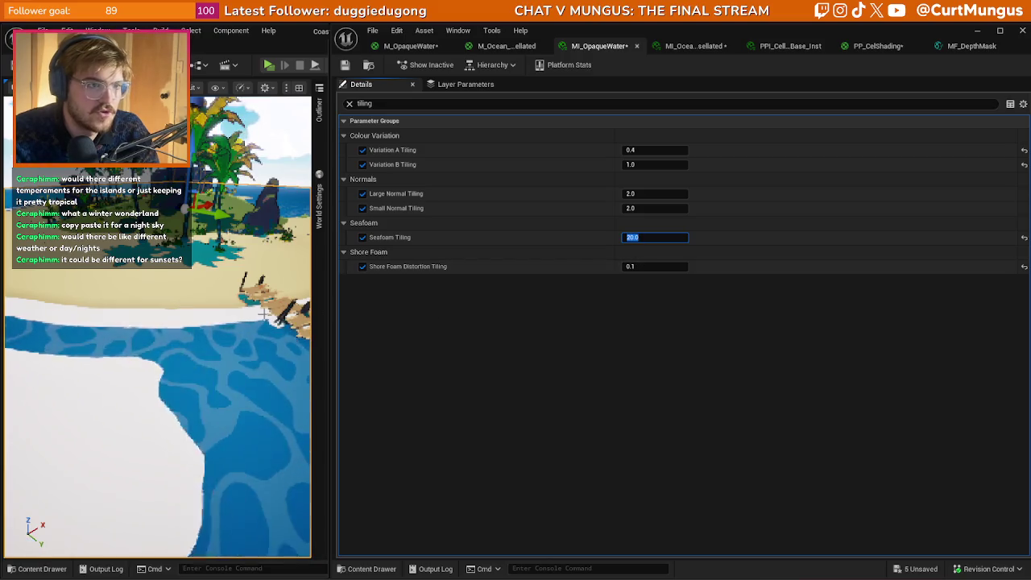
type("20")
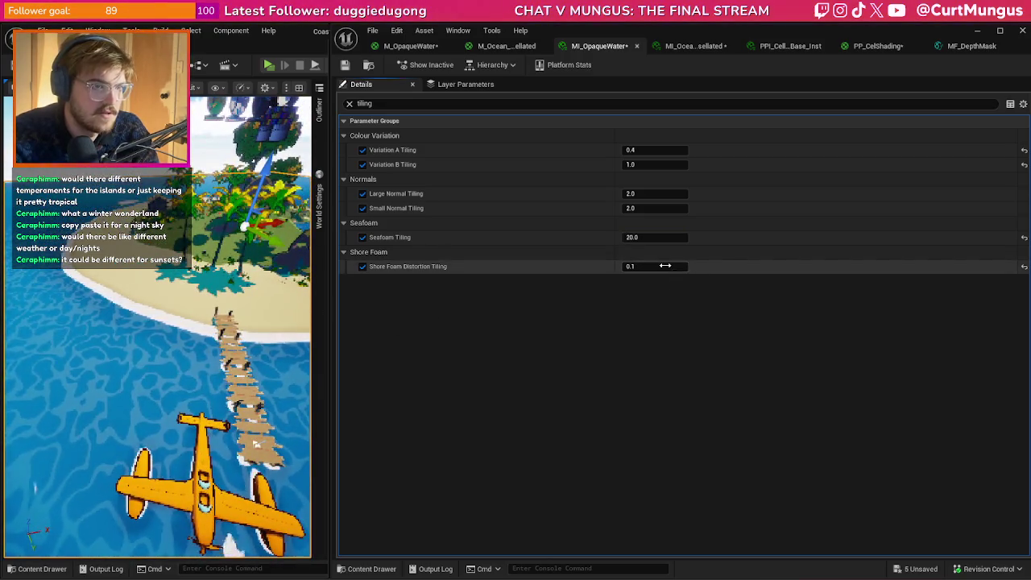
left_click(852, 327)
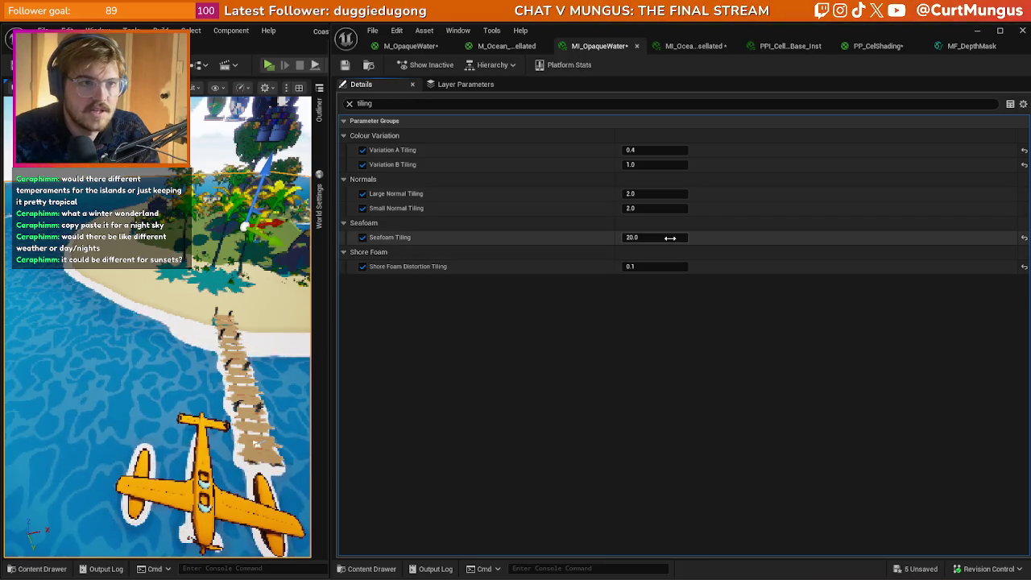
left_click(771, 395)
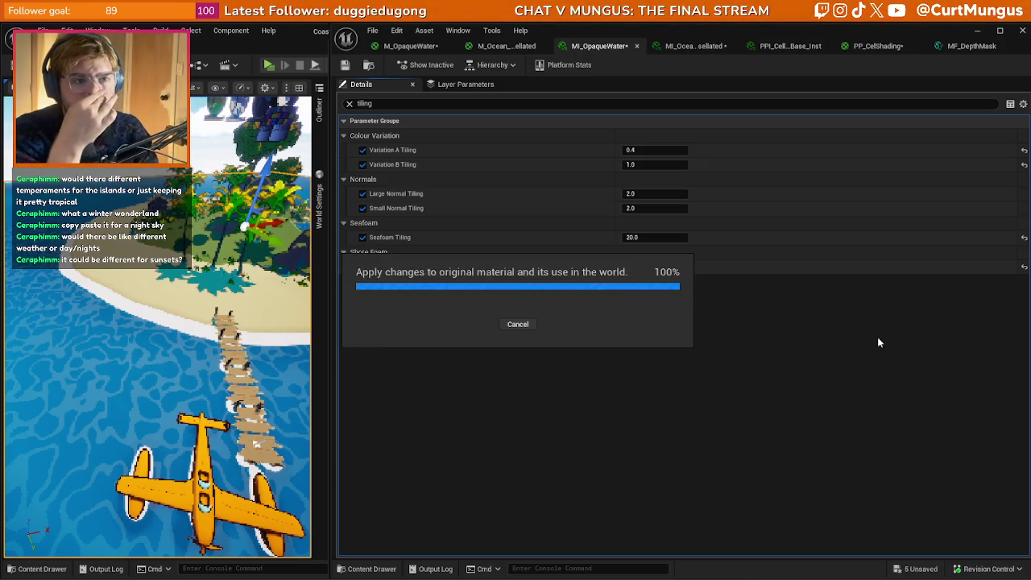
- Undo the Seafoam Tiling edits until it is back at 2.0 with no reset arrow
key("ctrl+z")
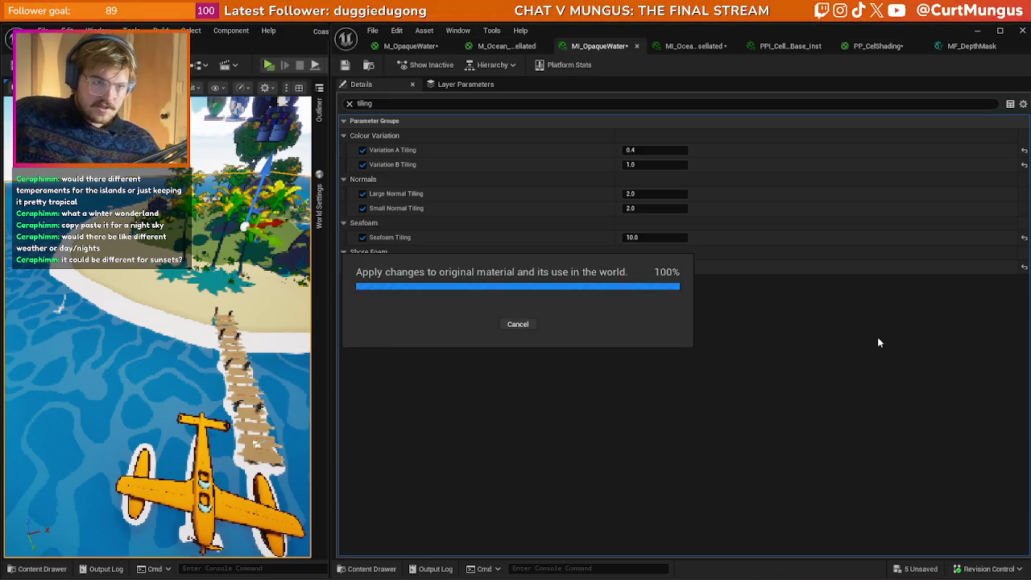
key("ctrl+y")
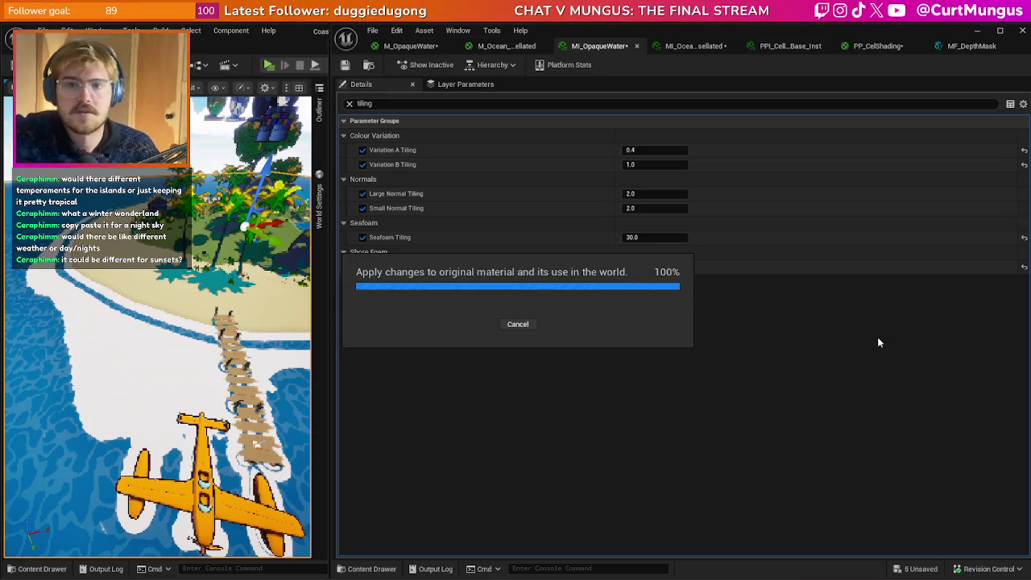
key("ctrl+z")
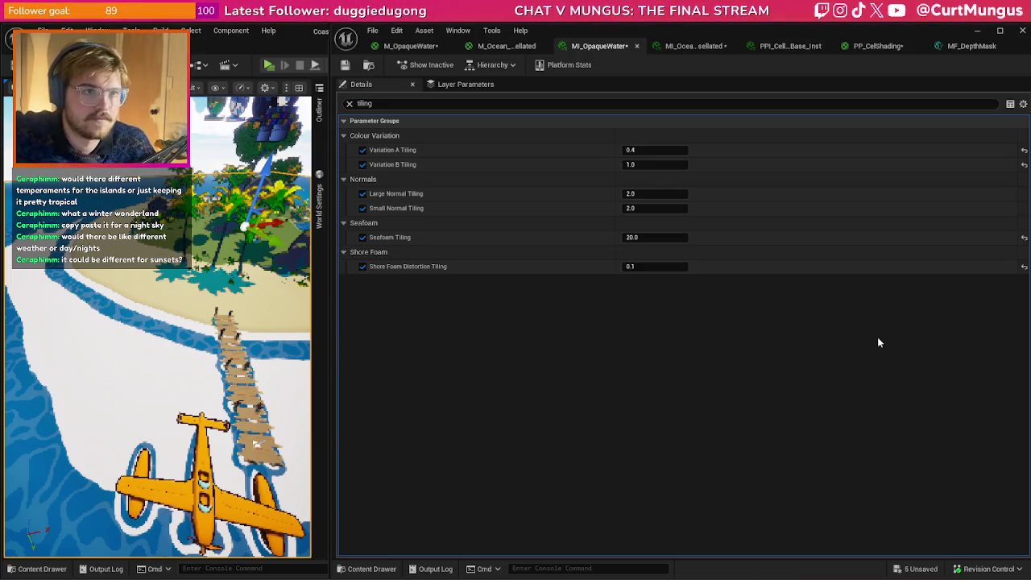
key("ctrl+z")
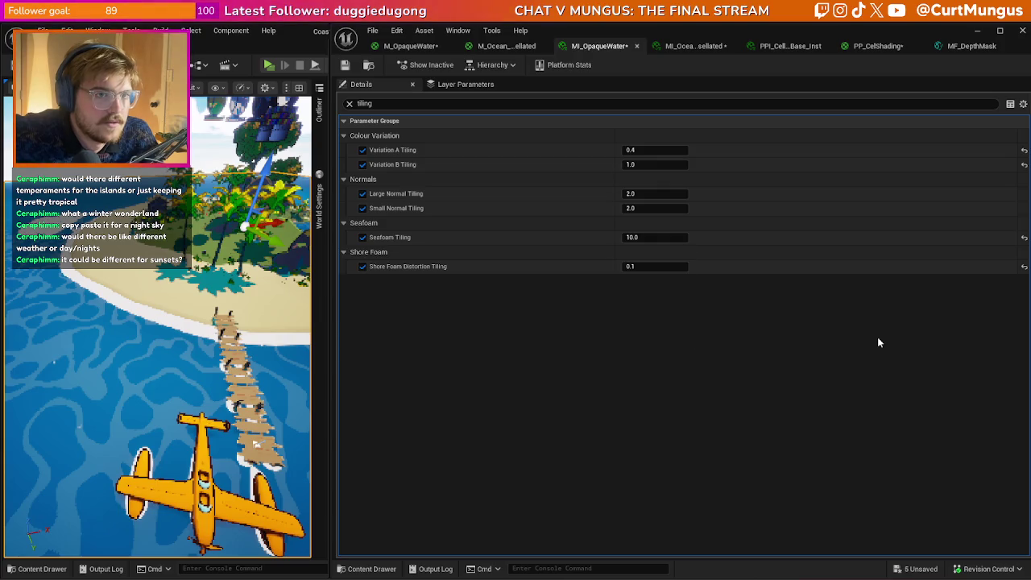
key("ctrl+z")
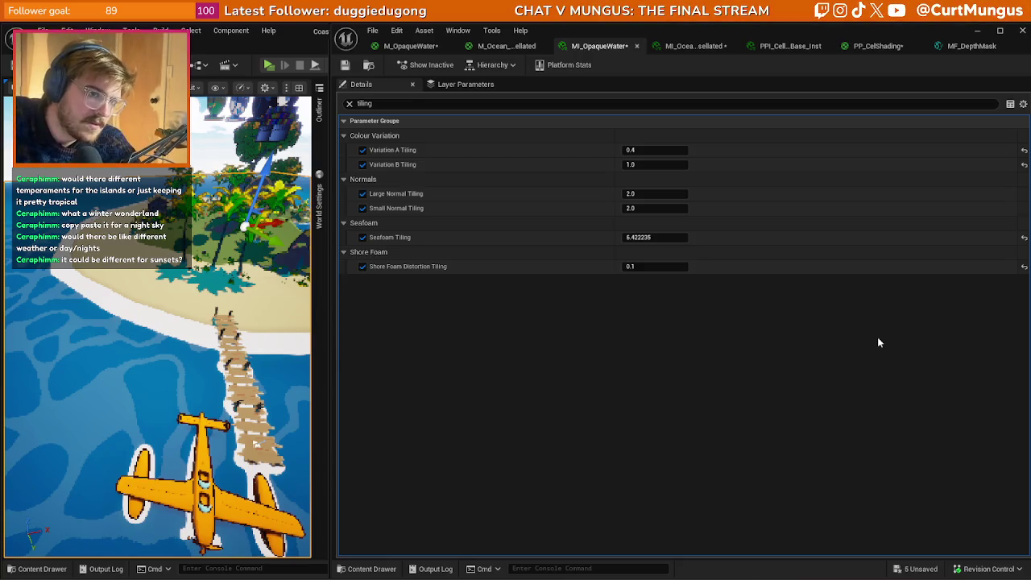
key("ctrl+z")
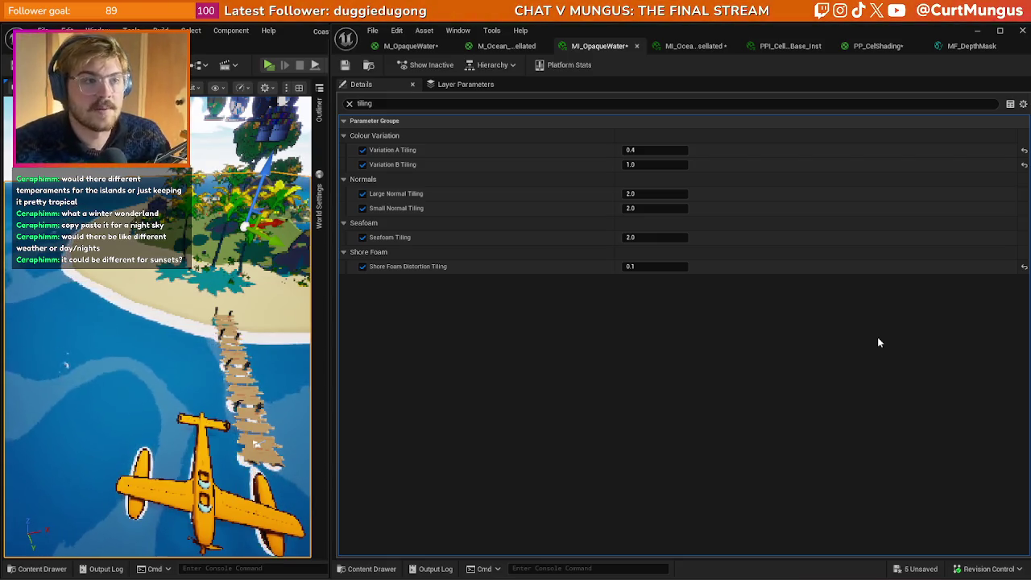
- Set Shore Foam Distortion Tiling to 1.0 and Small Normal Tiling to 20.0
left_click(656, 238)
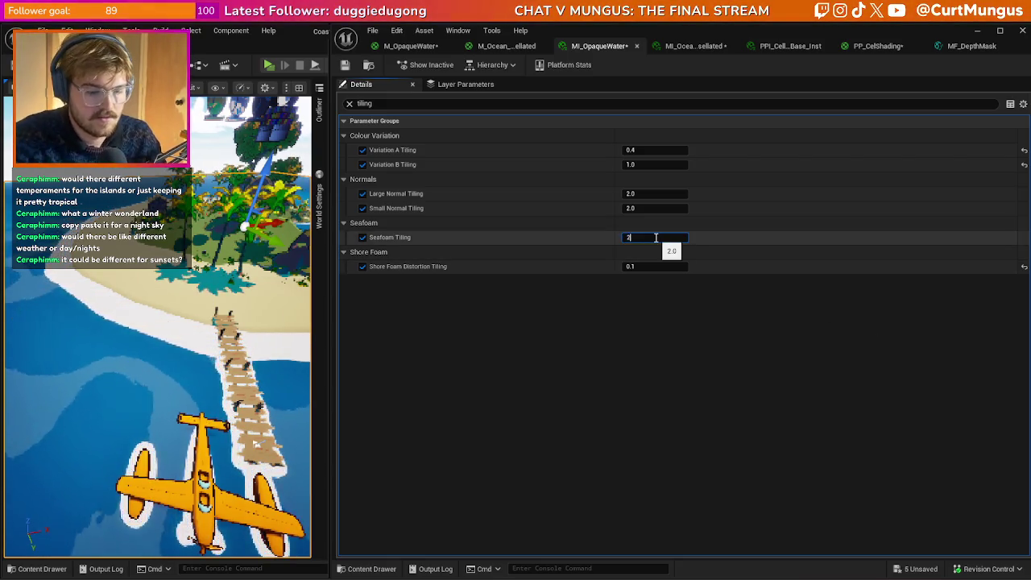
type("0.0")
left_click(656, 266)
type("1")
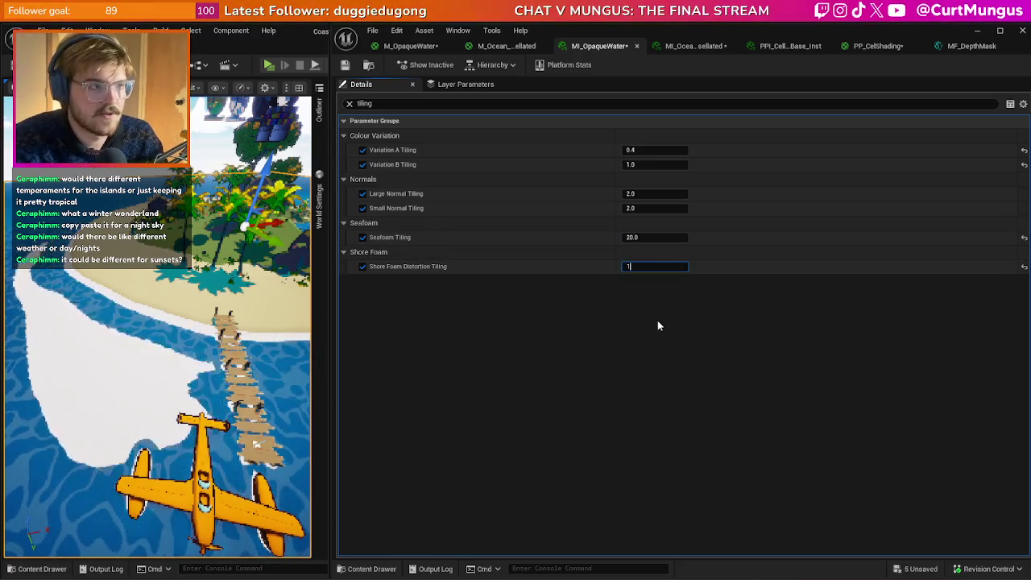
key("Return")
left_click(656, 209)
type("20")
key("Return")
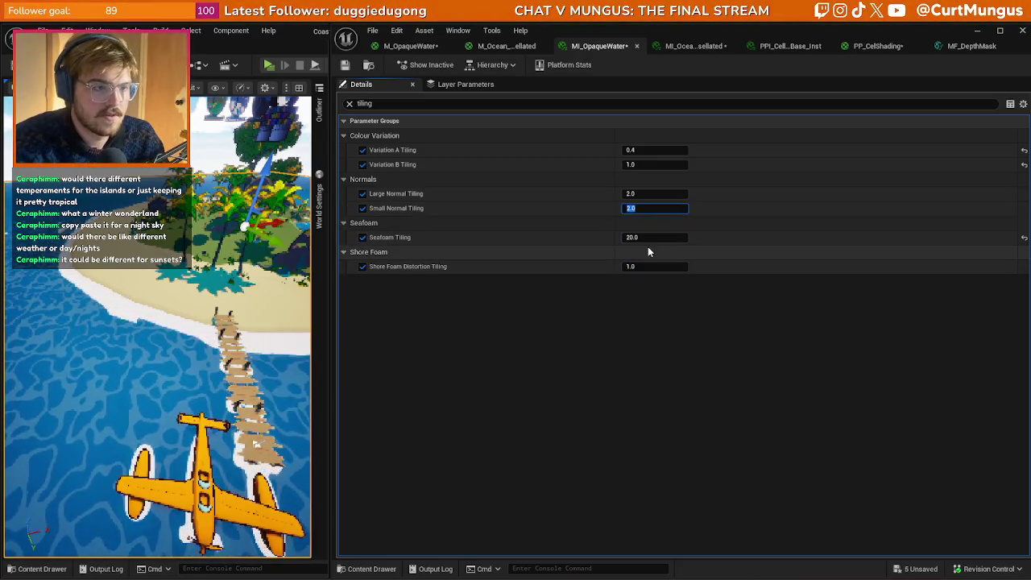
- Set Large Normal Tiling to 20.0 and Variation B Tiling to 10.0, then clear the filter
left_click(654, 194)
type("2")
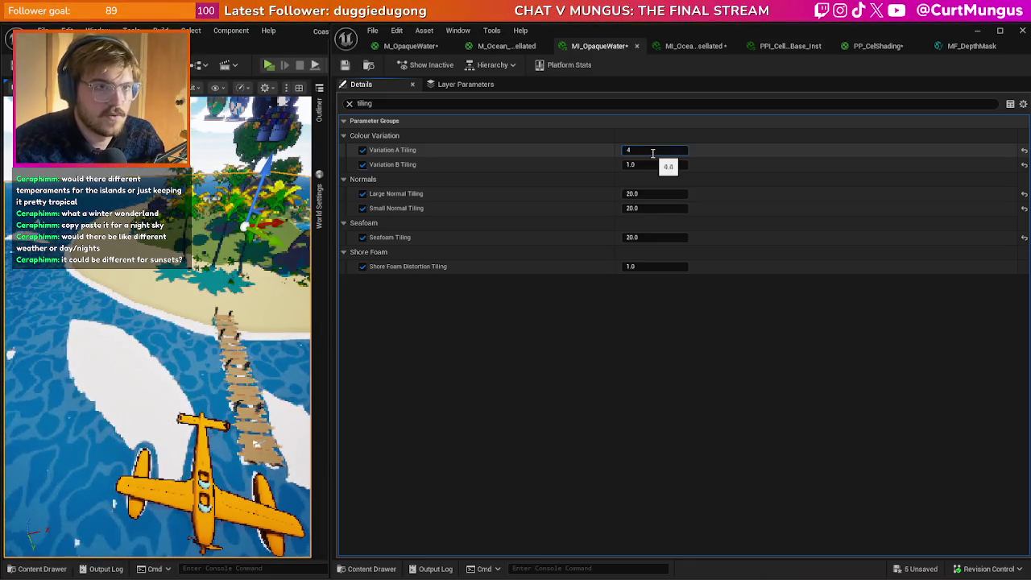
key("Tab")
type("1")
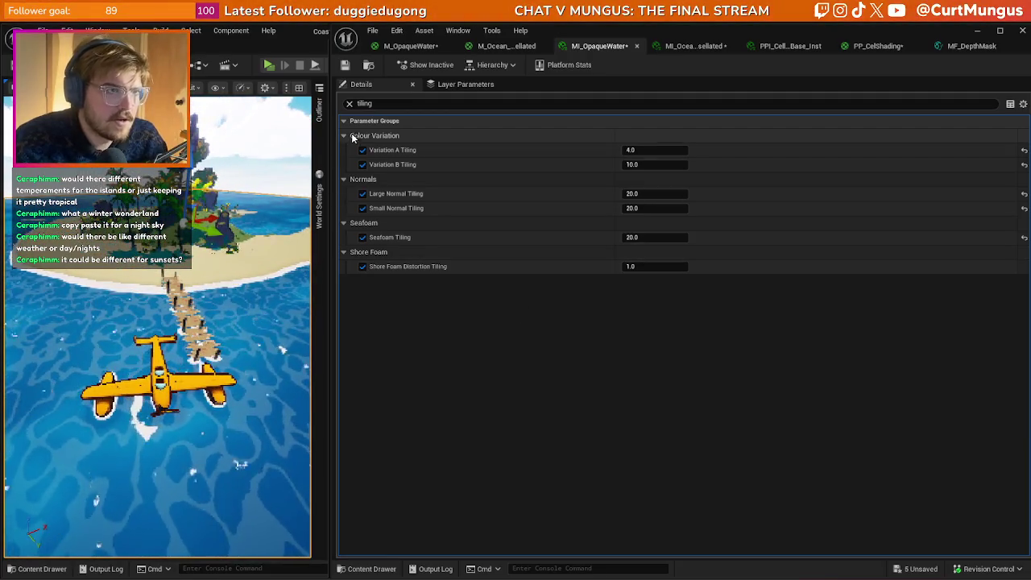
left_click(348, 105)
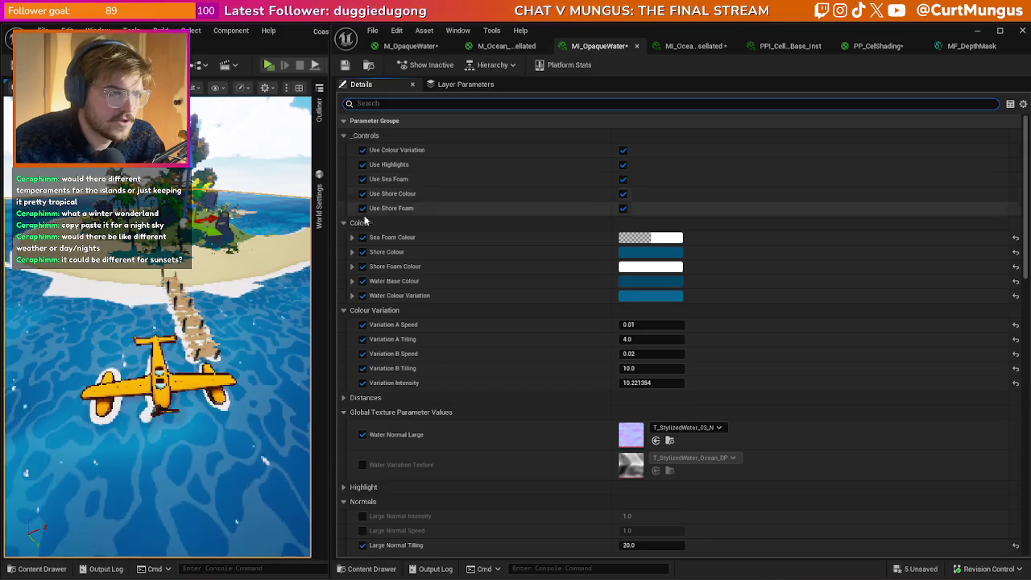
- Collapse the _Controls, Colour, Colour Variation, Global Texture, Normals, Reflection, Seafoam and Textures groups
left_click(344, 135)
left_click(343, 150)
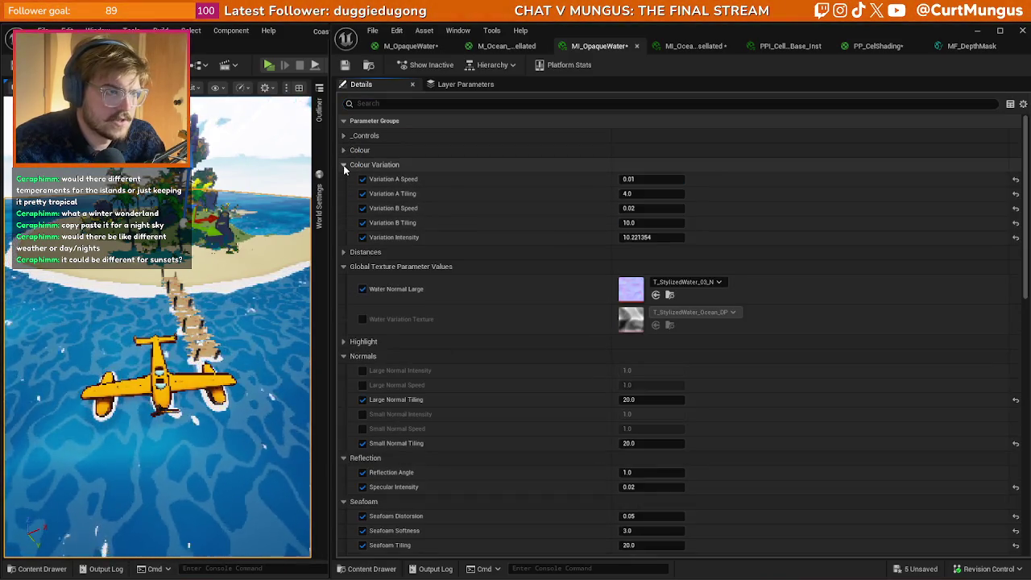
left_click(343, 165)
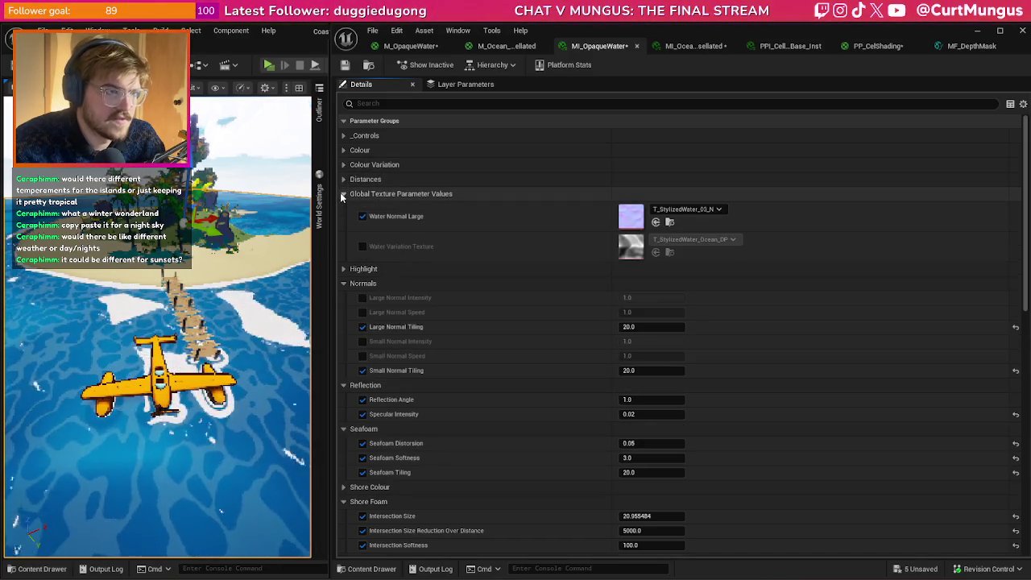
left_click(344, 195)
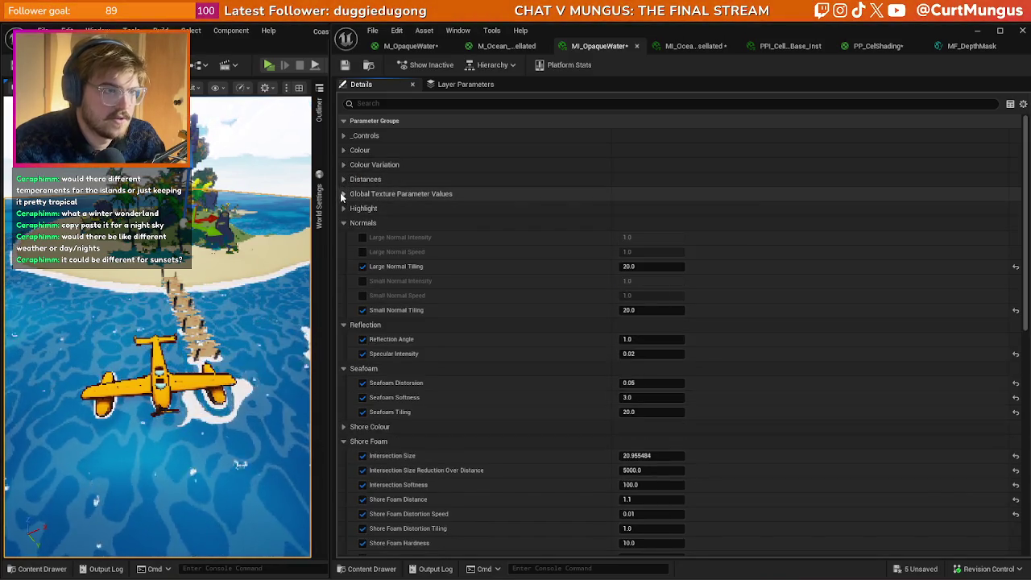
left_click(343, 222)
left_click(343, 237)
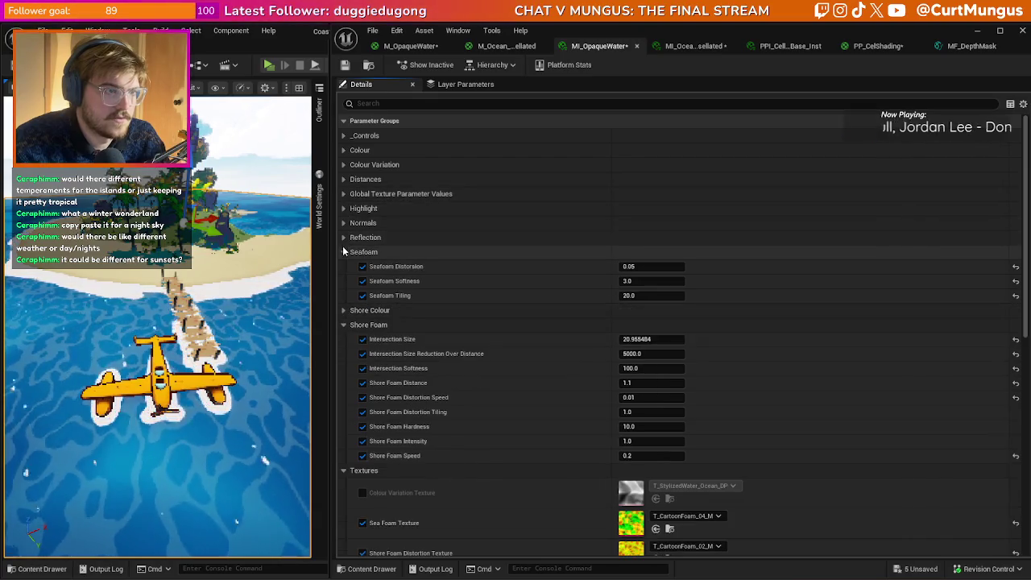
left_click(344, 252)
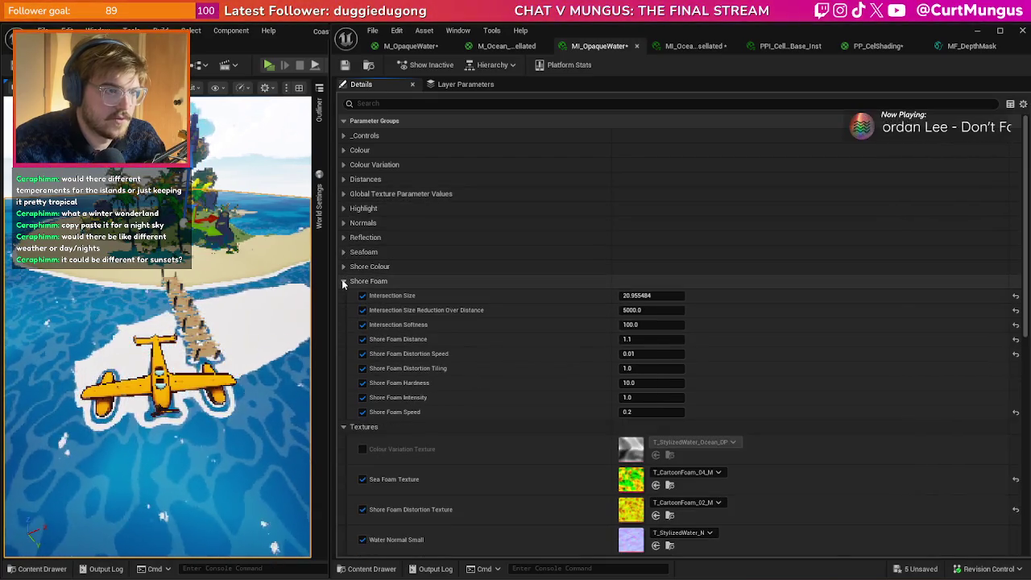
left_click(345, 428)
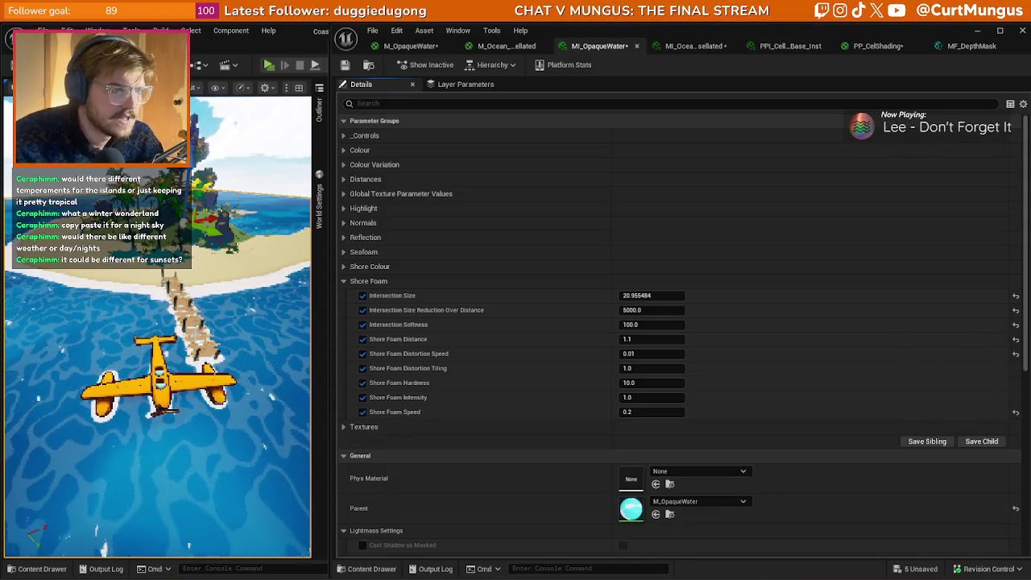
- Toggle the Colour and Distances groups and re-expand Global Texture Parameter Values
double_click(343, 150)
left_click(343, 150)
left_click(343, 150)
left_click(344, 179)
left_click(344, 179)
left_click(343, 194)
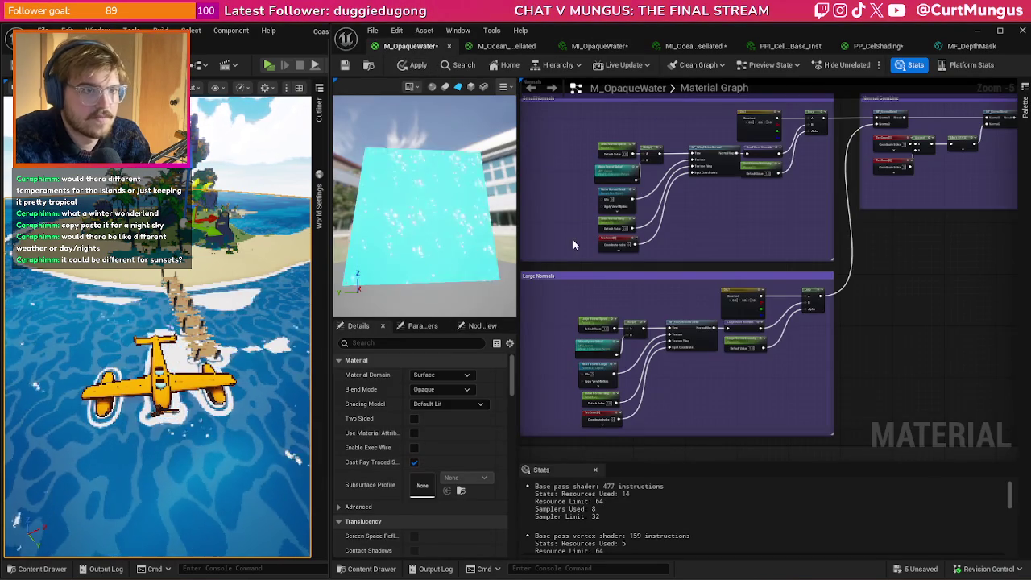
- Rename the lower Water Variation Texture node to Colour Variation Texture
scroll(722, 218, "down", 3)
scroll(710, 207, "down", 3)
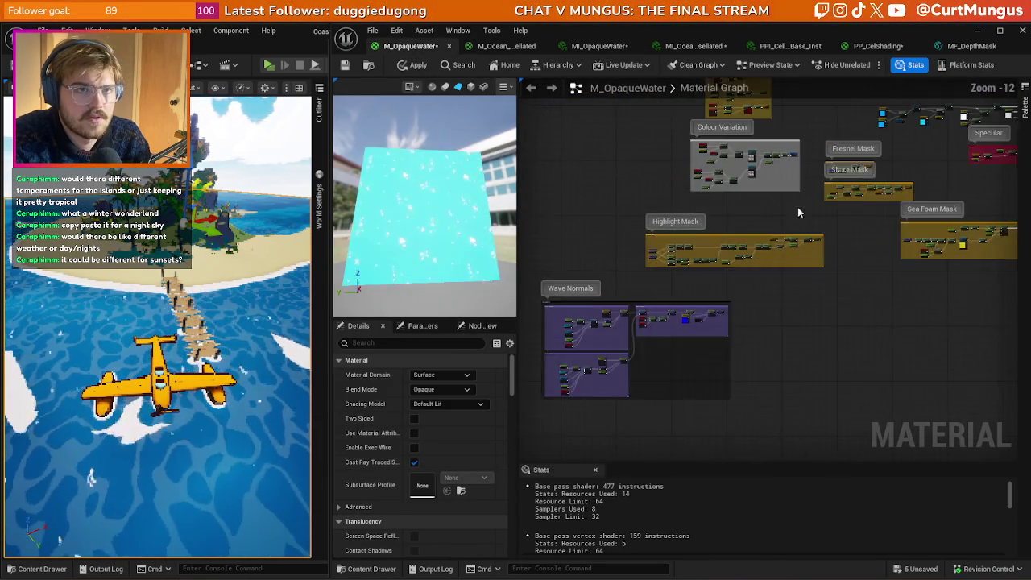
scroll(676, 264, "up", 5)
scroll(746, 279, "up", 5)
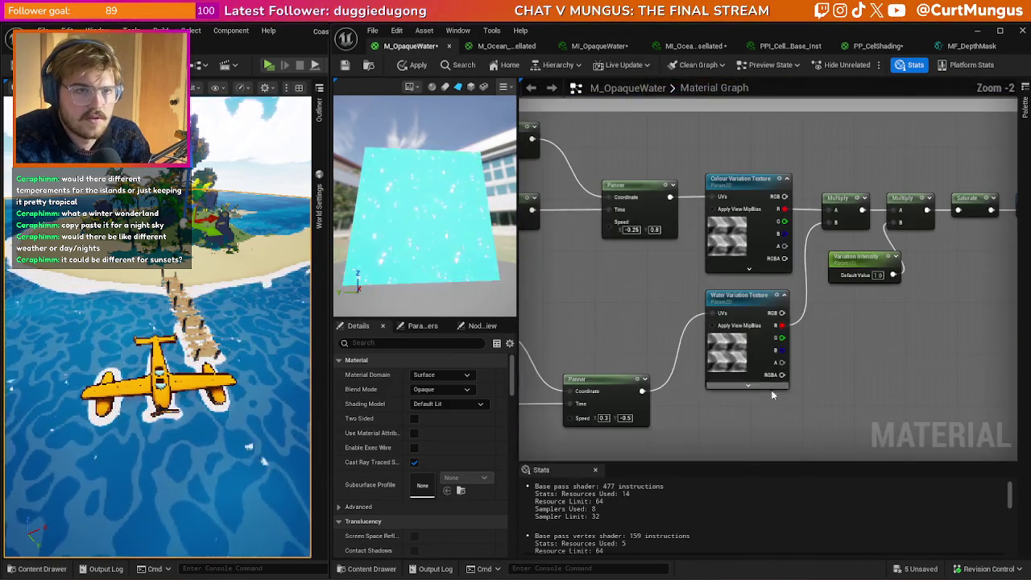
left_click(746, 303)
double_click(746, 302)
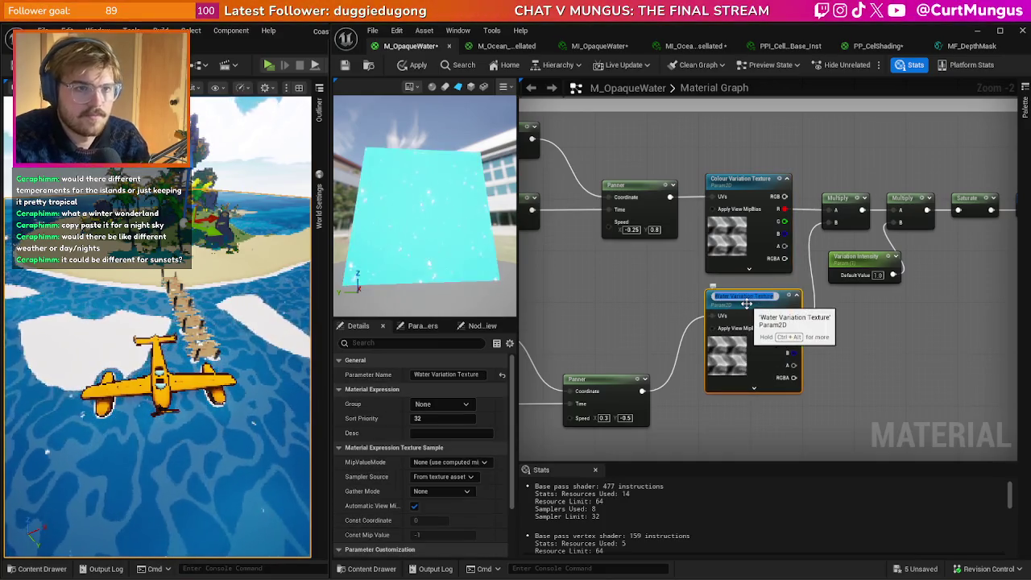
type("Colour")
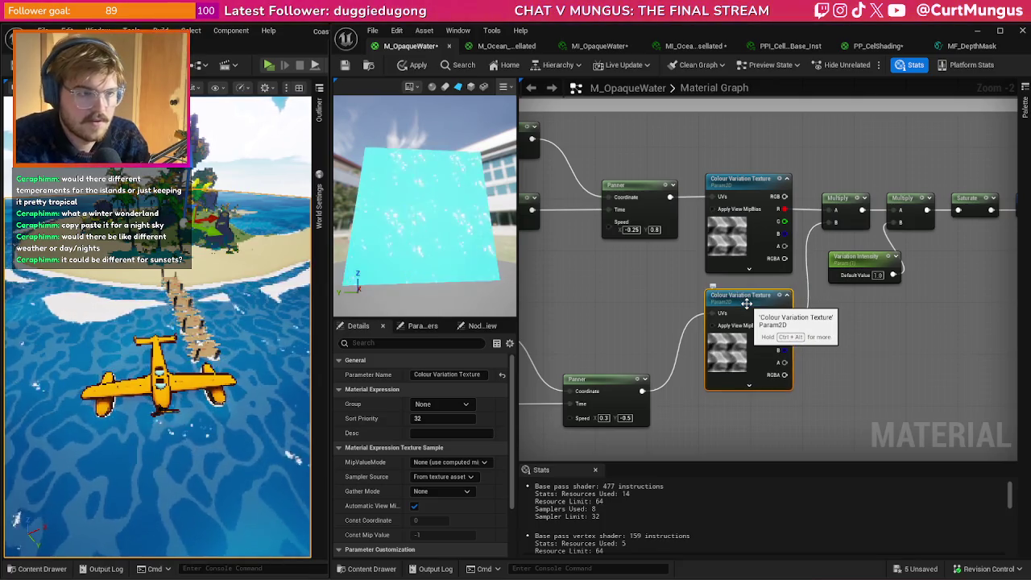
key("Return")
- Select both Colour Variation Texture nodes and set their Group to Textures
left_click(749, 194)
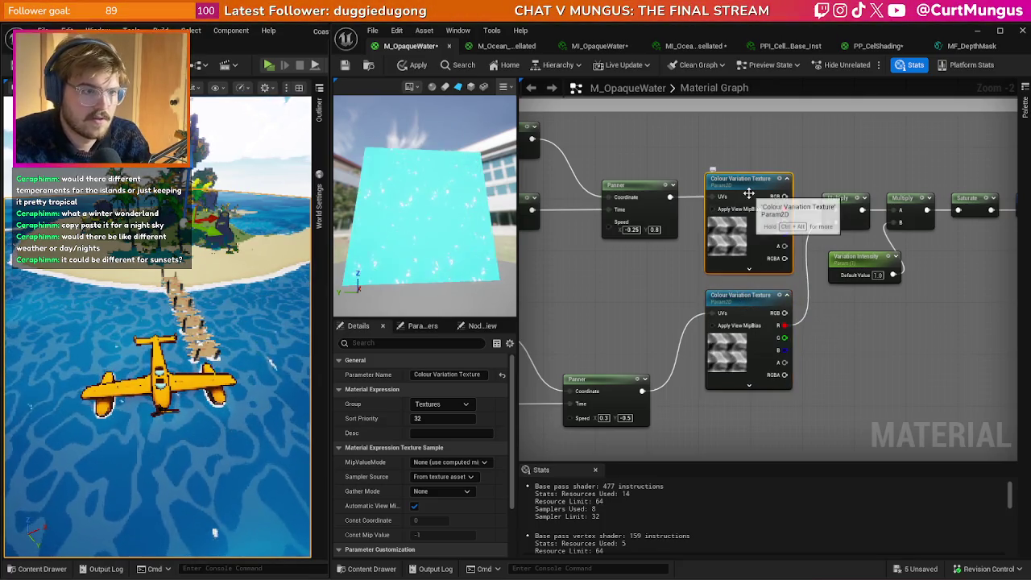
left_click(737, 303)
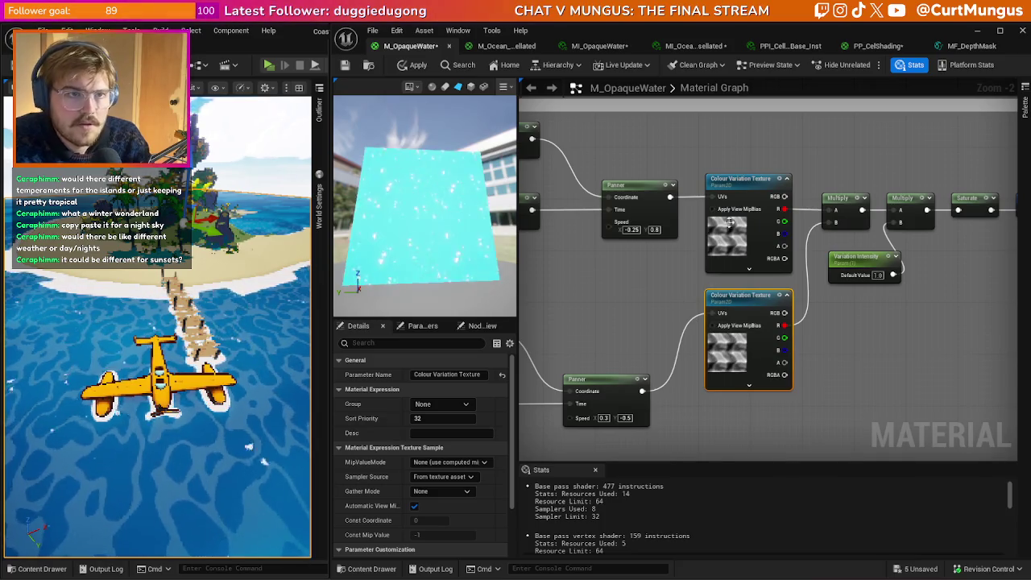
left_click(740, 197)
key("F2")
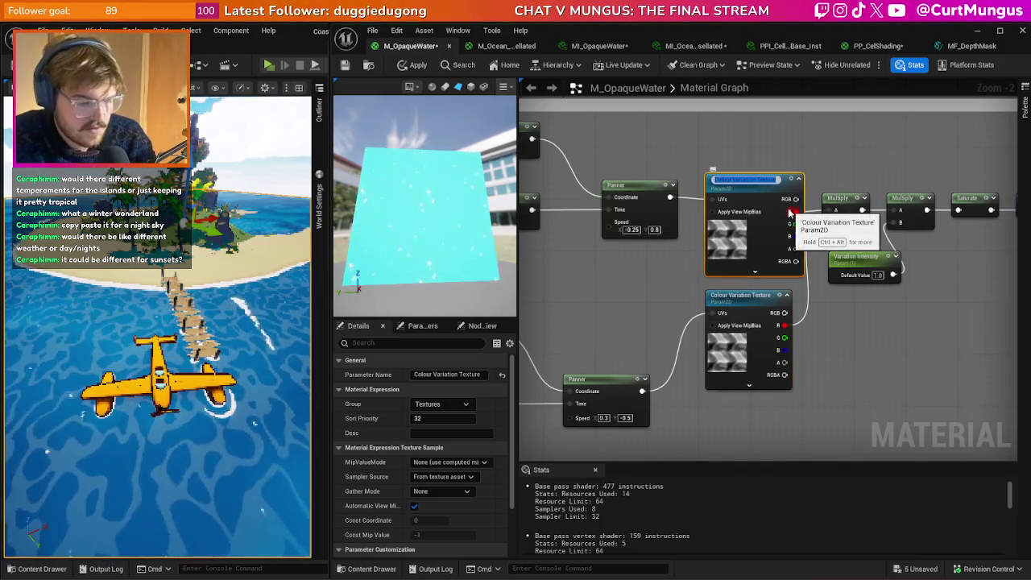
left_click(740, 306)
key("F2")
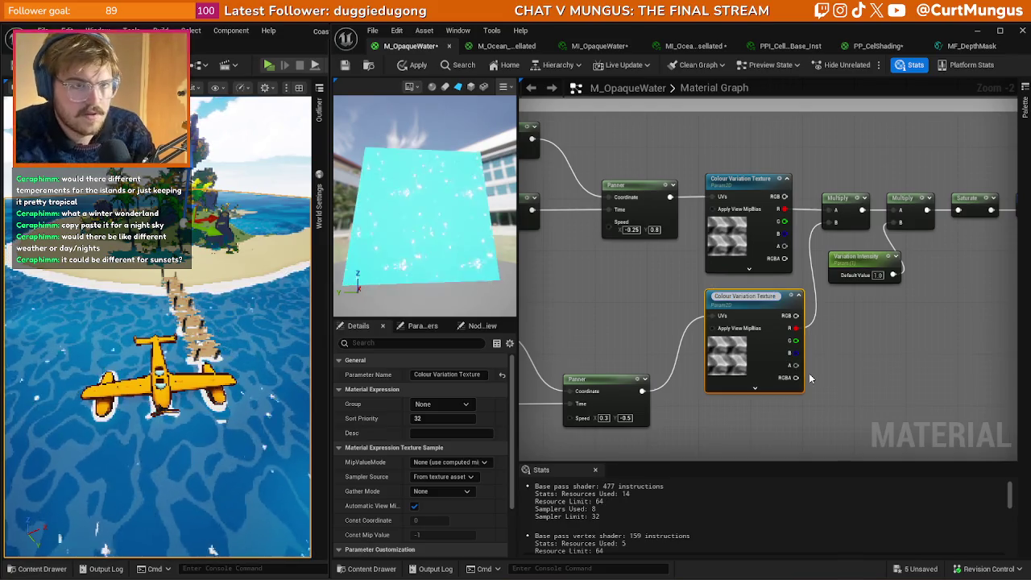
key("Return")
left_click(741, 178, "ctrl")
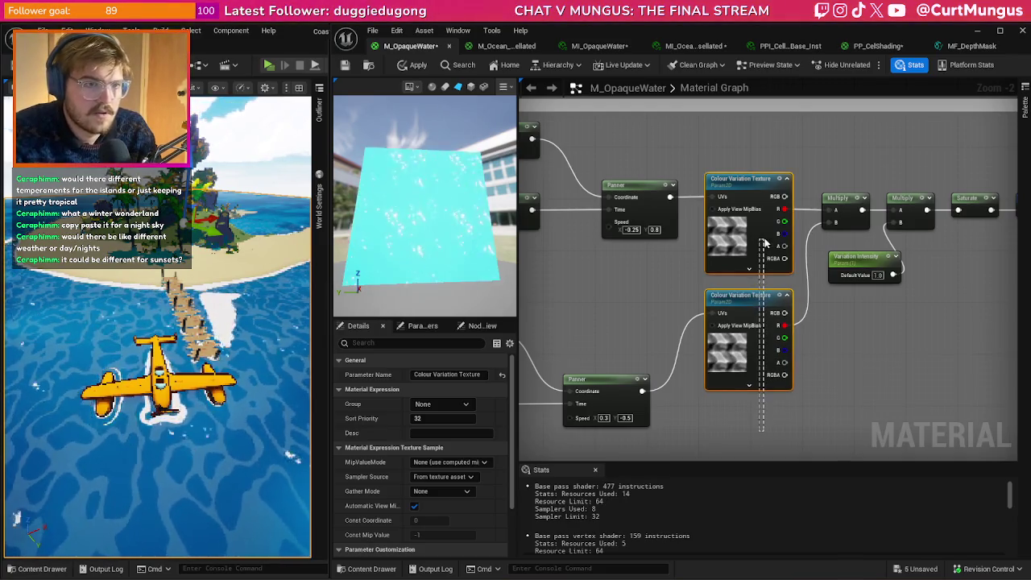
left_click(441, 404)
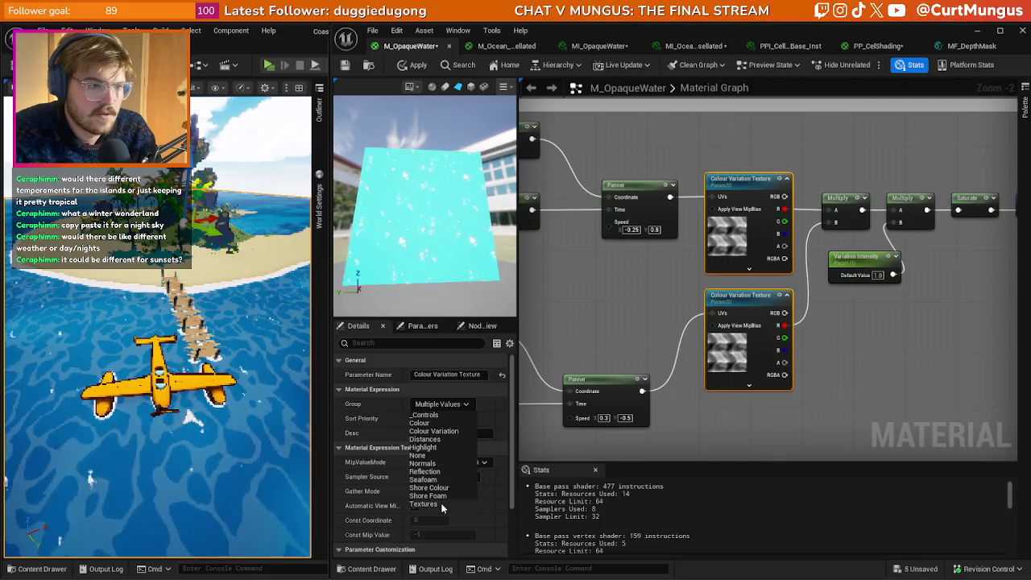
left_click(424, 504)
left_click(825, 405)
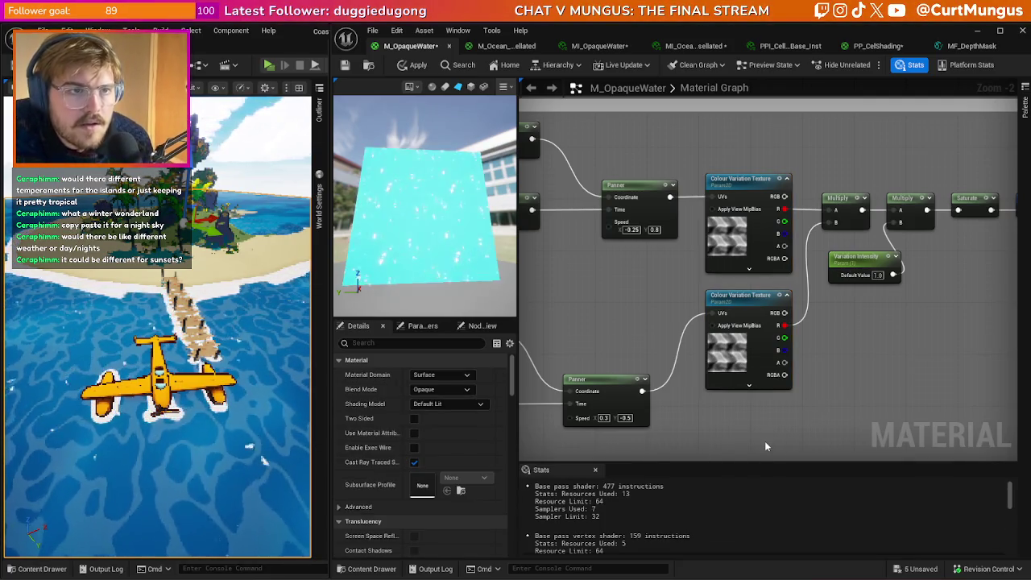
left_click(754, 346)
- Restore the lower Colour Variation Texture node and wire the Panner into its UVs and its R output onward
key("Delete")
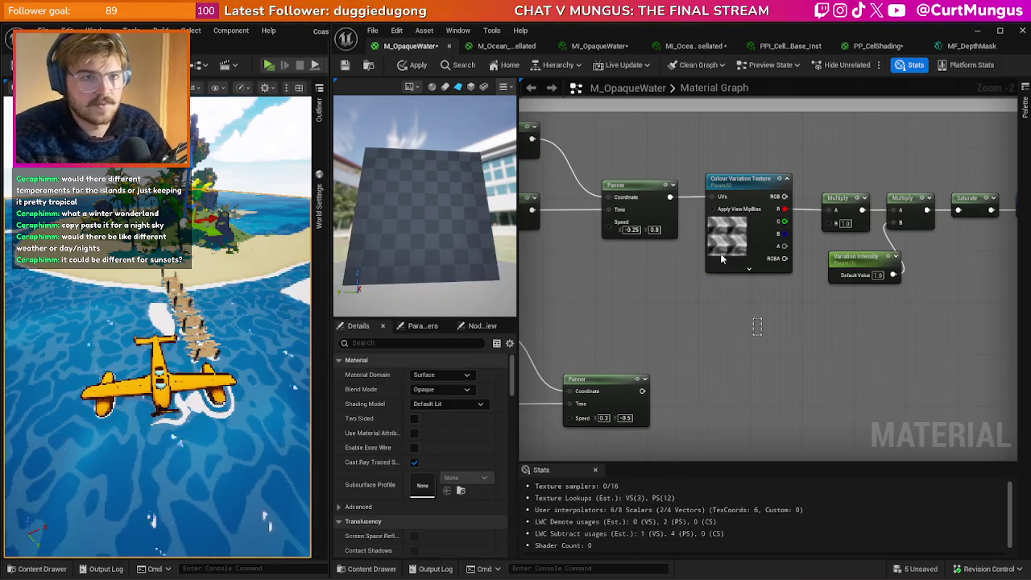
key("ctrl+z")
left_click_drag(754, 310, 746, 304)
mouse_move(642, 391)
left_mouse_down()
mouse_move(721, 359)
mouse_move(712, 322)
left_mouse_up()
left_click_drag(785, 325, 825, 228)
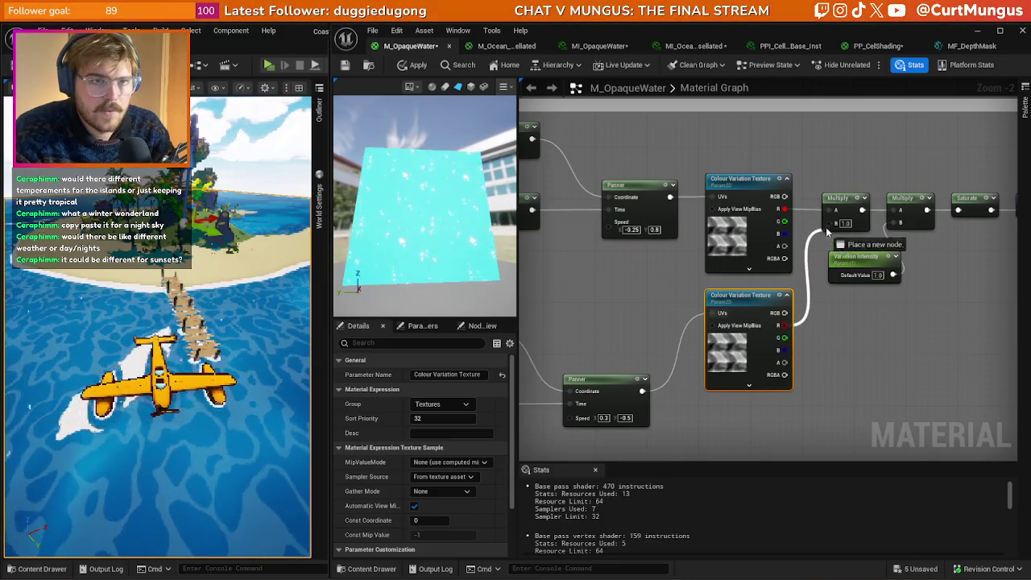
left_click(827, 323)
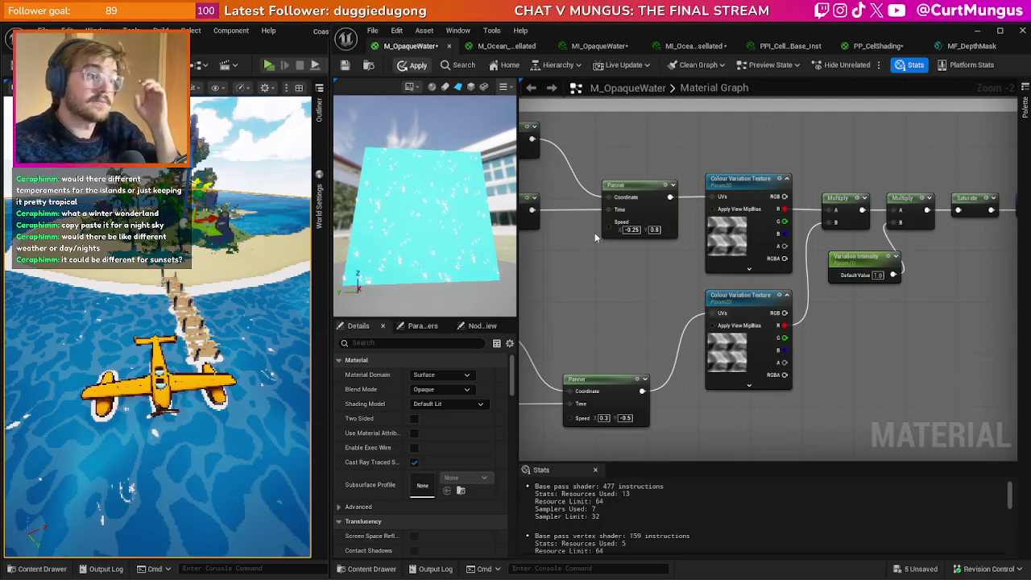
- Apply the material changes and select the Water Normal Large parameter node in the Large Normals area
left_click(418, 65)
scroll(640, 332, "down", 4)
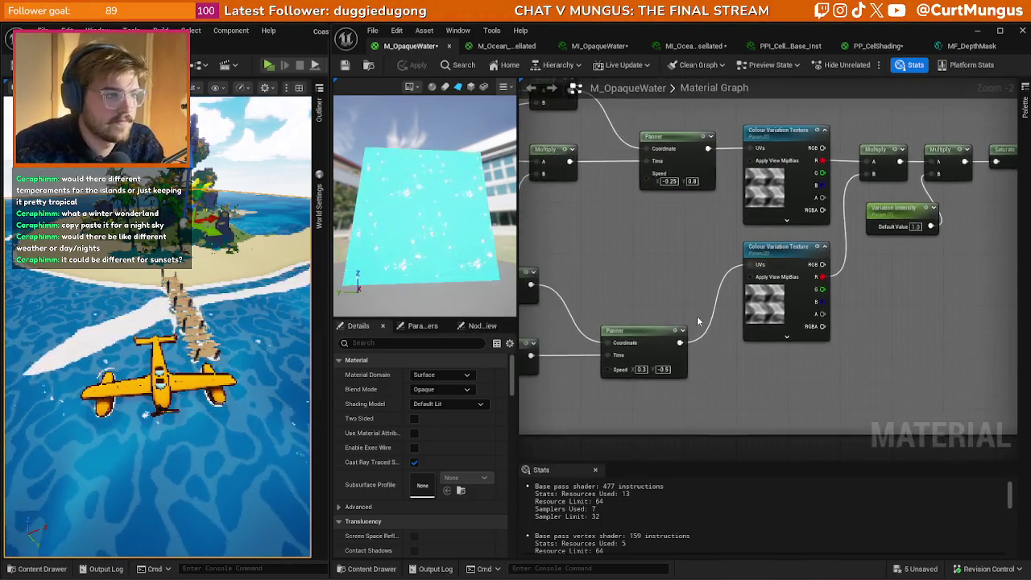
scroll(754, 284, "down", 3)
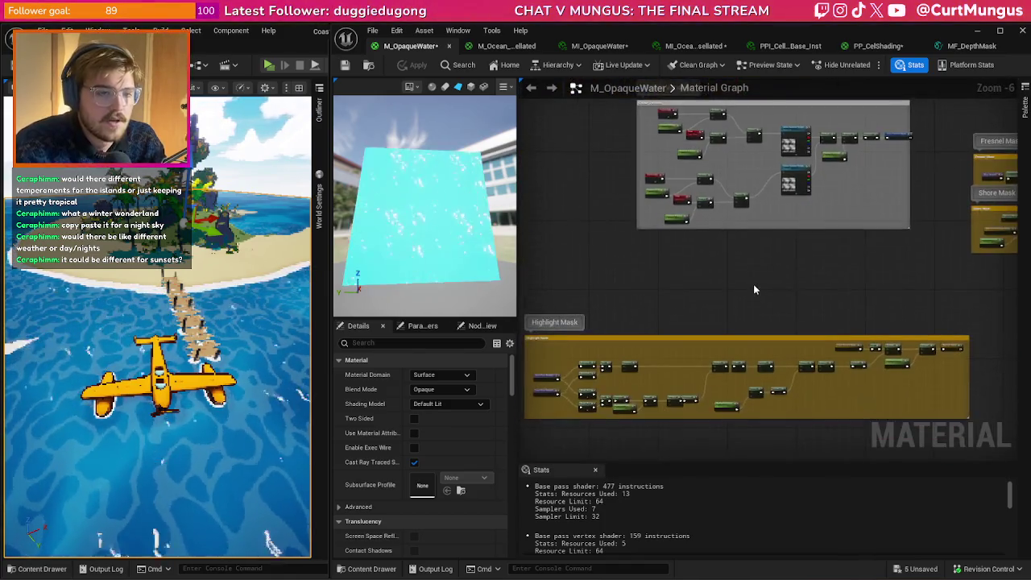
scroll(719, 293, "up", 7)
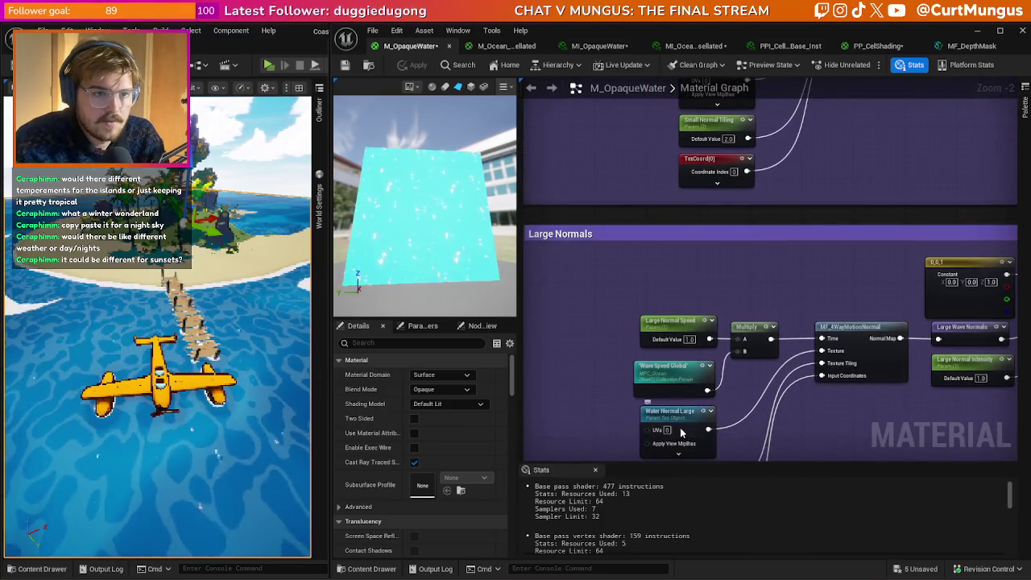
left_click(667, 435)
left_click(445, 404)
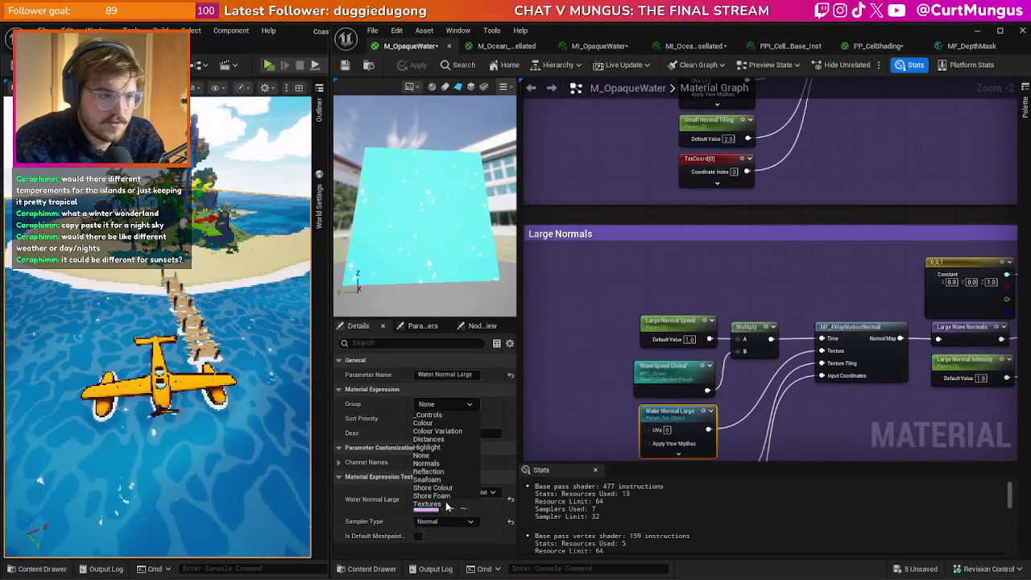
- Put Water Normal Large in the Textures group and bring up MI_OpaqueWater's parameters
left_click(446, 505)
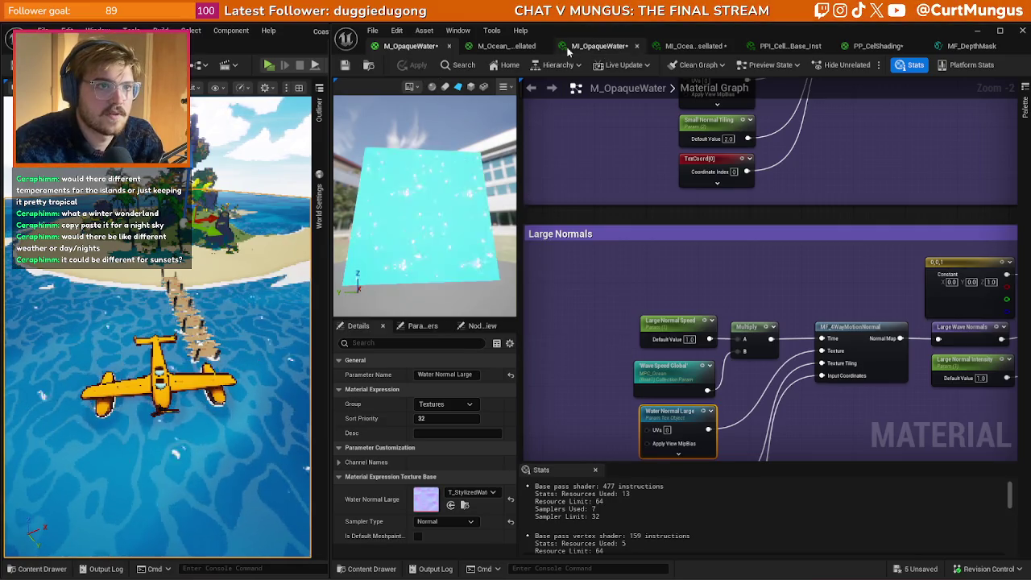
left_click(602, 48)
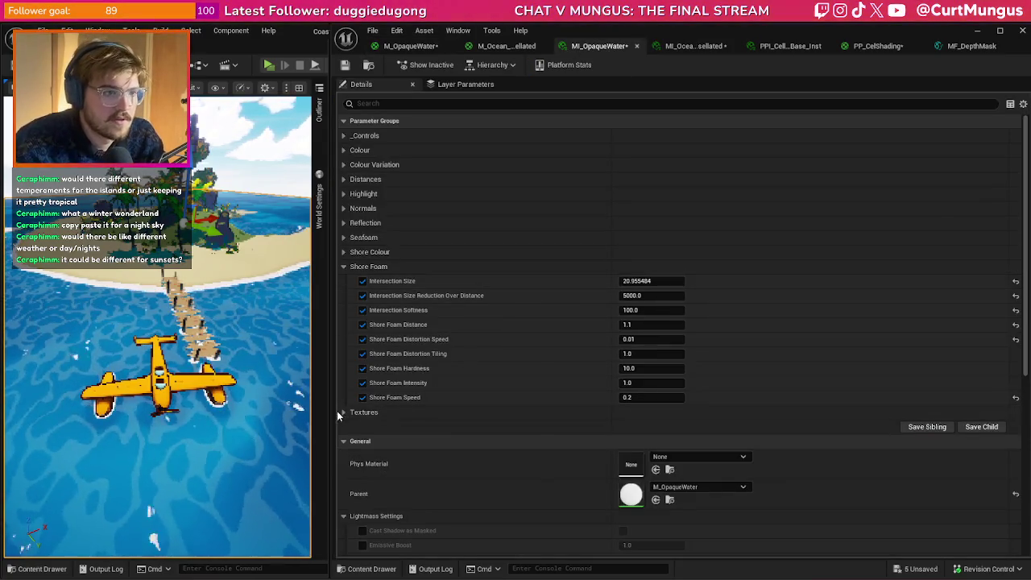
left_click(343, 412)
scroll(354, 395, "down", 2)
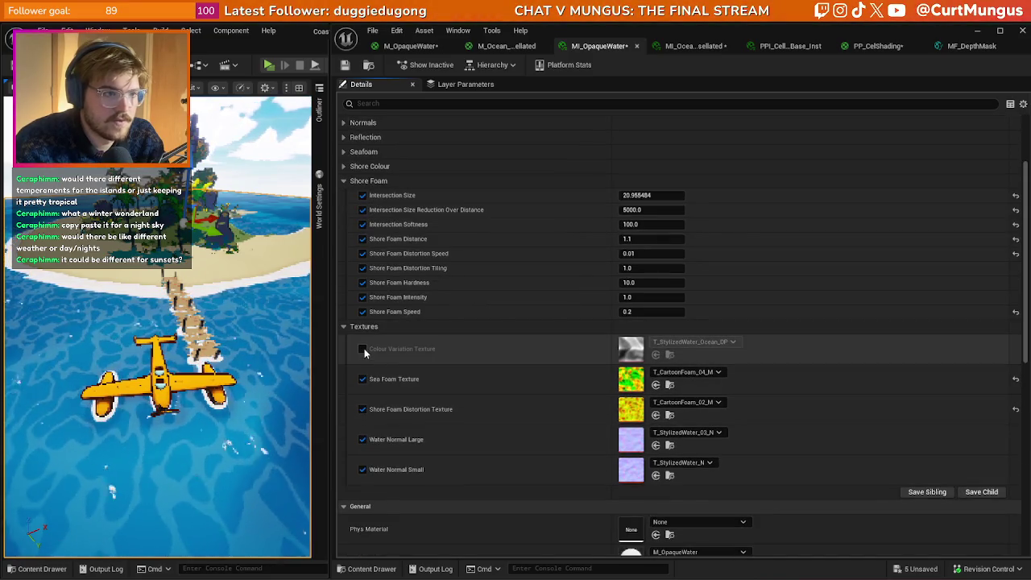
left_click(345, 326)
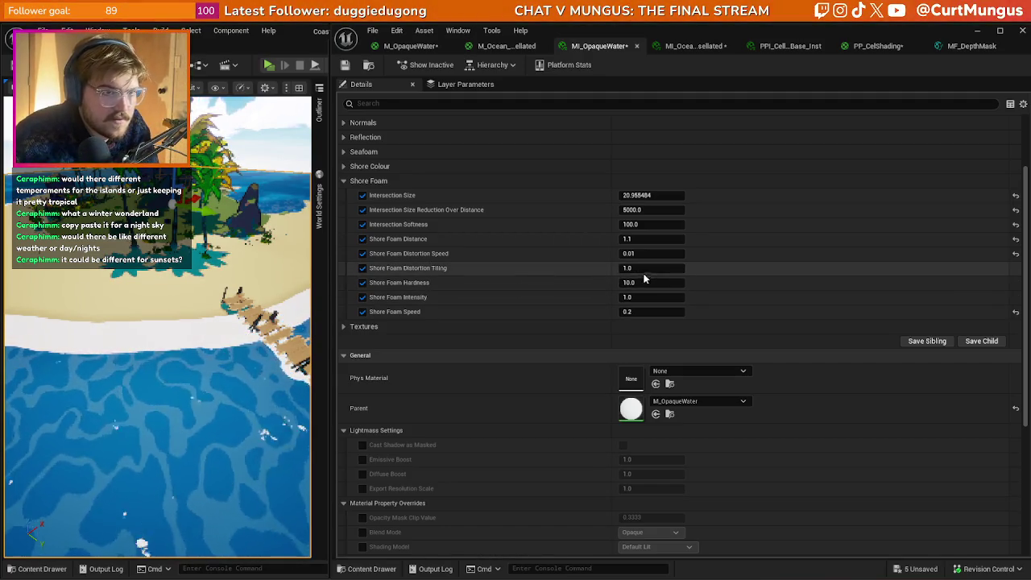
- Reset Shore Foam Distortion Tiling to 1.0 and set Intersection Softness to 10.0
mouse_move(652, 267)
left_mouse_down()
mouse_move(626, 267)
mouse_move(685, 267)
mouse_move(717, 292)
left_mouse_up()
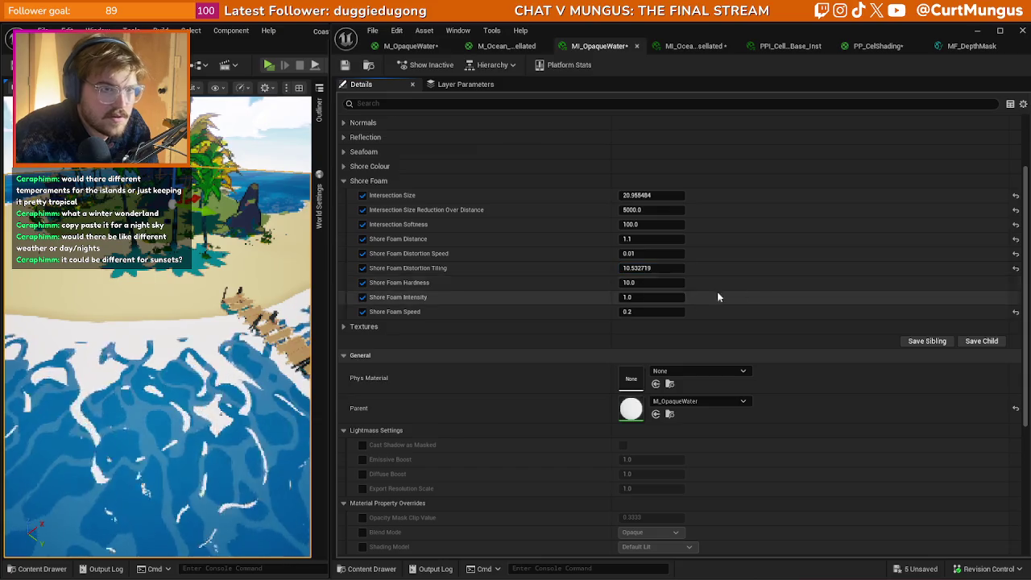
left_click(1016, 271)
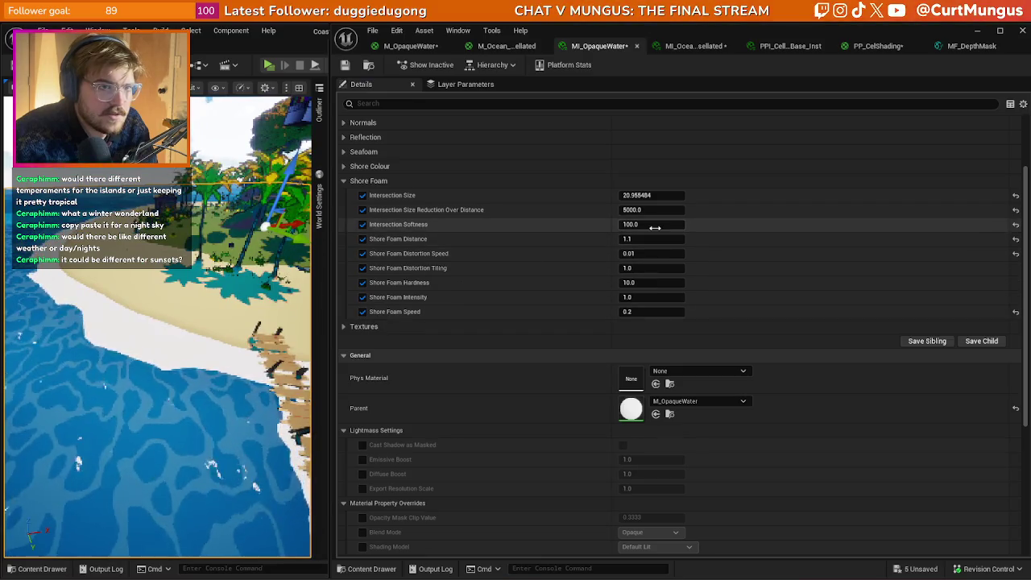
left_click_drag(652, 224, 629, 224)
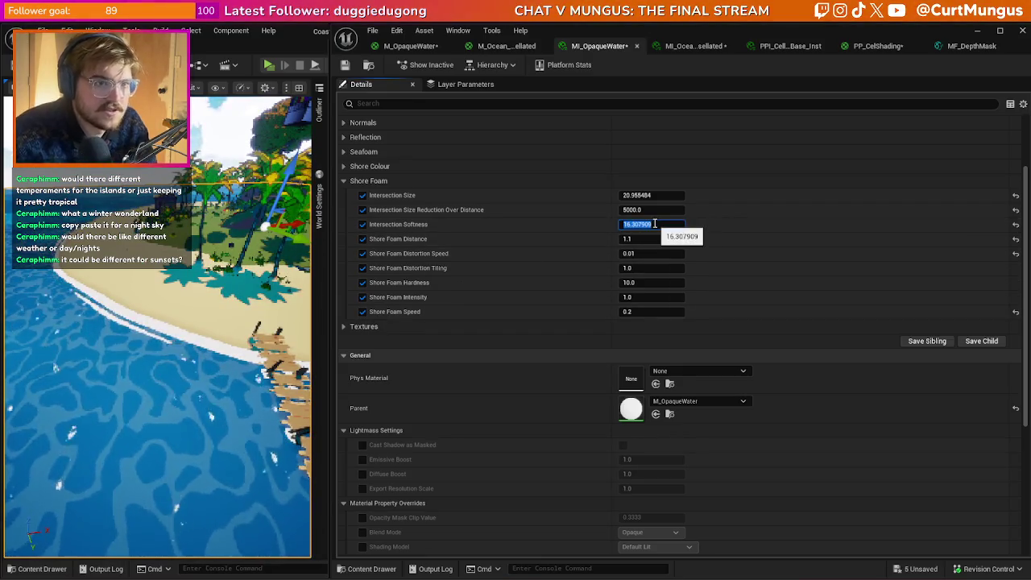
type("10")
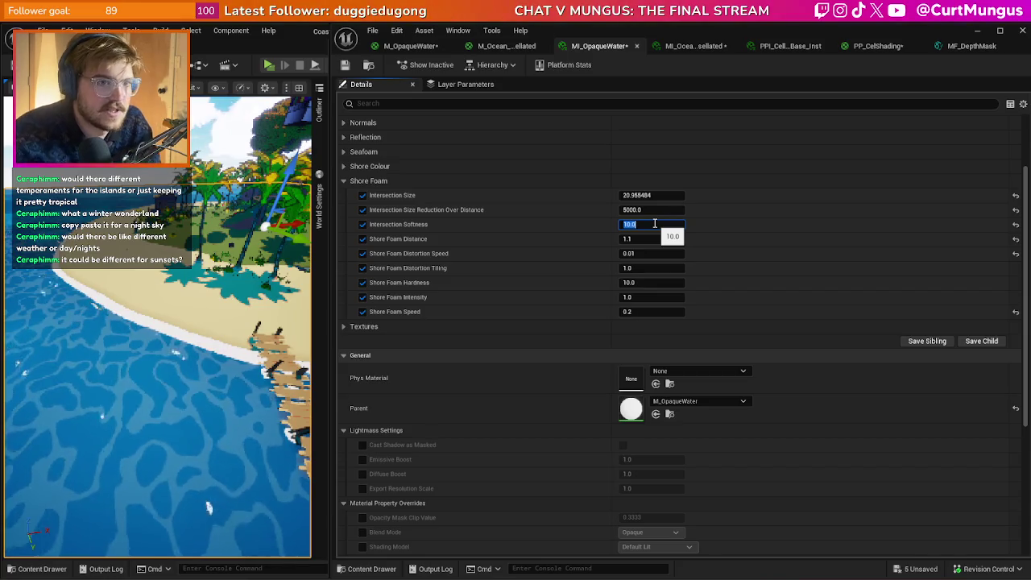
key("Return")
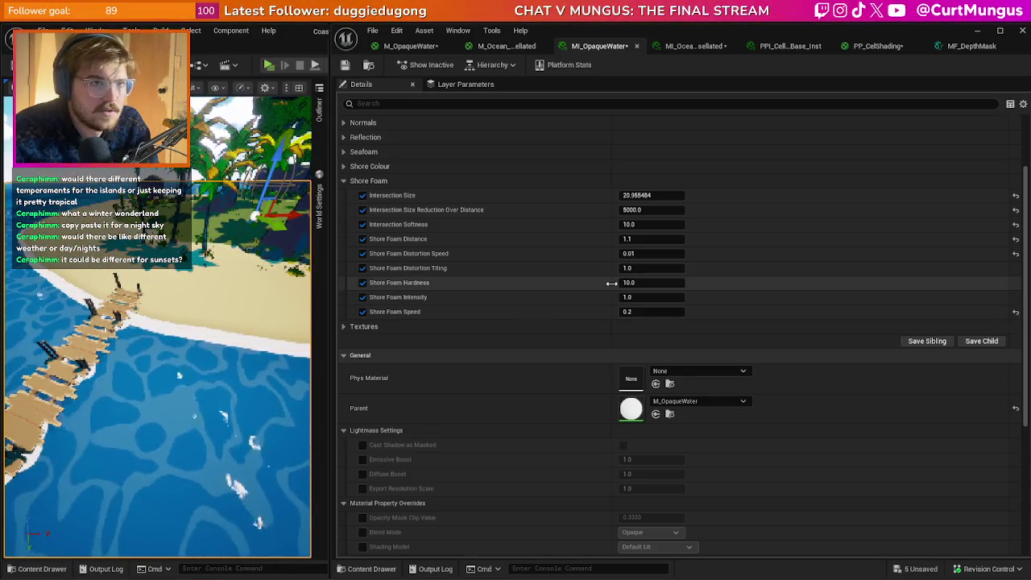
- Compare foam settings in the tessellated MI_Ocean instance, then return to MI_OpaqueWater
left_click(702, 46)
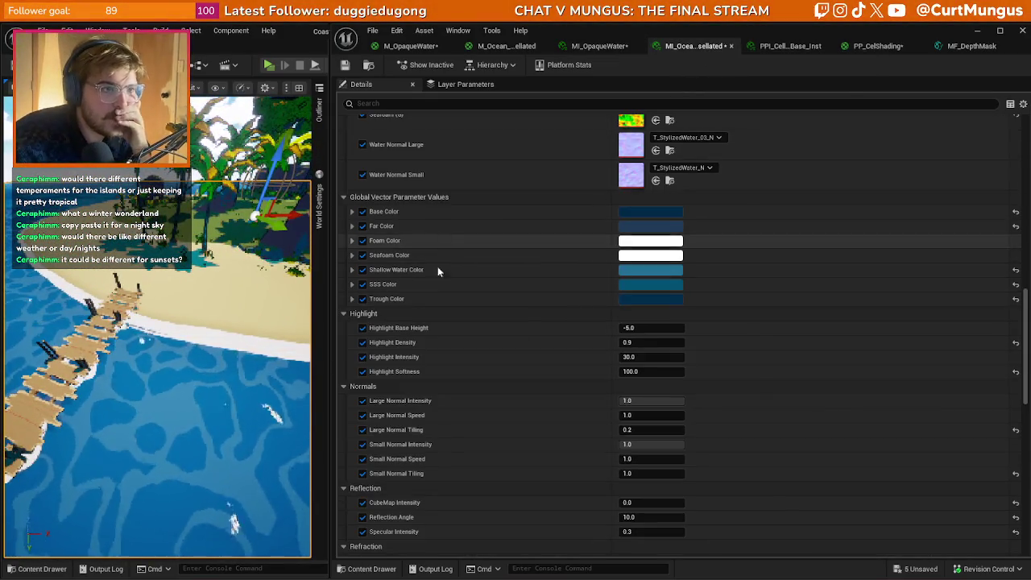
scroll(467, 258, "down", 3)
scroll(467, 256, "down", 5)
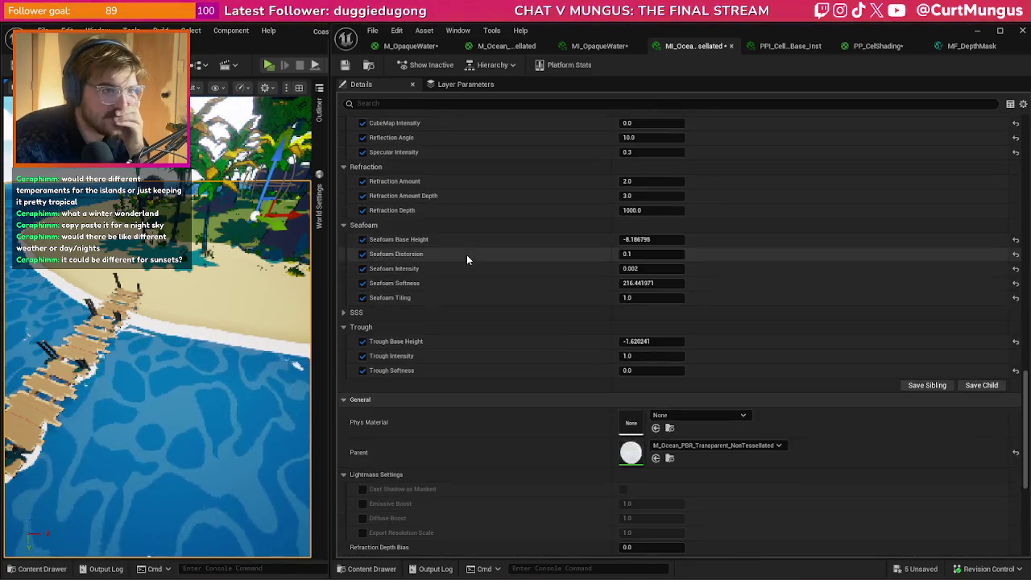
scroll(484, 238, "up", 1)
scroll(496, 266, "down", 1)
scroll(508, 308, "up", 10)
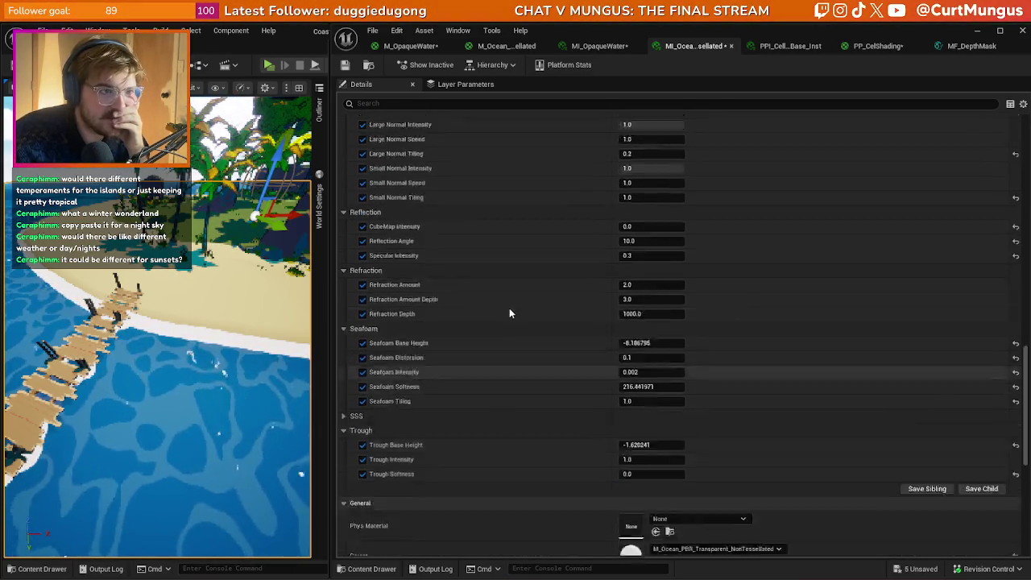
scroll(506, 306, "up", 2)
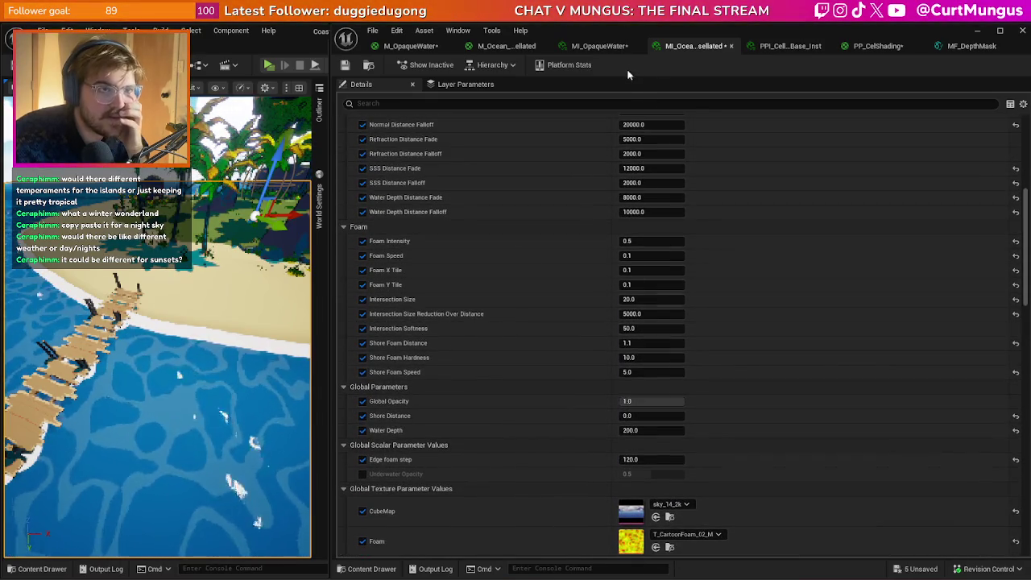
left_click(599, 47)
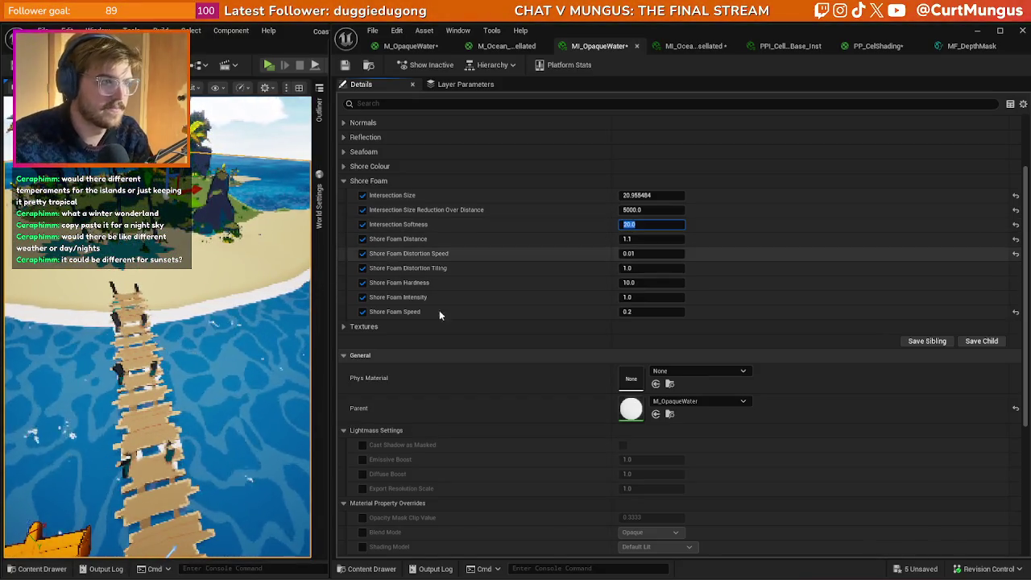
key("Return")
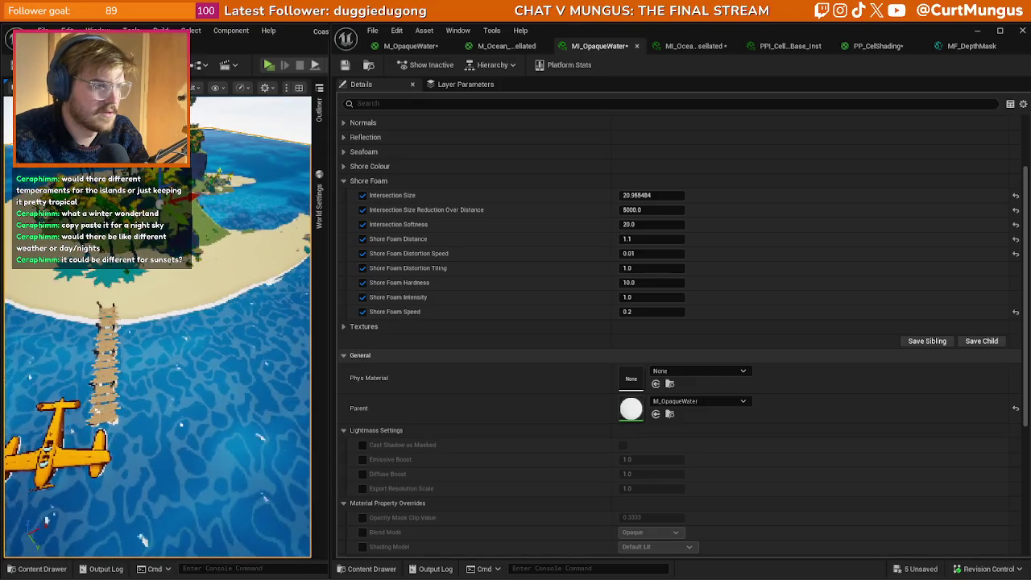
right_click(203, 345)
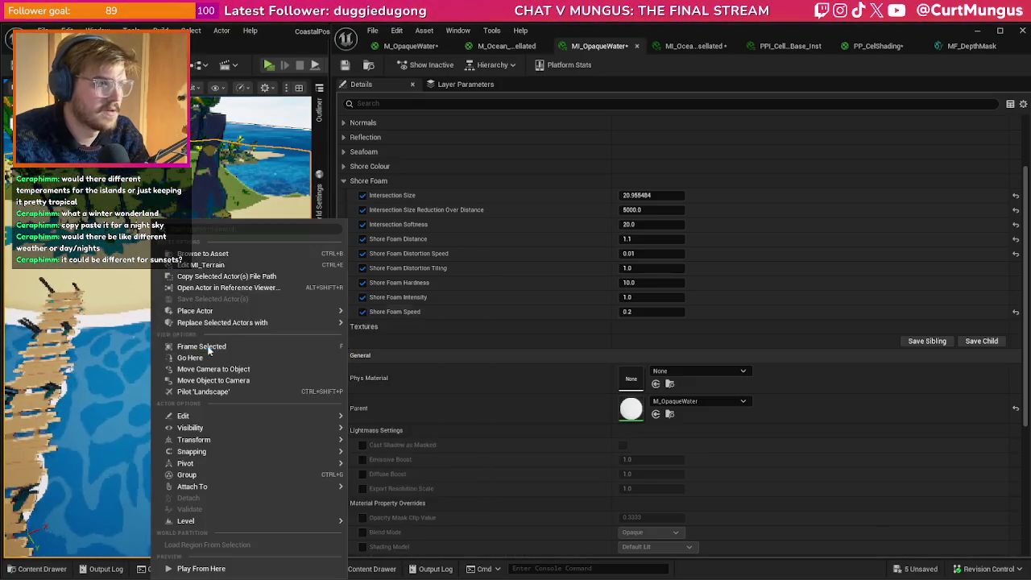
left_click(201, 346)
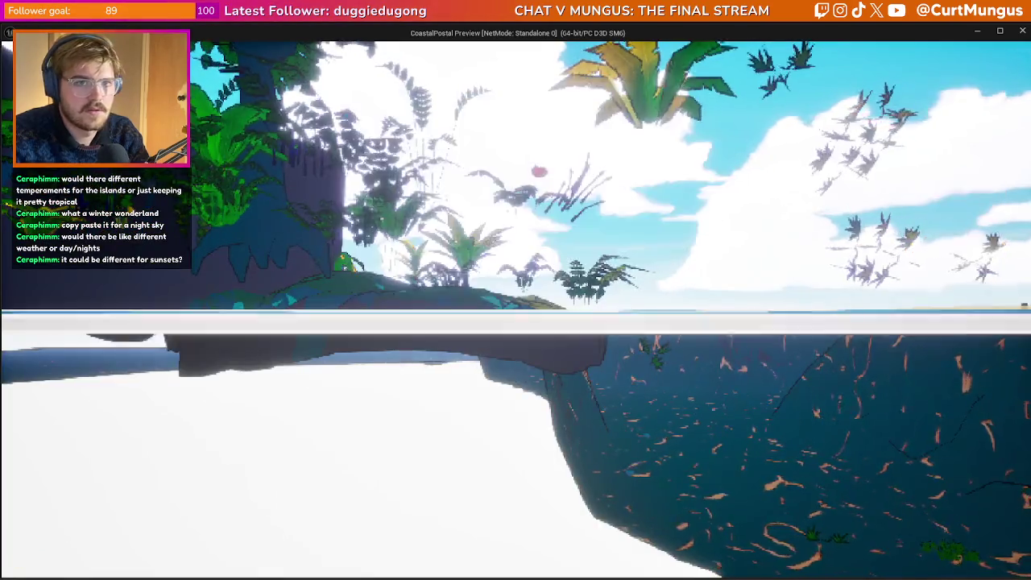
key("d")
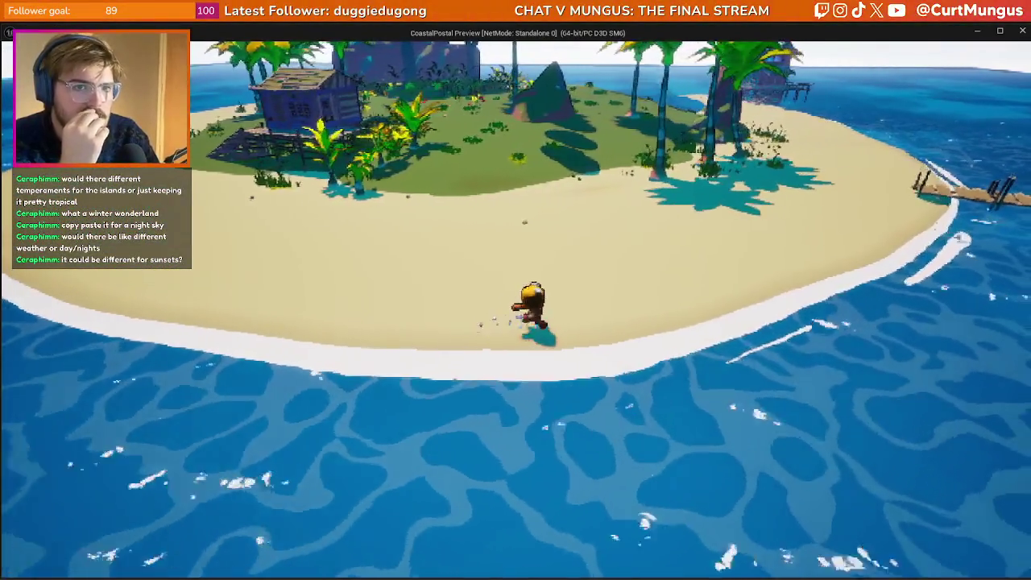
key("d")
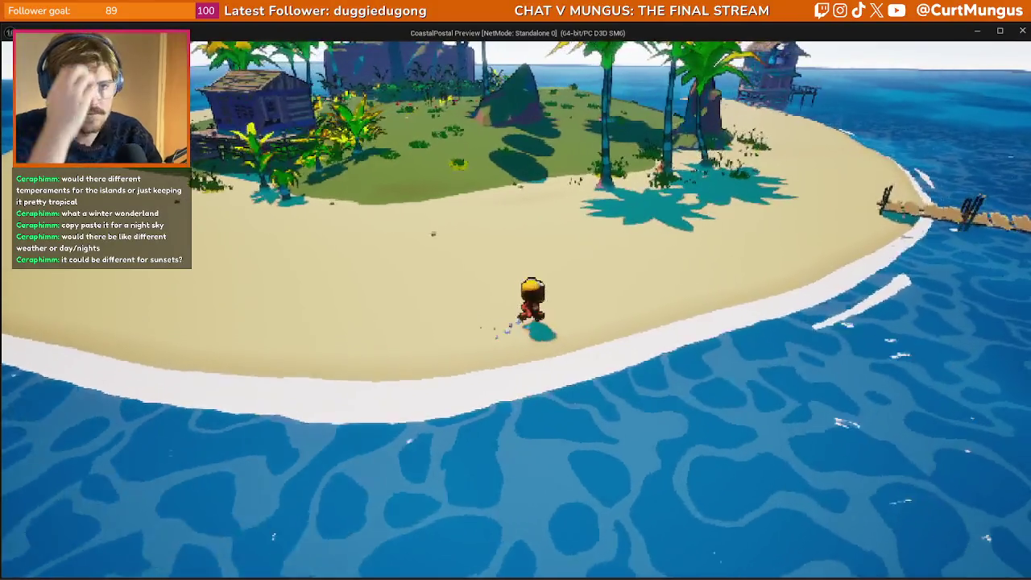
key("w")
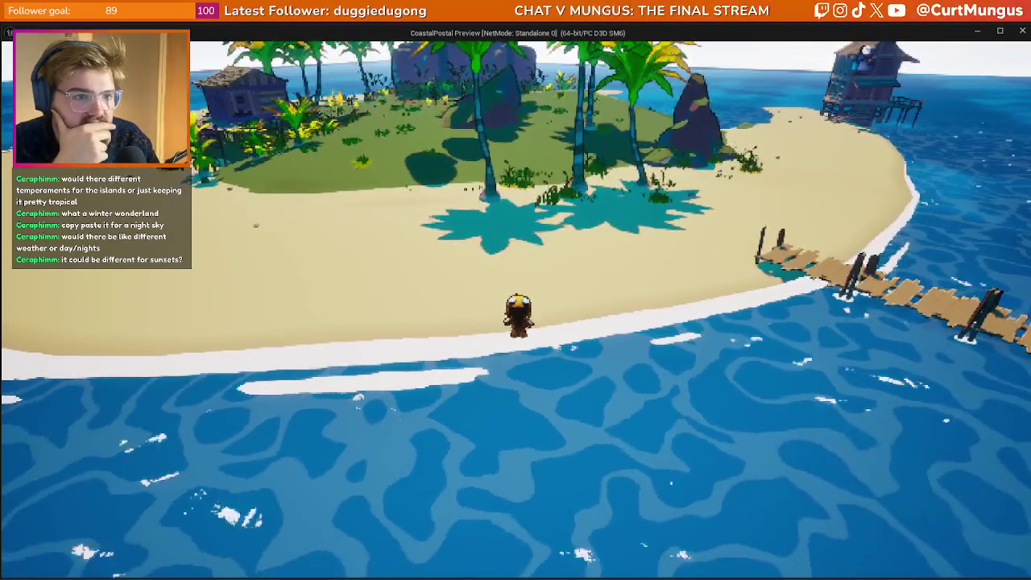
key("Escape")
left_click(510, 125)
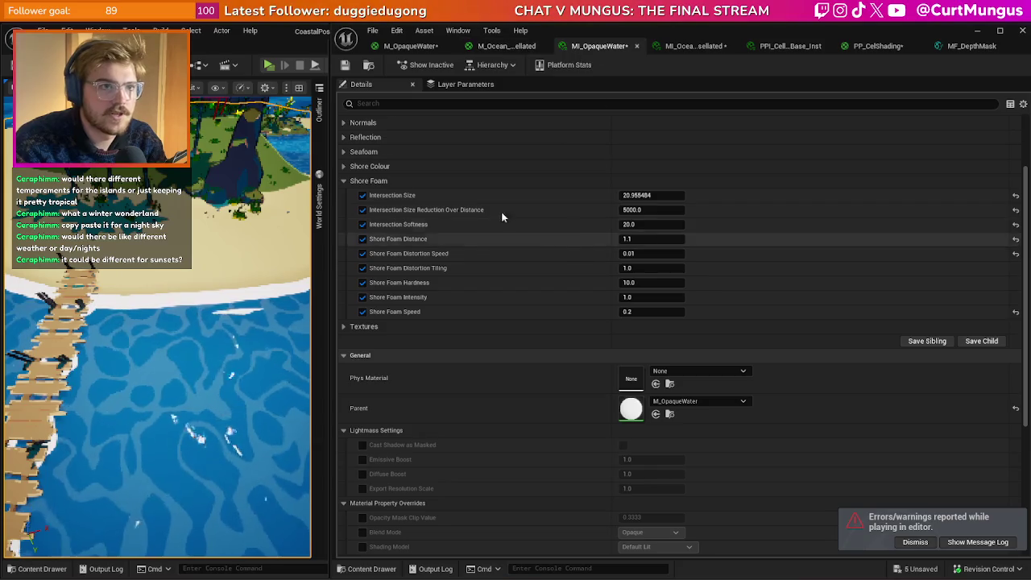
- Collapse the Shore Foam group and expand the Colour group in MI_OpaqueWater
left_click(342, 182)
scroll(352, 177, "up", 3)
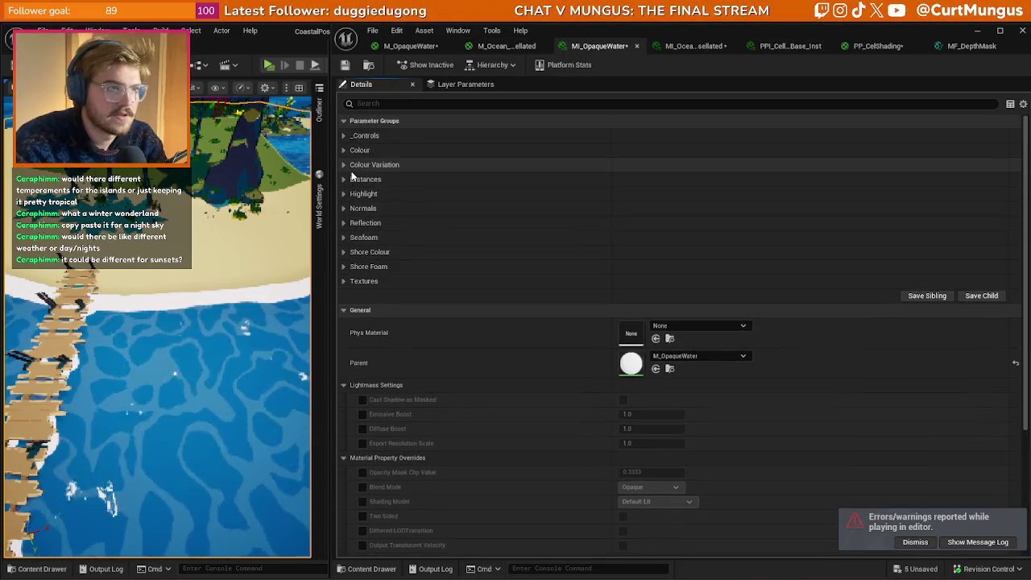
left_click(345, 150)
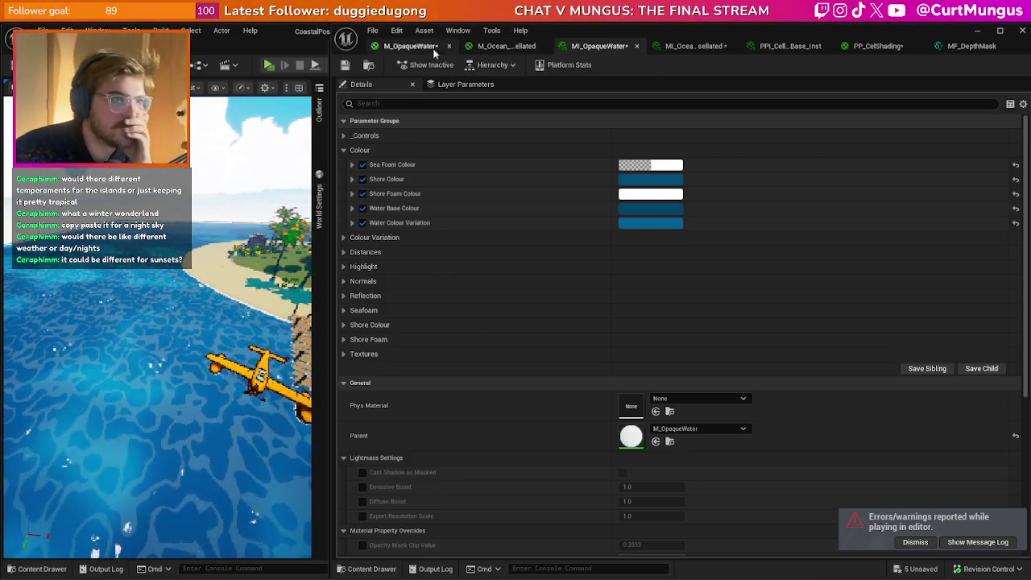
- Inspect the ocean material's Foam Distance and Water Depth Distance nodes, then return to M_OpaqueWater
left_click(506, 46)
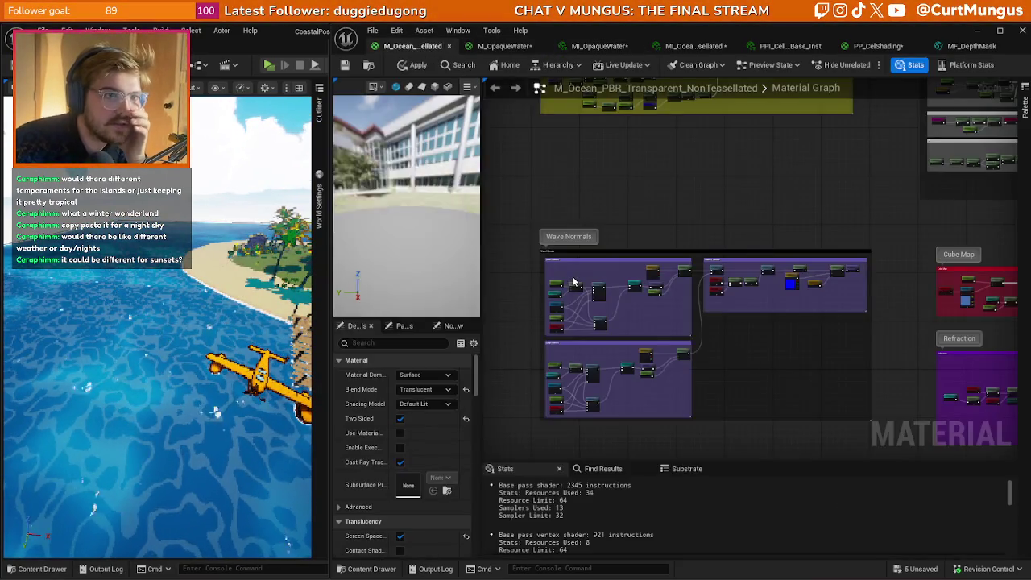
scroll(647, 230, "up", 5)
scroll(873, 274, "up", 6)
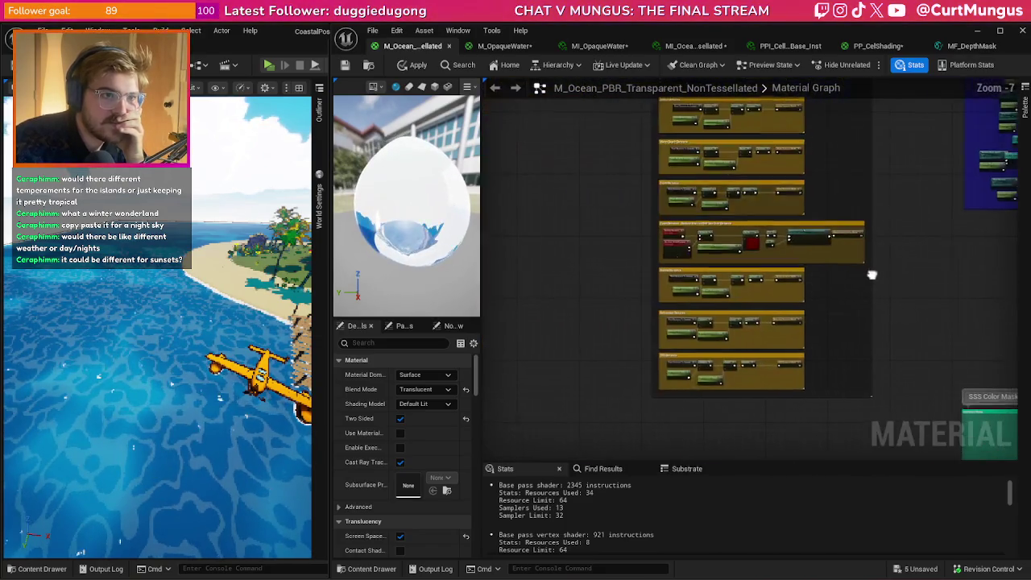
scroll(831, 277, "up", 4)
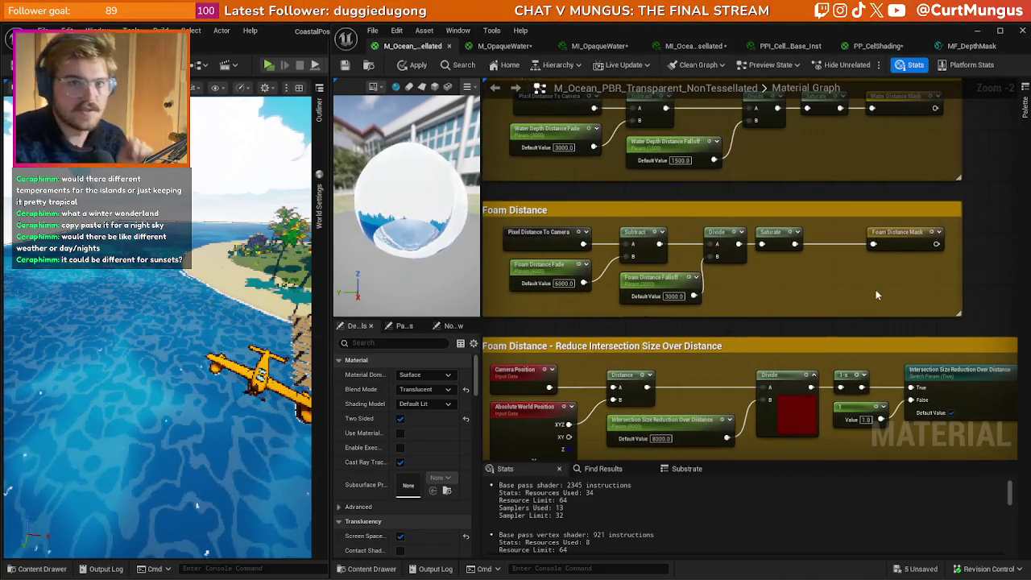
left_click_drag(709, 283, 713, 287)
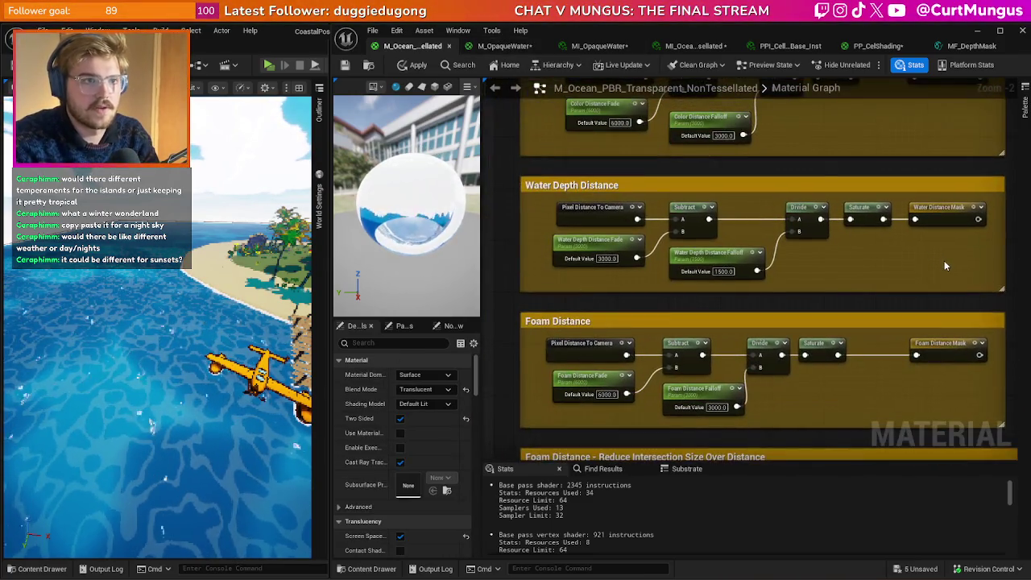
left_click_drag(944, 260, 604, 200)
left_click(587, 216)
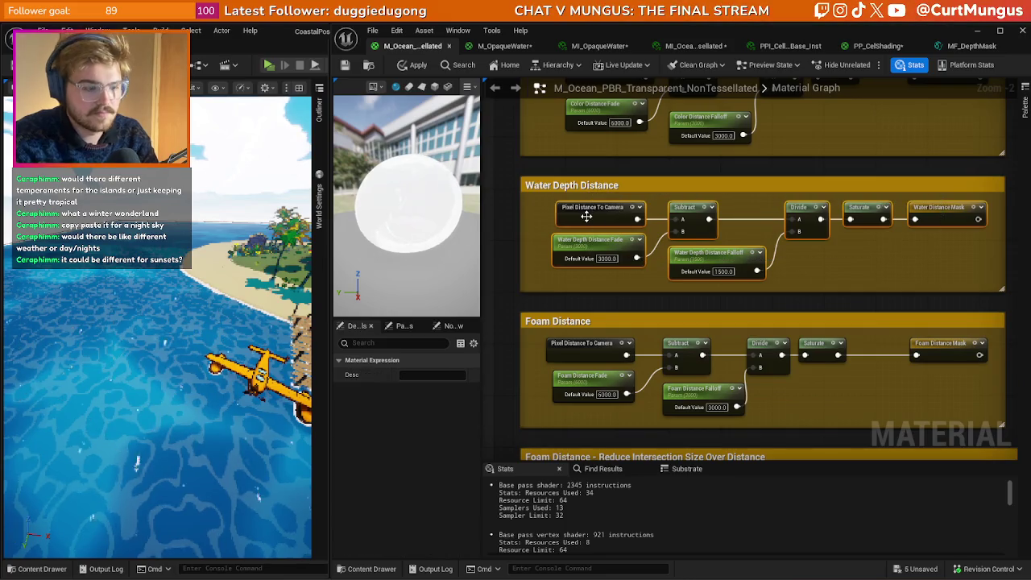
left_click(506, 46)
- Paste the copied distance nodes into M_OpaqueWater and nudge them slightly left
scroll(628, 214, "down", 5)
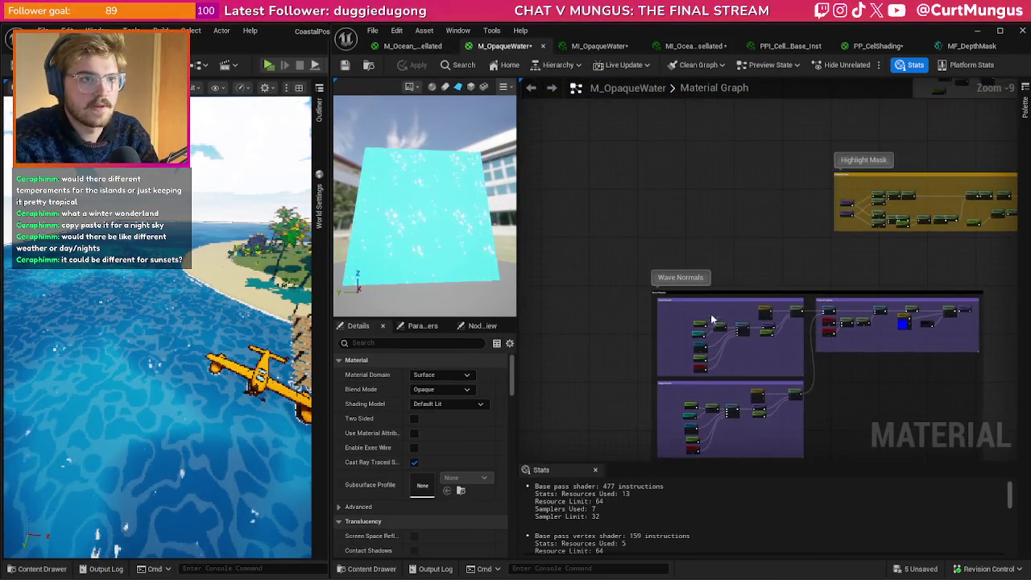
scroll(714, 304, "up", 5)
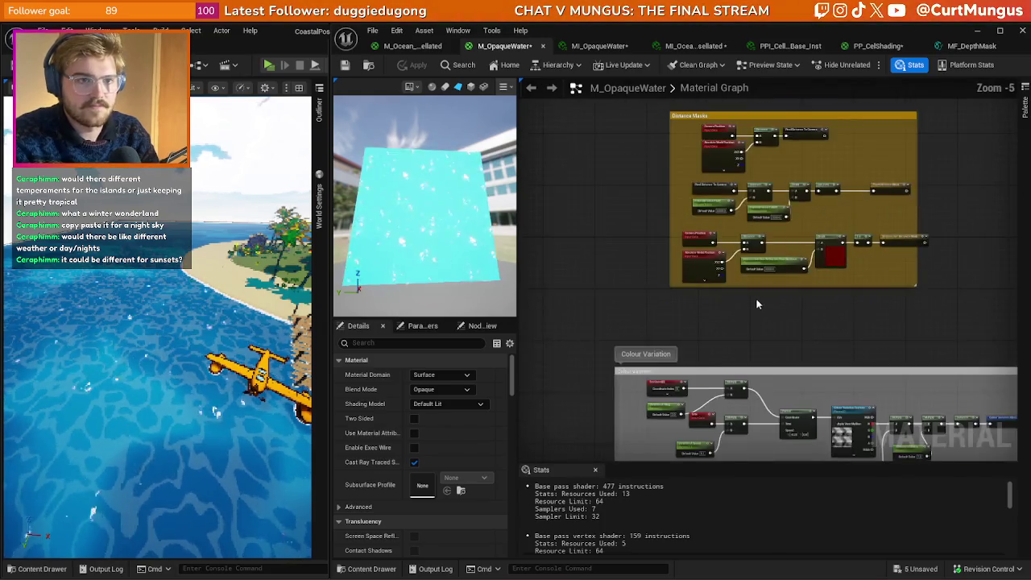
key("ctrl+v")
left_click_drag(693, 303, 653, 300)
left_click(596, 355)
scroll(597, 350, "up", 3)
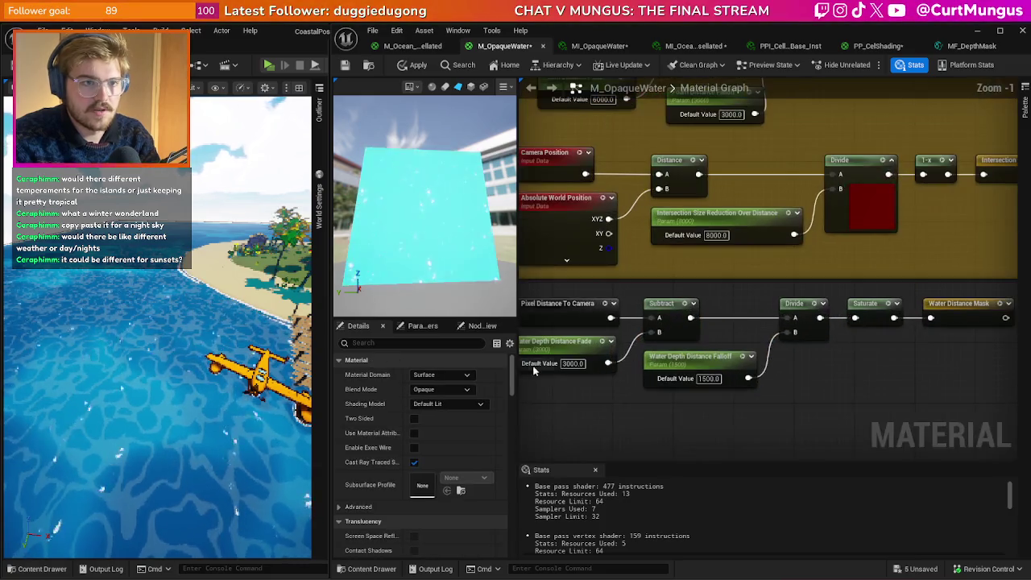
- Rename the pasted Fade parameter to Variation Distance Fade
double_click(598, 350)
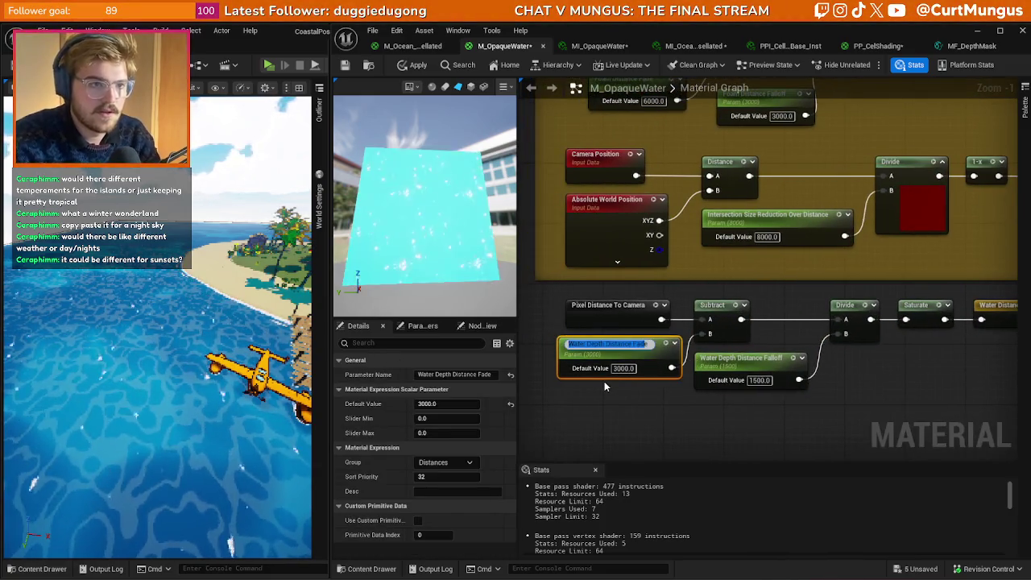
key("End")
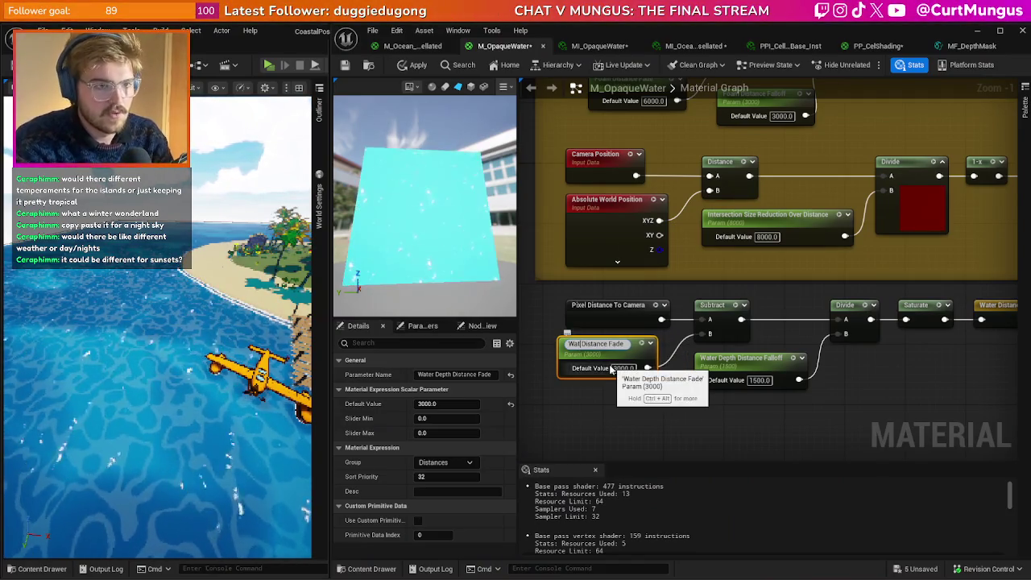
type("V")
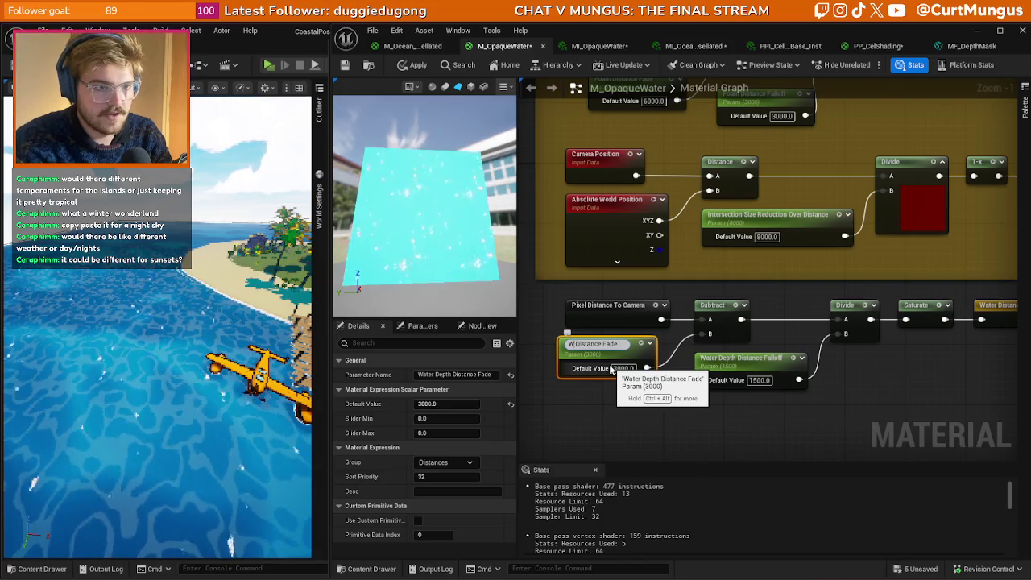
type("ion")
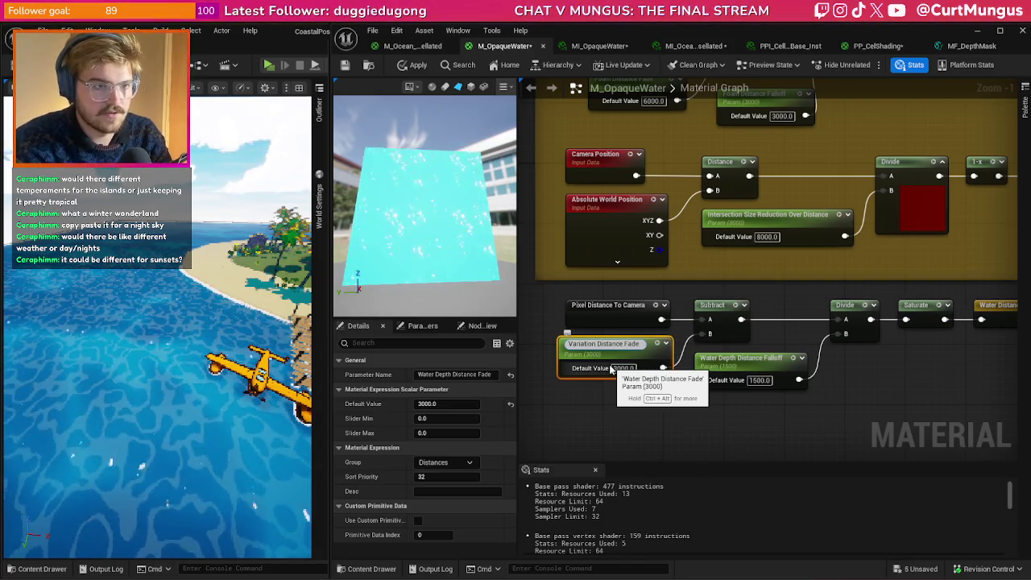
key("ctrl+shift+Left")
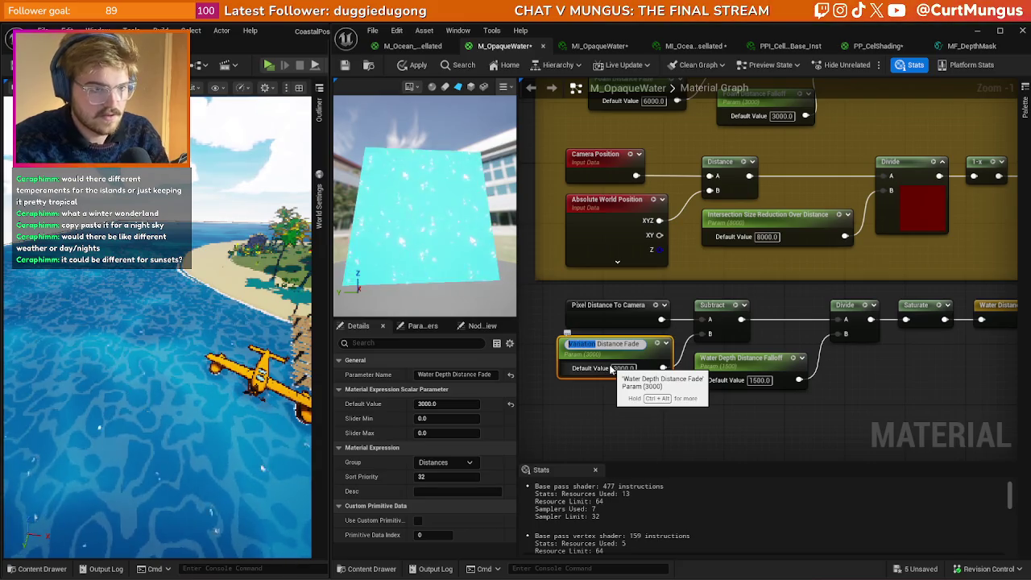
left_click(747, 361)
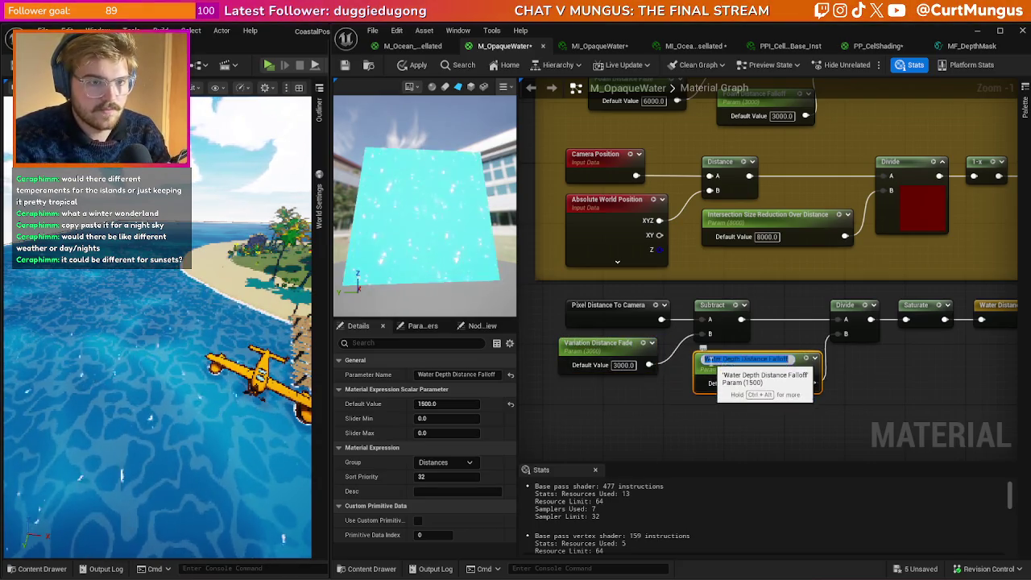
- Rename the pasted Falloff parameter to Variation Distance Falloff
key("F2")
double_click(428, 374)
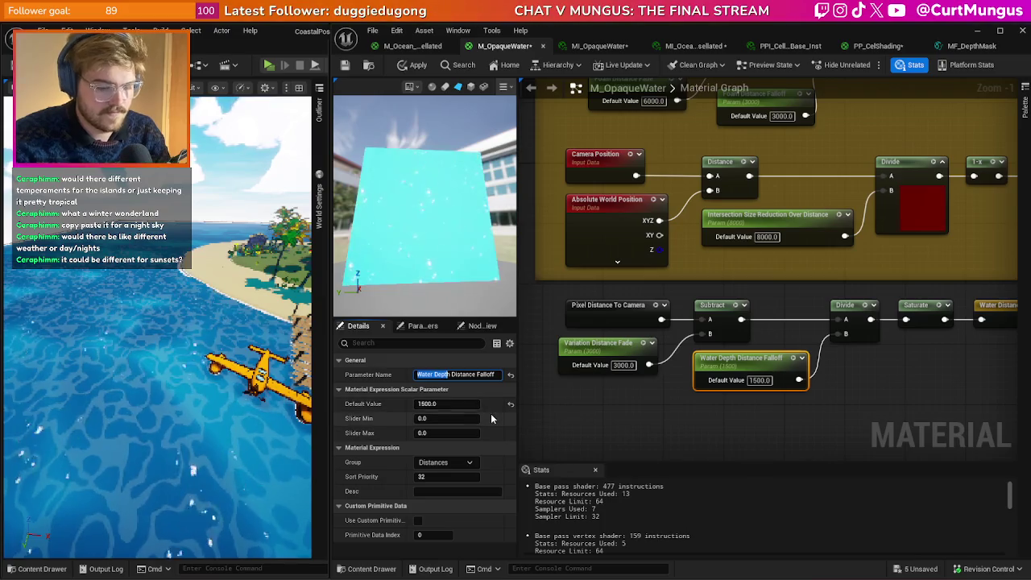
type("Variation")
key("Return")
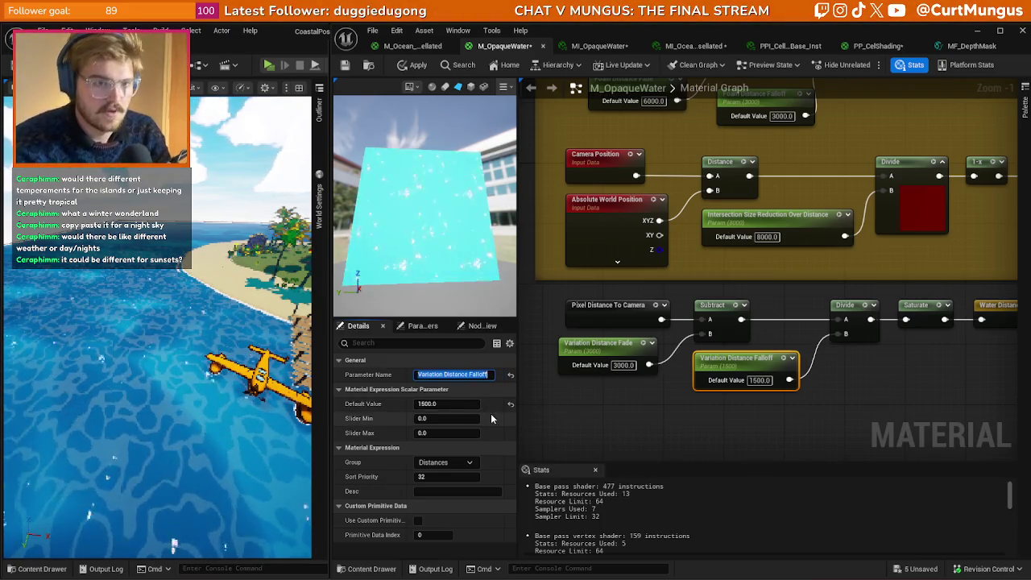
left_click(893, 403)
- Rename the pasted mask node to Variation Distance Mask
double_click(854, 309)
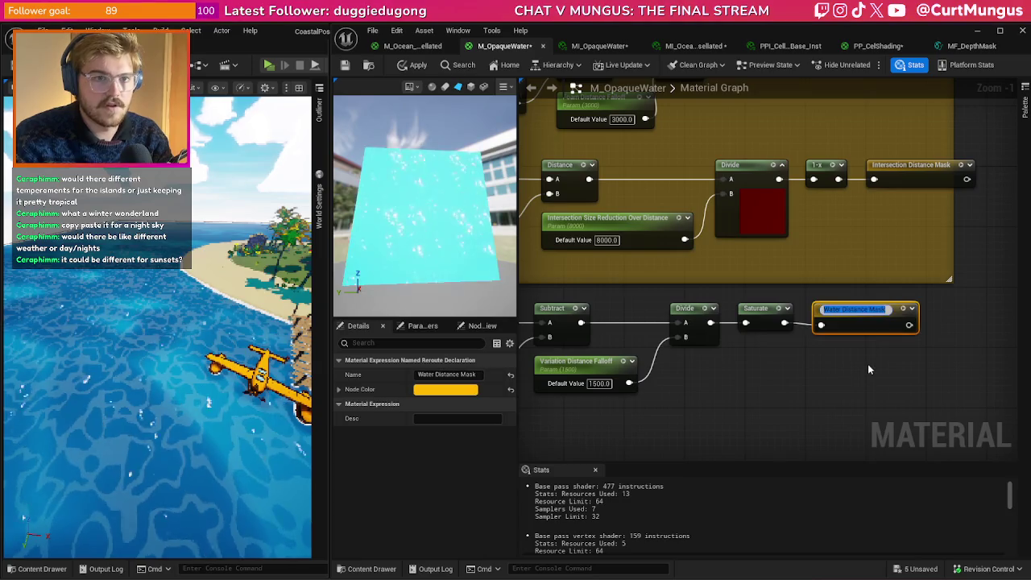
key("Home")
key("ctrl+shift+Right")
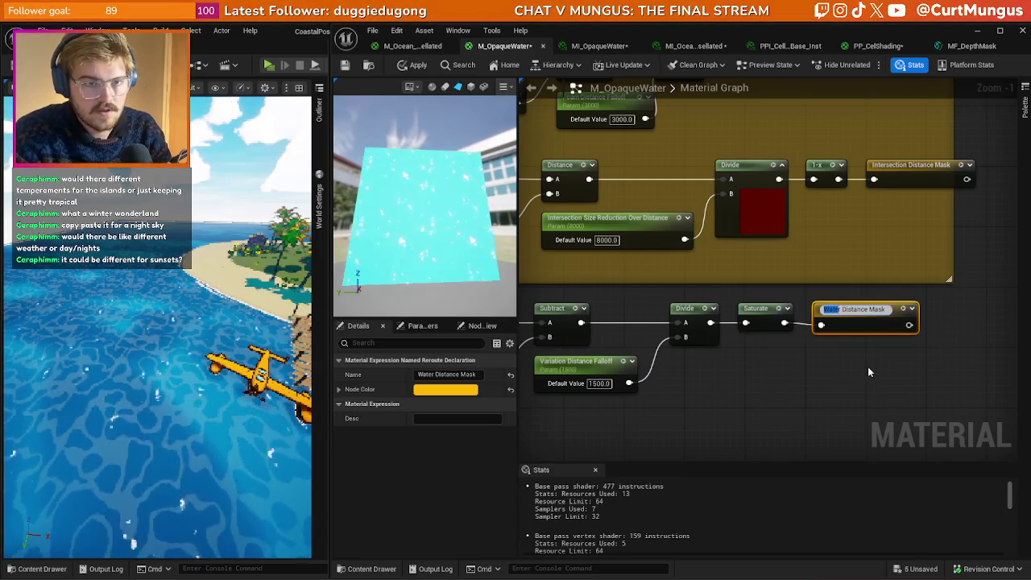
type("Variation")
key("Return")
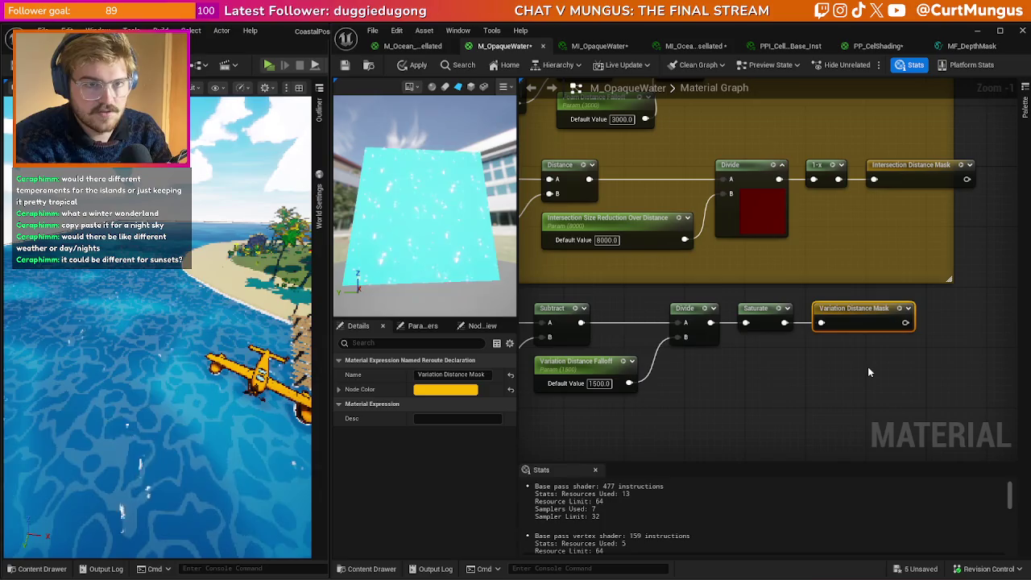
left_click(868, 372)
scroll(881, 379, "down", 6)
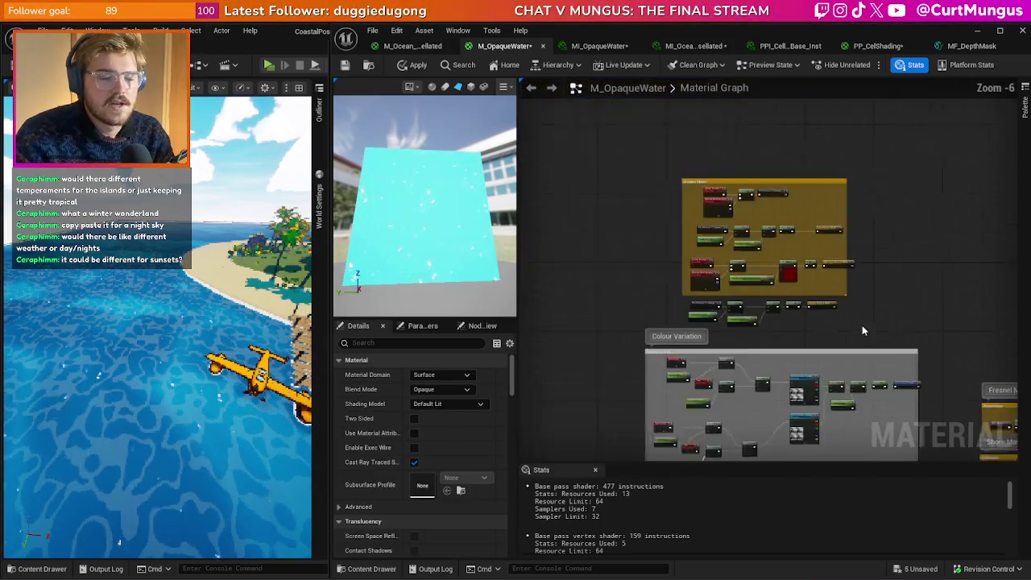
scroll(855, 269, "up", 6)
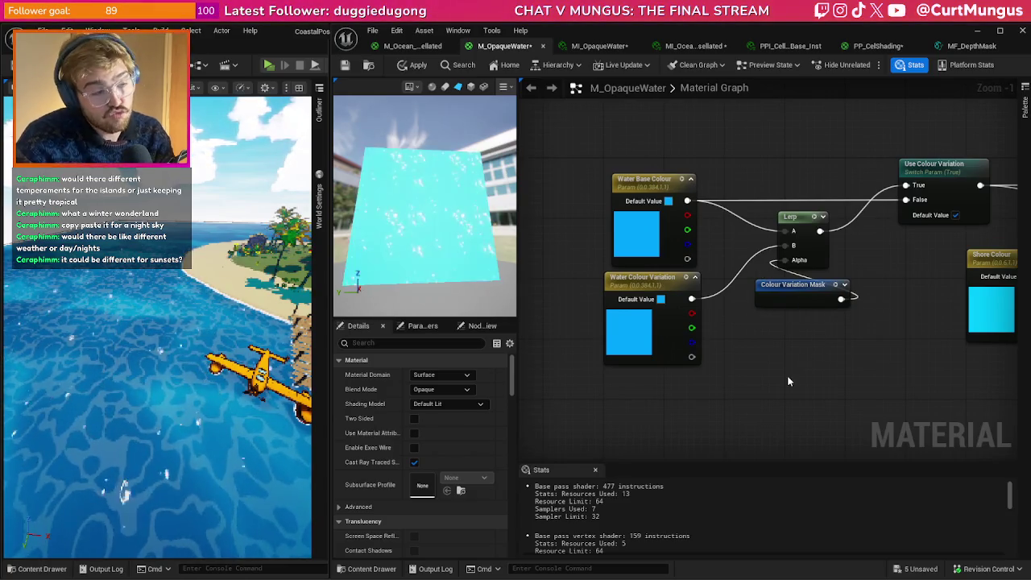
scroll(789, 381, "down", 5)
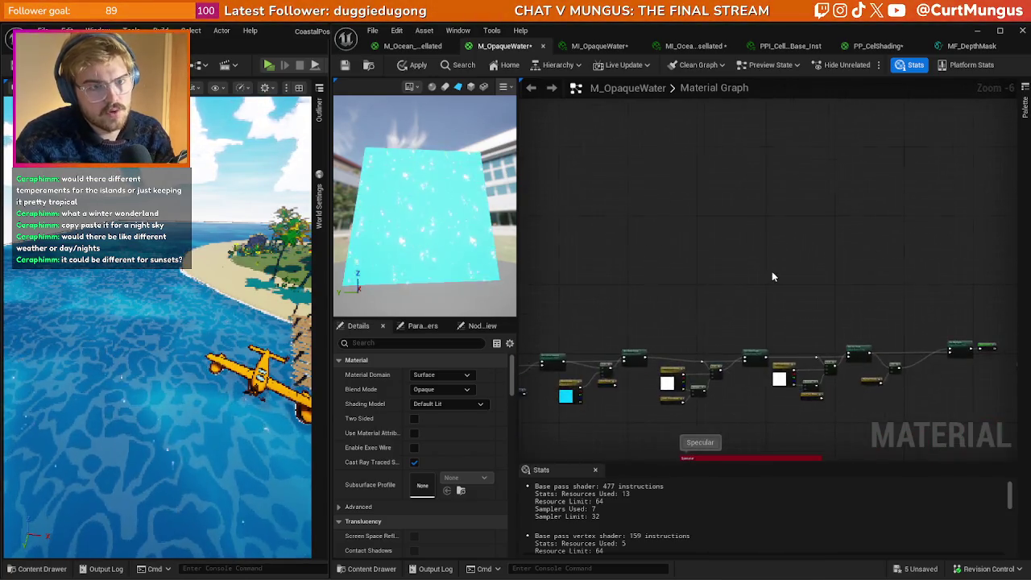
- Add a Multiply node and a Variation Distance Mask reroute beside it, then apply the material
scroll(772, 271, "down", 3)
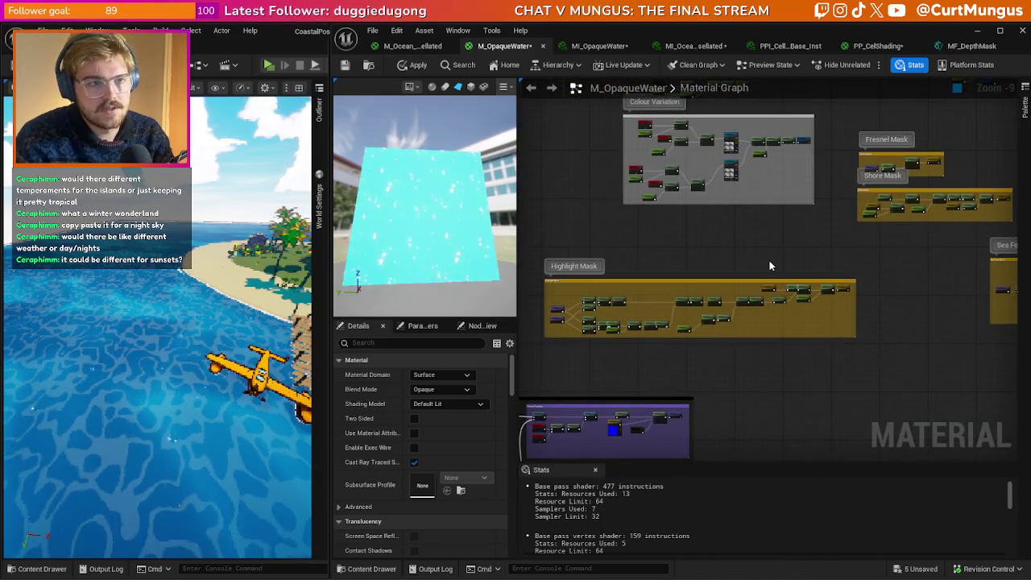
scroll(771, 259, "up", 4)
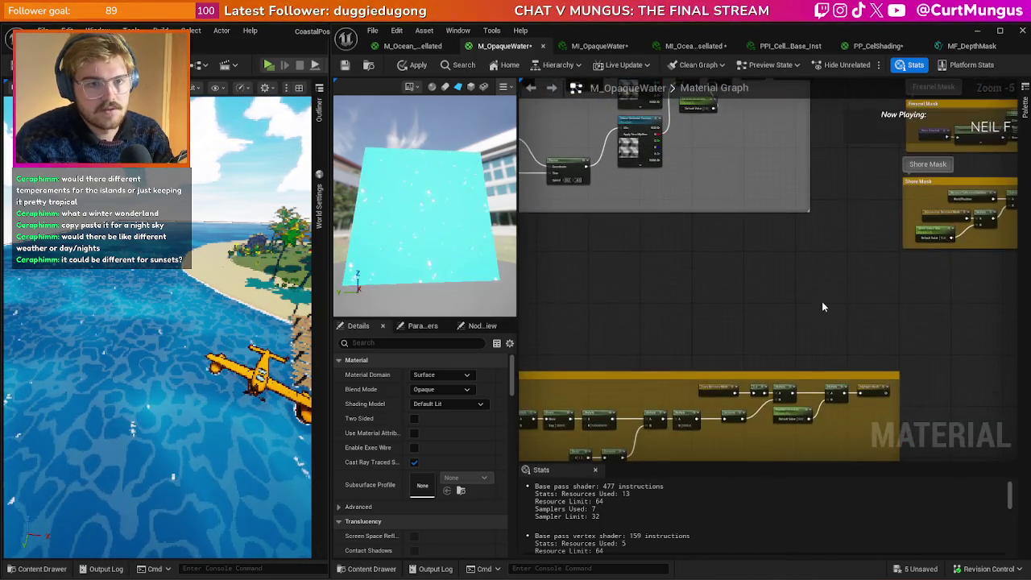
scroll(723, 271, "up", 1)
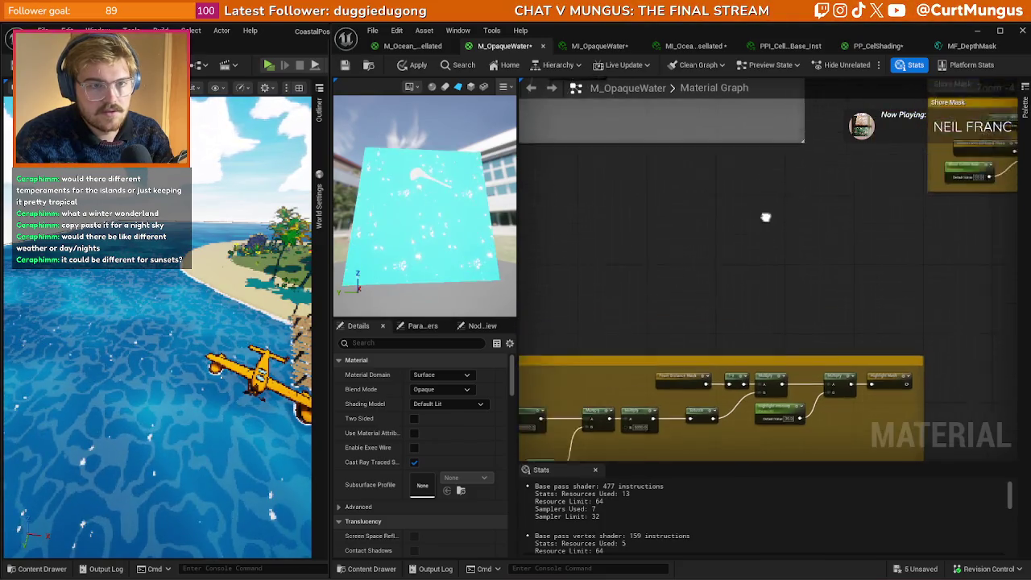
scroll(733, 230, "up", 1)
scroll(702, 159, "up", 1)
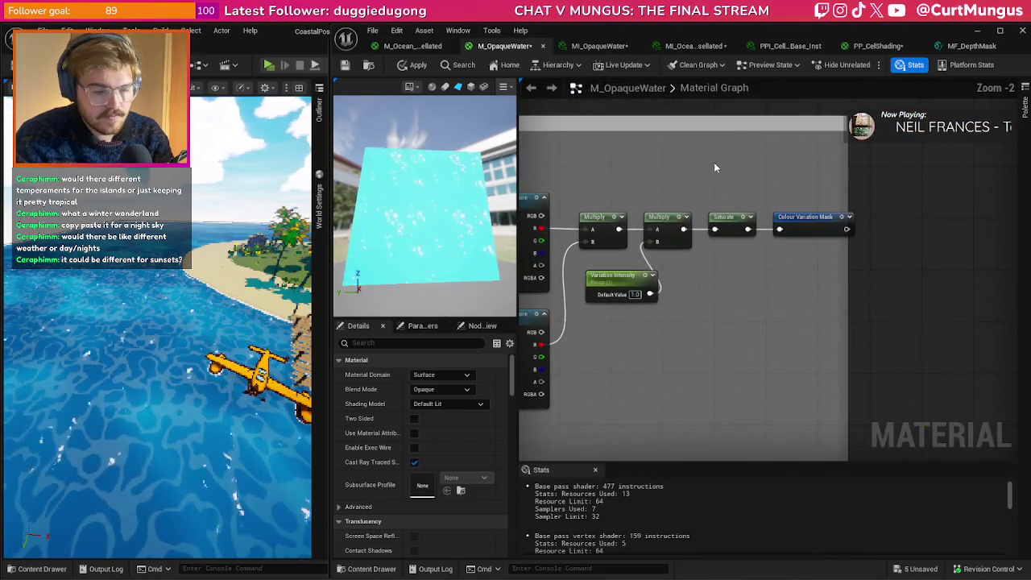
left_click(706, 151)
right_click(635, 176)
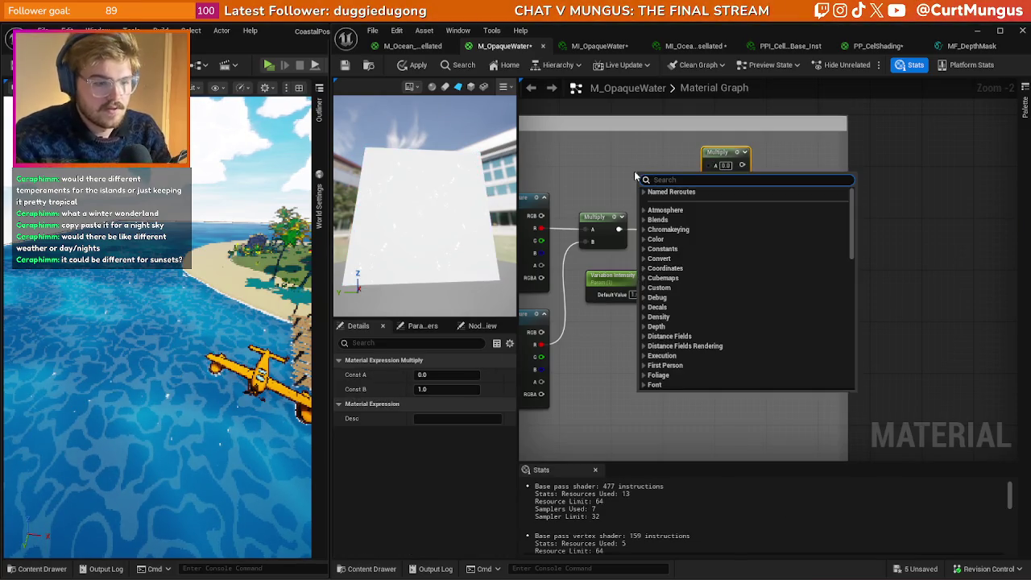
type("water v")
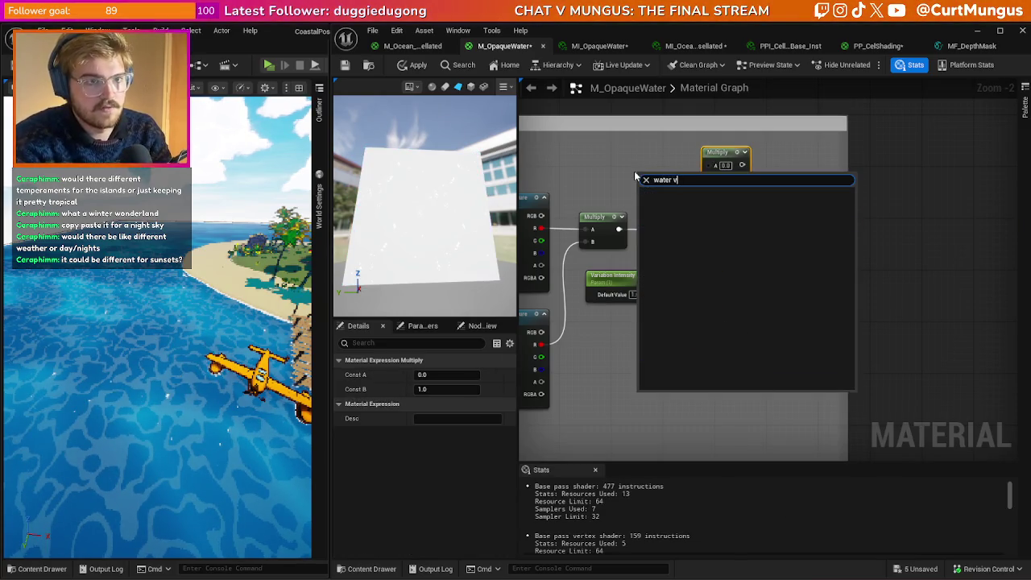
key("BackSpace")
key("BackSpace")
key("BackSpace")
type("var")
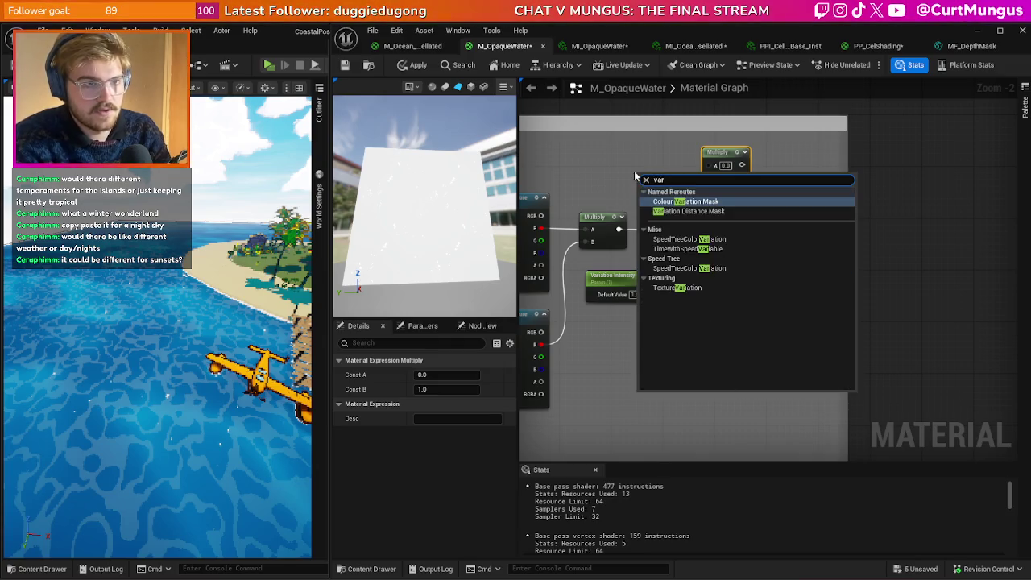
key("Down")
key("Return")
mouse_move(736, 170)
left_mouse_down()
mouse_move(665, 173)
mouse_move(705, 169)
mouse_move(715, 179)
mouse_move(718, 226)
mouse_move(748, 181)
mouse_move(779, 229)
left_mouse_up()
key("ctrl+s")
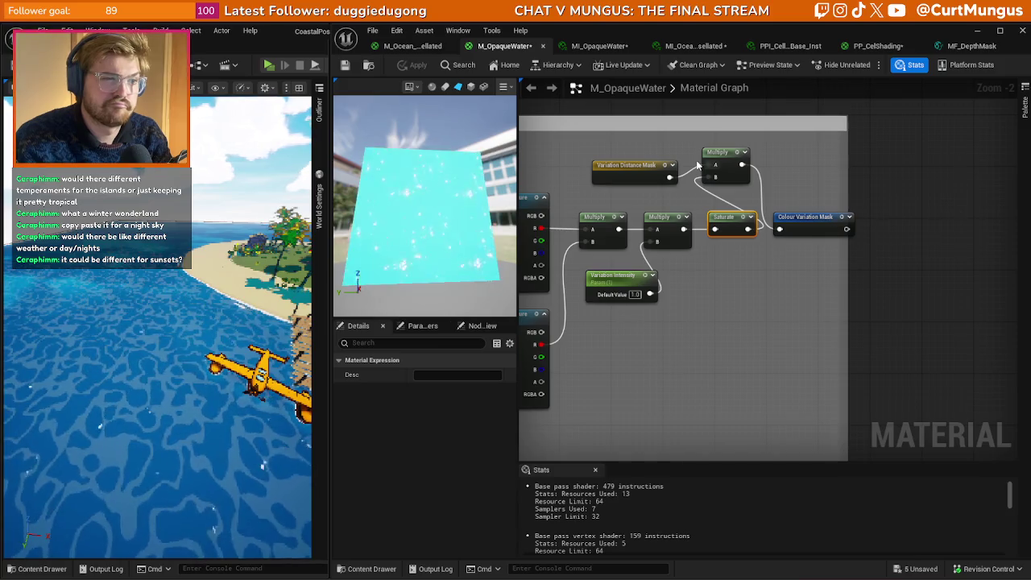
- Route Variation Distance Mask through a OneMinus into the Multiply feeding Colour Variation Mask
left_click_drag(661, 165, 622, 159)
left_click_drag(631, 171, 656, 181)
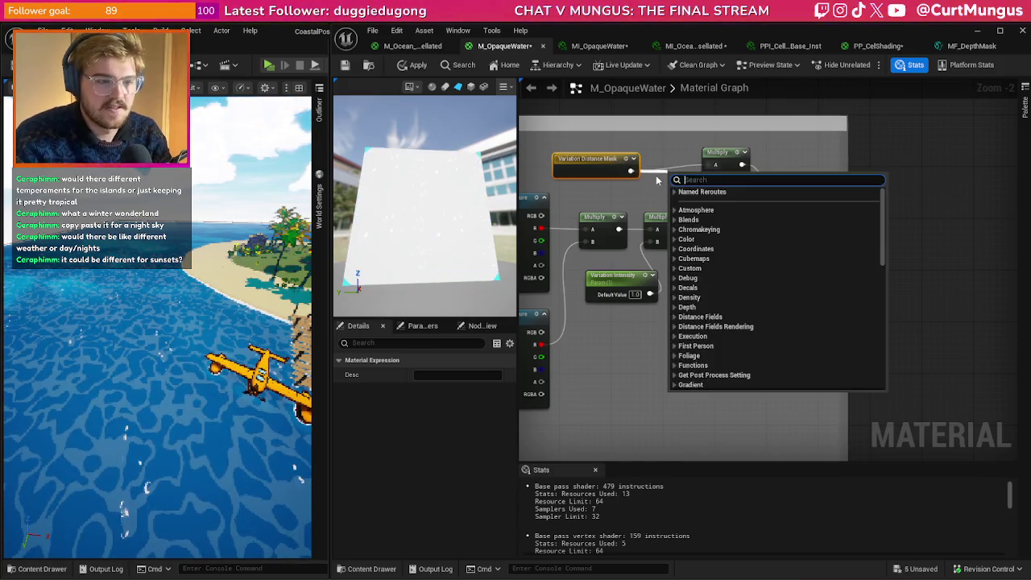
type("onemiu")
key("Return")
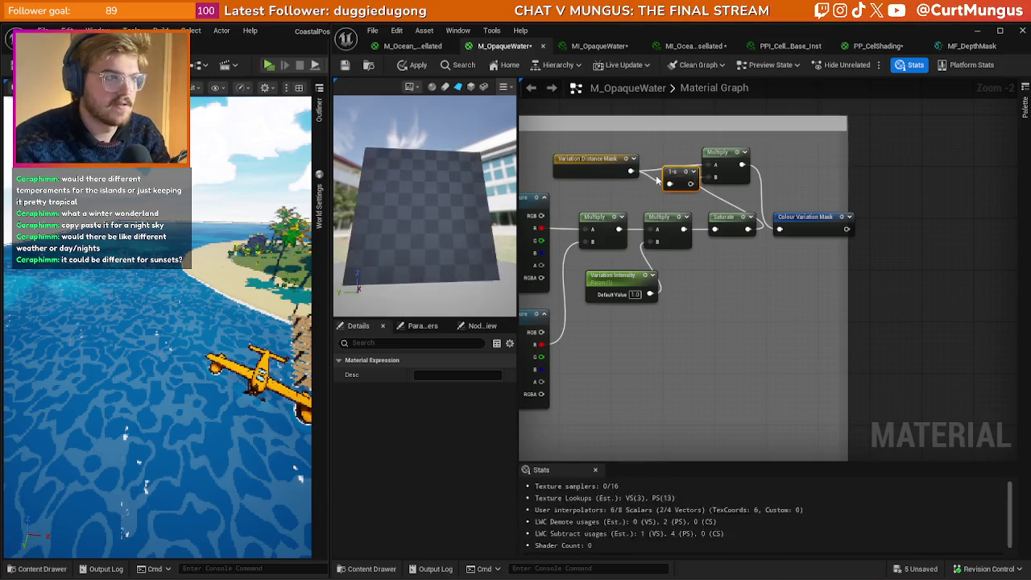
mouse_move(671, 172)
left_mouse_down()
mouse_move(657, 159)
mouse_move(734, 179)
left_mouse_up()
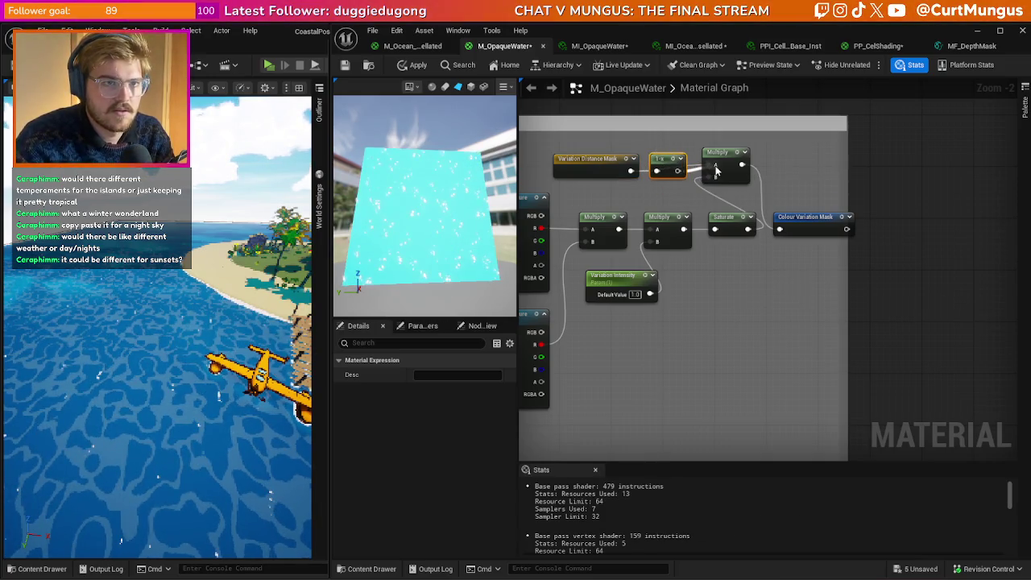
left_click_drag(813, 226, 804, 168)
- Align the new distance-mask node chain and widen the comment box to fit it
left_click_drag(858, 147, 548, 195)
mouse_move(608, 167)
left_mouse_down()
mouse_move(685, 185)
mouse_move(666, 193)
left_mouse_up()
left_click(848, 270)
left_click_drag(848, 272, 921, 280)
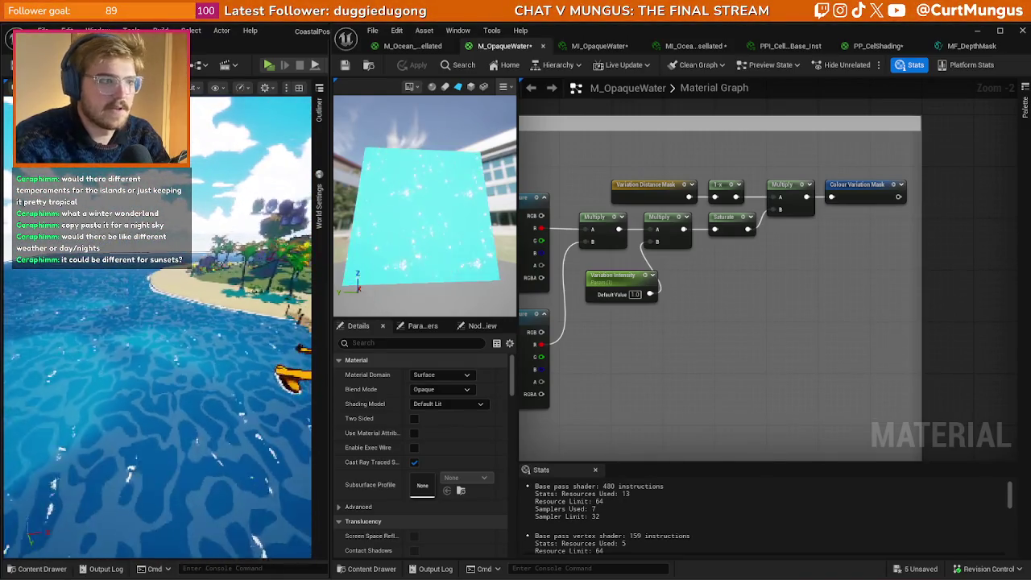
- Brighten MI_OpaqueWater's Water Base Colour to 005382FF
left_click(612, 46)
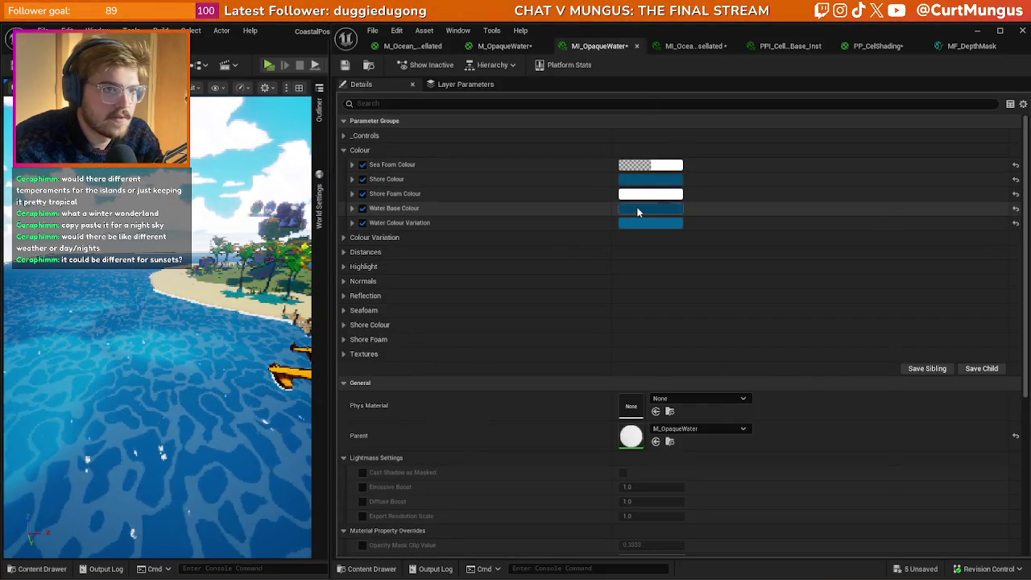
left_click(638, 209)
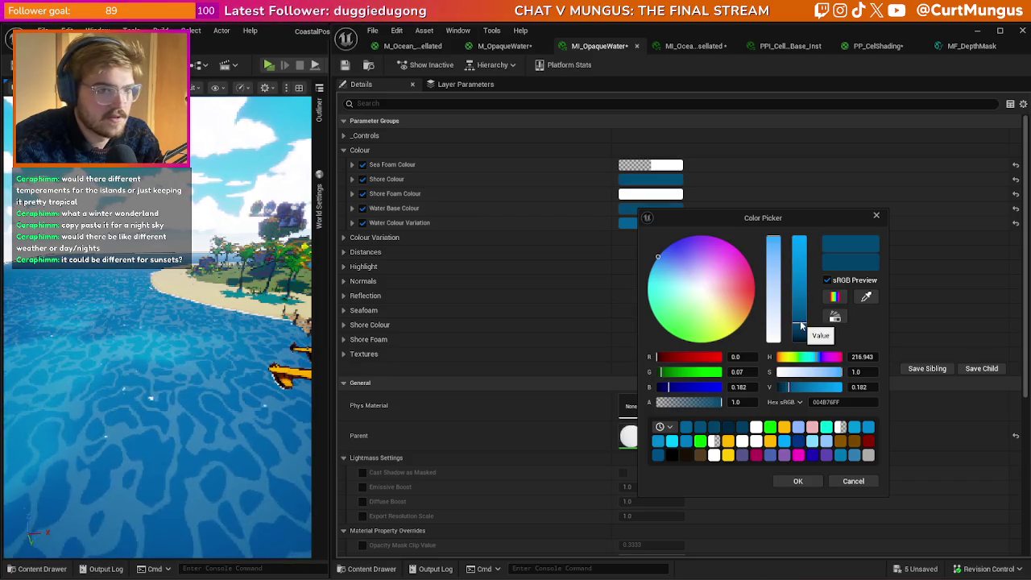
left_click_drag(802, 324, 802, 322)
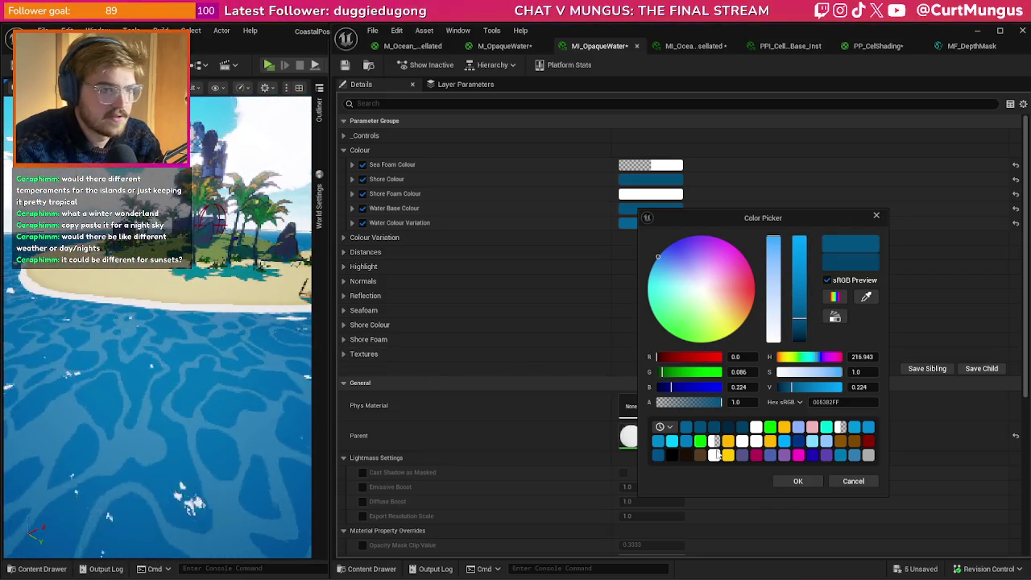
left_click(798, 483)
- Tweak Water Colour Variation's hue and value to a blue of 00618DFF
left_click(631, 222)
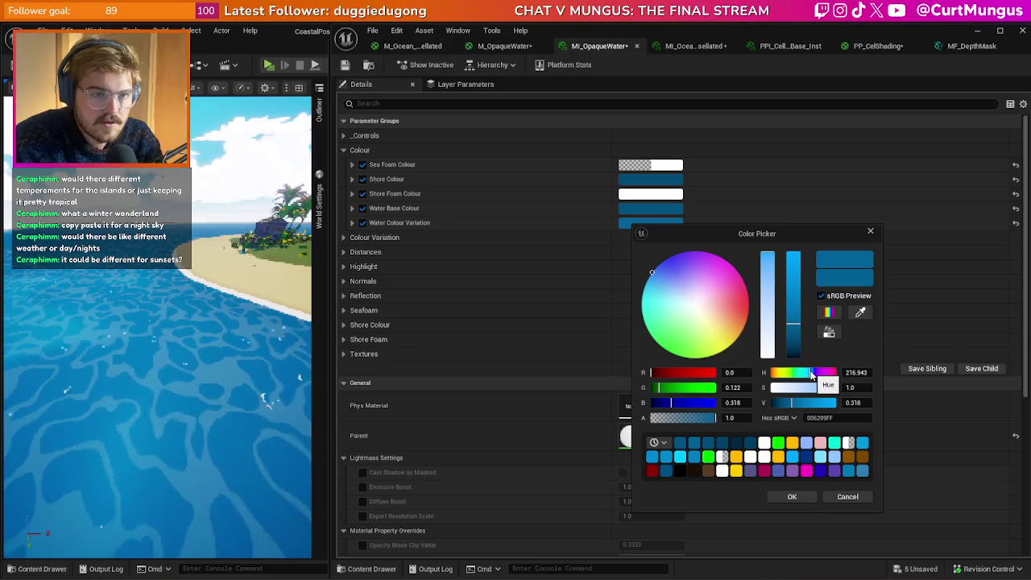
left_click_drag(812, 374, 810, 377)
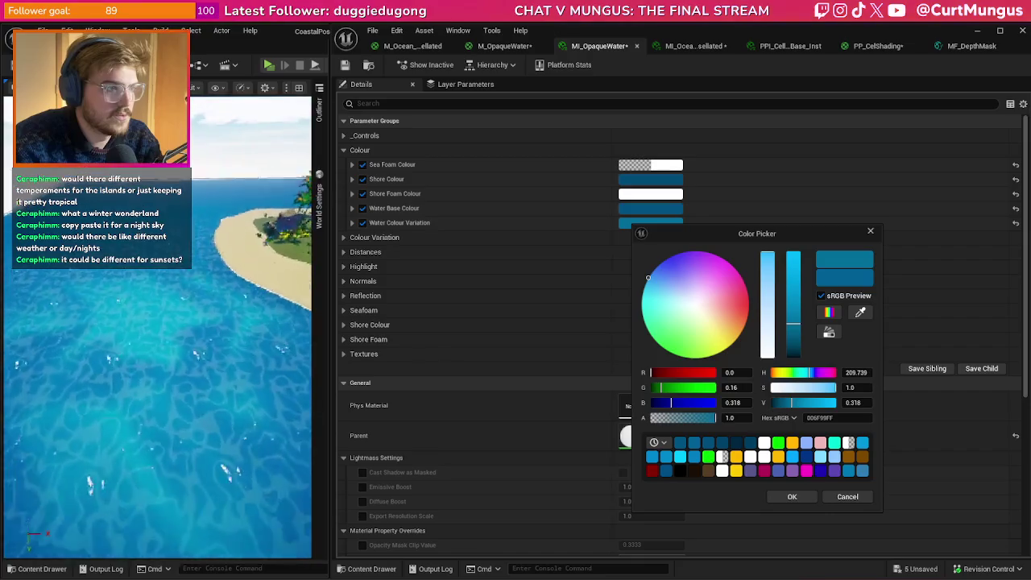
left_click(795, 330)
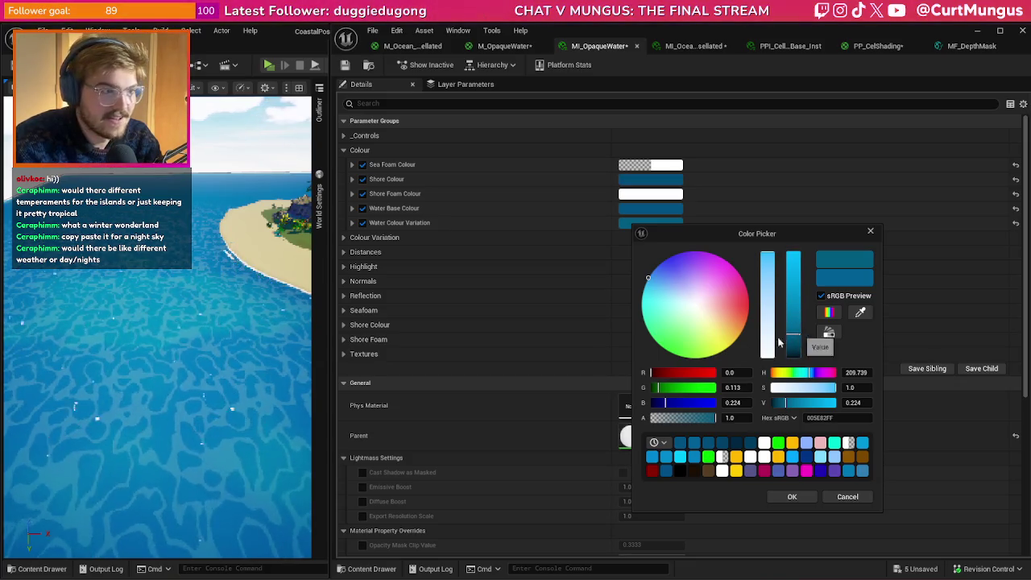
left_click(799, 338)
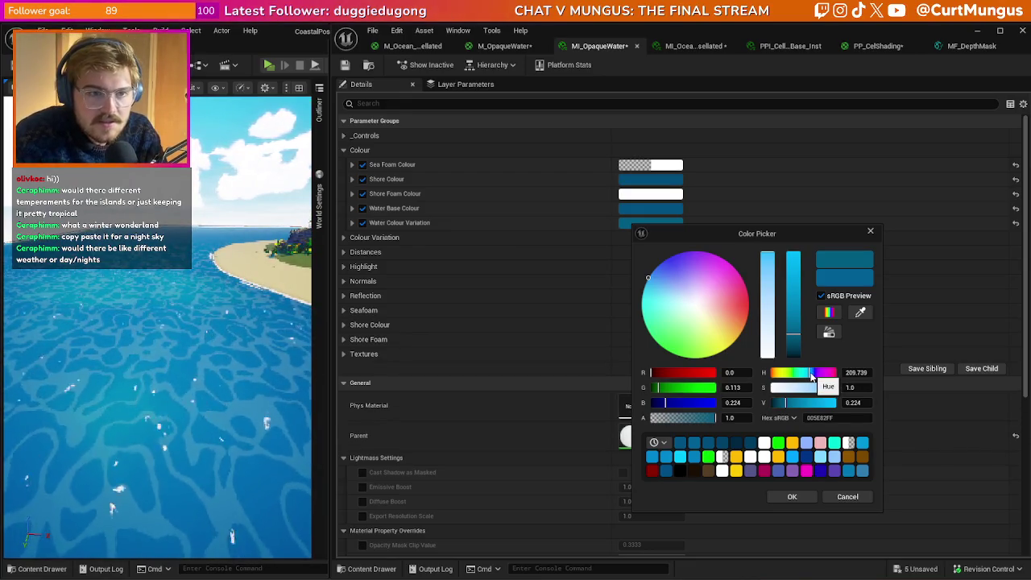
left_click(811, 376)
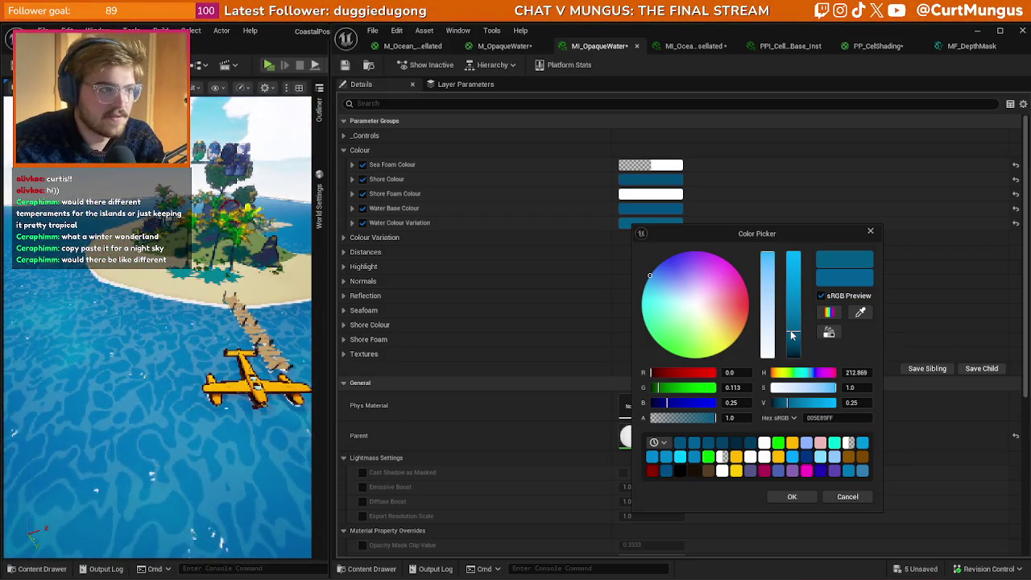
left_click_drag(798, 334, 795, 334)
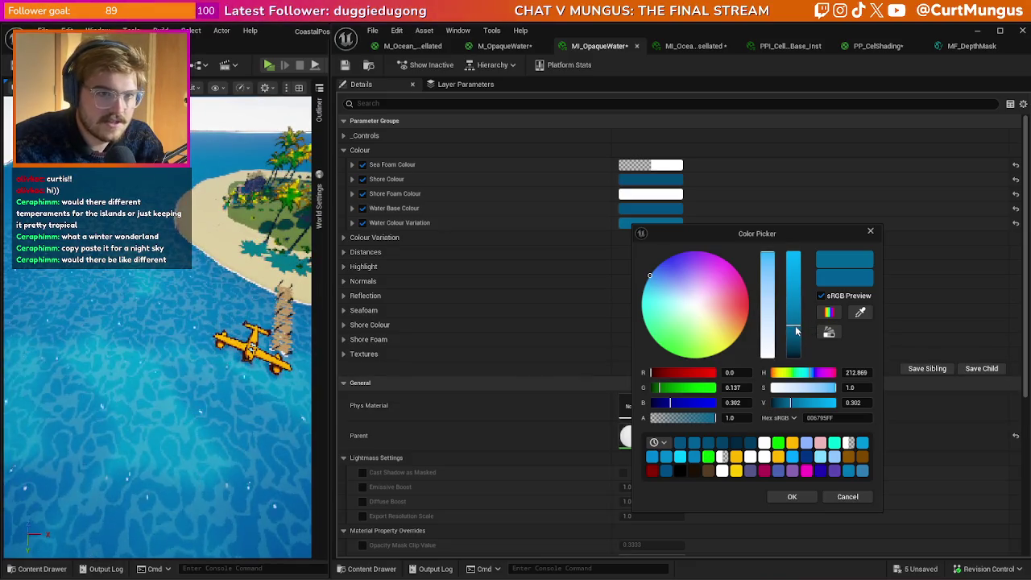
left_click_drag(797, 330, 796, 333)
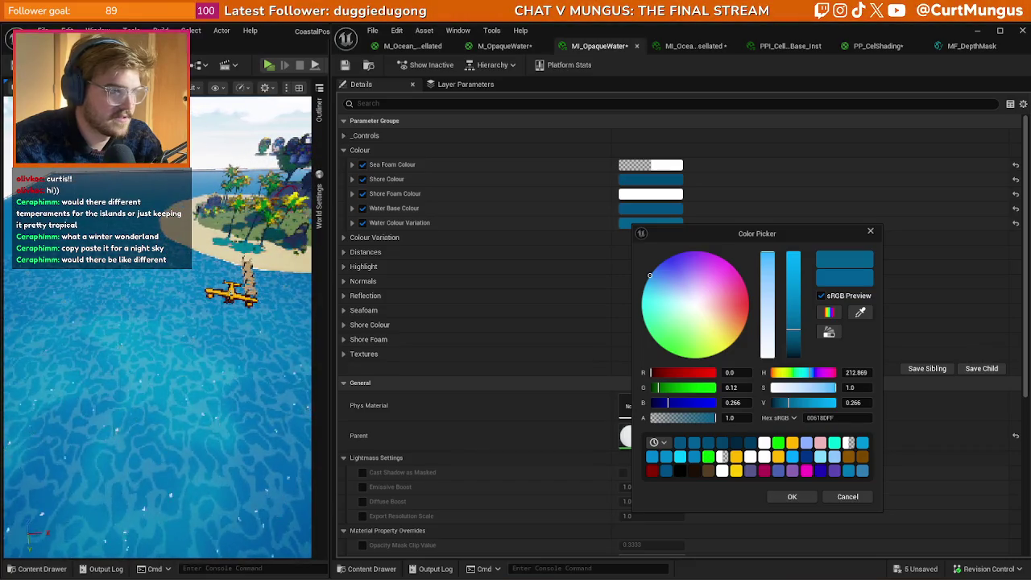
- Confirm the Water Colour Variation colour and expand the Distances parameter group
left_click(801, 499)
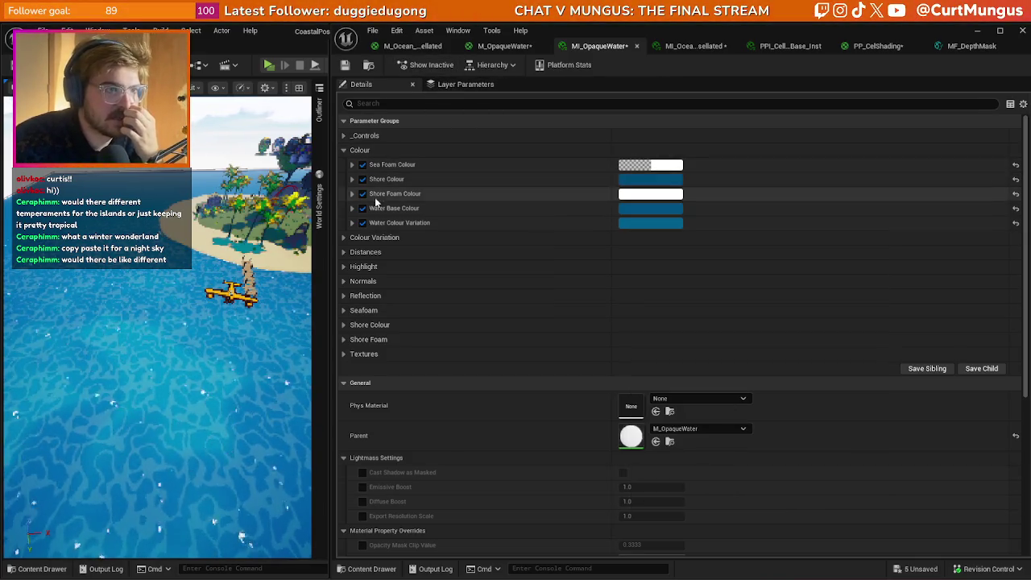
left_click(343, 253)
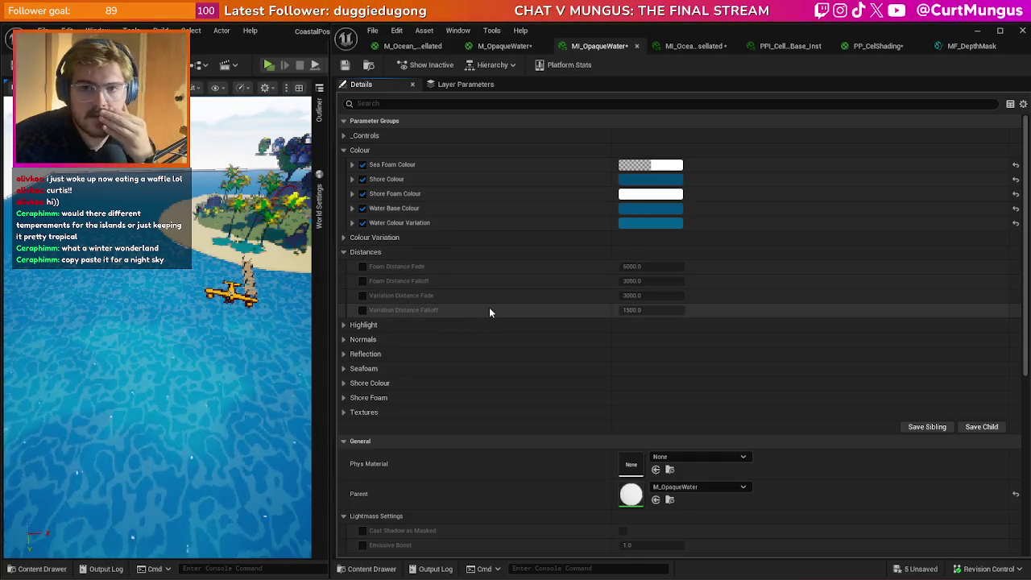
left_click(490, 48)
- Select the SSS Distance nodes in the M_Ocean material, then return to M_OpaqueWater
left_click(421, 47)
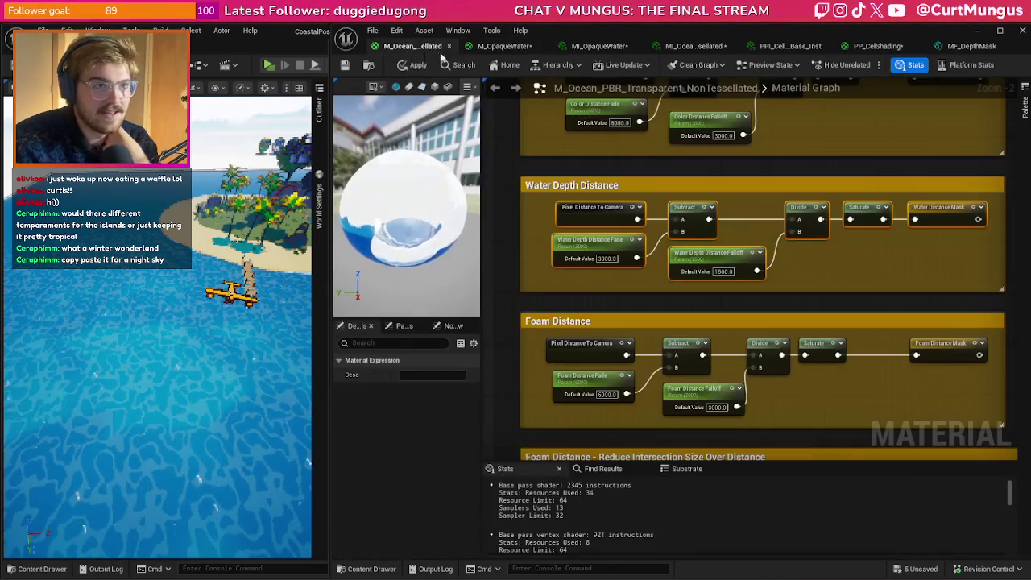
scroll(803, 209, "down", 2)
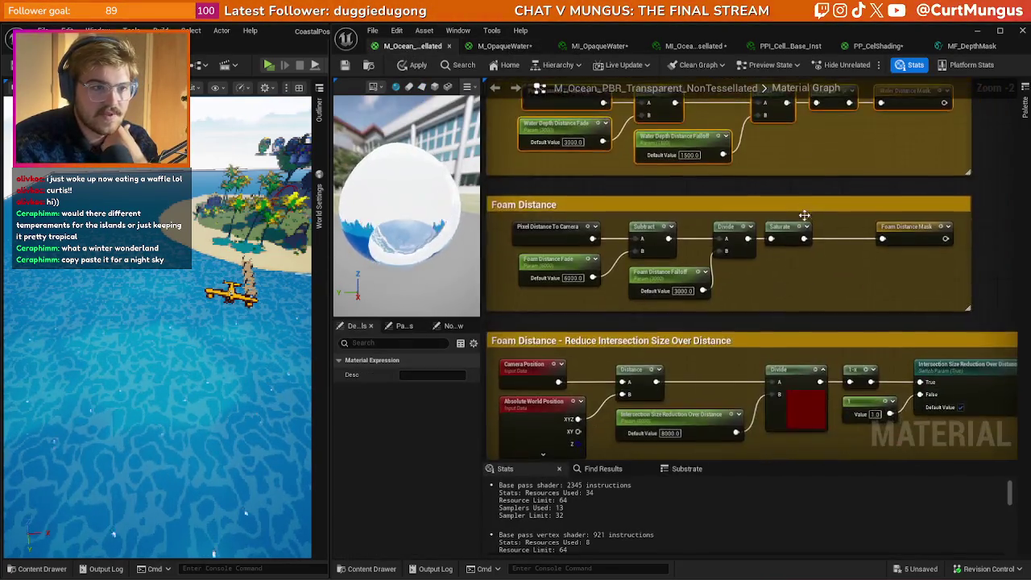
mouse_move(772, 172)
left_mouse_down()
mouse_move(706, 261)
mouse_move(777, 334)
mouse_move(779, 300)
left_mouse_up()
mouse_move(864, 406)
left_mouse_down()
mouse_move(727, 373)
mouse_move(564, 353)
left_mouse_up()
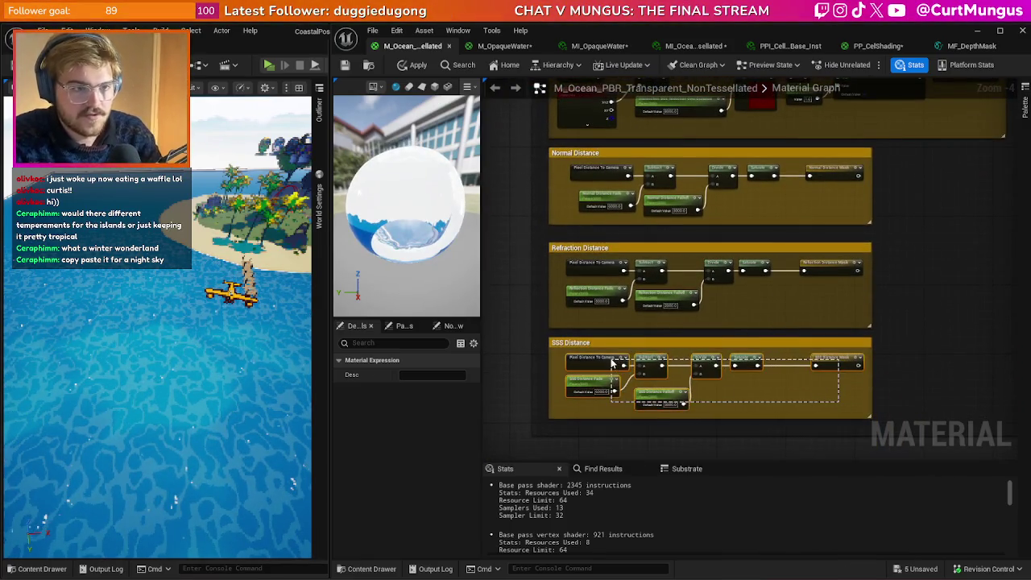
left_click(504, 46)
scroll(751, 274, "down", 3)
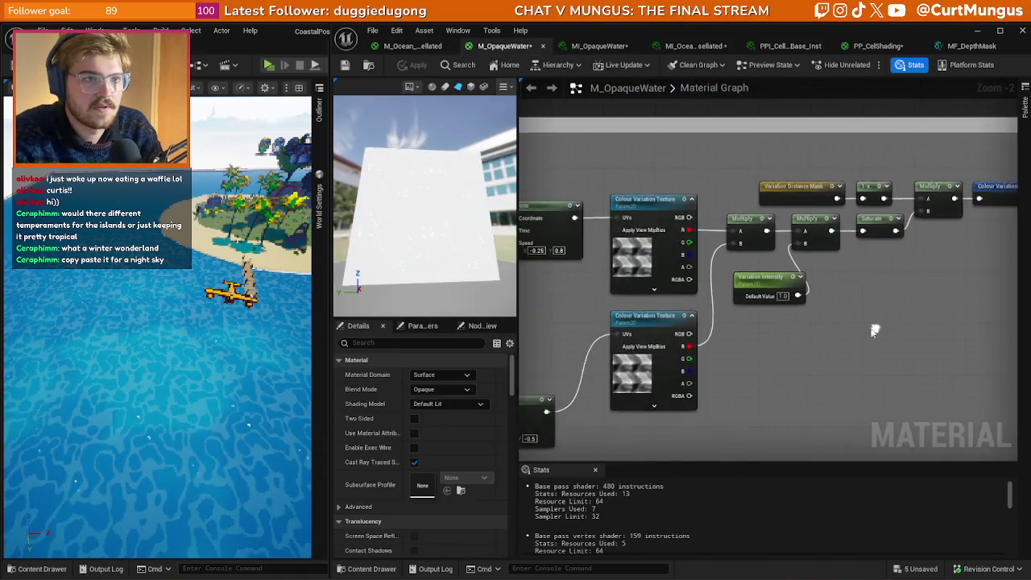
- Enlarge the gold comment box and paste the SSS distance node row beneath the existing rows
left_click_drag(751, 274, 721, 376)
mouse_move(625, 188)
left_mouse_down()
mouse_move(825, 343)
mouse_move(778, 230)
left_mouse_up()
scroll(771, 262, "up", 2)
left_click(771, 261)
key("ctrl+z")
mouse_move(820, 272)
left_mouse_down()
mouse_move(863, 373)
mouse_move(862, 407)
left_mouse_up()
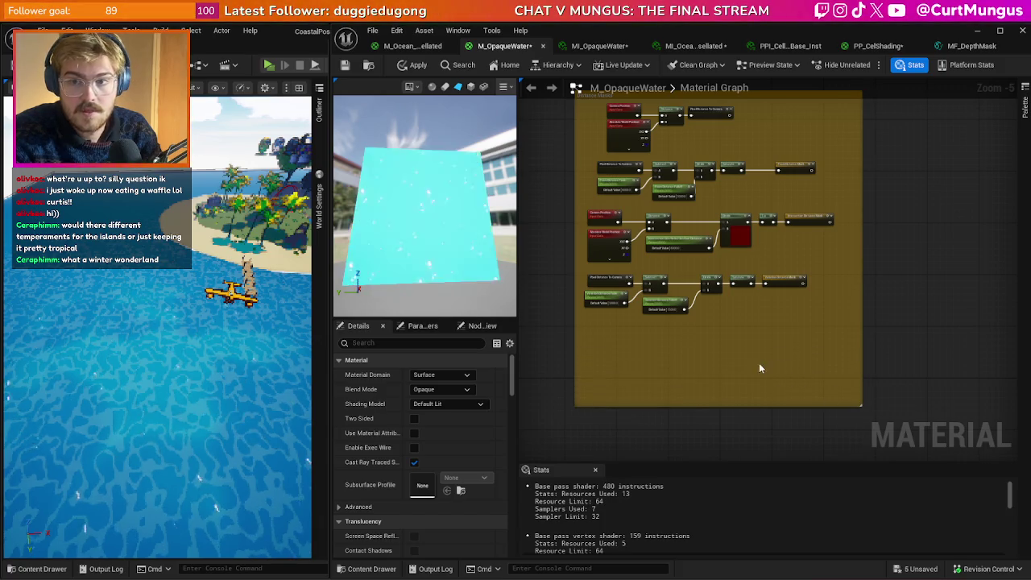
scroll(677, 344, "up", 1)
key("ctrl+v")
left_click_drag(610, 340, 609, 328)
- Rename SSS Distance Fade and SSS Distance Falloff to Highlights Distance Fade and Highlights Distance Falloff
left_click(619, 397)
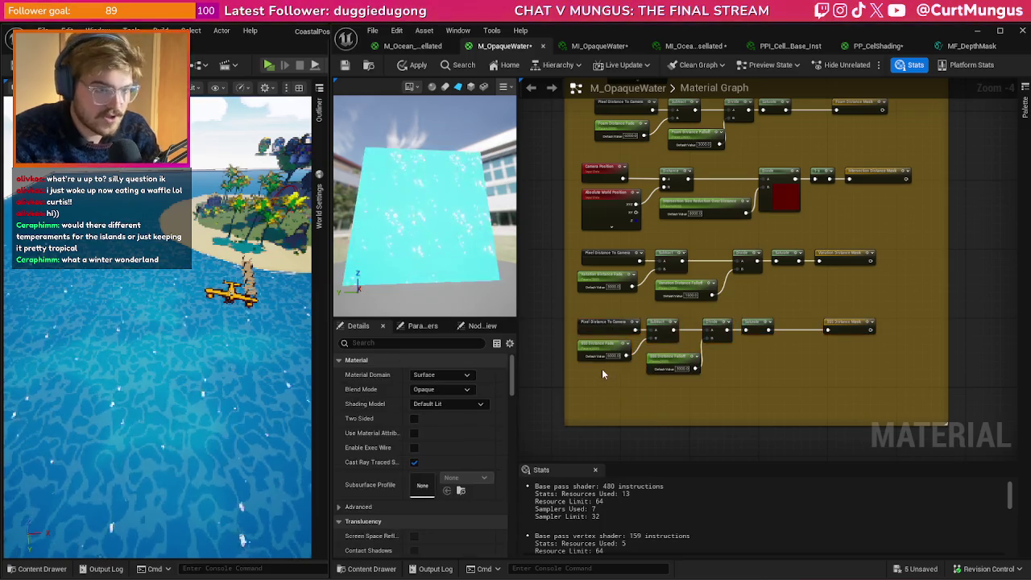
scroll(602, 369, "up", 3)
left_click(598, 343)
double_click(420, 375)
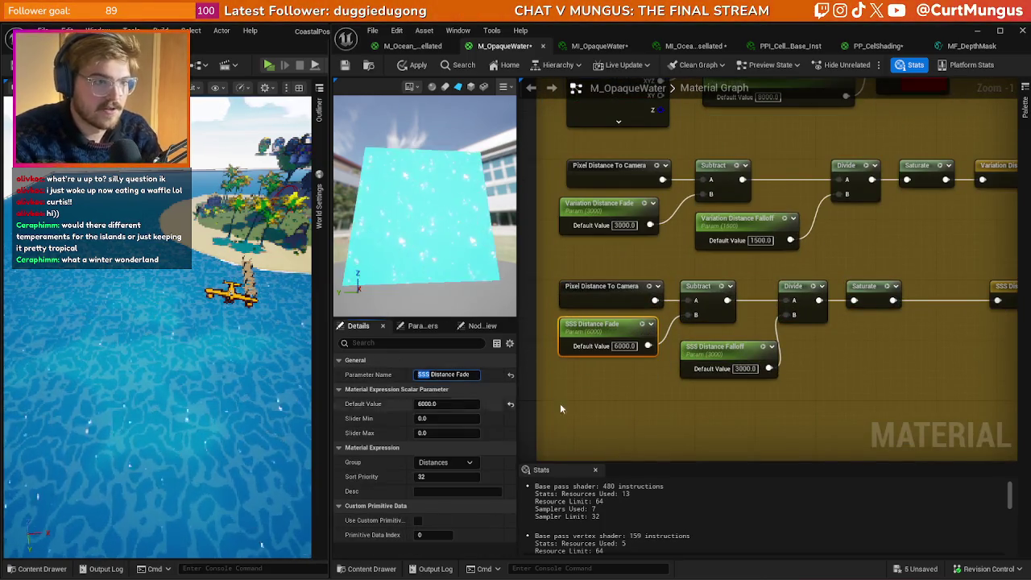
type("Highlight")
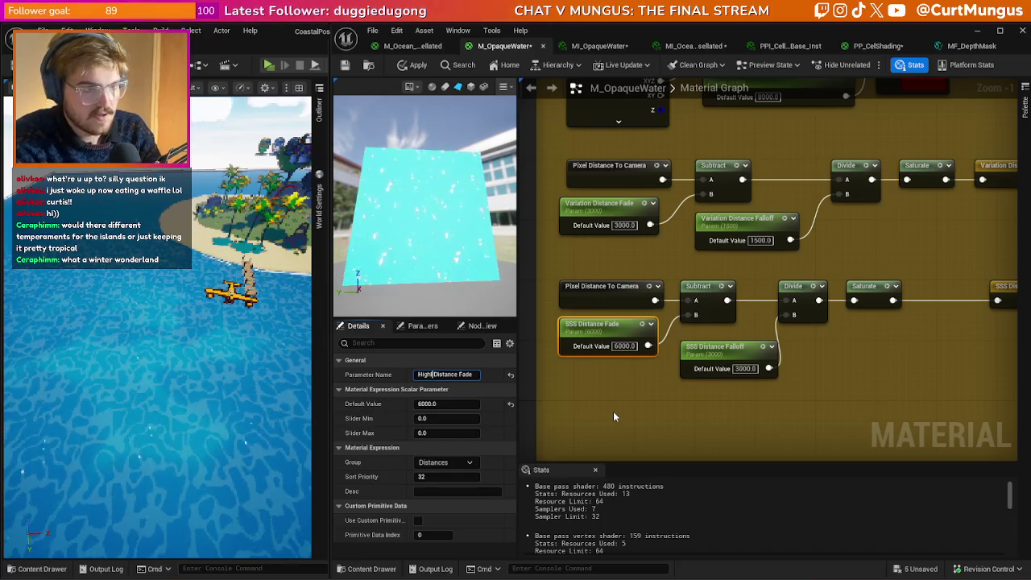
type("s")
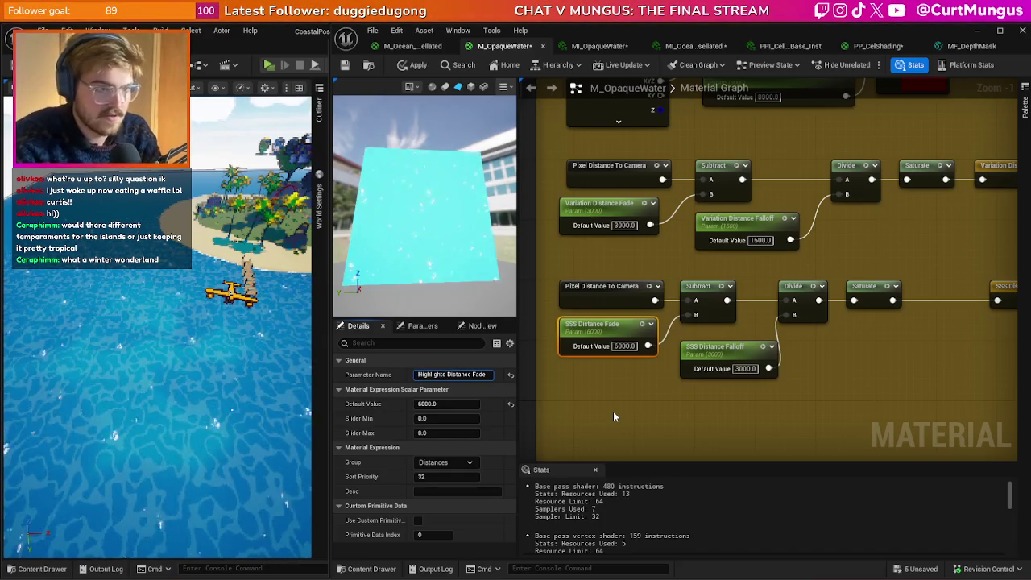
key("shift+Right")
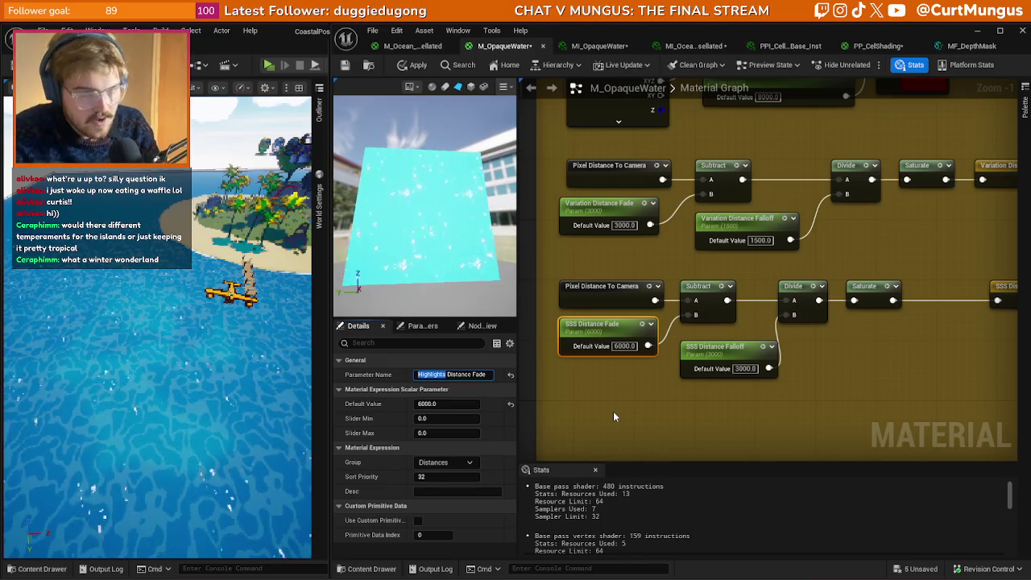
left_click_drag(724, 418, 715, 358)
type("Highlights")
left_click(631, 415)
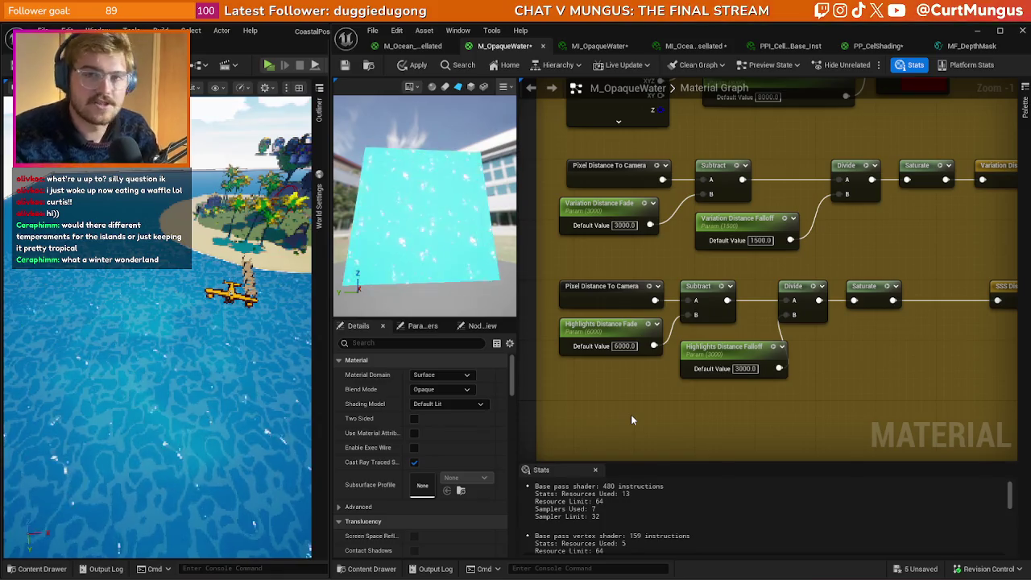
- Delete the Foam Distance Mask node feeding the highlight 1-x node
left_click_drag(806, 415, 686, 402)
left_click(902, 274)
mouse_move(805, 427)
left_mouse_down()
mouse_move(822, 328)
mouse_move(968, 346)
left_mouse_up()
mouse_move(617, 275)
left_mouse_down()
mouse_move(637, 287)
mouse_move(630, 293)
left_mouse_up()
left_click(610, 267)
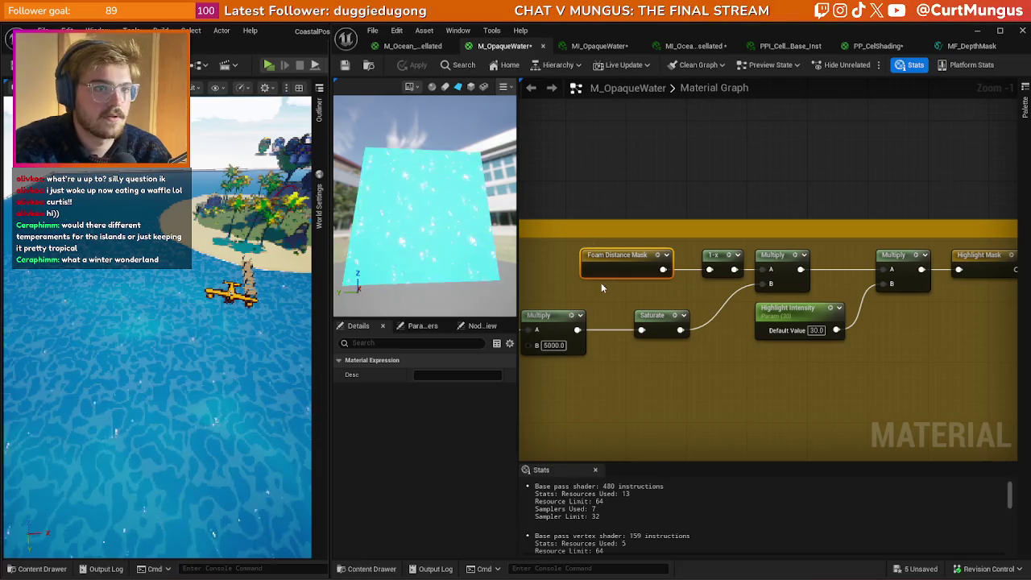
key("Delete")
right_click(575, 272)
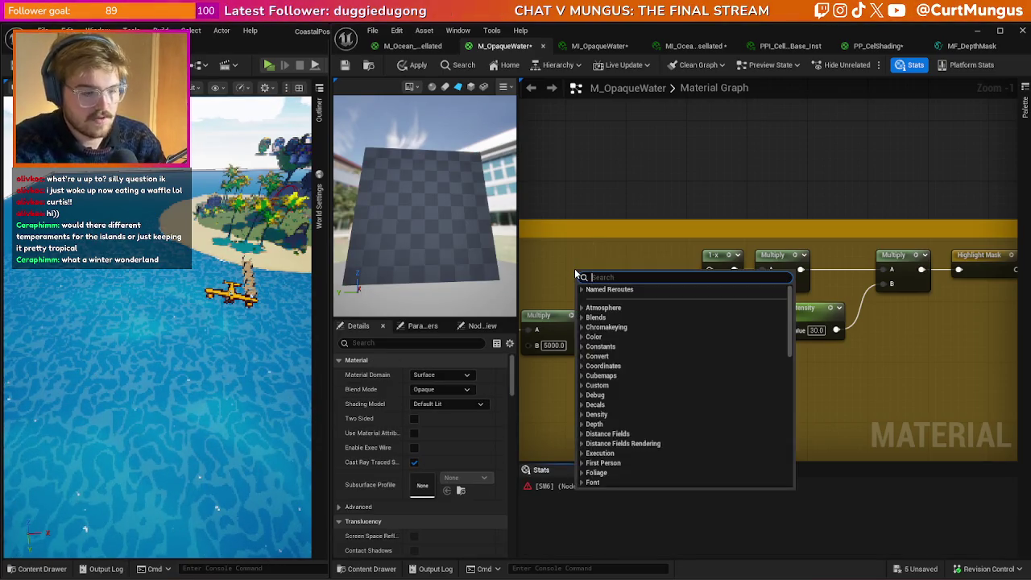
type("foam")
key("Escape")
key("ctrl+z")
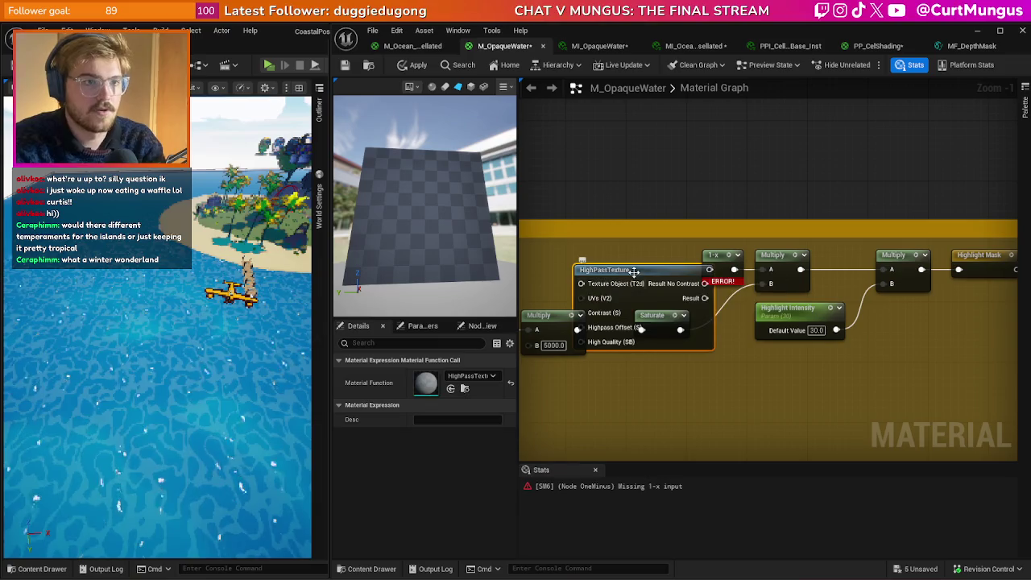
key("ctrl+y")
- Wire a Highlight Mask reroute into 1-x and apply, dismissing the resulting compile error
right_click(591, 271)
type("Highlight")
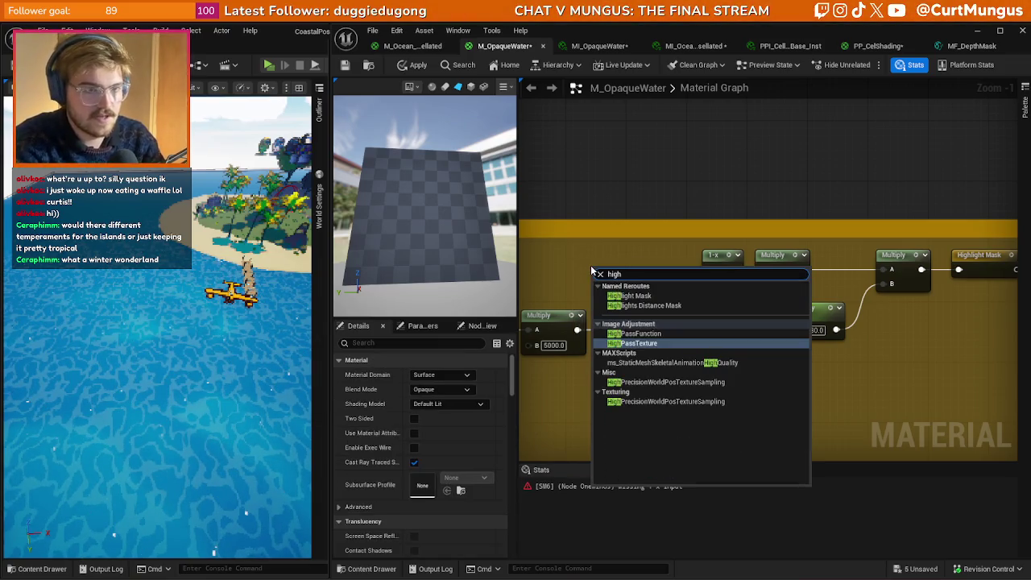
key("Return")
mouse_move(628, 280)
left_mouse_down()
mouse_move(632, 266)
mouse_move(668, 279)
mouse_move(709, 269)
left_mouse_up()
left_click(699, 189)
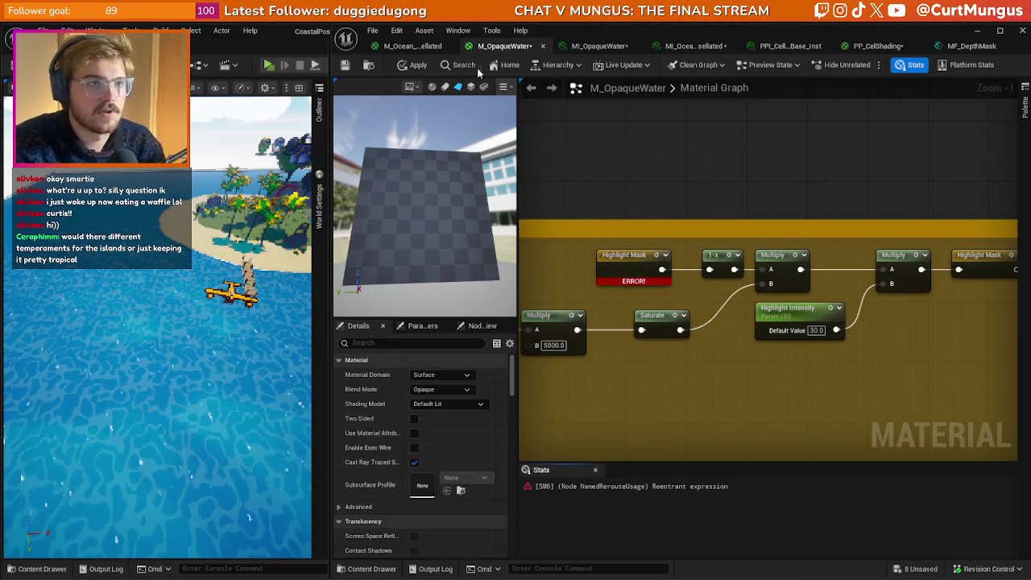
left_click(416, 66)
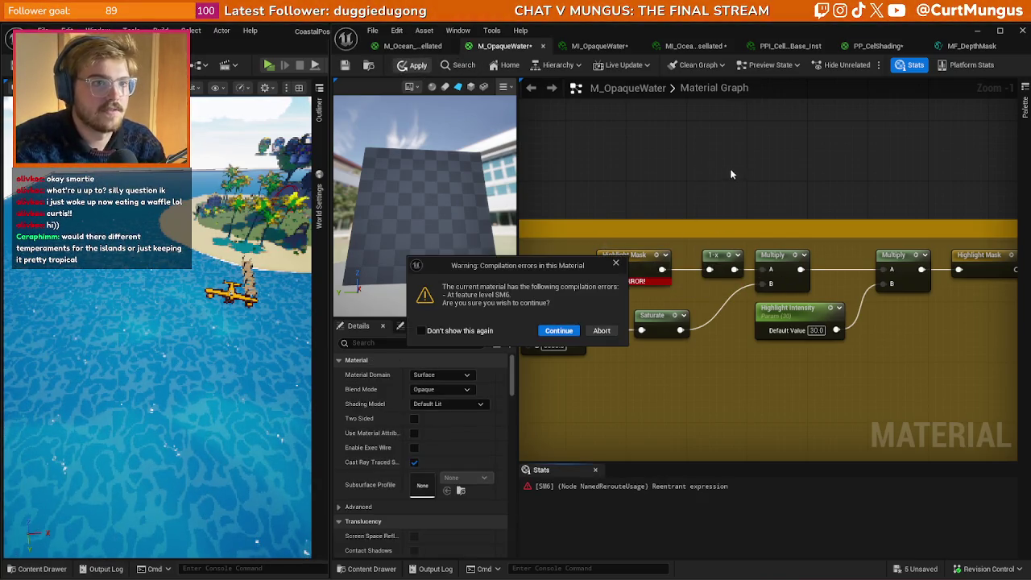
left_click(615, 264)
- Replace it with the Highlights Distance Mask reroute on 1-x, apply, and open the M_Ocean graph
scroll(686, 269, "down", 6)
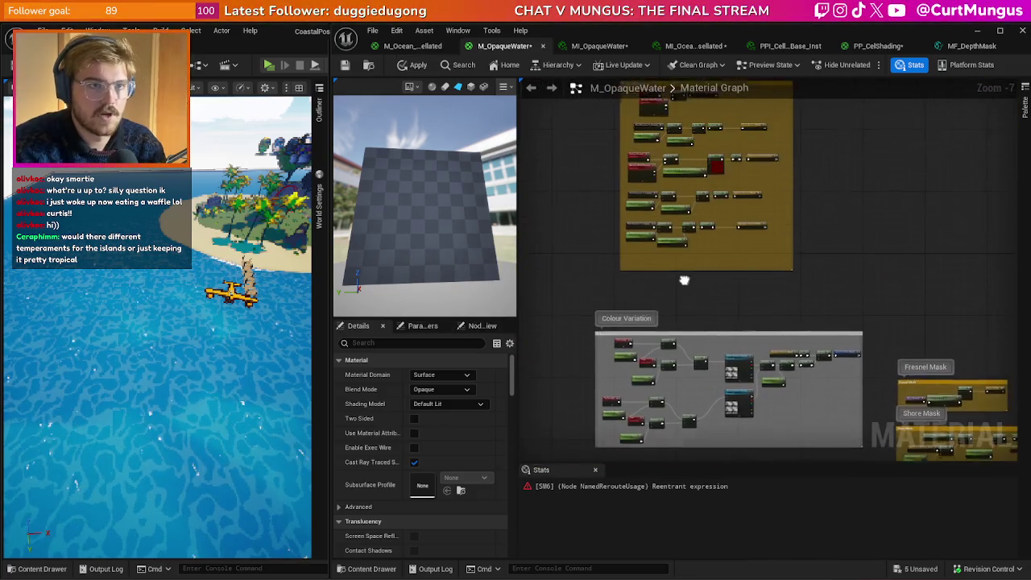
scroll(710, 219, "up", 8)
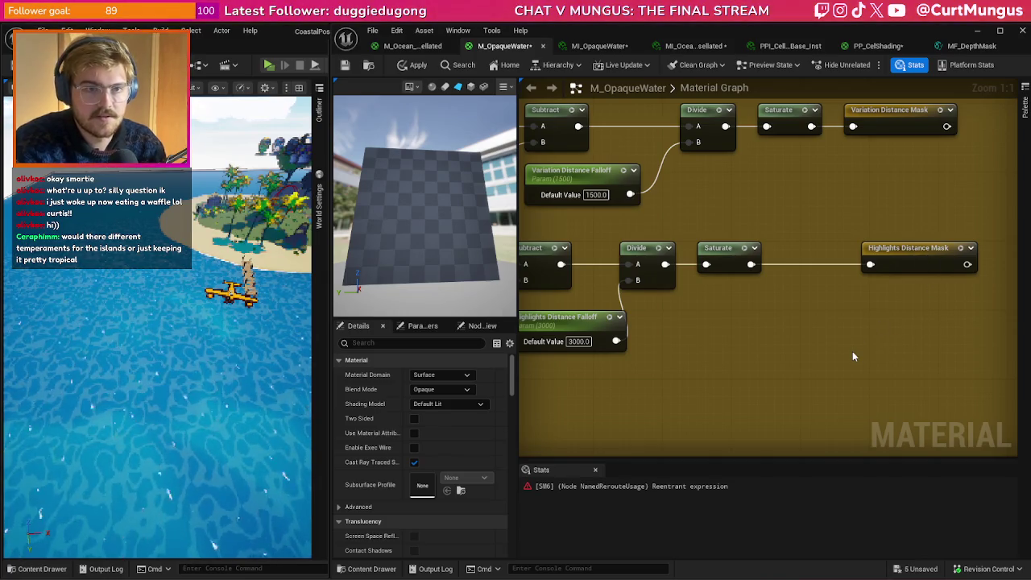
scroll(852, 351, "down", 7)
scroll(720, 405, "up", 7)
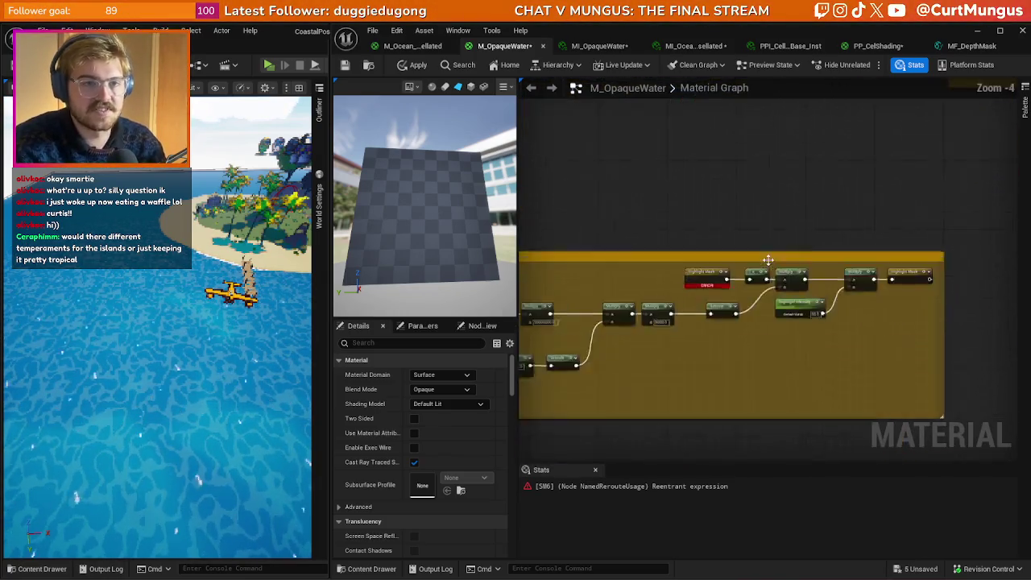
left_click(639, 309)
key("Delete")
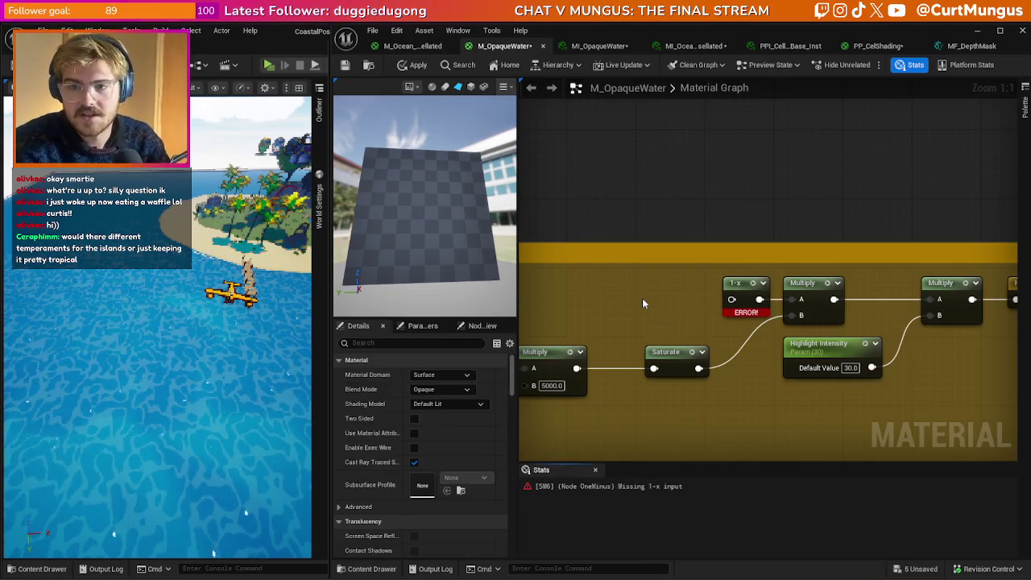
right_click(642, 298)
type("high")
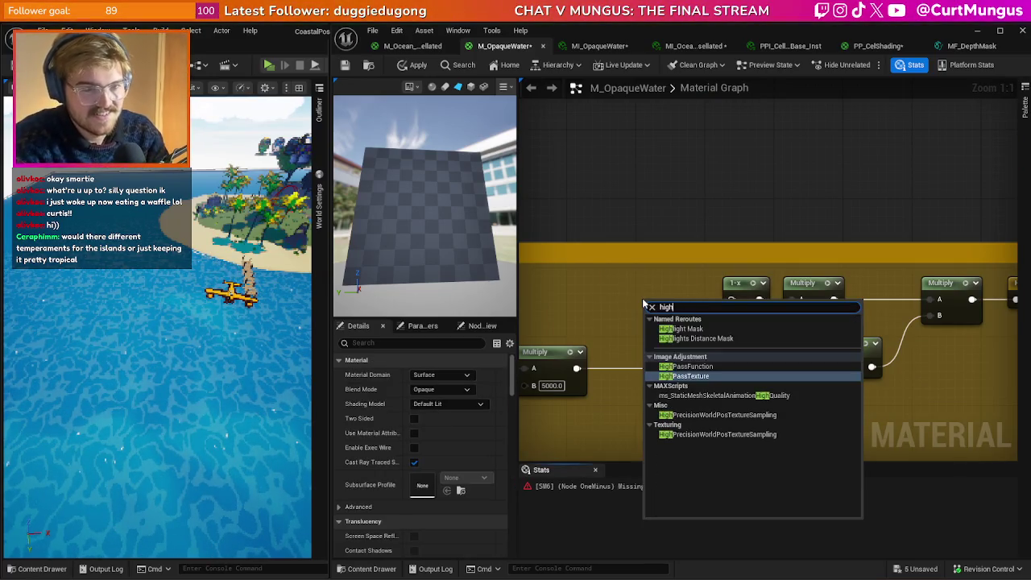
key("Up")
key("Up")
key("Up")
key("Return")
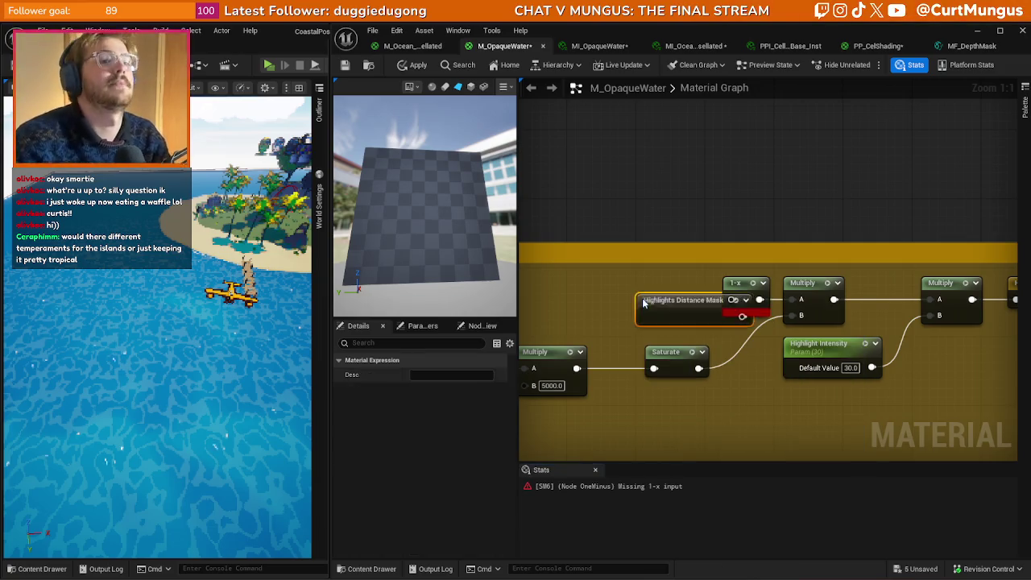
mouse_move(710, 309)
left_mouse_down()
mouse_move(683, 299)
mouse_move(731, 300)
left_mouse_up()
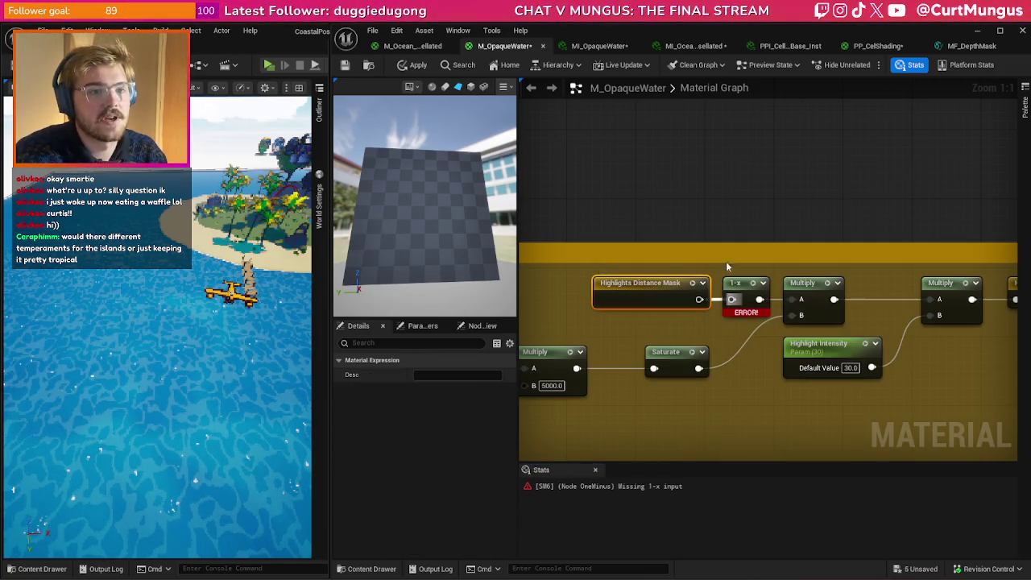
left_click(693, 202)
left_click(415, 68)
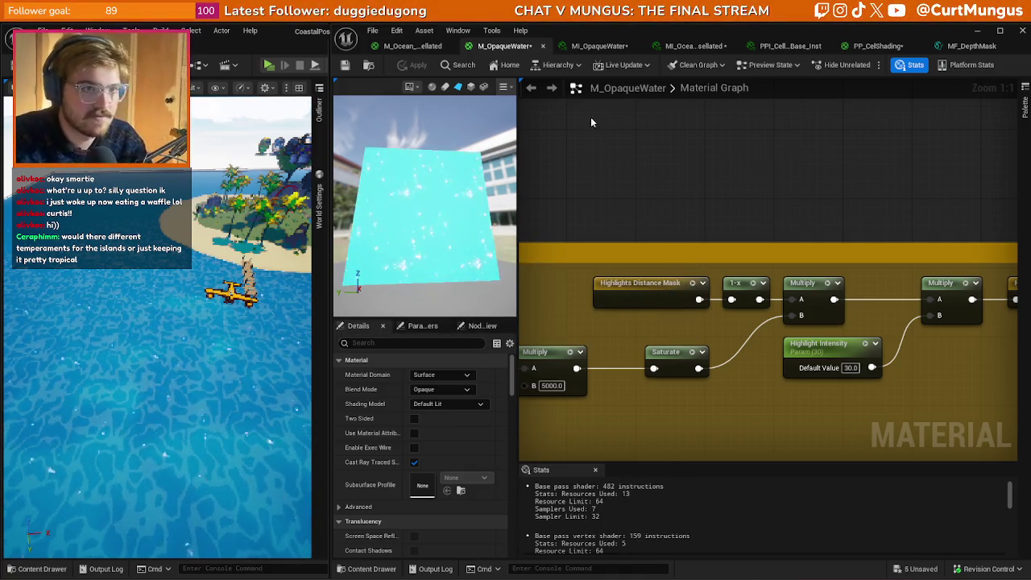
left_click(424, 47)
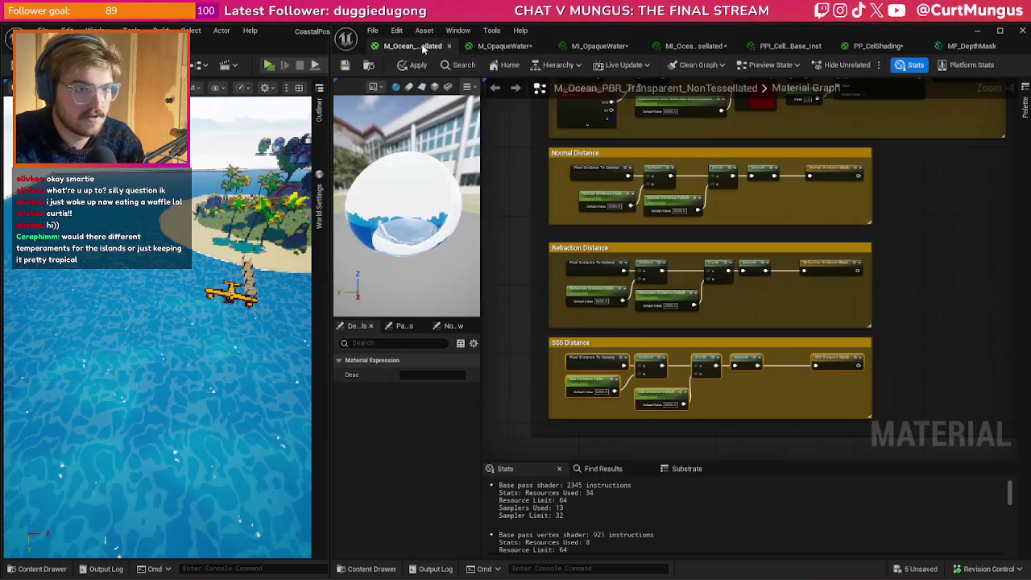
- Enable overrides for all six Foam, Highlights and Variation distance parameters in MI_OpaqueWater
left_click(597, 46)
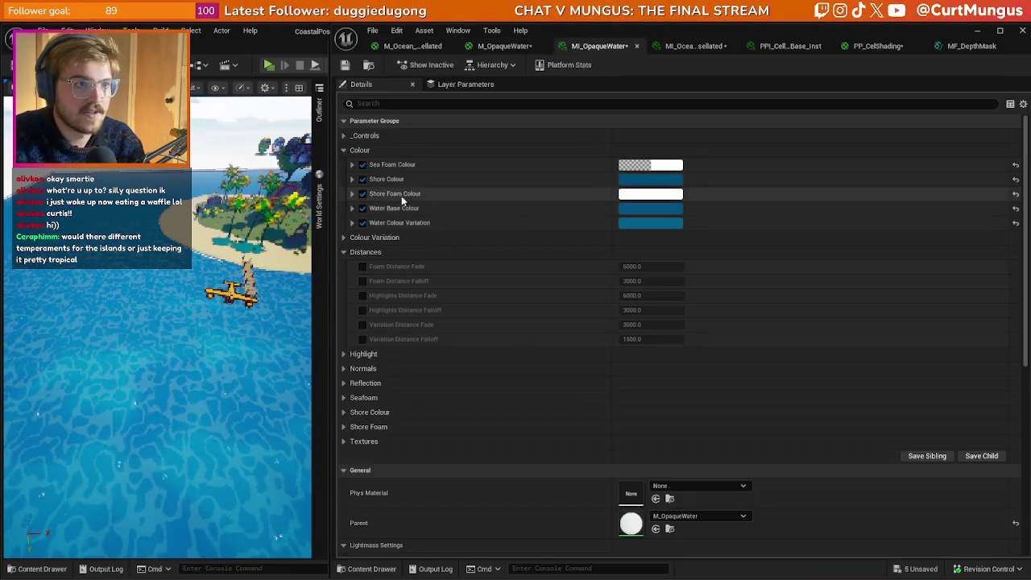
left_click(363, 309)
left_click(363, 295)
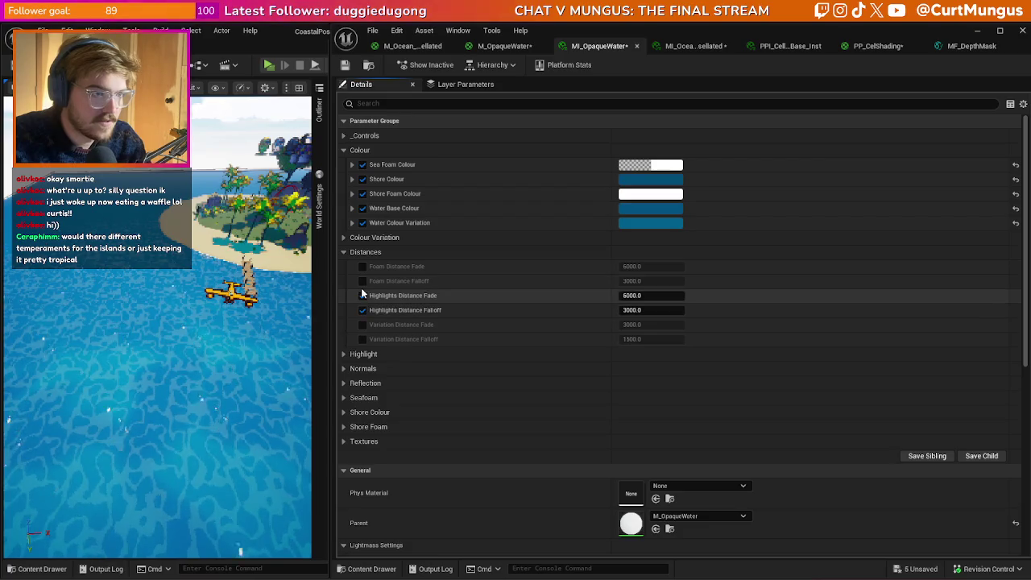
left_click(363, 280)
left_click(362, 265)
left_click(363, 324)
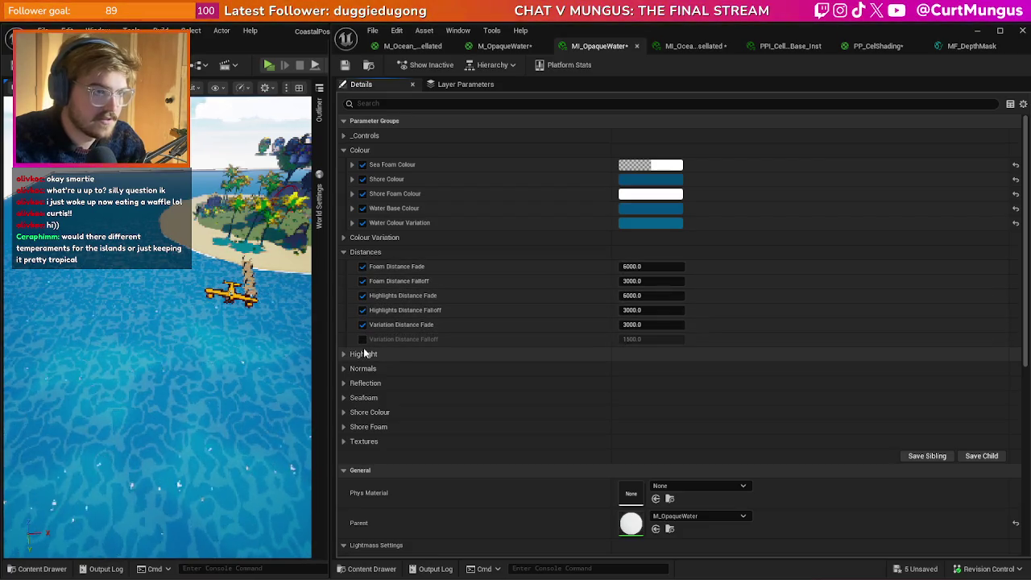
left_click(363, 338)
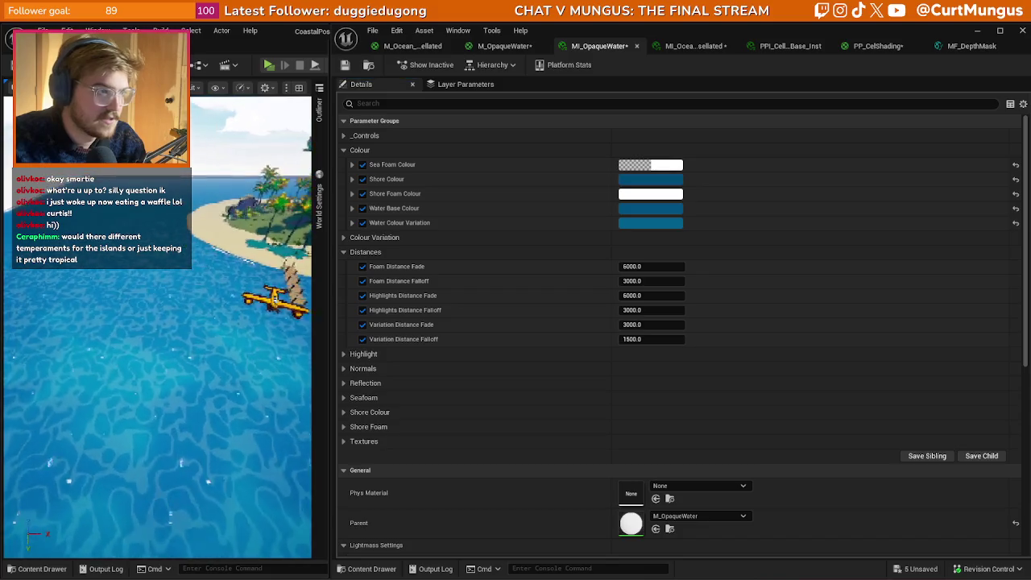
- Set Highlights Distance Fade to 1000 and expand the Highlight and Normals parameter groups
mouse_move(636, 295)
left_mouse_down()
mouse_move(693, 295)
mouse_move(628, 296)
left_mouse_up()
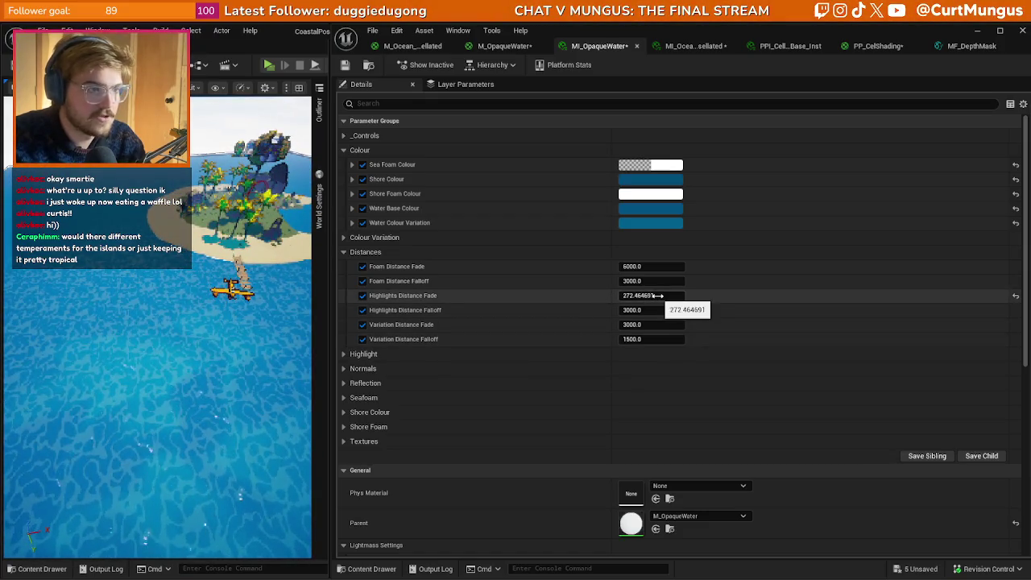
type("000")
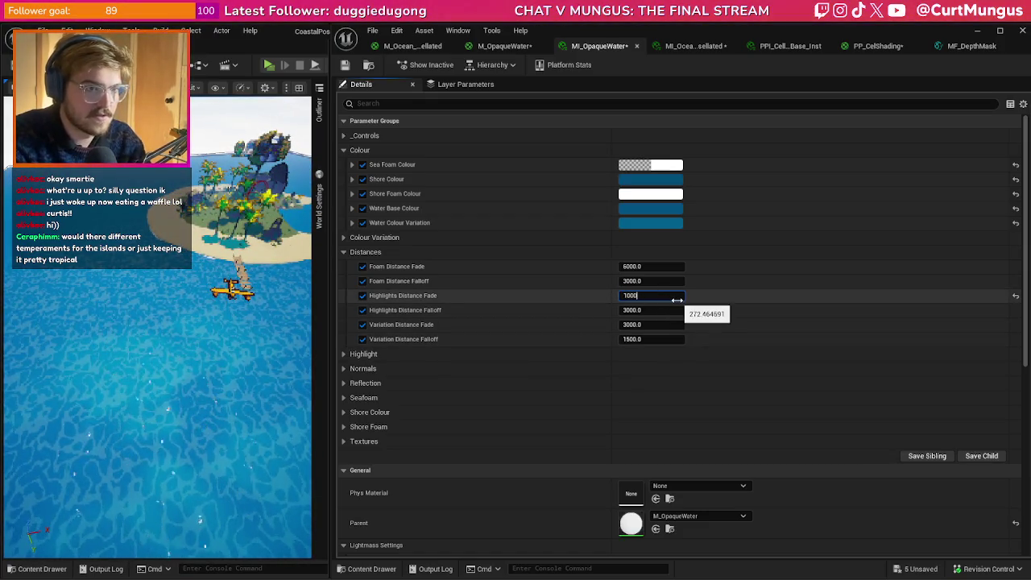
key("Return")
key("Return")
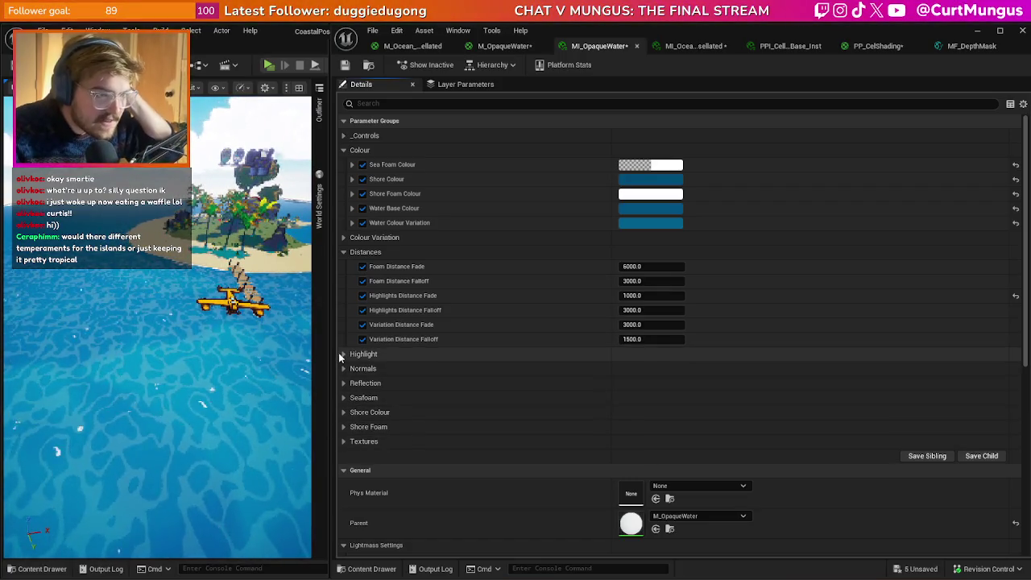
left_click(343, 354)
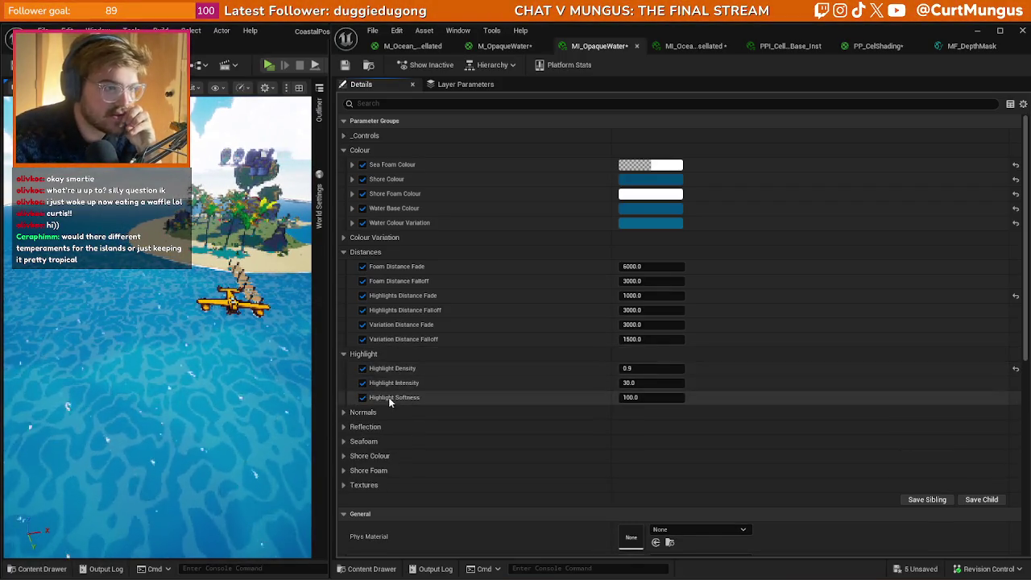
left_click(344, 412)
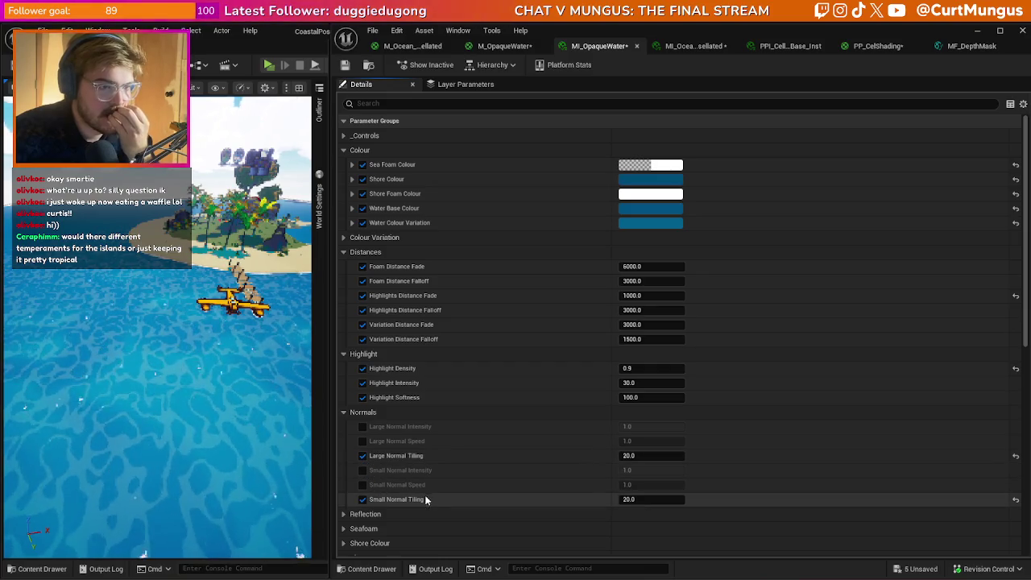
- Try Large and Small Normal Tiling at 200, then drop Small Normal Tiling to 10
left_click(663, 457)
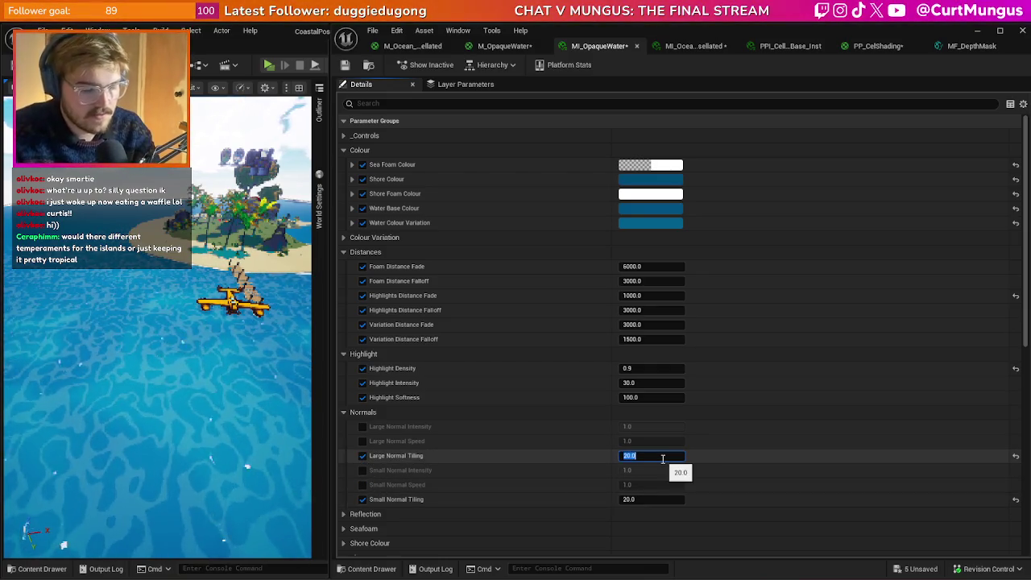
type("200")
key("Return")
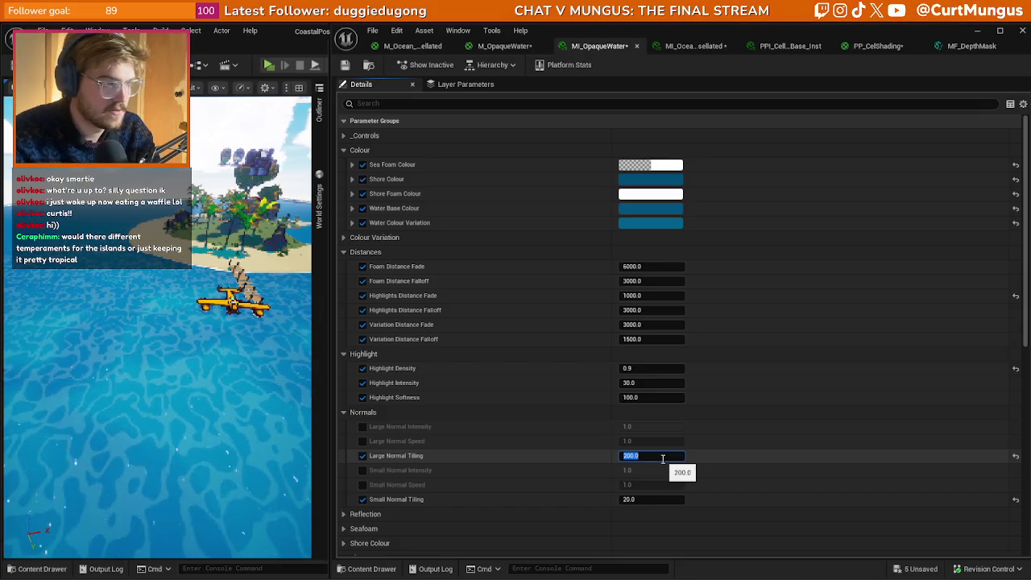
type("200")
key("Return")
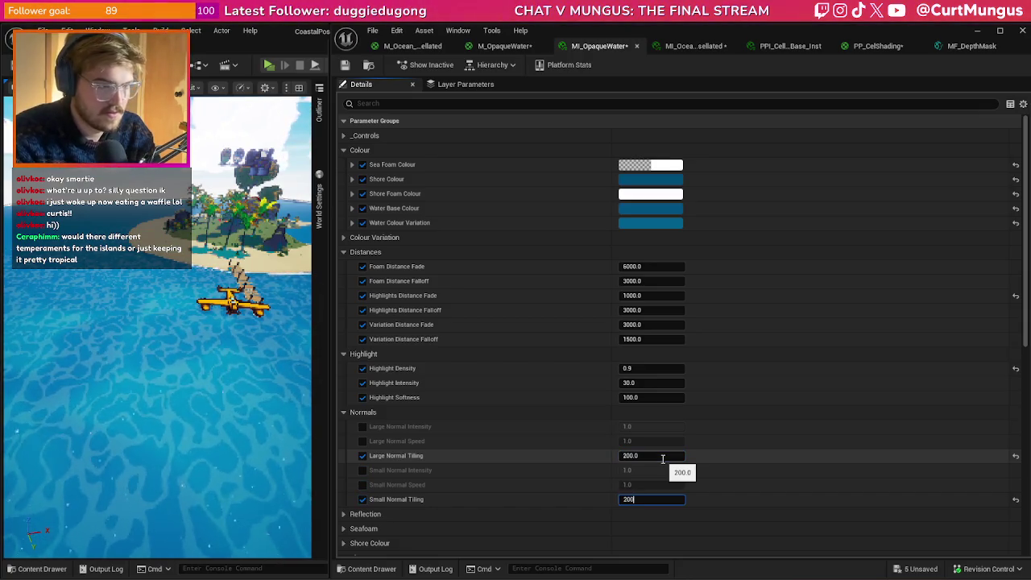
left_click(663, 458)
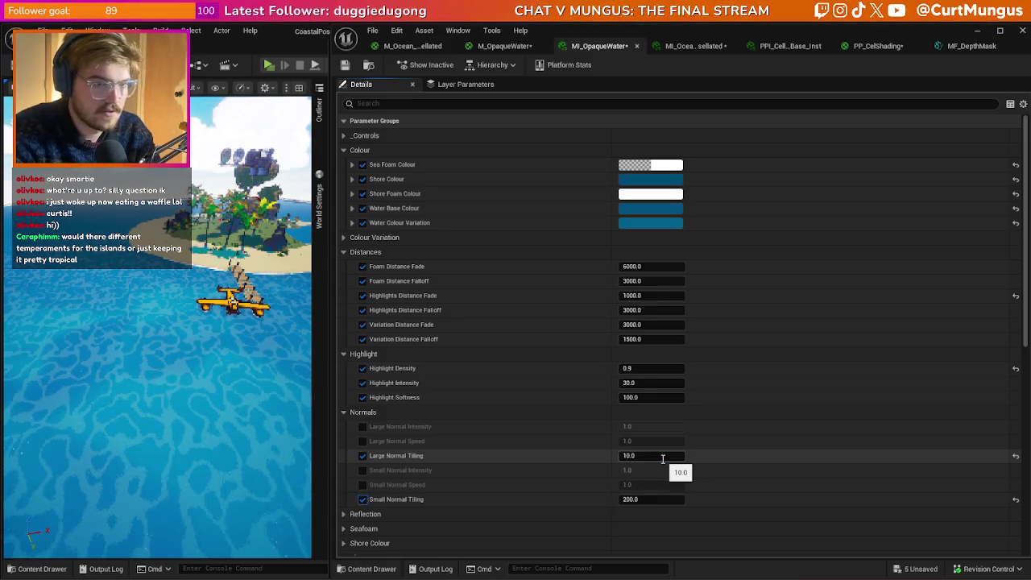
type("0")
key("Return")
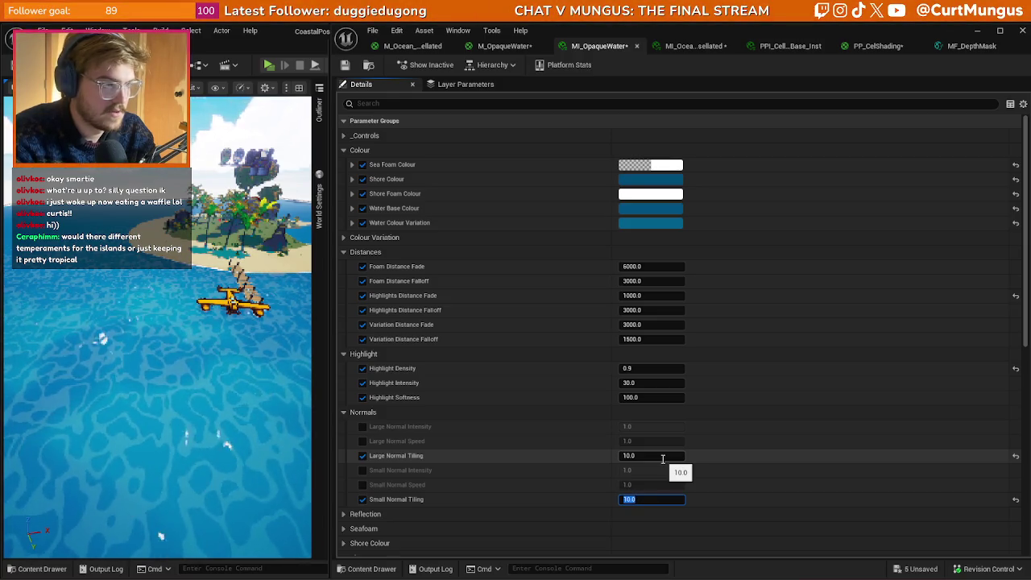
- Check the water in game, then reset Highlight Softness to 100 and Highlight Density to 0.6
left_click(161, 363)
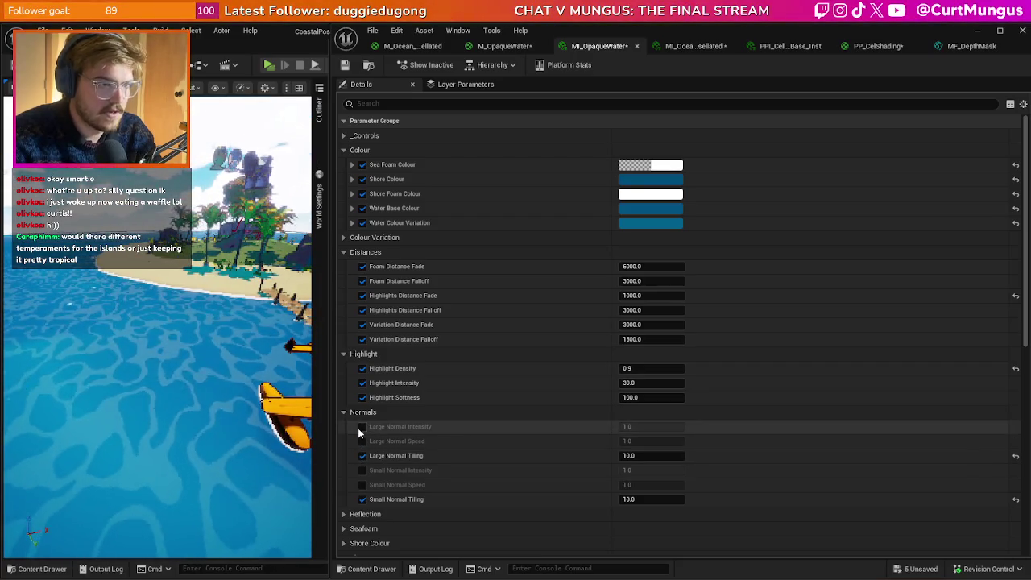
mouse_move(645, 370)
left_mouse_down()
mouse_move(693, 370)
mouse_move(659, 400)
mouse_move(685, 397)
left_mouse_up()
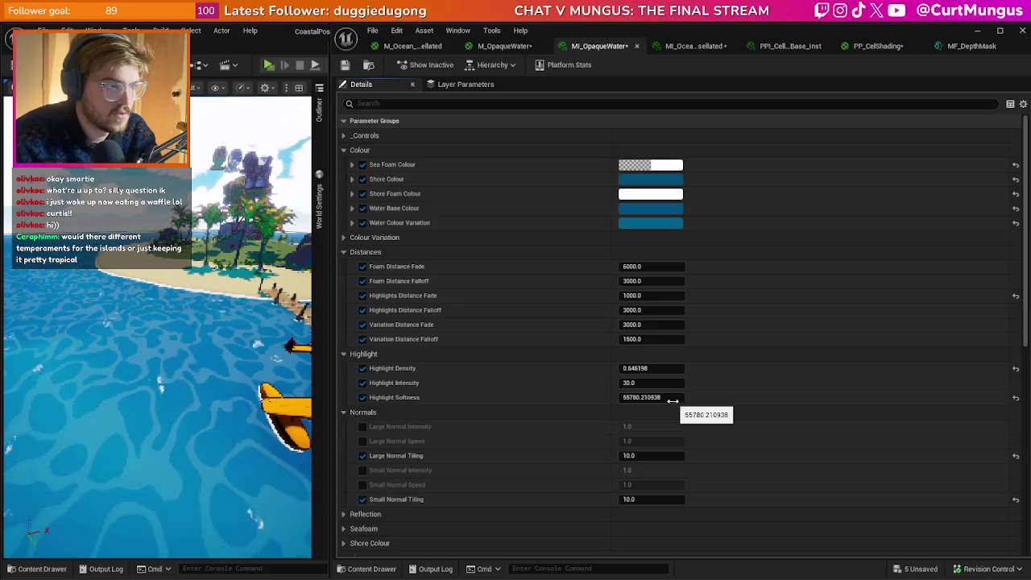
left_click(1016, 398)
left_click(1016, 369)
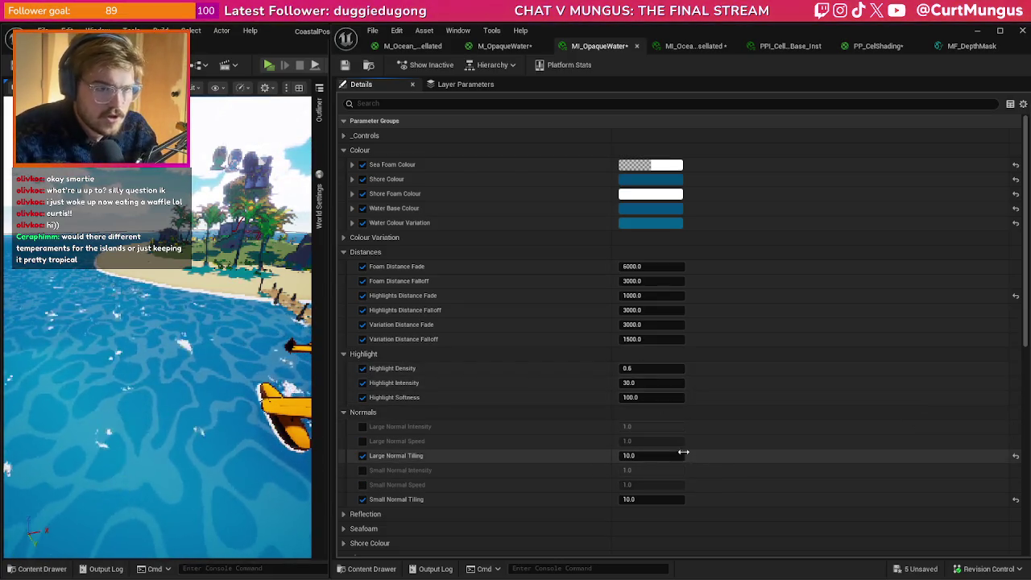
- Set Large Normal Tiling to 15 and enable the Small Normal Speed and both Normal Intensity overrides
left_click(684, 453)
type("15")
key("Return")
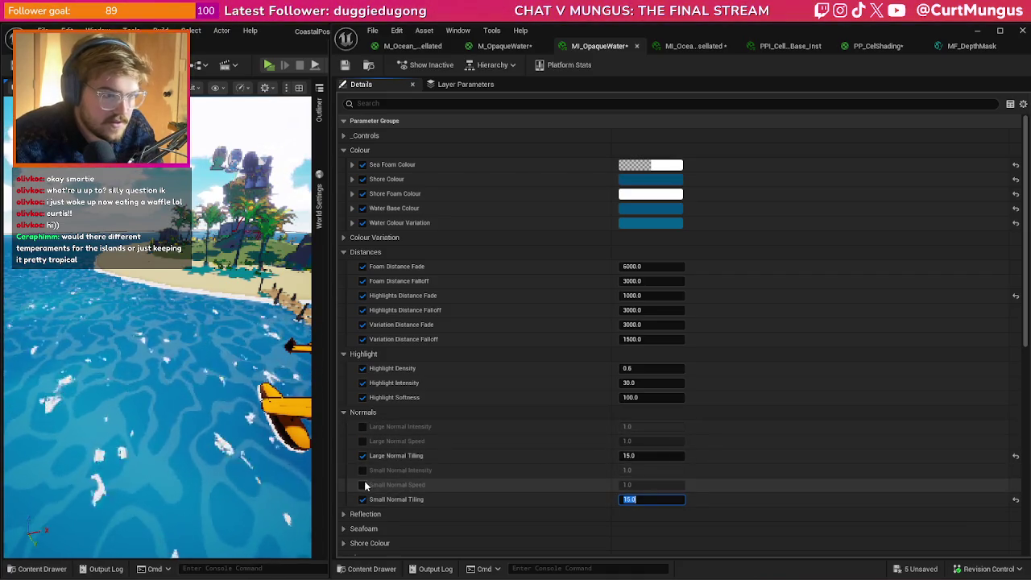
left_click(363, 484)
left_click(363, 470)
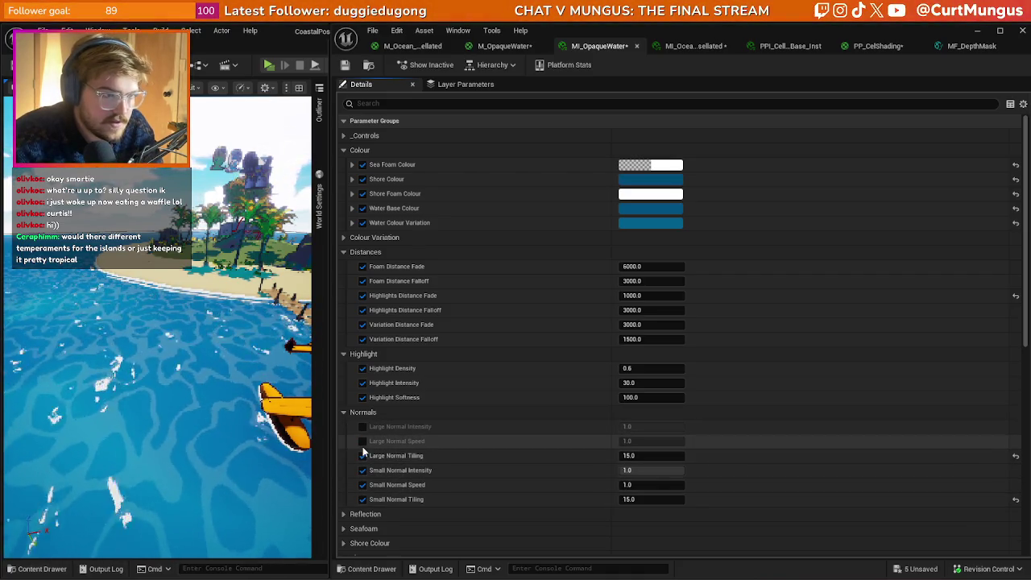
left_click(363, 427)
left_click(654, 367)
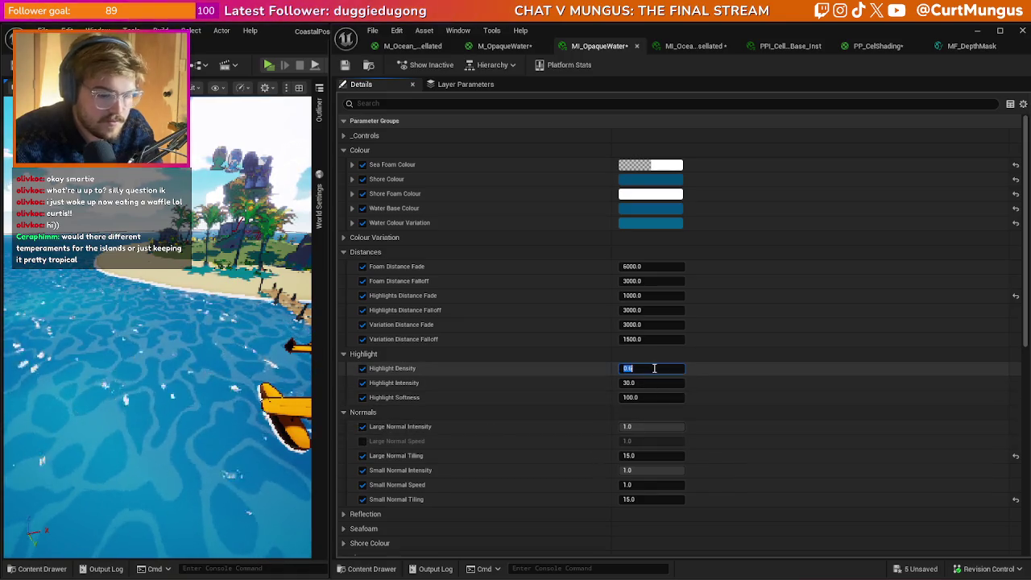
- Raise Highlight Density to 0.9, then 1.0, and check the highlights in game
type("0.9")
key("Return")
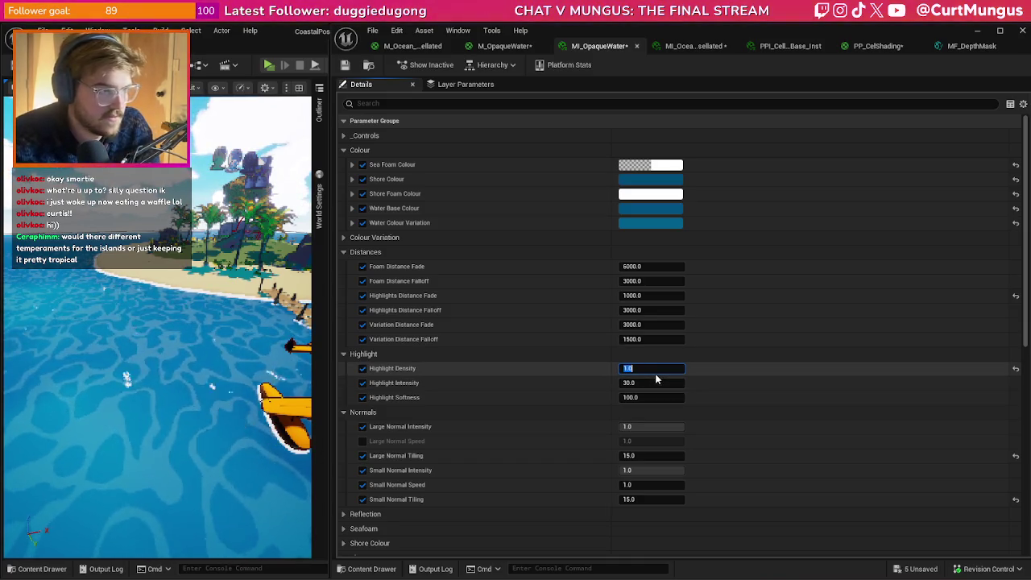
type("1")
key("Return")
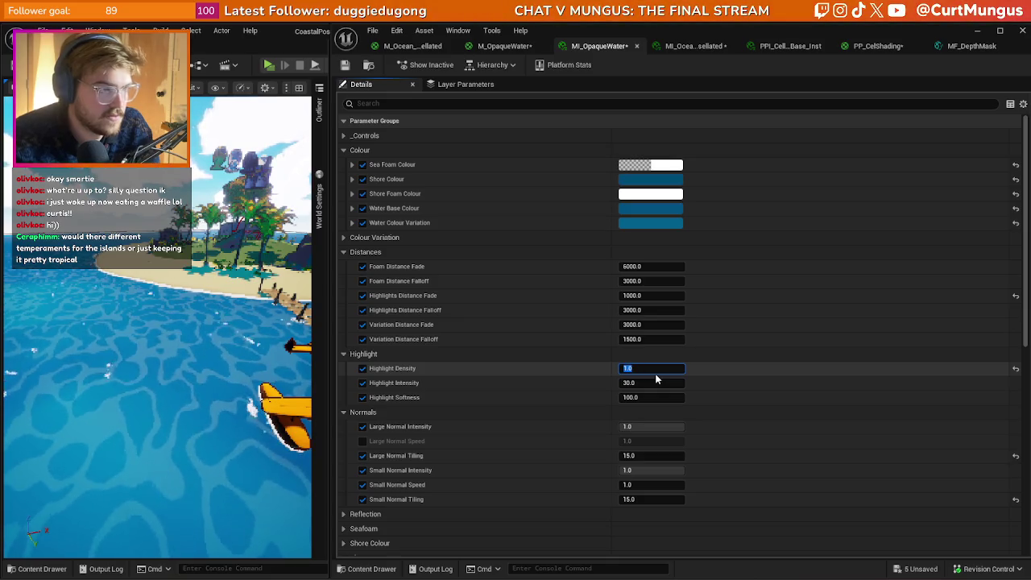
left_click(161, 363)
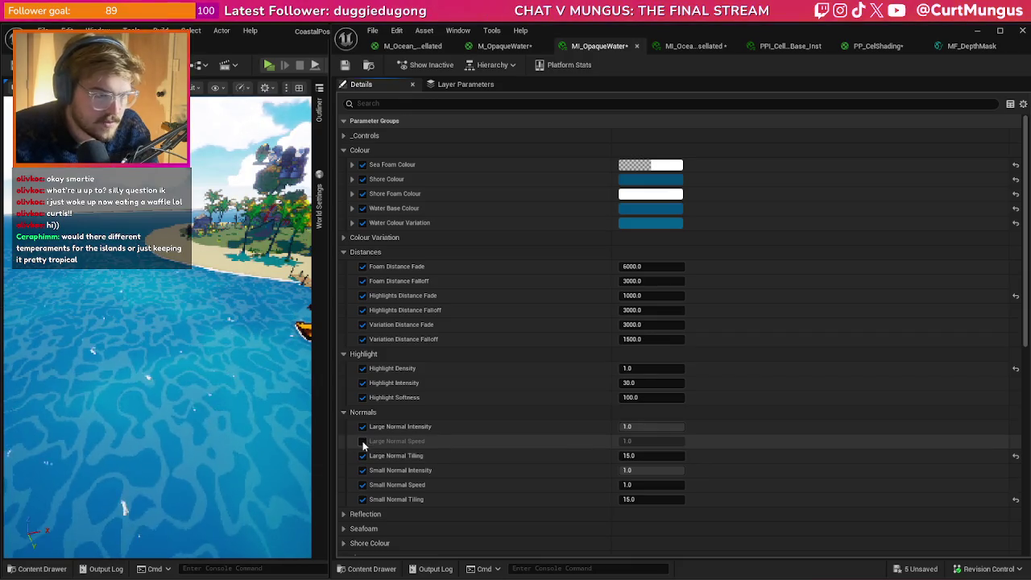
- Enable Large Normal Speed at 1.2 and set Small Normal Speed to 0.8, then check the waves
left_click(363, 441)
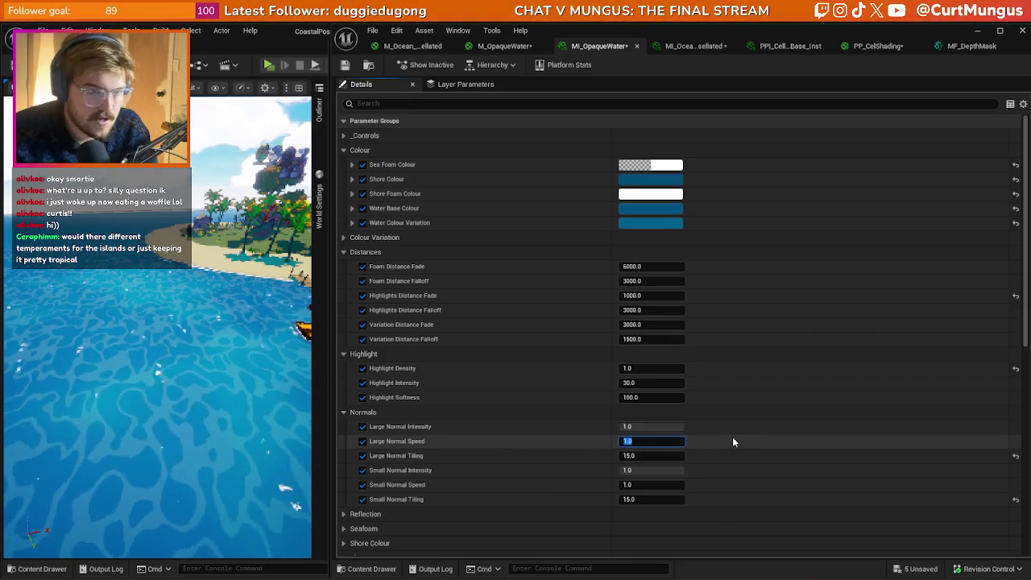
type("1.5")
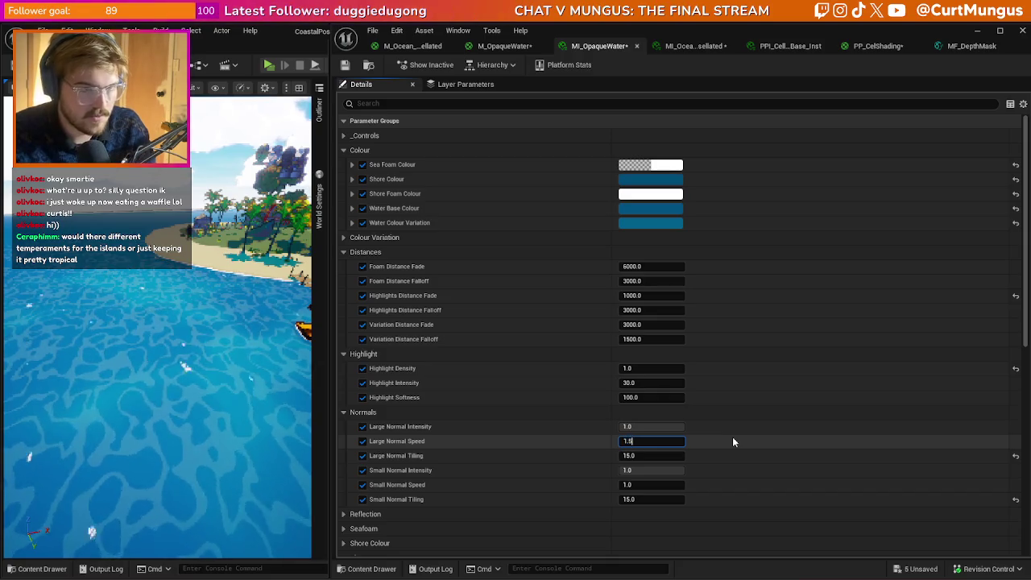
key("BackSpace")
type("2")
key("Return")
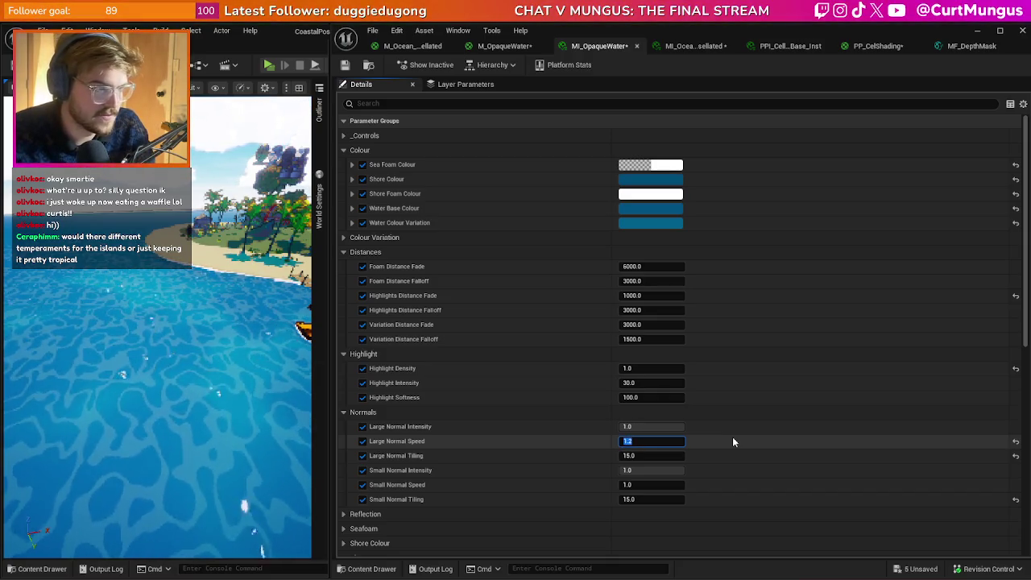
key("Tab")
key("Tab")
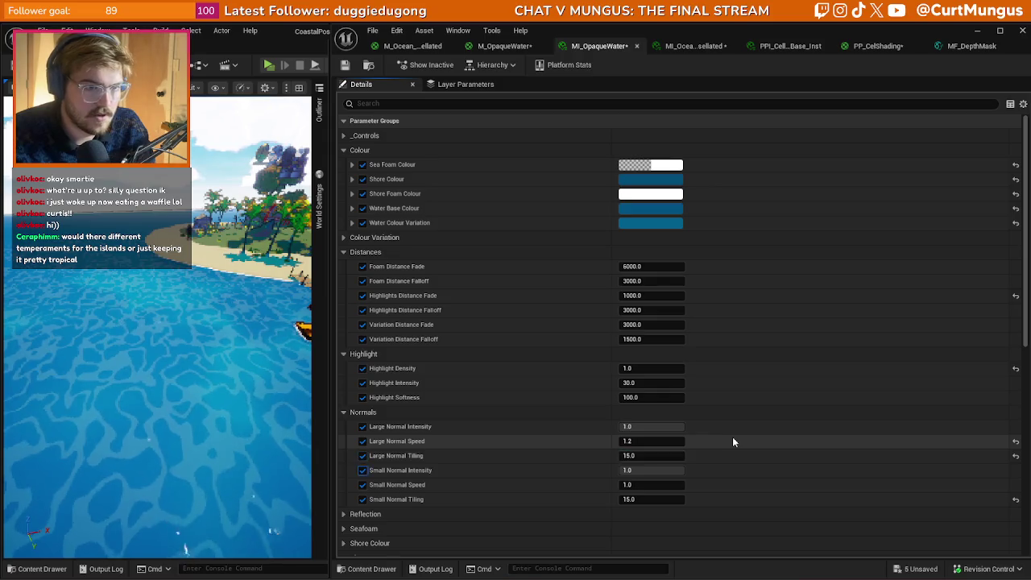
key("Tab")
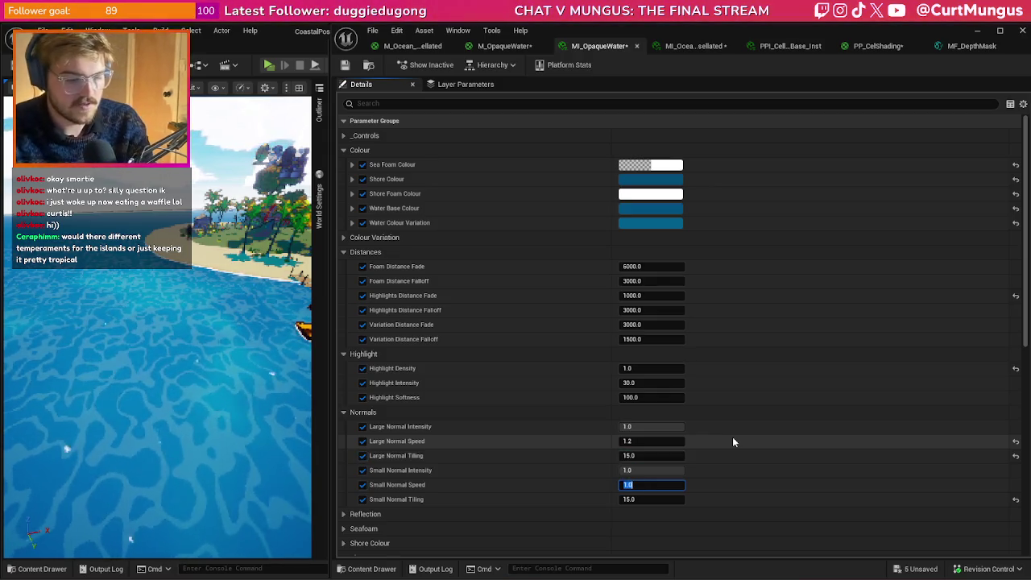
type("0.8")
key("Return")
left_click(224, 371)
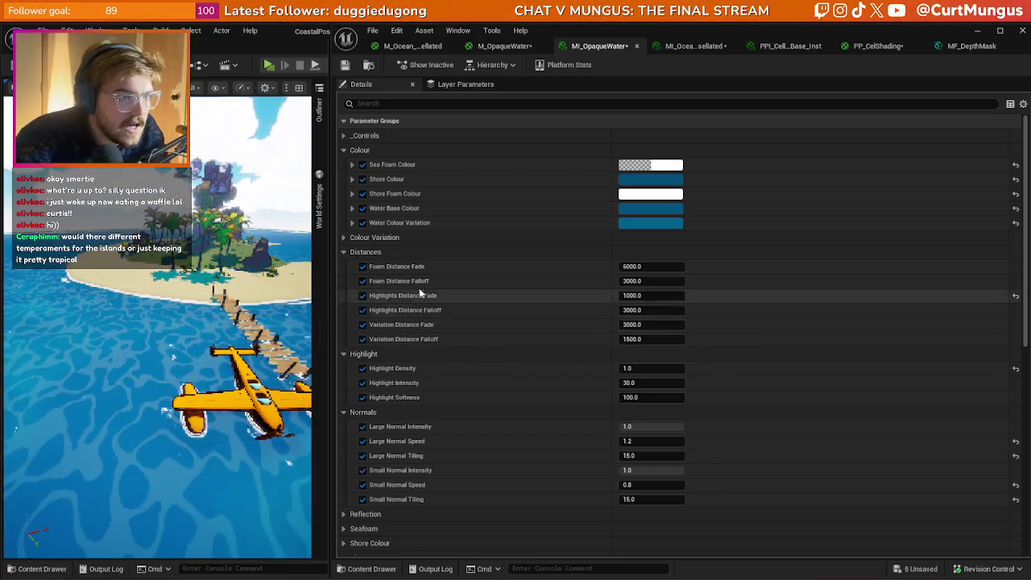
scroll(365, 415, "down", 3)
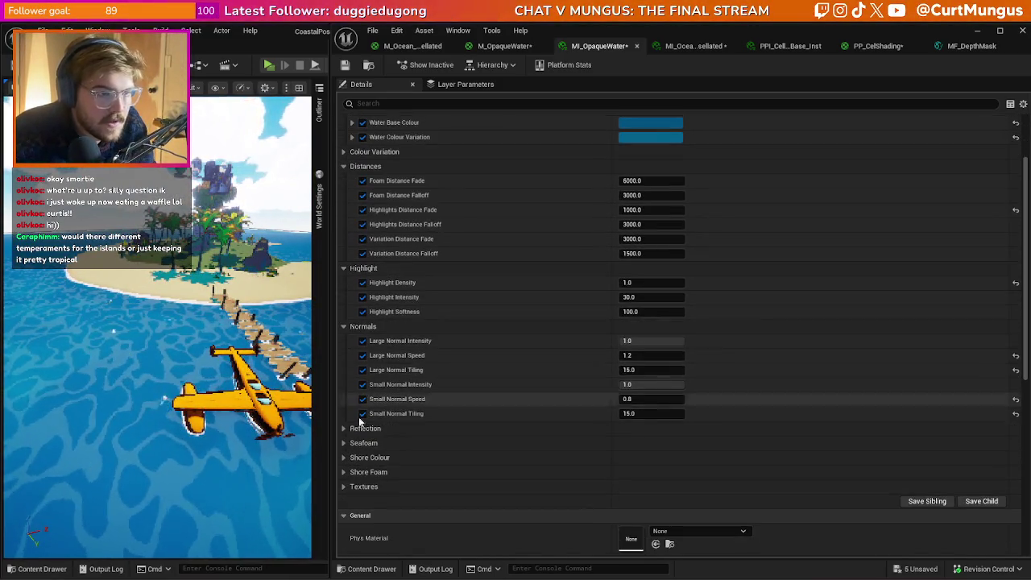
- Expand the Seafoam parameter group and look over its settings
left_click(344, 443)
scroll(455, 409, "down", 2)
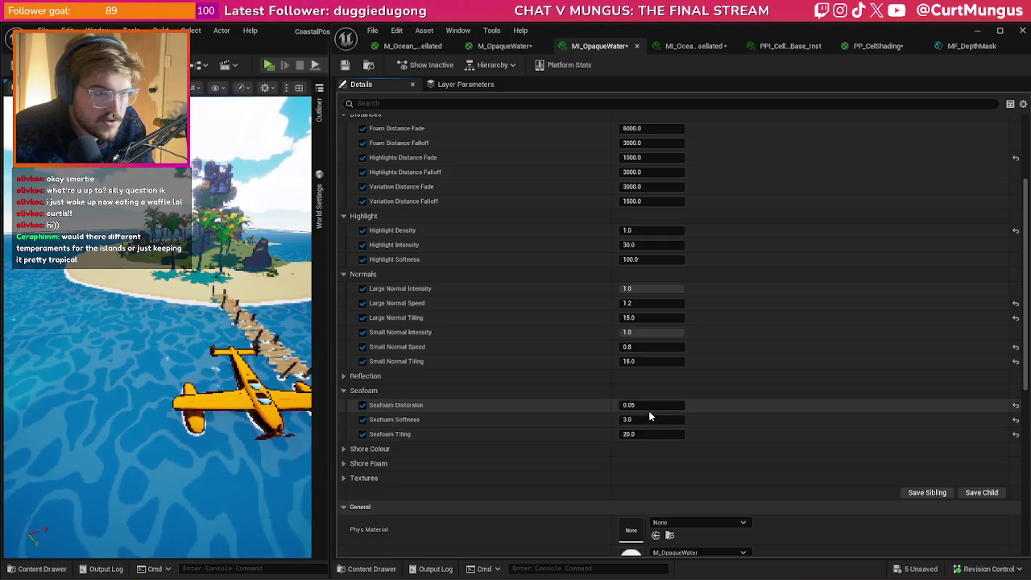
scroll(508, 436, "up", 5)
- Accept the Sea Foam Colour unchanged and lower Foam Distance Fade from 6000 to about 2637
left_click(651, 164)
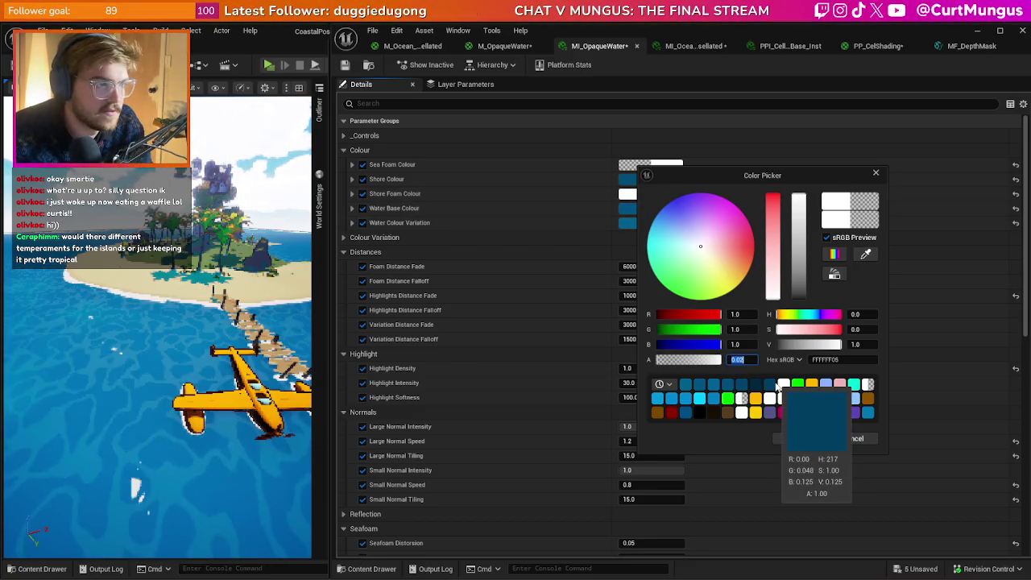
left_click(202, 363)
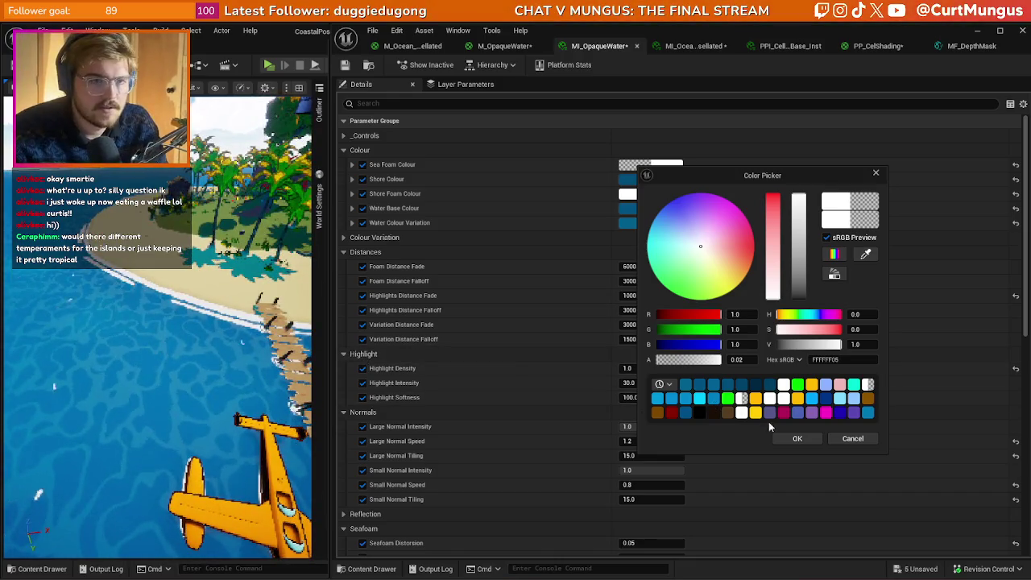
left_click(798, 438)
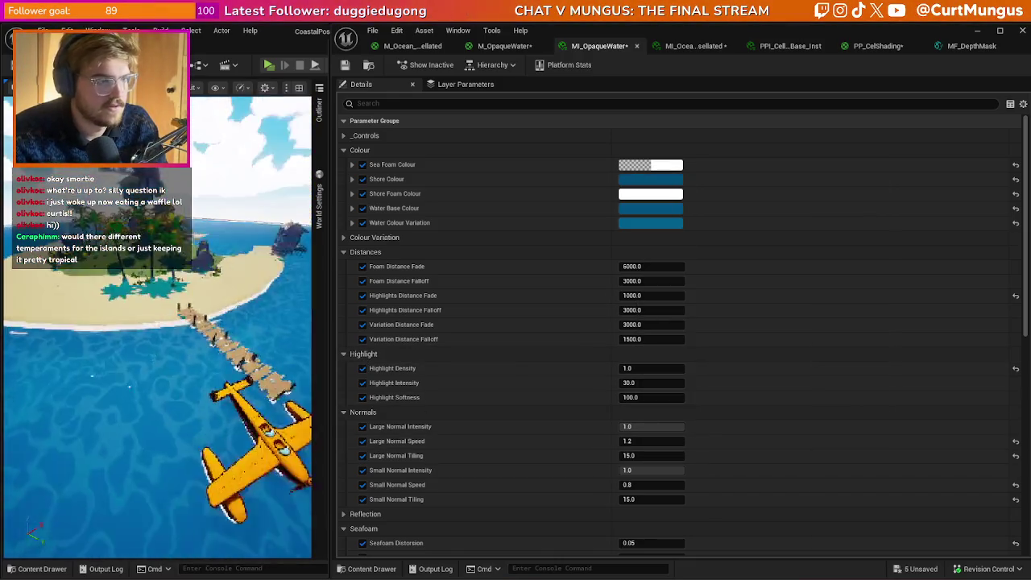
left_click(270, 71)
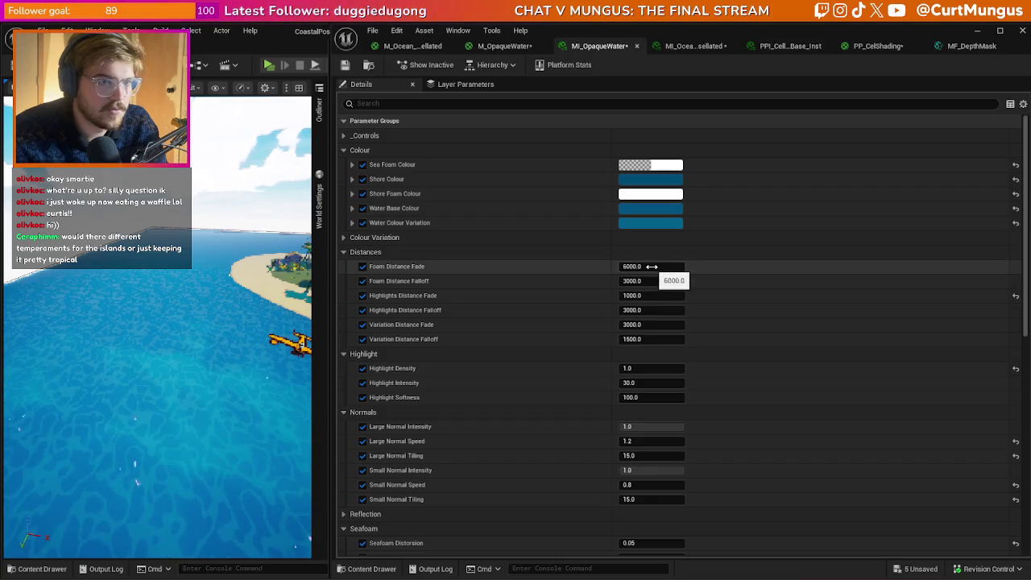
left_click_drag(651, 266, 628, 266)
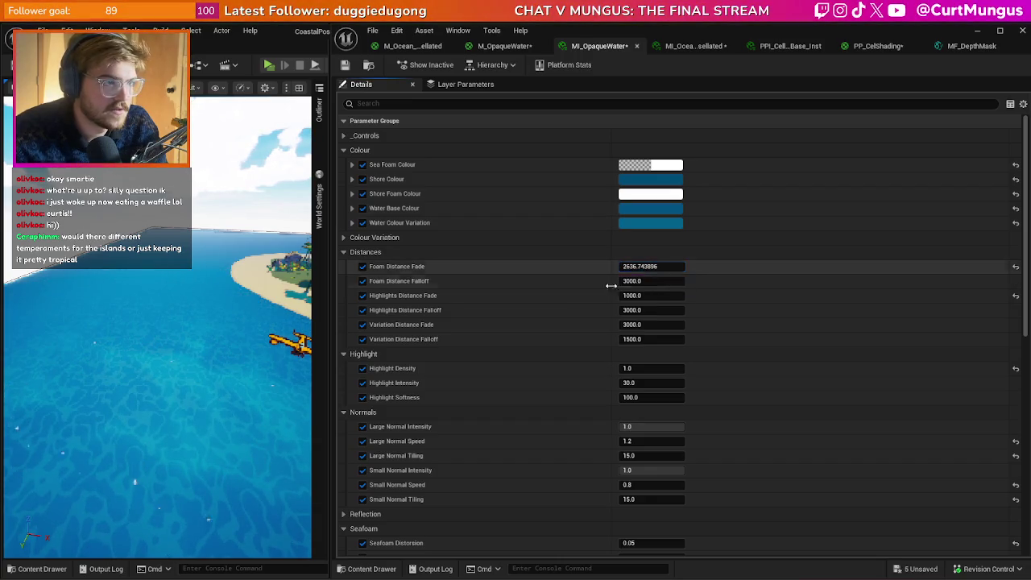
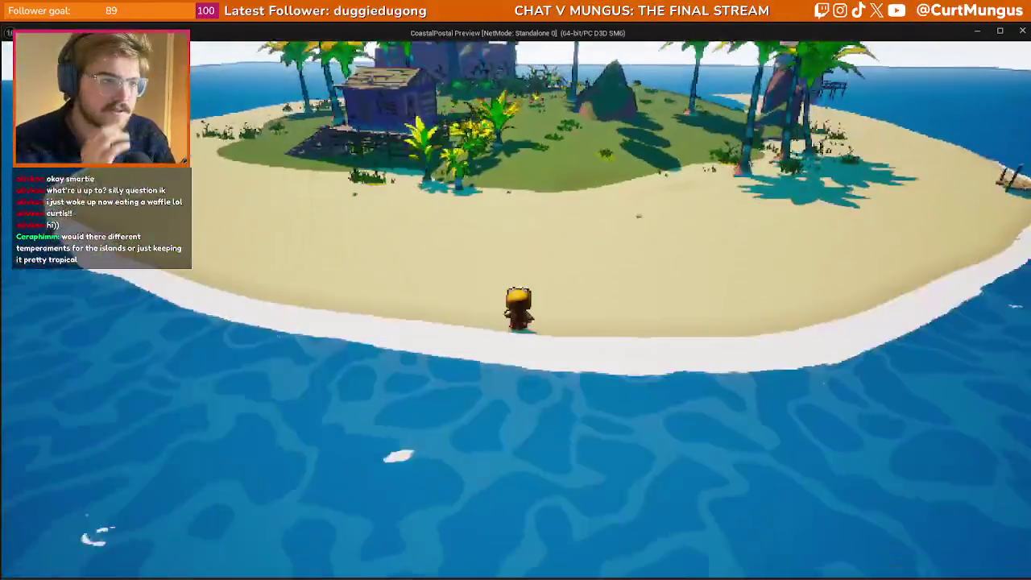
- End the play test after walking into the water, close the Message Log, and open the Shore Colour picker
key("s")
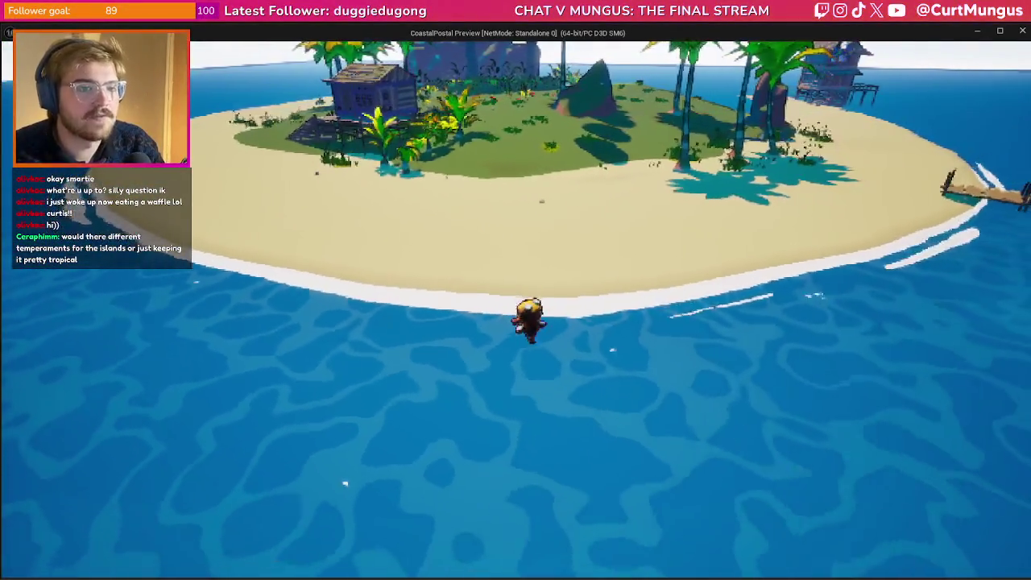
key("Escape")
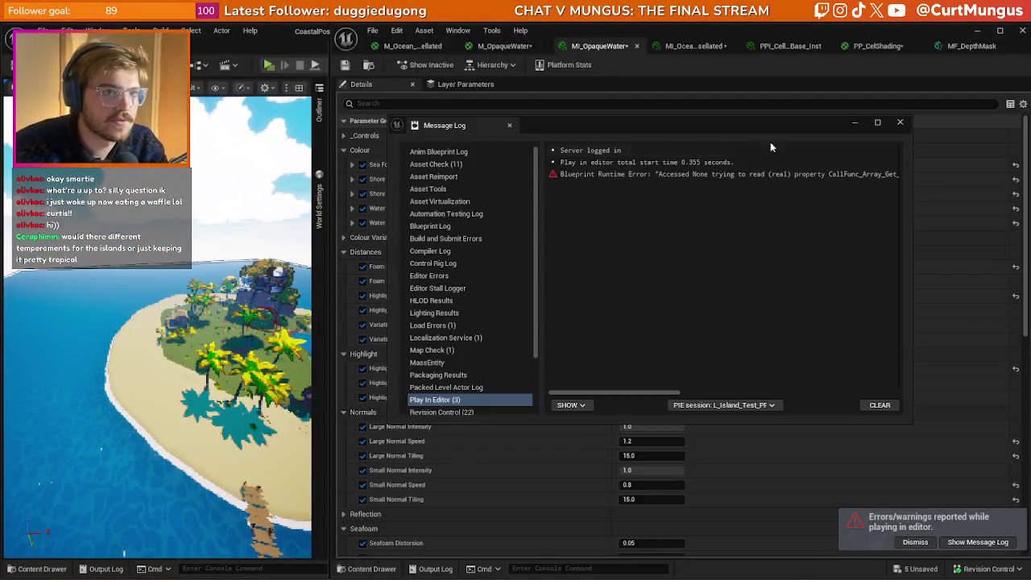
left_click(901, 124)
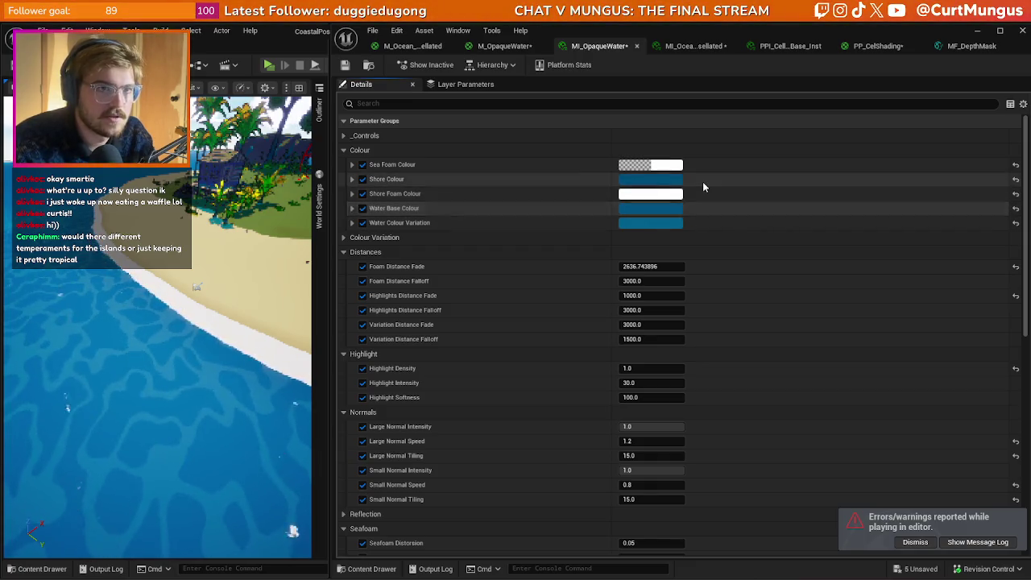
left_click(667, 184)
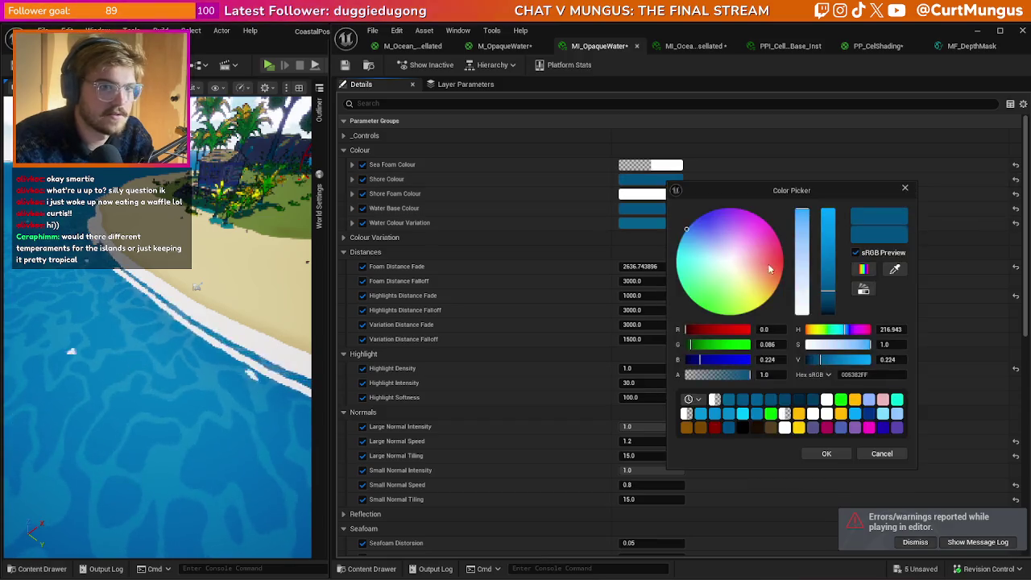
- Set the Shore Colour to teal 3F8082FF in the Color Picker and confirm it
left_click(687, 259)
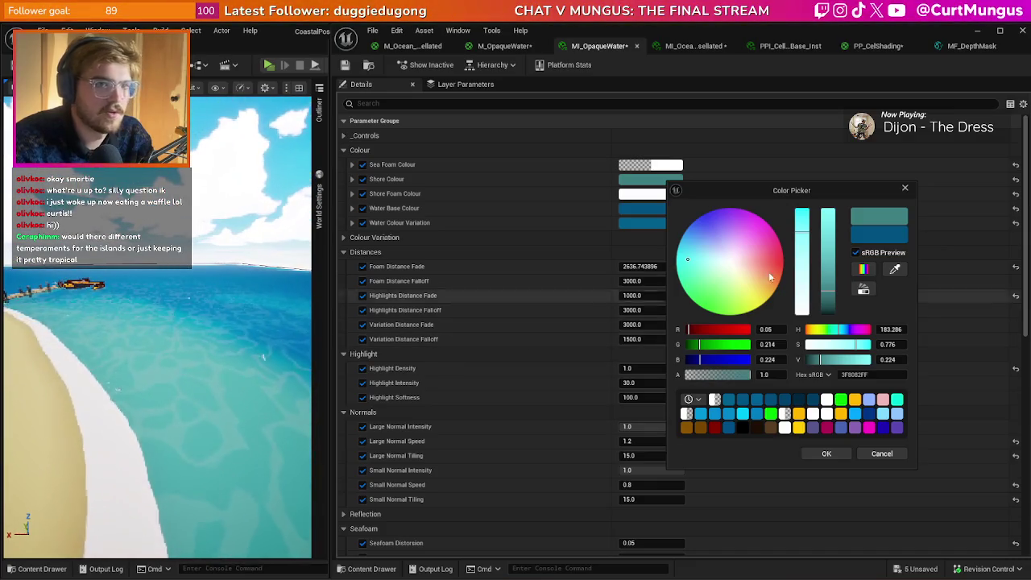
left_click_drag(879, 187, 916, 176)
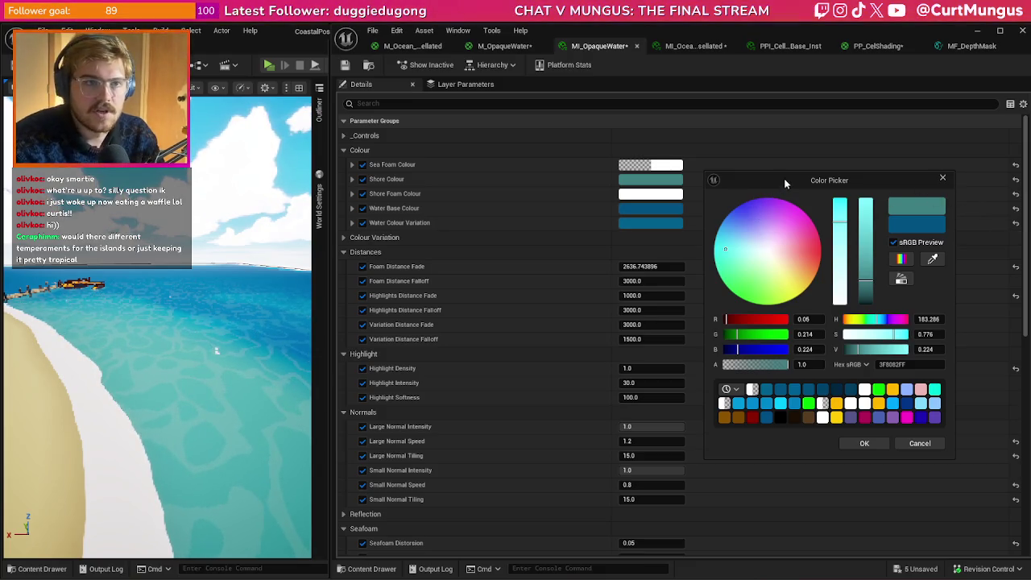
left_click_drag(766, 179, 796, 181)
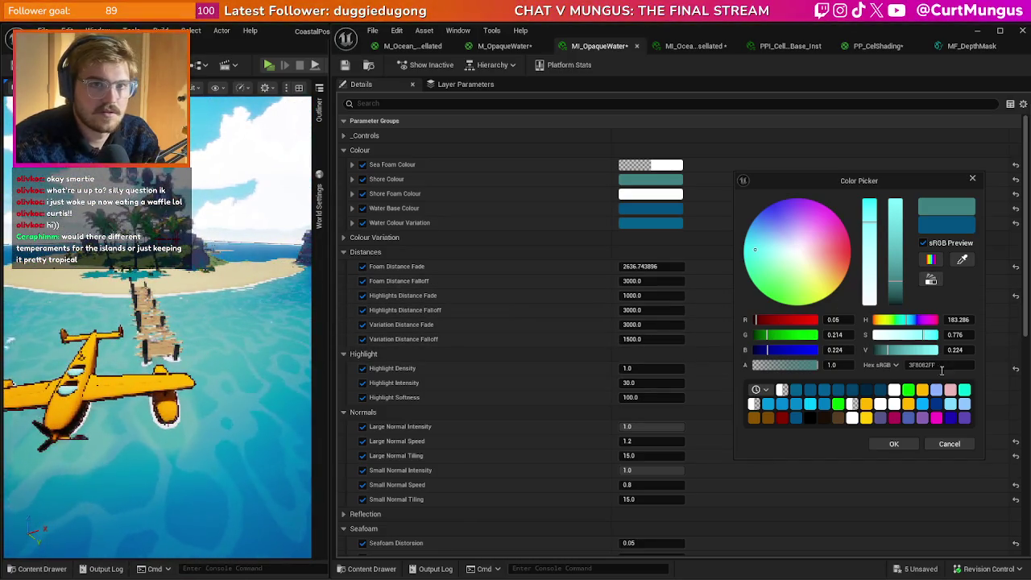
left_click(897, 444)
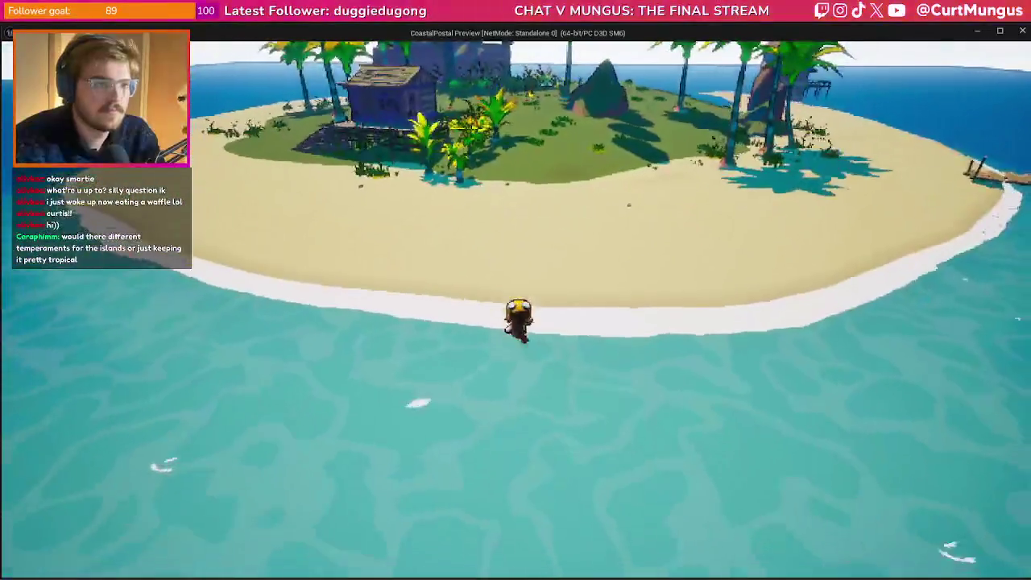
- Swim the character away from the island, up the beach, then back out and dive underwater
key("s")
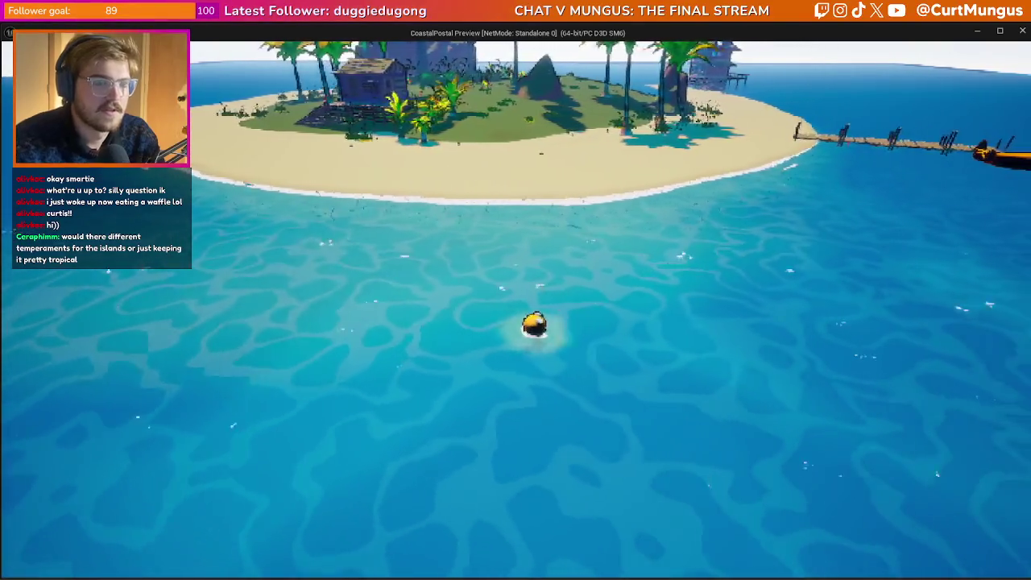
key("w")
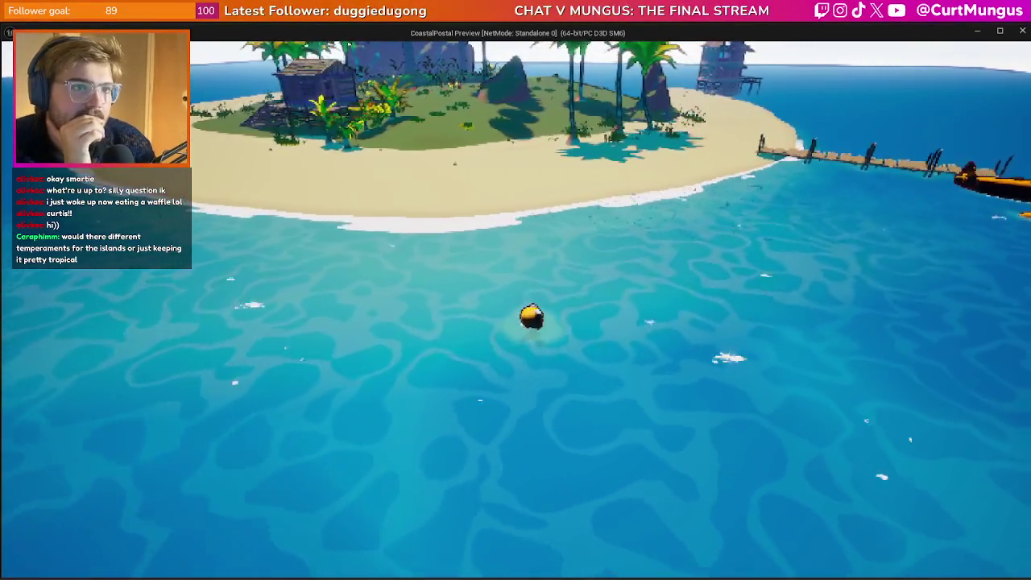
key("w")
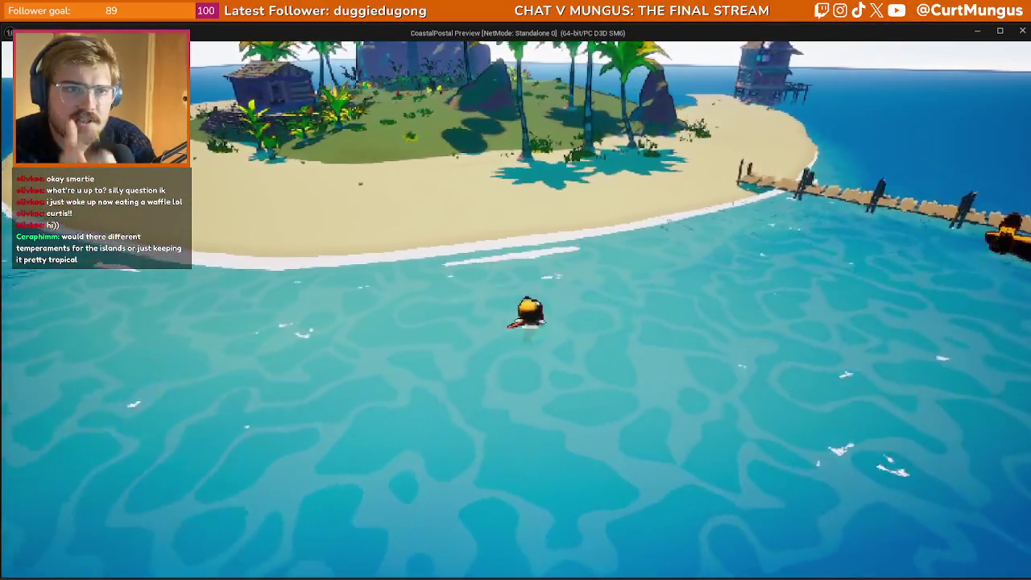
key("w")
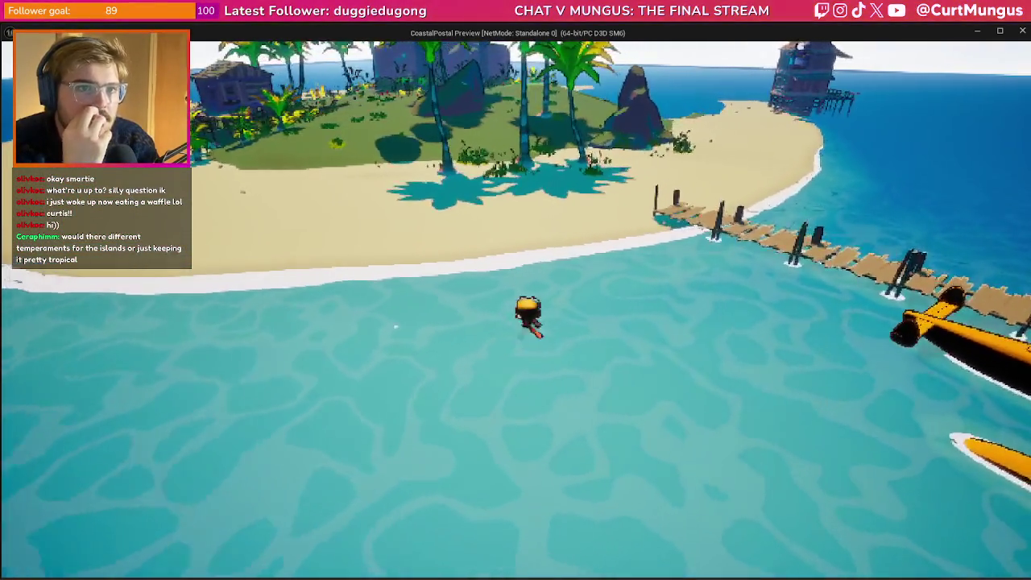
key("w")
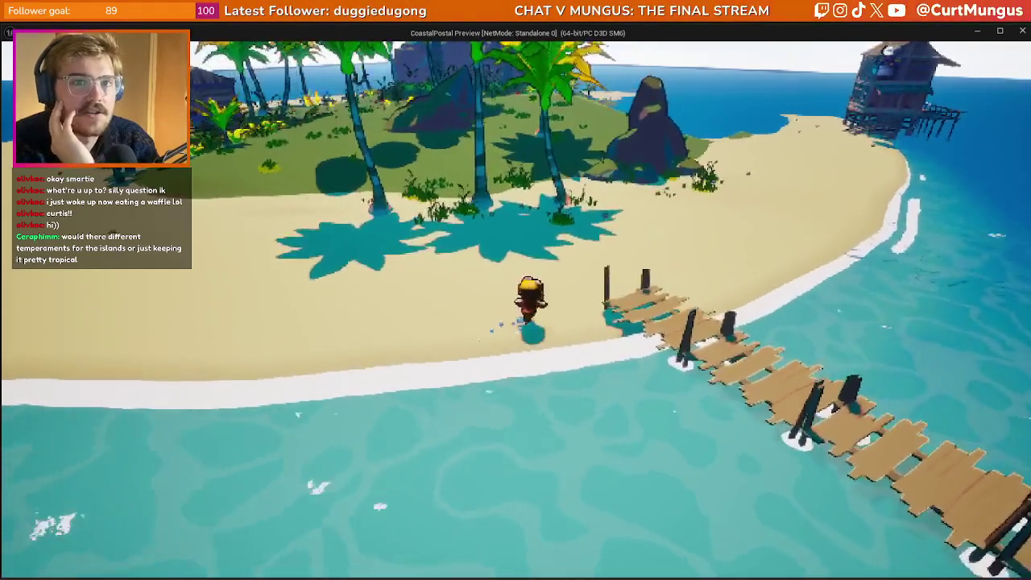
key("d")
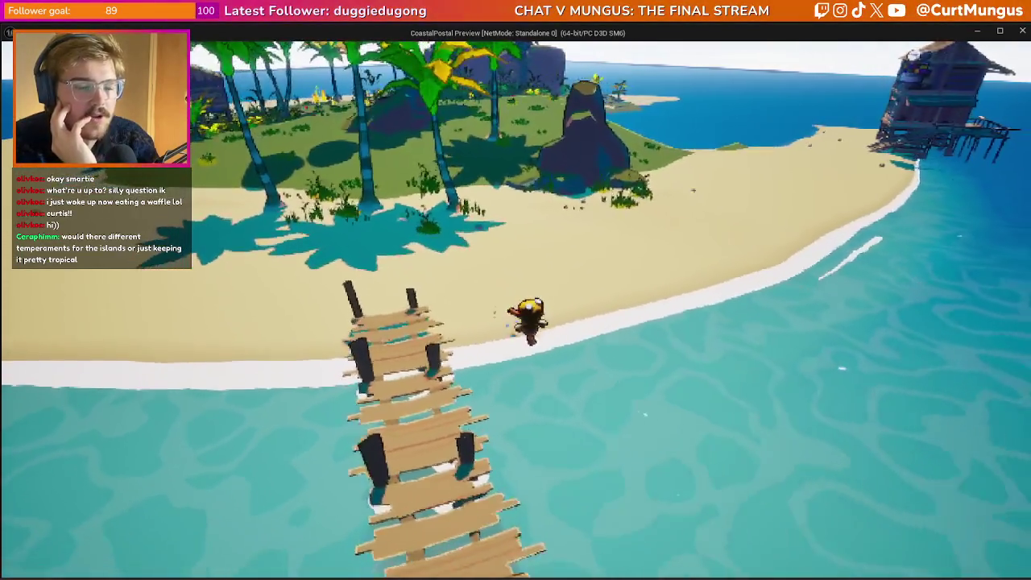
key("s")
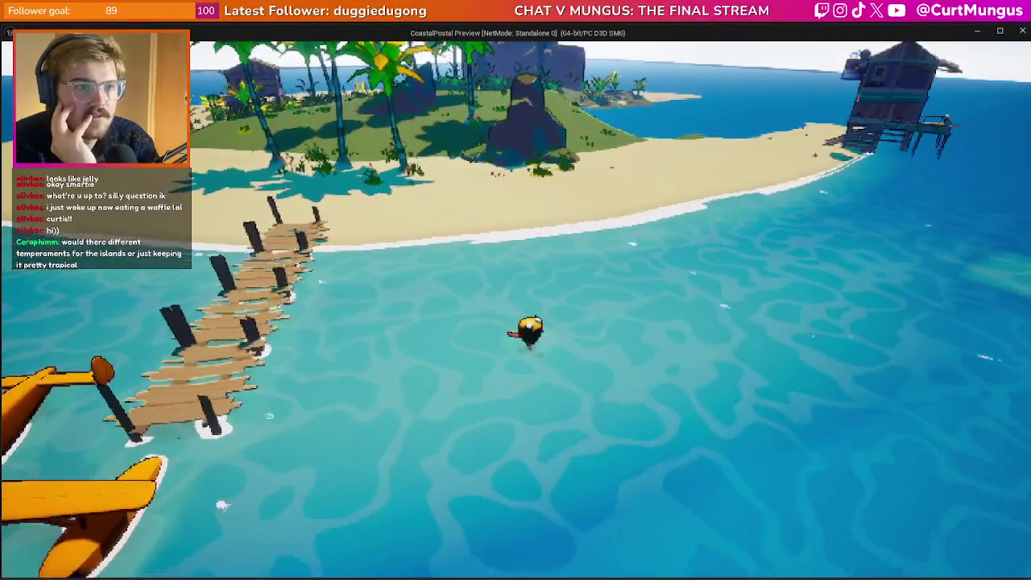
key("s")
key("c")
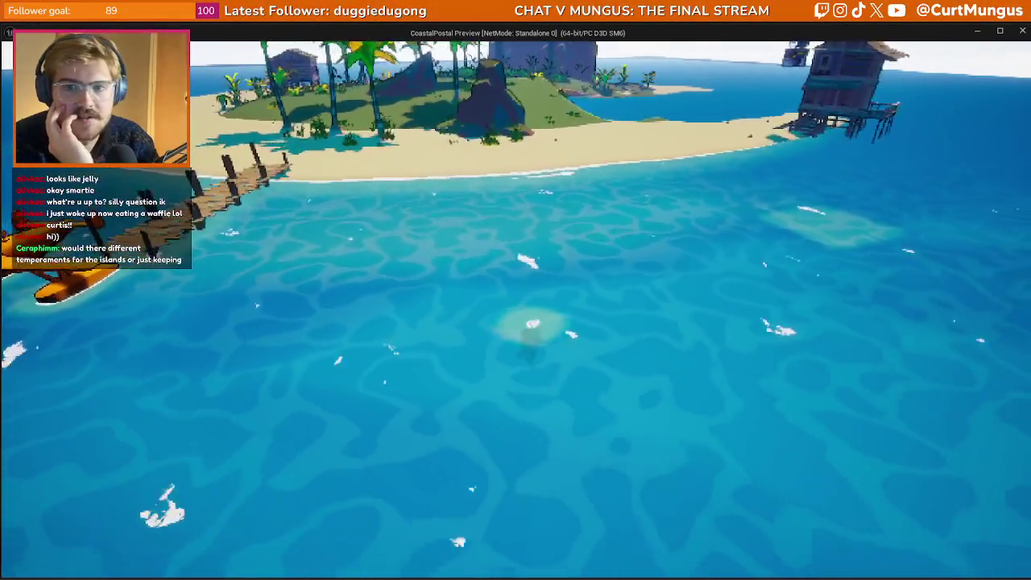
- Swim left past the dock and seaplane through the turquoise shallows, then onto the seaplane wing
key("a")
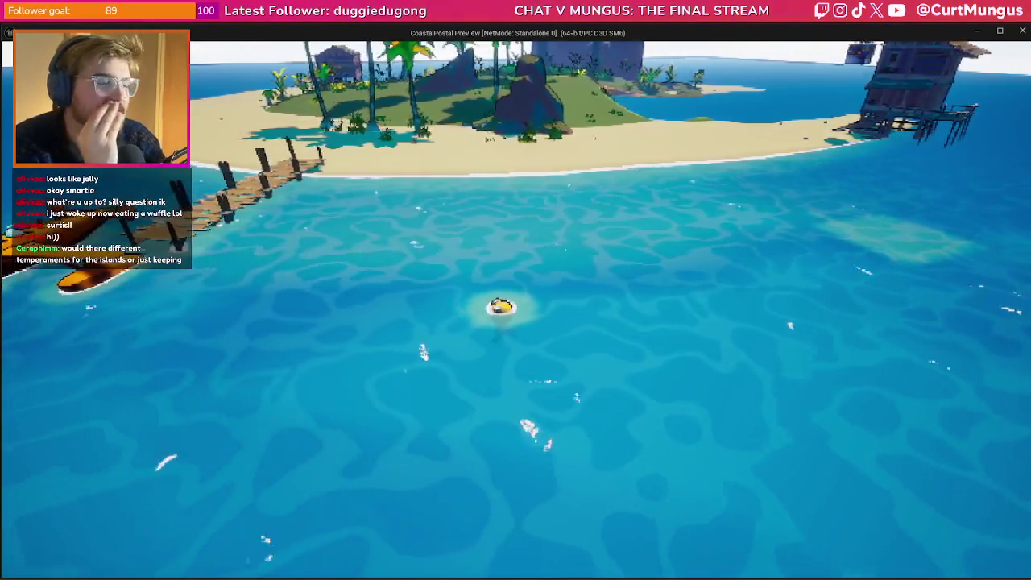
key("a")
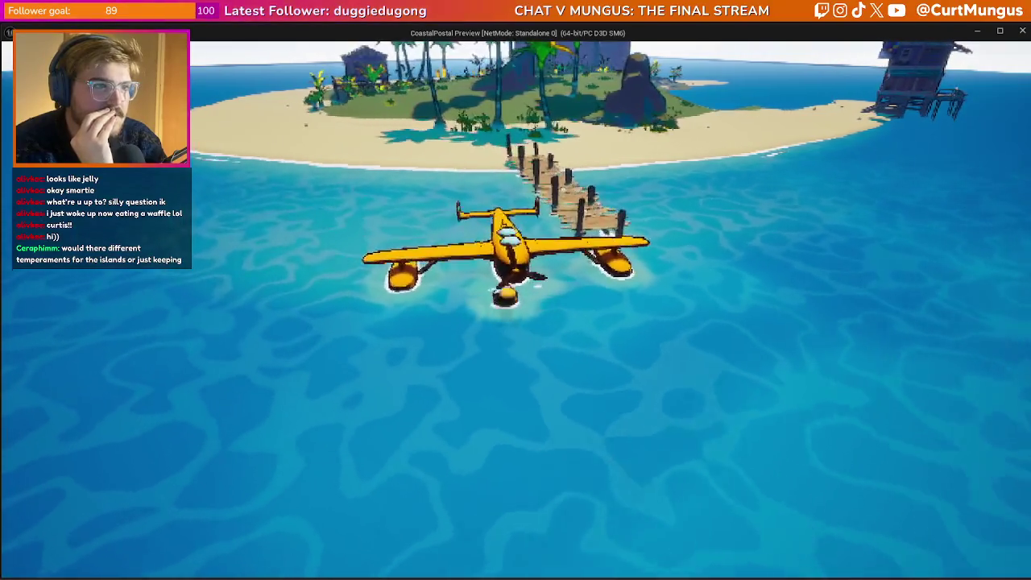
key("a")
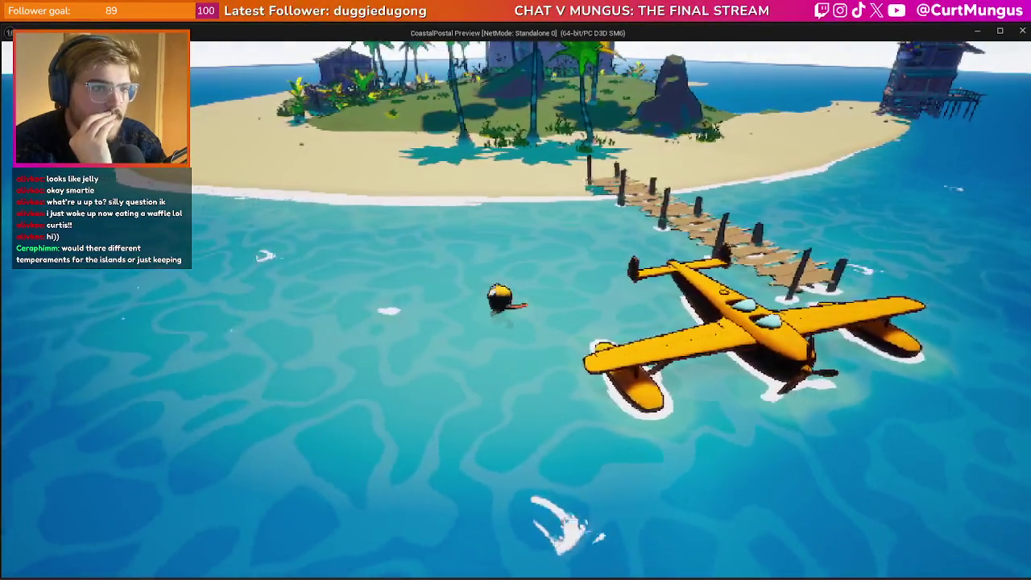
key("a")
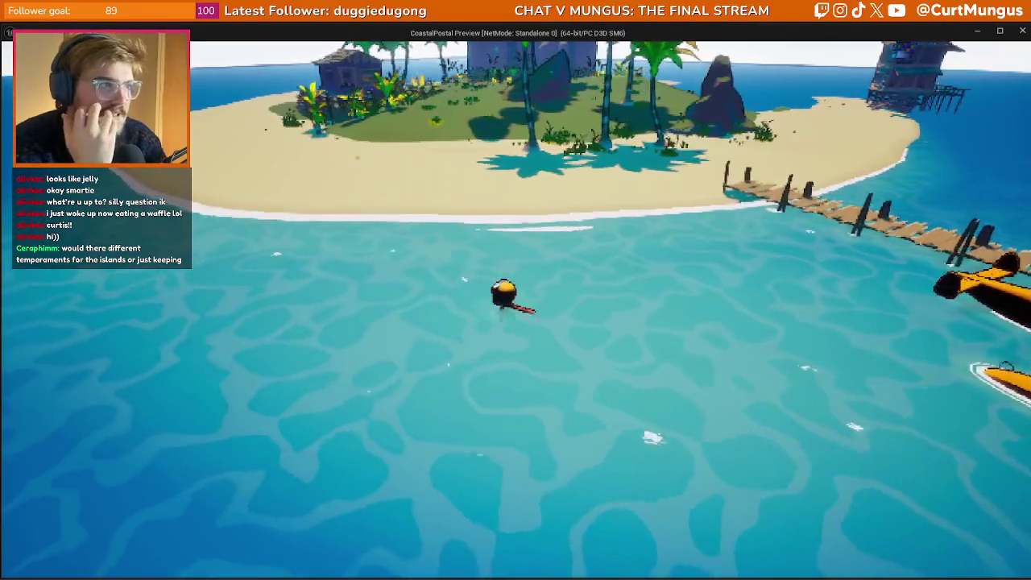
key("a")
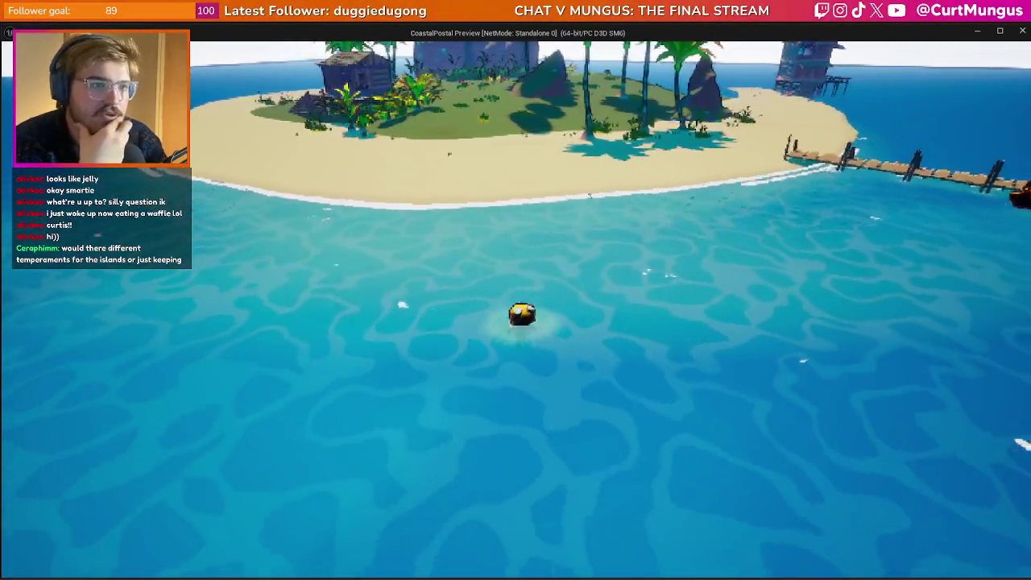
key("d")
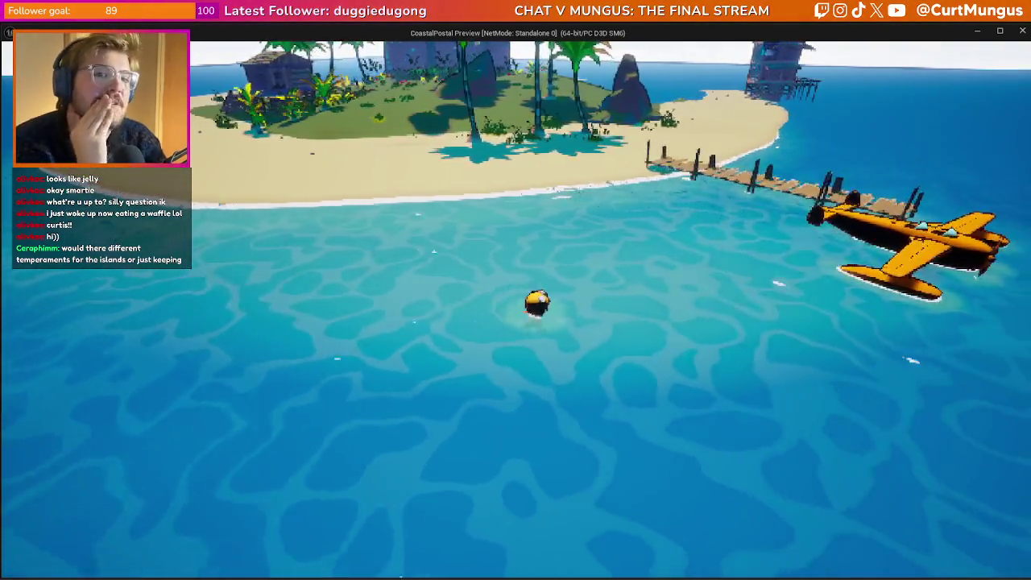
key("w")
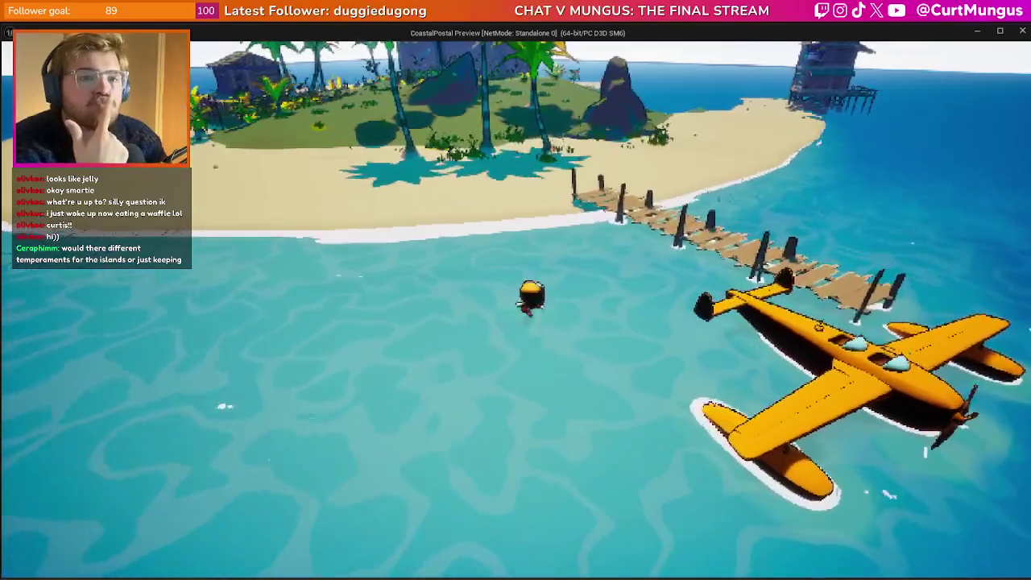
key("w")
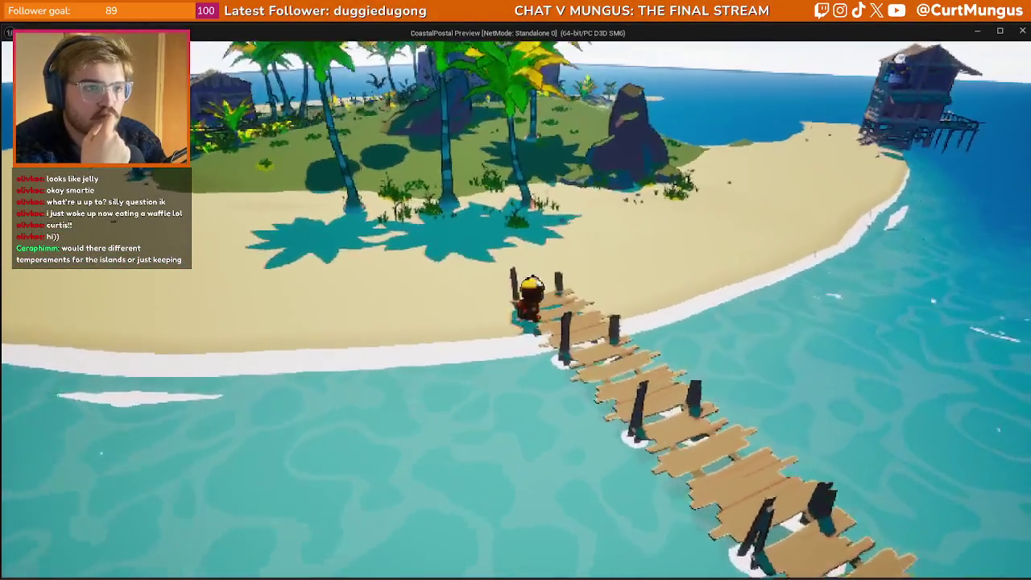
key("s")
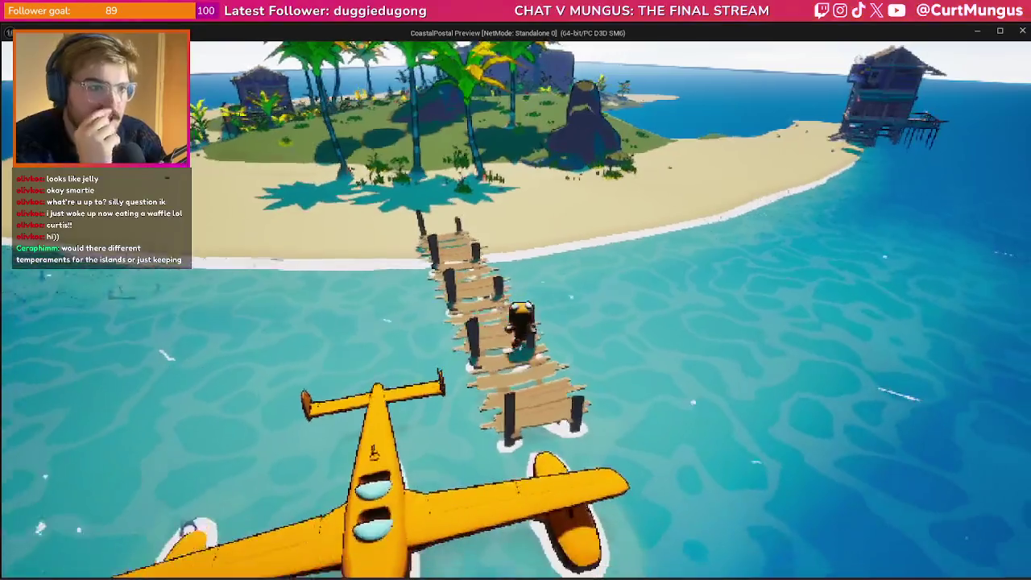
key("a")
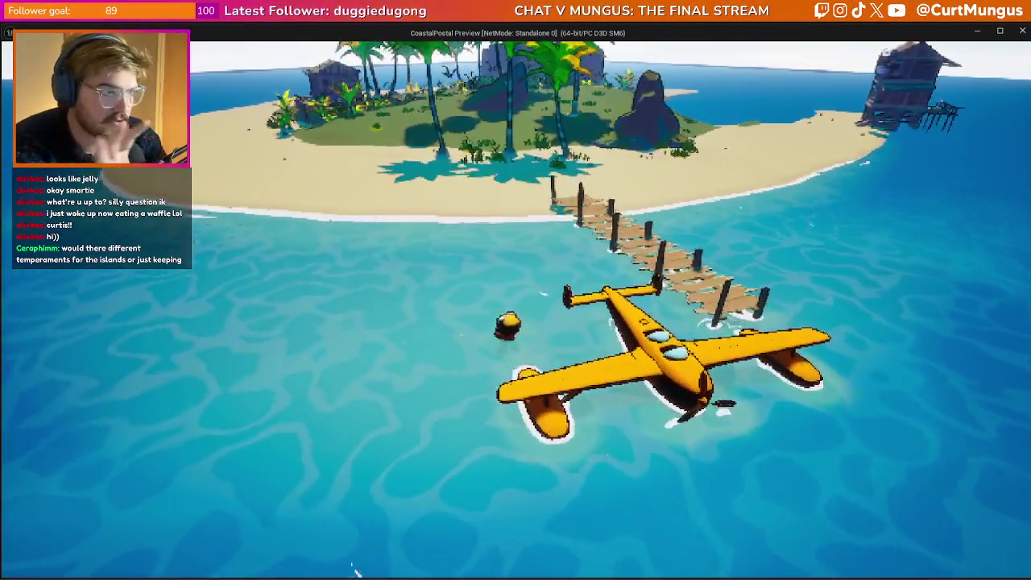
- Swim back to the island, climb onto the dock, and end the play test
key("w")
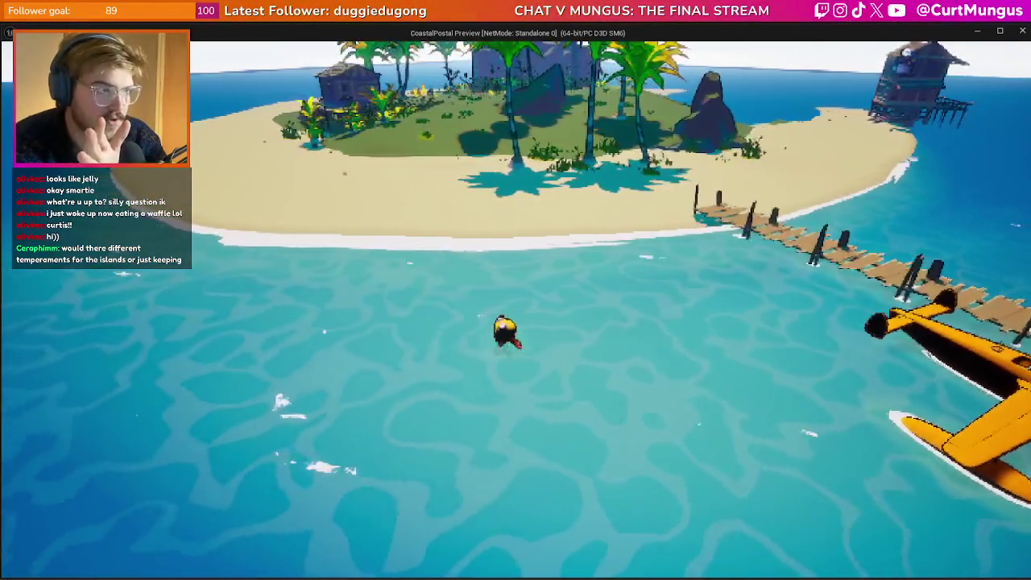
key("w")
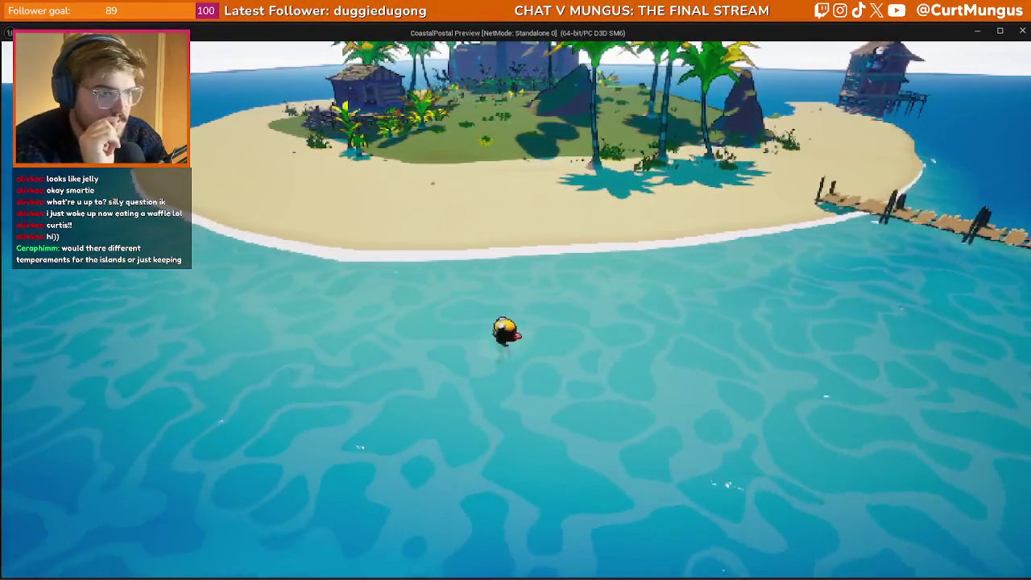
key("w")
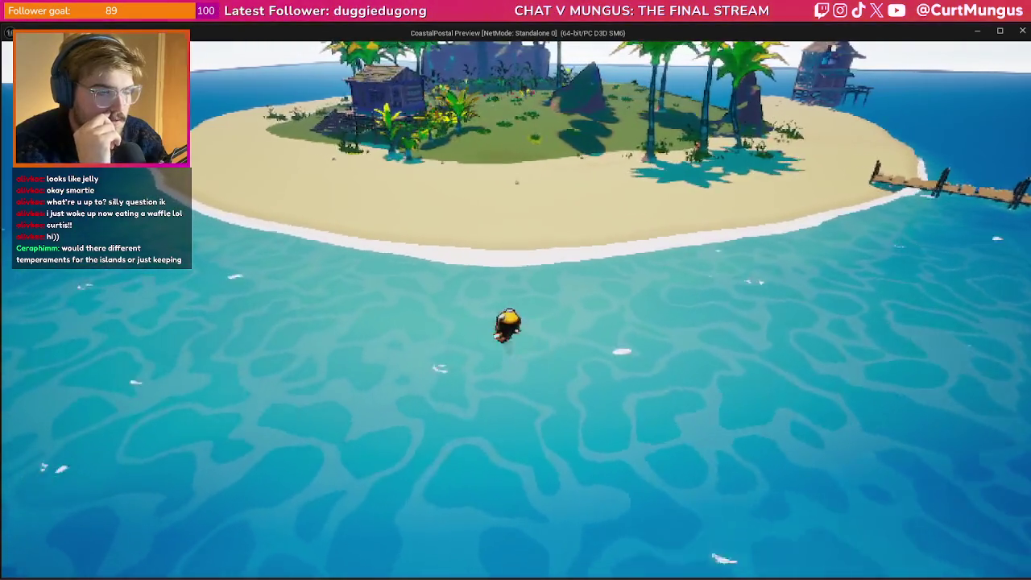
key("s")
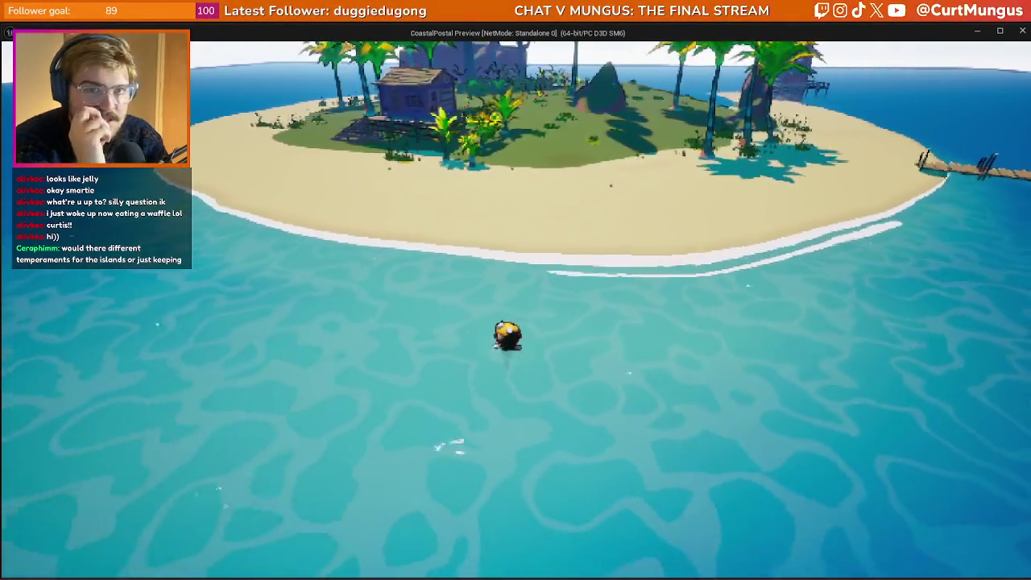
key("d")
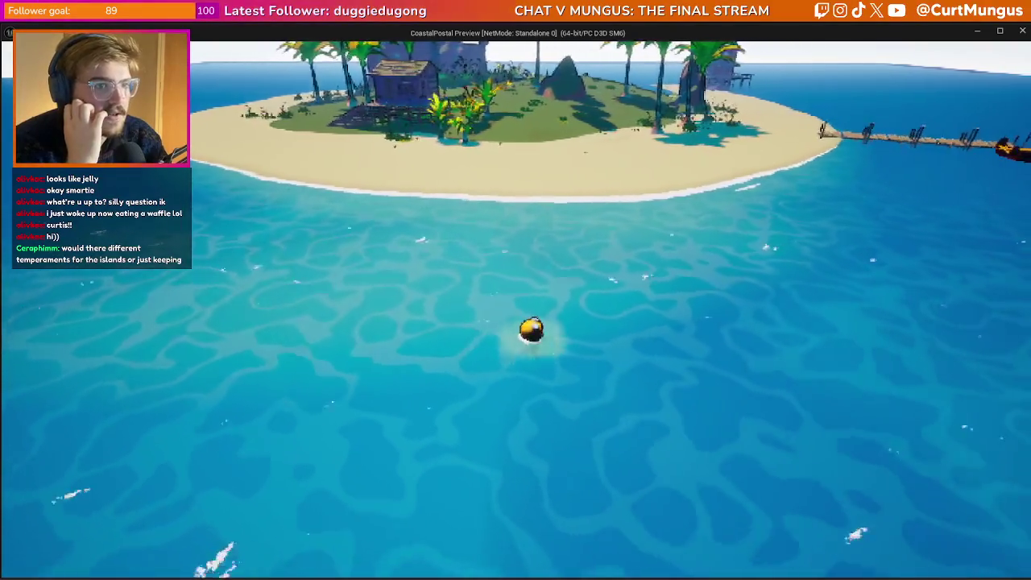
key("w")
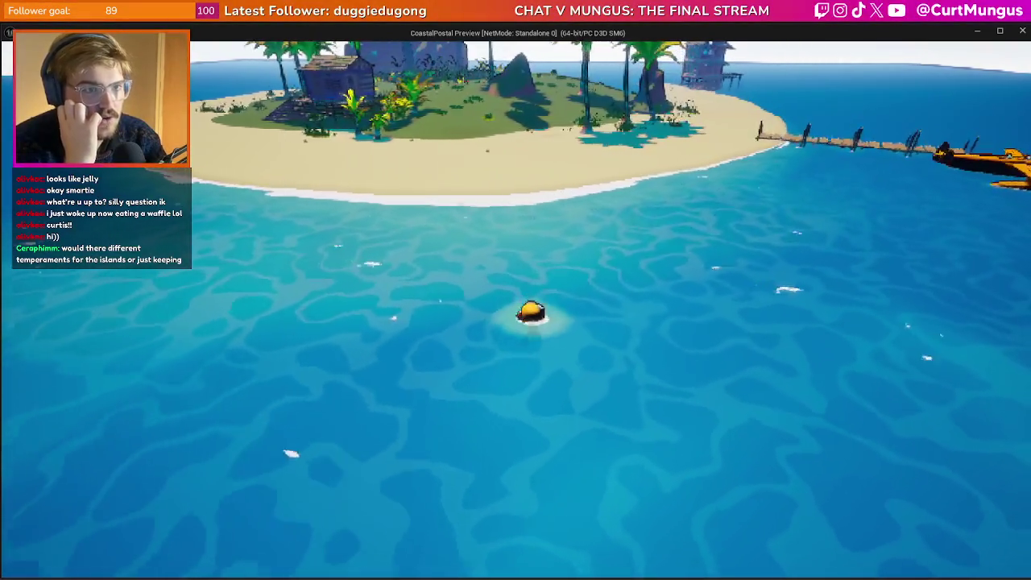
key("w")
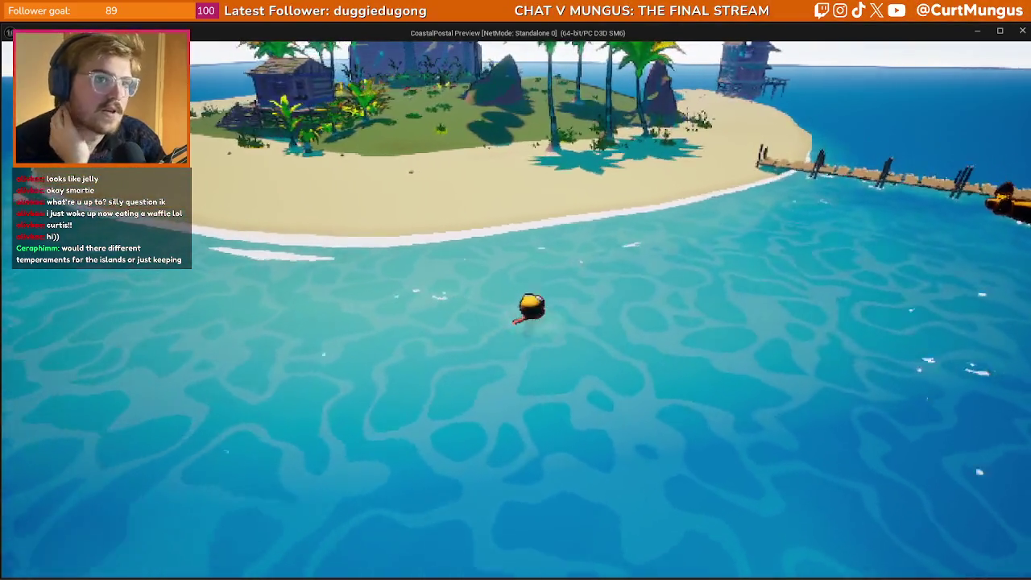
key("w")
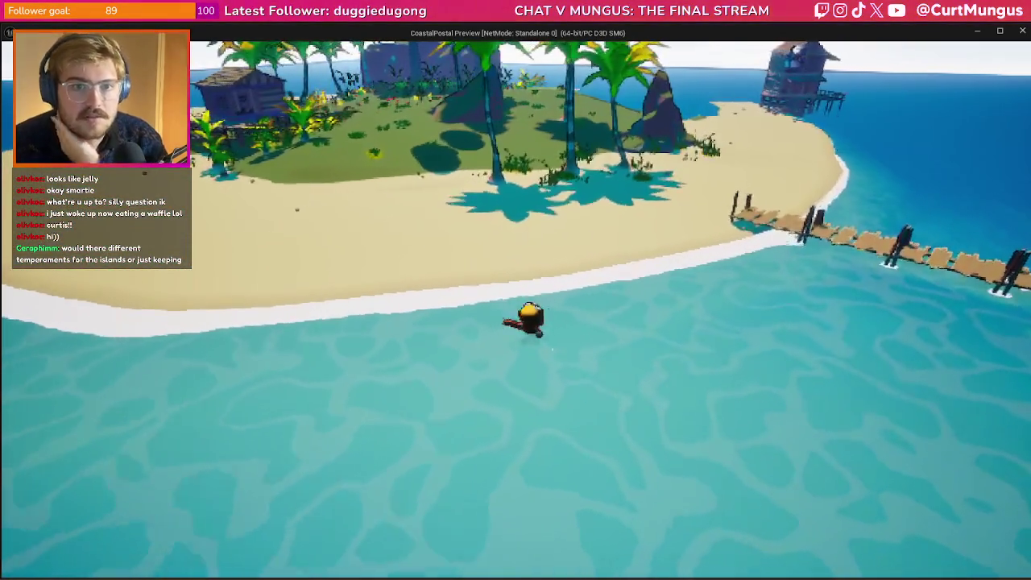
key("w")
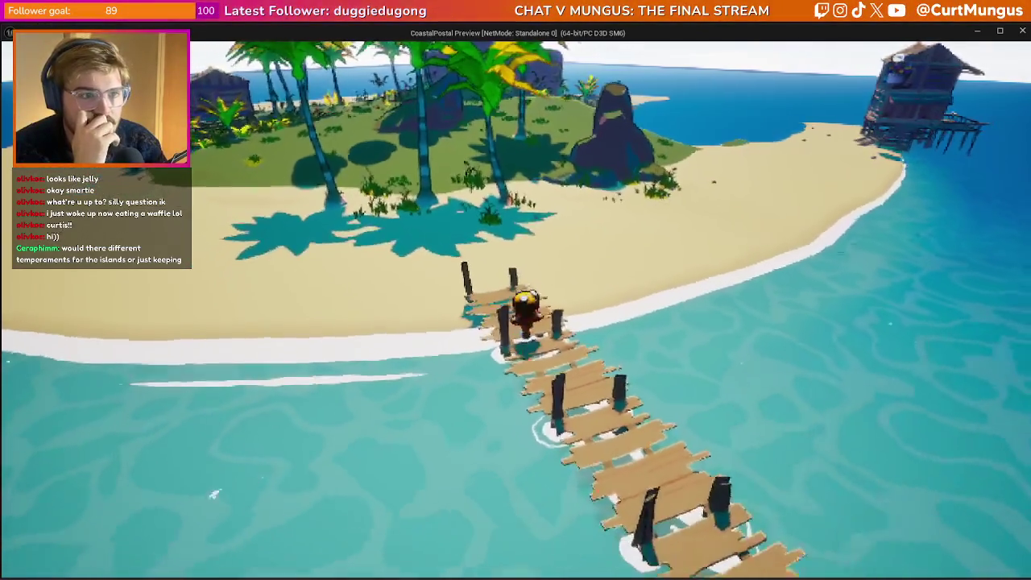
key("Escape")
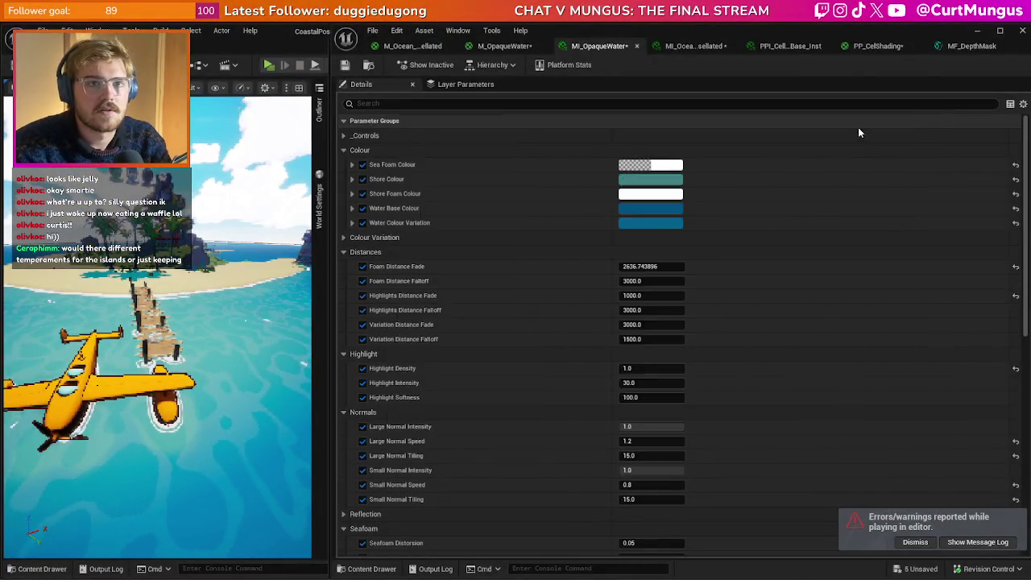
- Search Google for 'ue5 distance to nearest surface for a specific object'
key("alt+Tab")
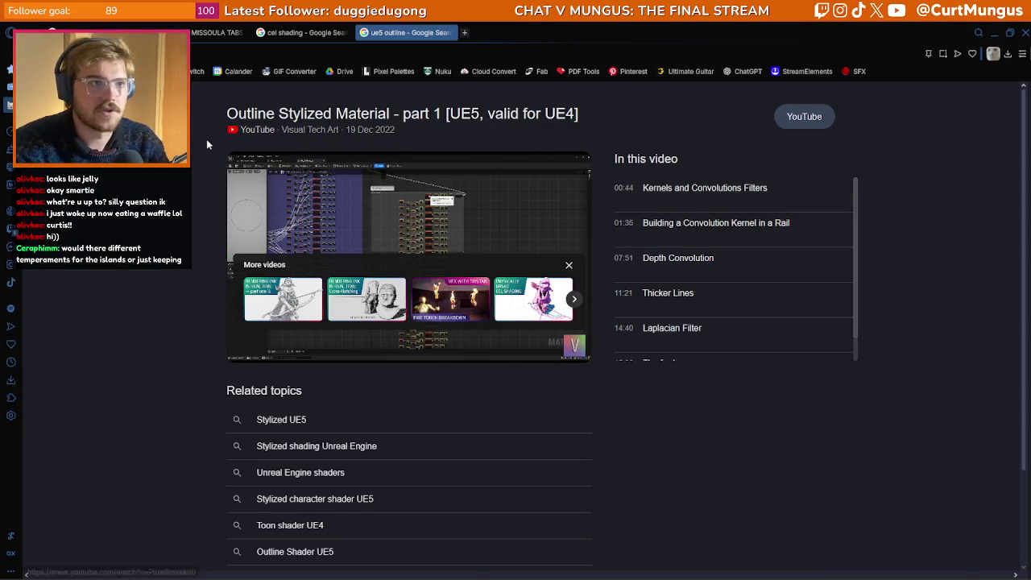
key("ctrl+t")
type("ue5")
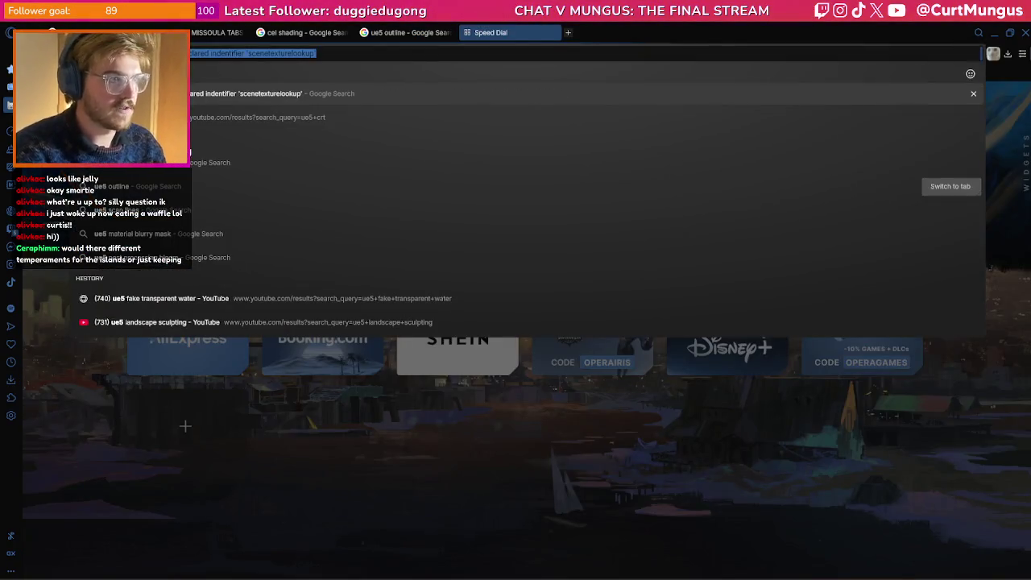
type(" distance")
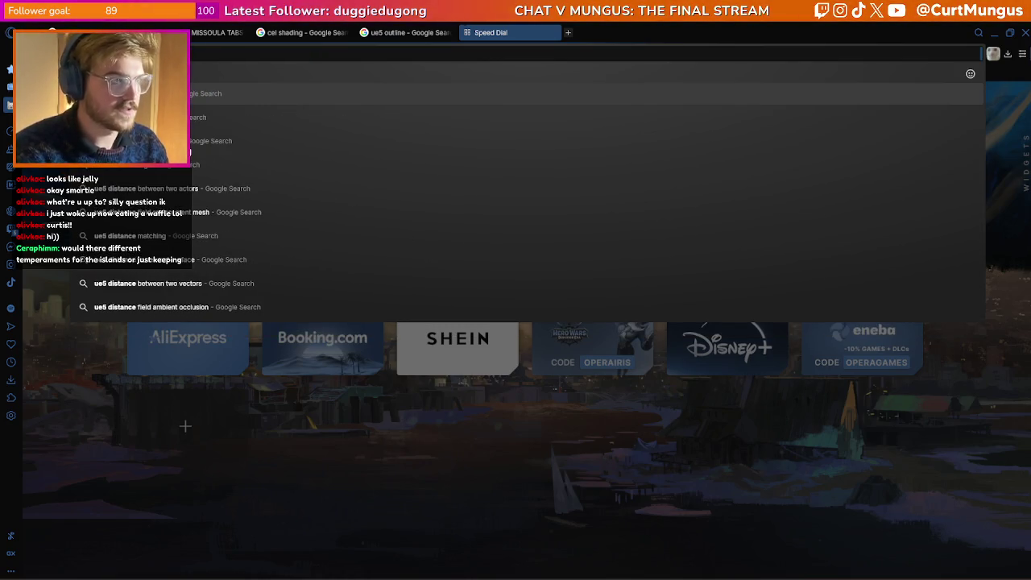
type(" to nearest surface for a specific obje")
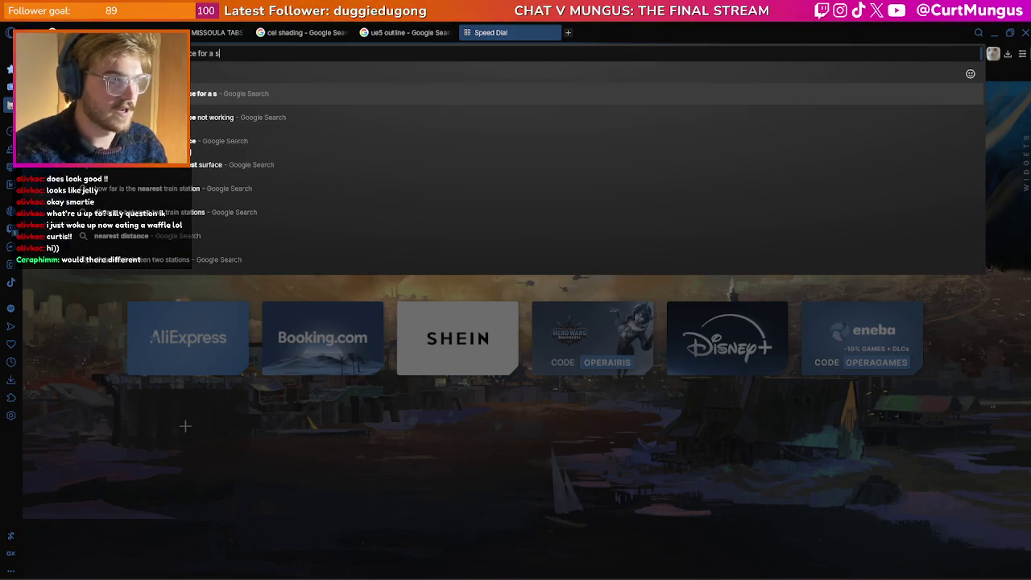
type("ct")
key("Return")
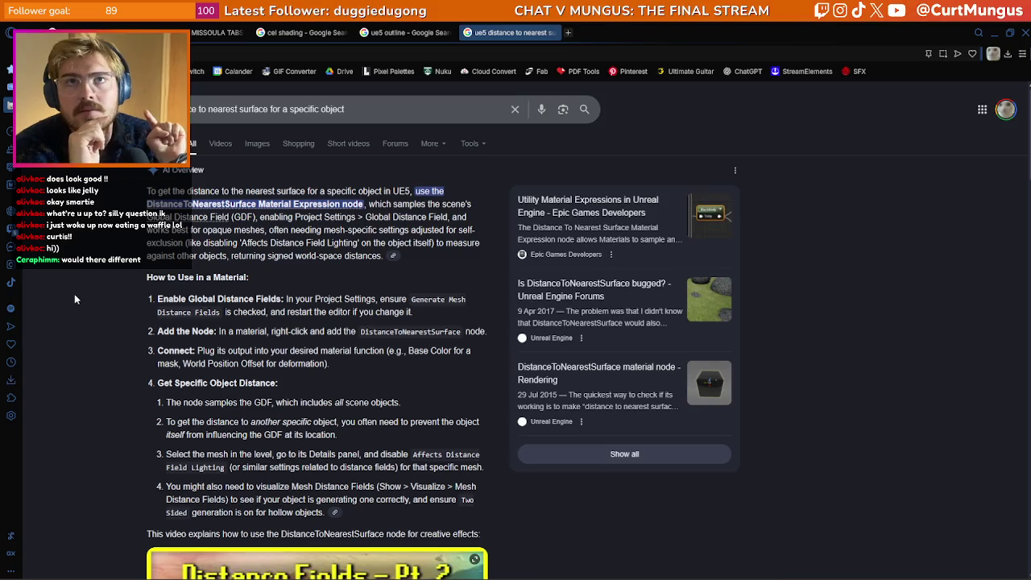
- Read through the DistanceToNearestSurface node results, checking back with the editor in between
key("alt+Tab")
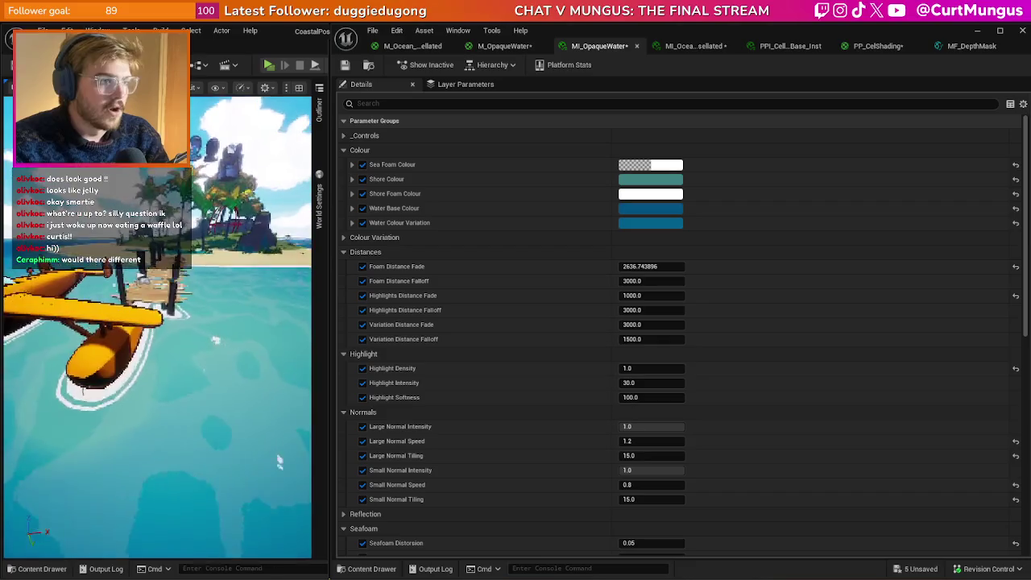
key("alt+Tab")
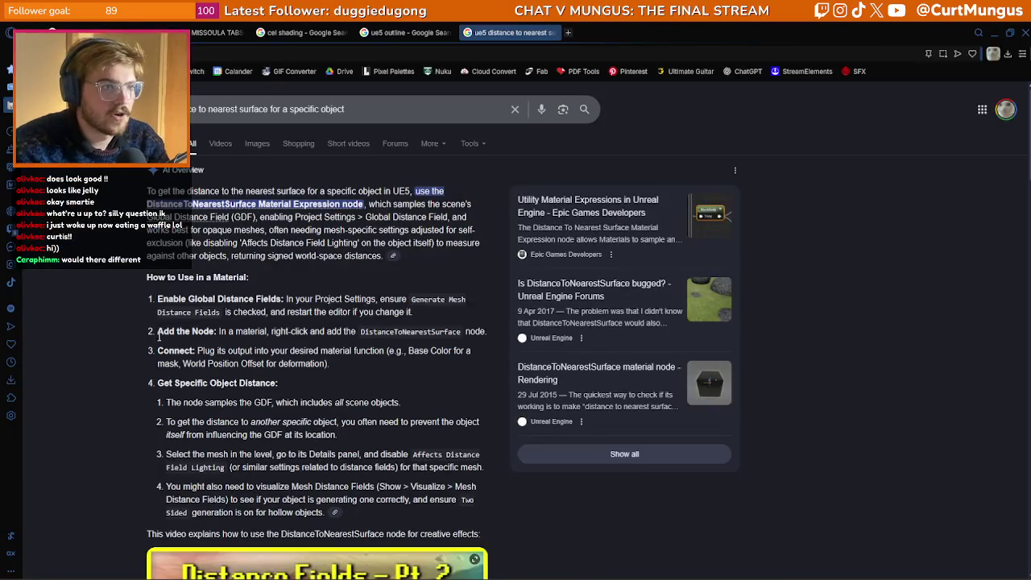
scroll(54, 302, "down", 4)
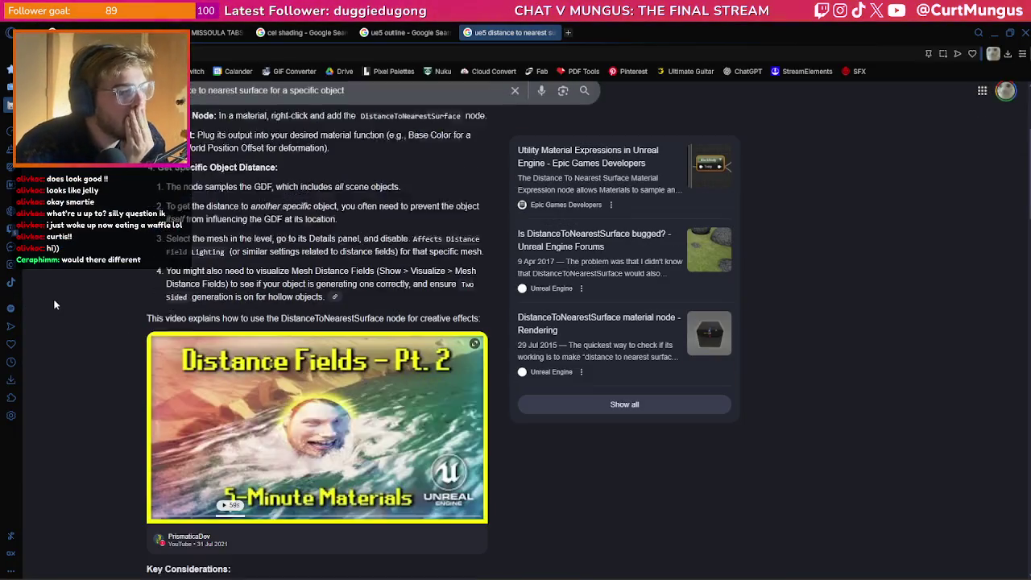
scroll(54, 304, "up", 3)
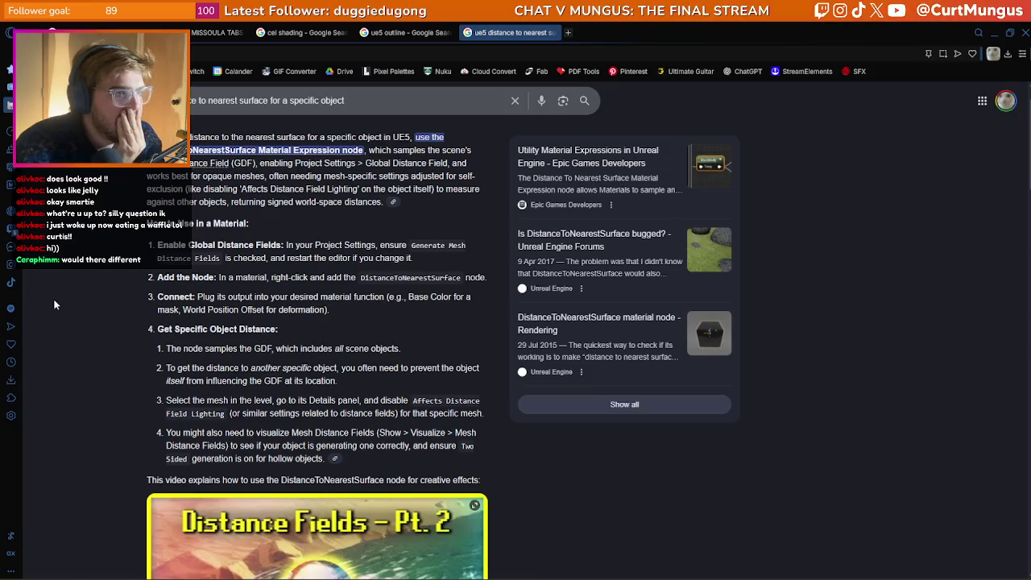
scroll(54, 305, "up", 1)
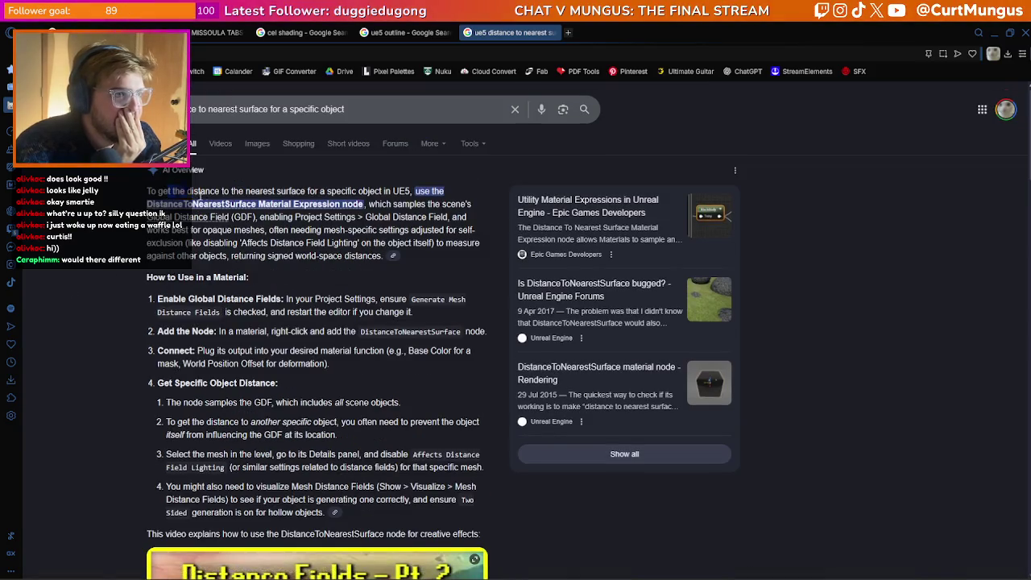
left_click(123, 240)
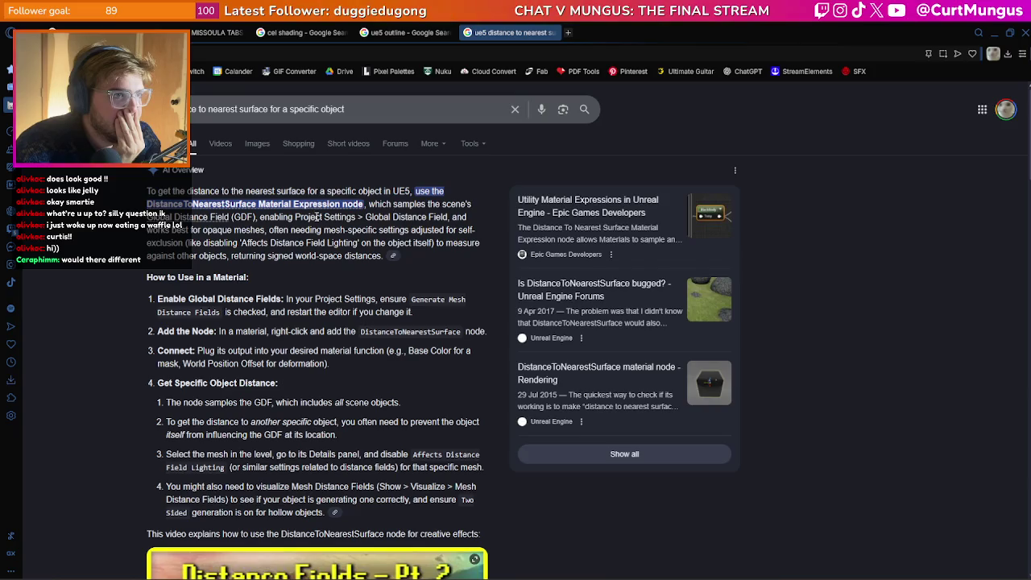
scroll(123, 241, "down", 15)
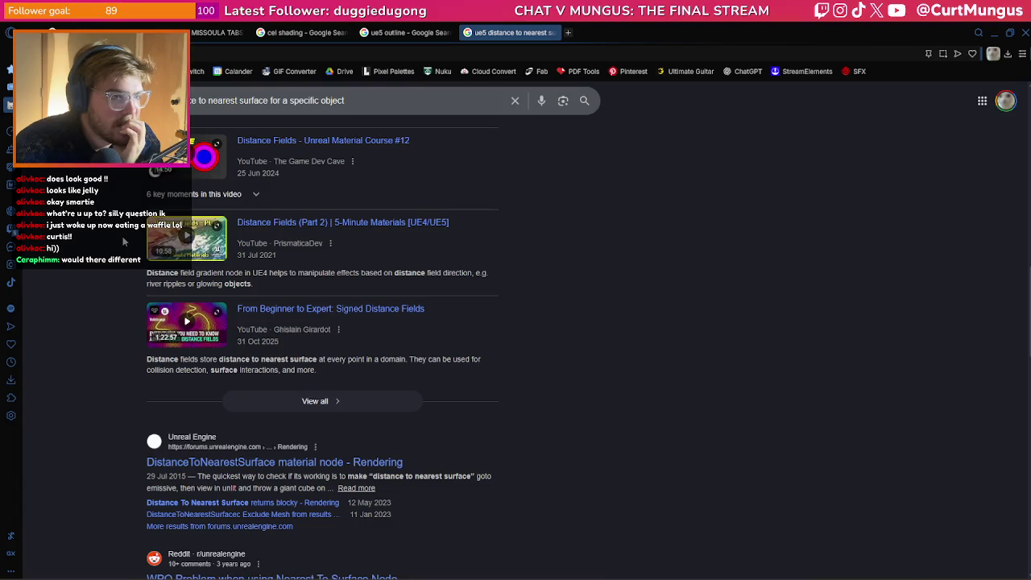
scroll(123, 241, "down", 3)
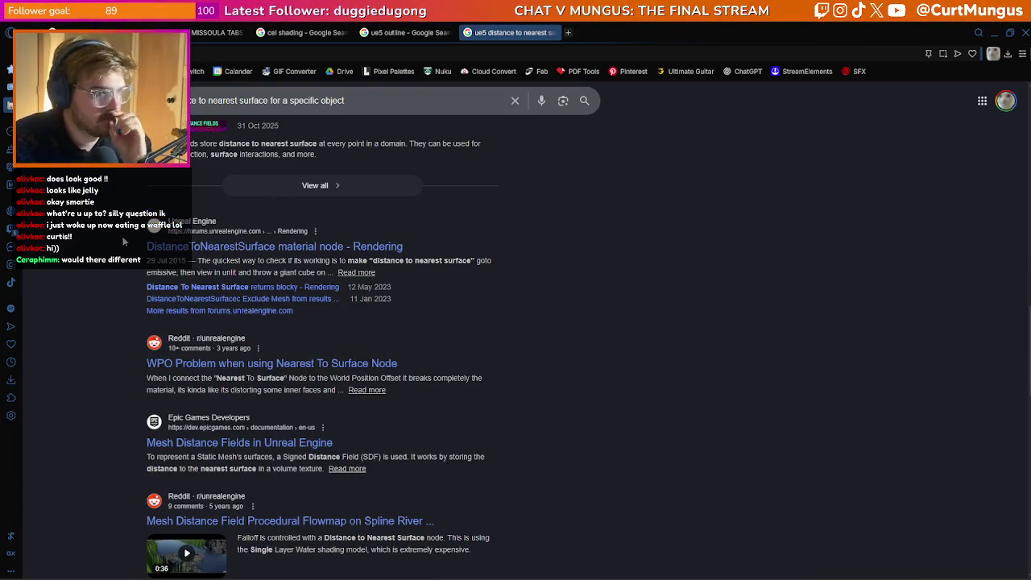
scroll(124, 241, "down", 3)
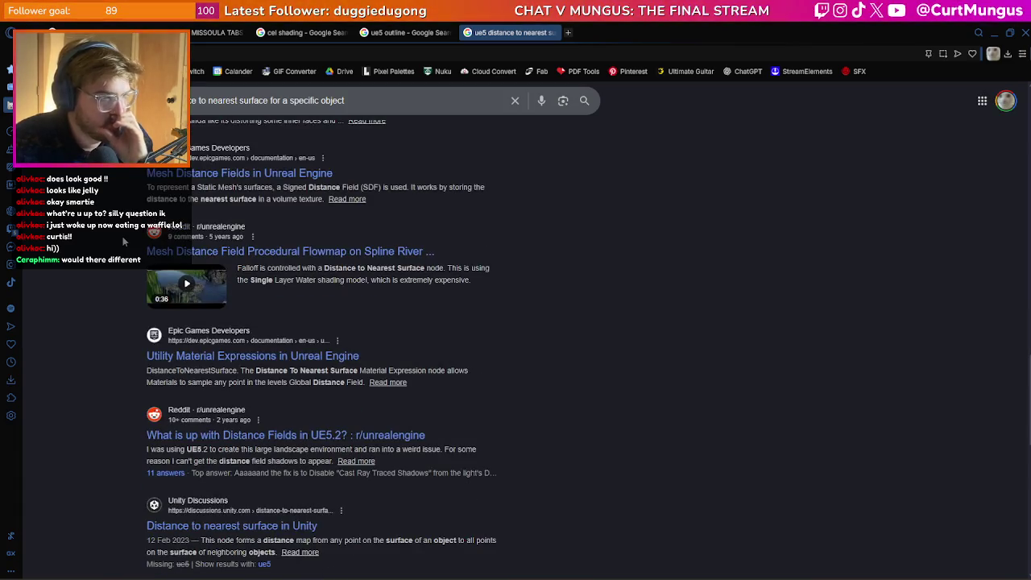
key("alt+Tab")
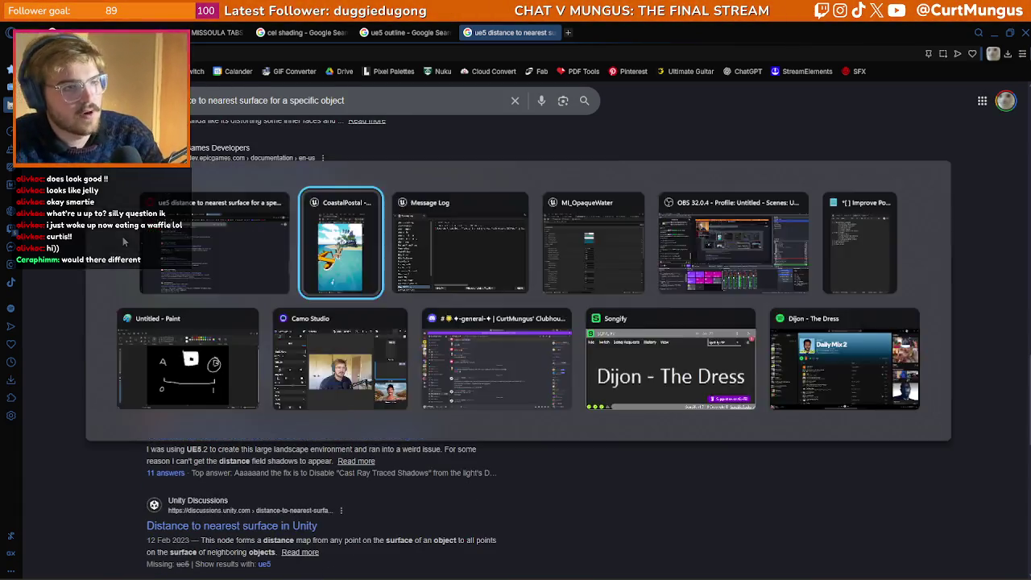
- Bring M_OpaqueWater's Shore Mask section into view and paste a Constant3Vector node there
left_click(415, 46)
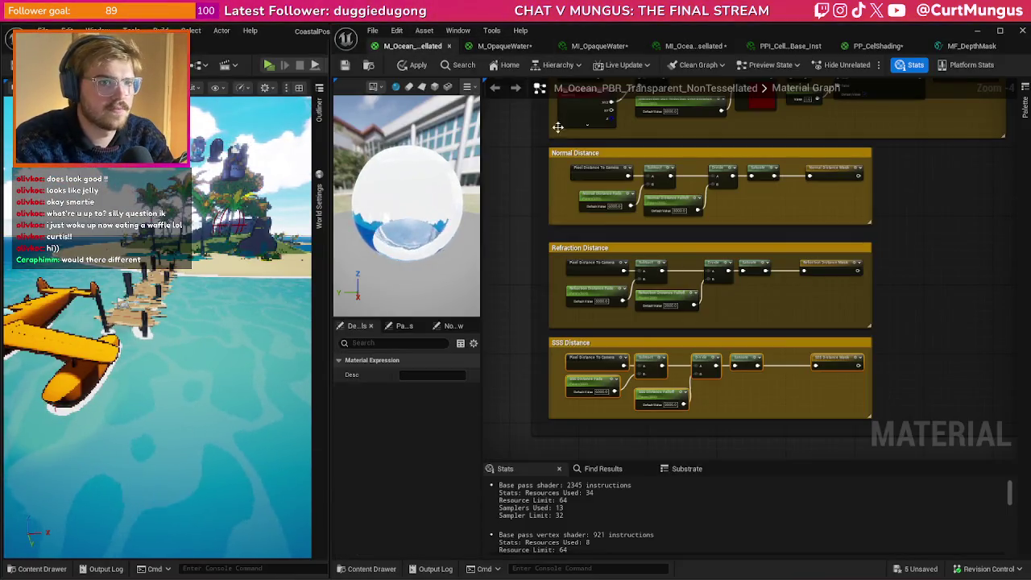
left_click(505, 46)
scroll(749, 187, "down", 7)
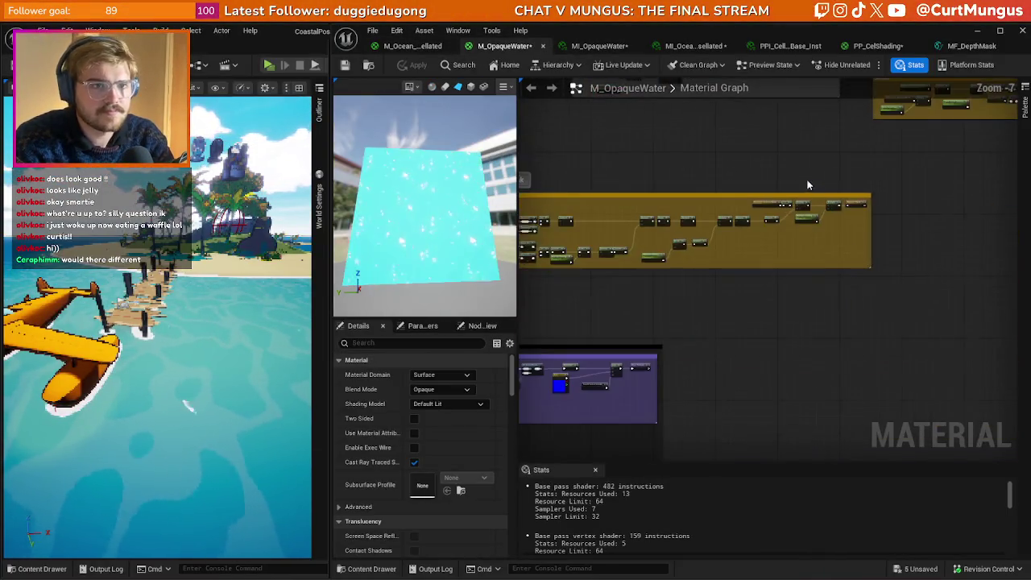
left_click_drag(991, 278, 738, 268)
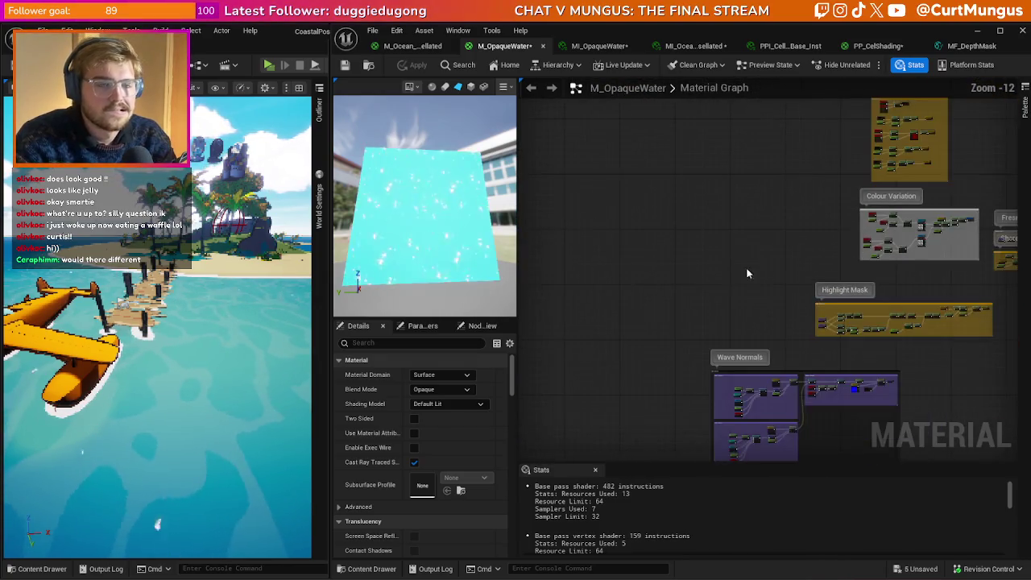
scroll(729, 310, "down", 5)
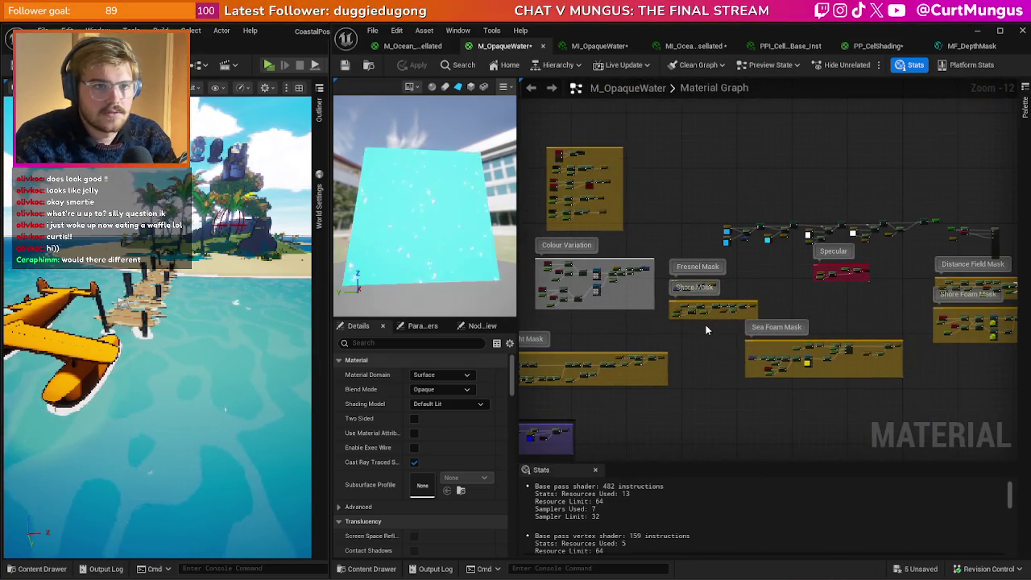
scroll(706, 327, "up", 10)
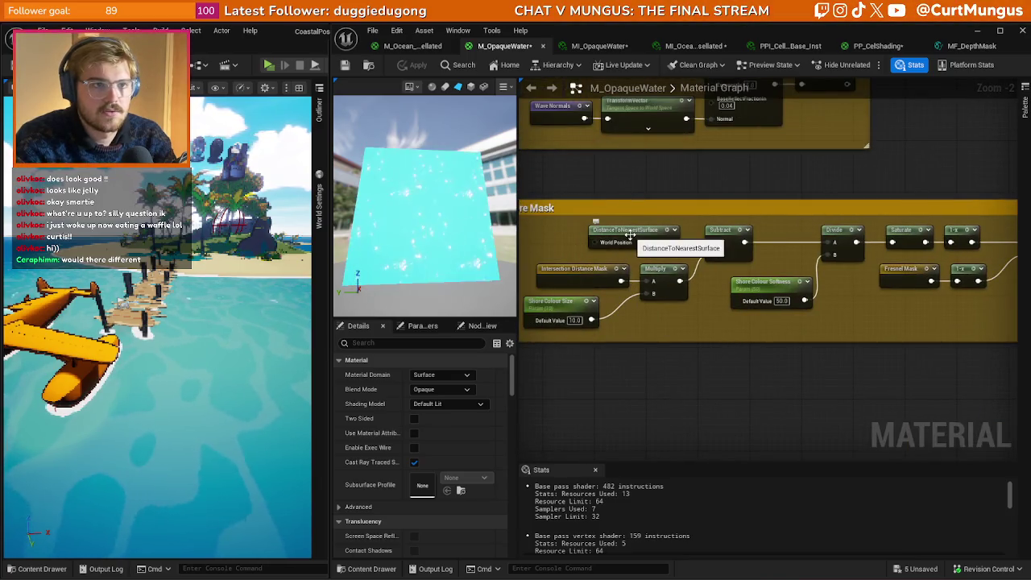
left_click_drag(585, 237, 646, 240)
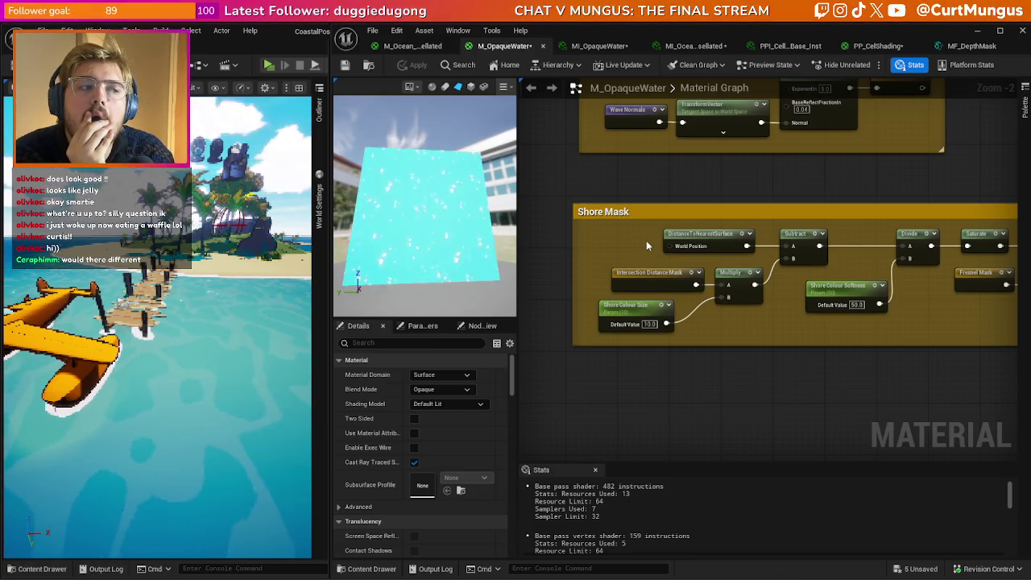
left_click_drag(613, 240, 679, 243)
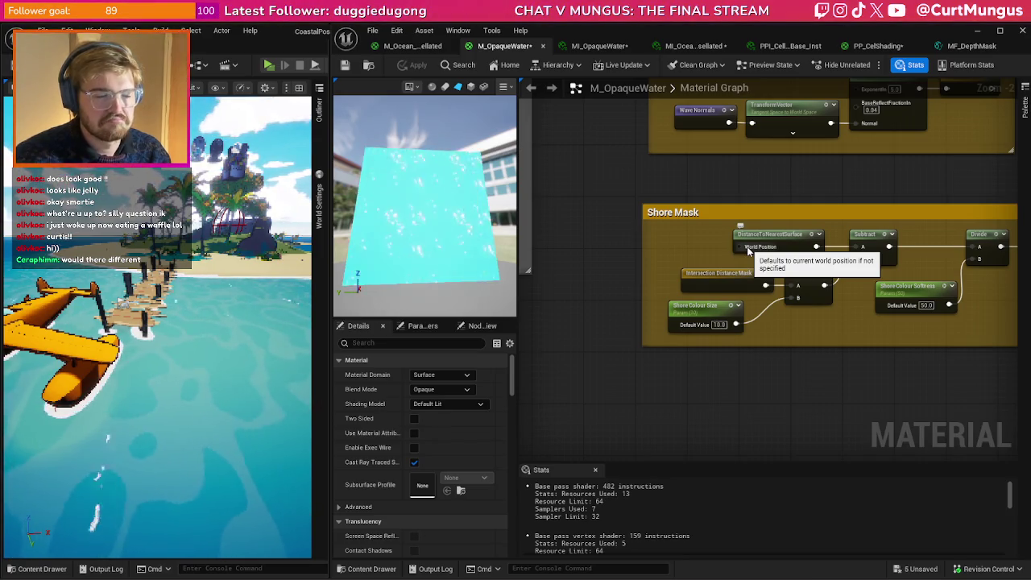
left_click_drag(708, 235, 770, 257)
key("ctrl+v")
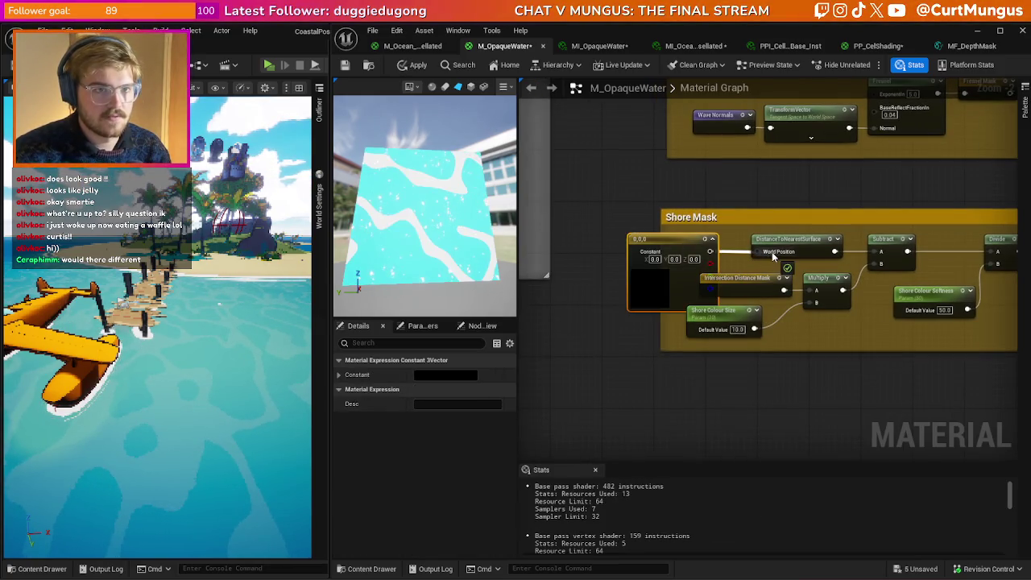
- Set the test constant to yellow 100,100,0 and apply the material
type("00")
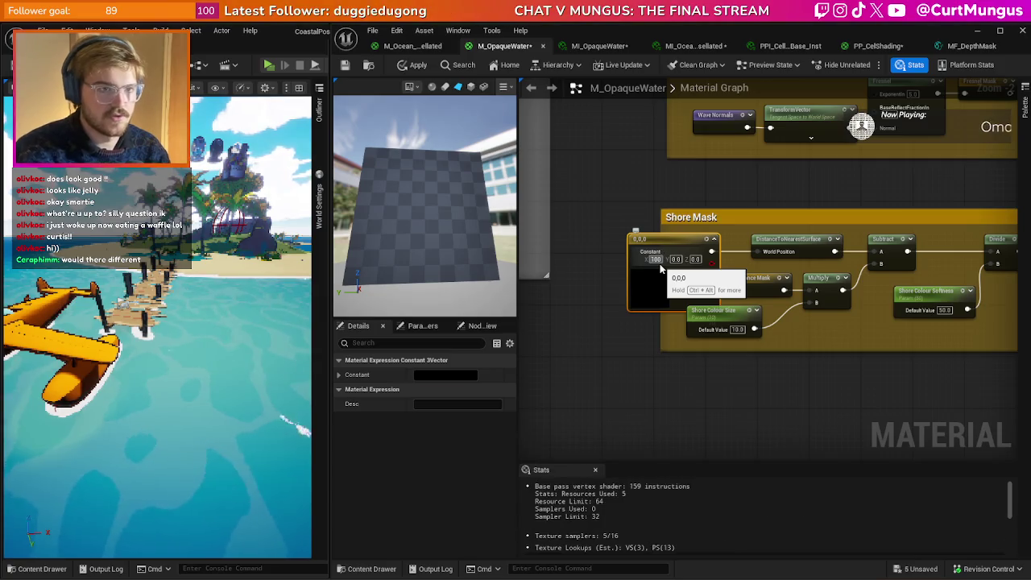
key("Tab")
type("100")
key("Return")
left_click(413, 65)
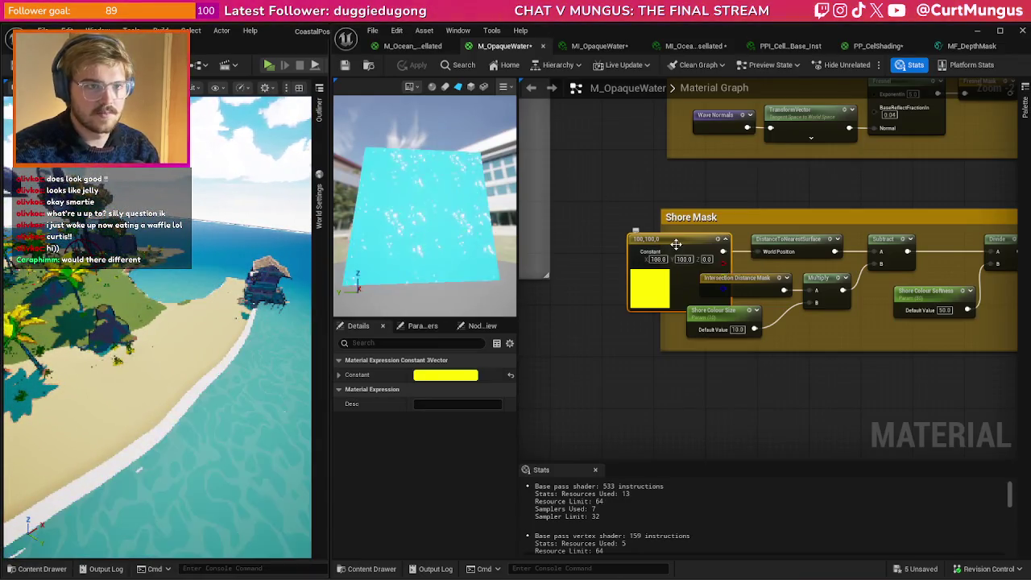
- Delete the yellow test constant, reapply the material, and return to MI_OpaqueWater
key("Delete")
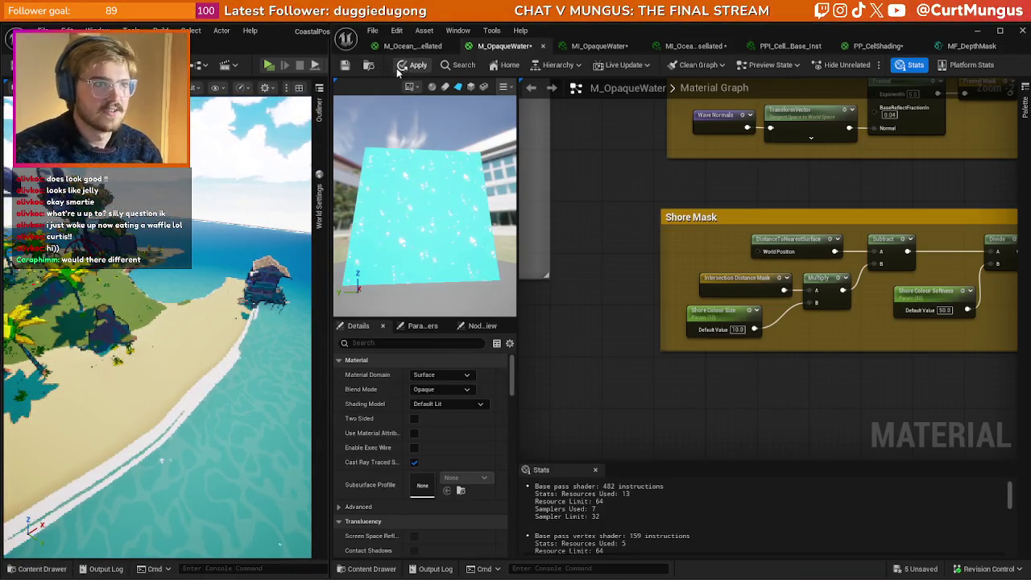
left_click(417, 64)
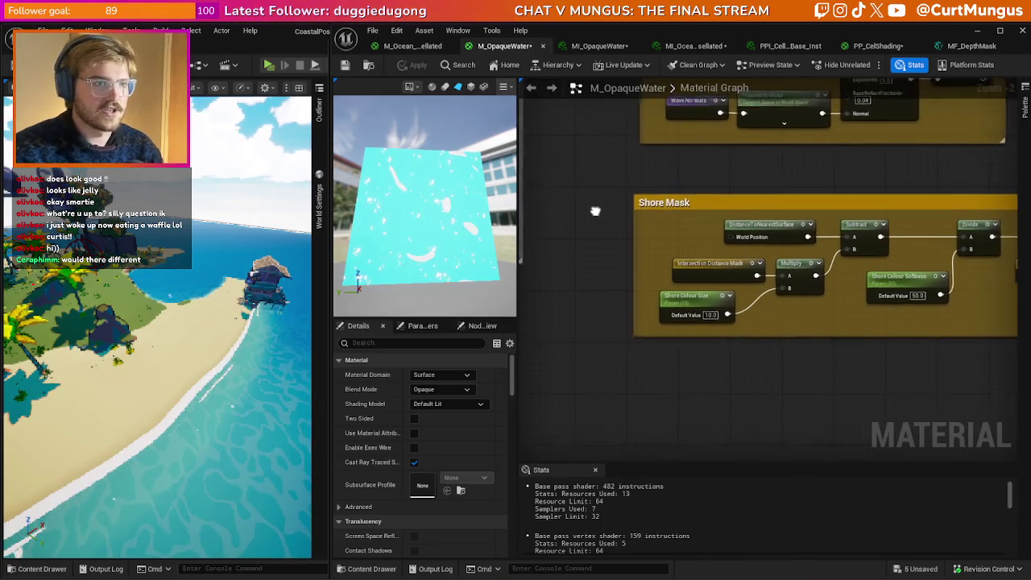
left_click(610, 47)
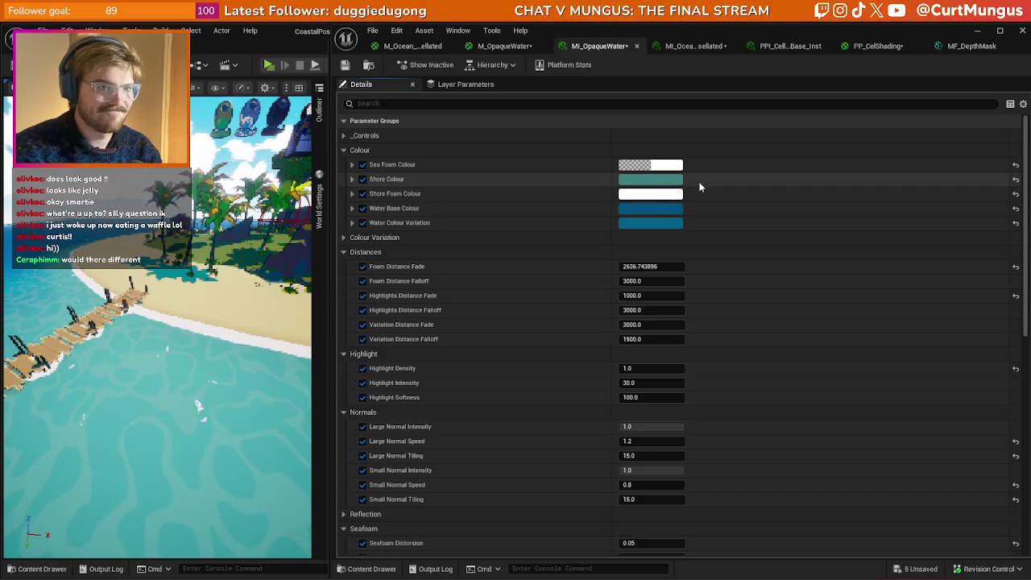
- Paste the water base blue into Shore Colour and brighten its value
key("ctrl+v")
left_click(655, 181)
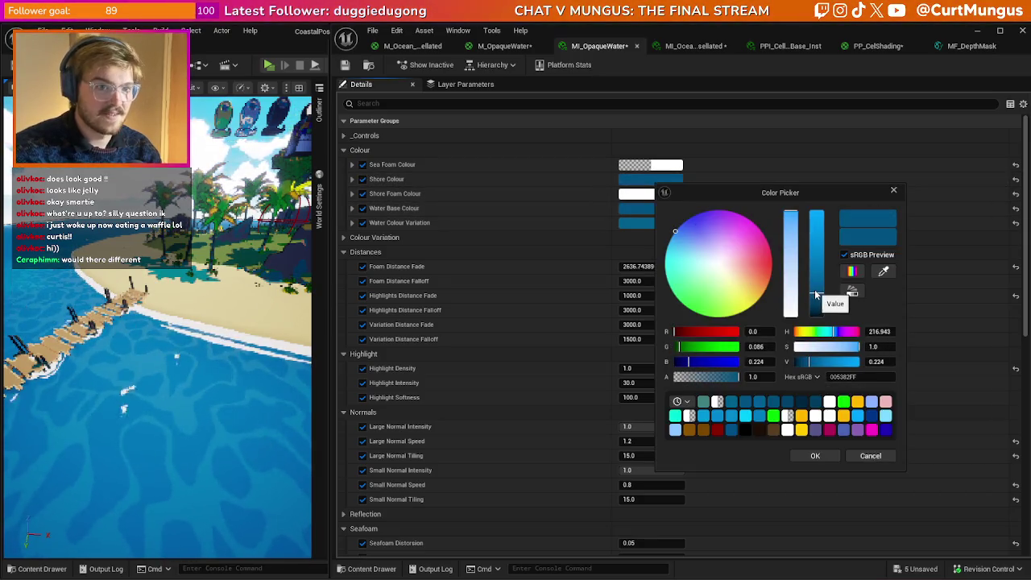
left_click_drag(817, 292, 817, 288)
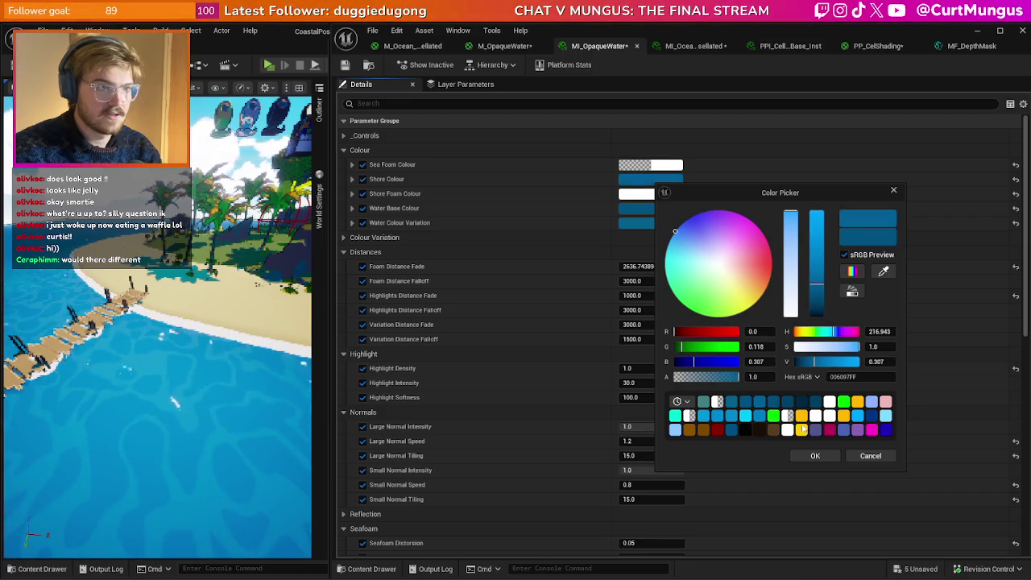
left_click(811, 456)
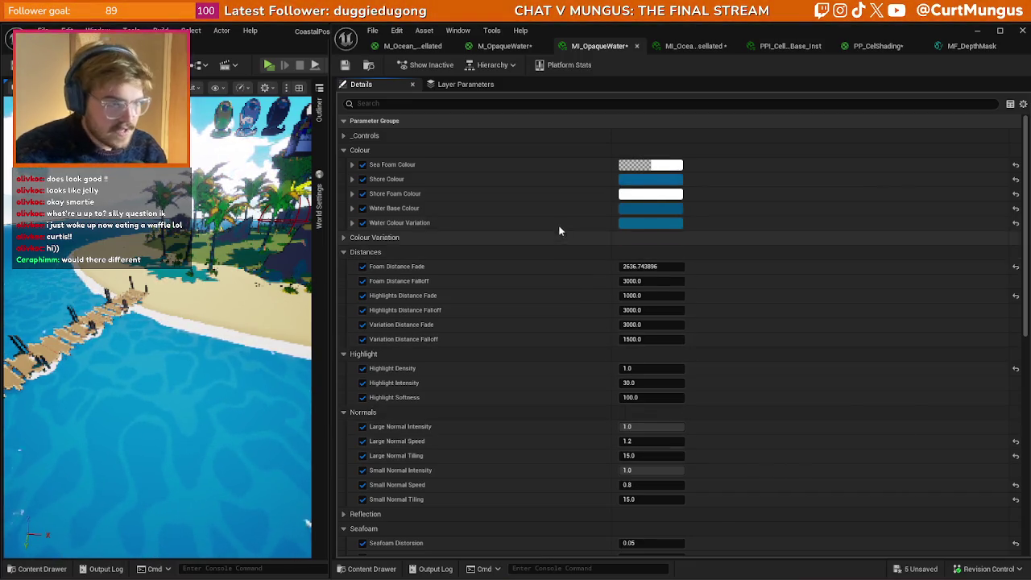
- Raise Shore Colour Size to 30.0 and tweak Shore Colour Softness while checking the beach
scroll(524, 251, "down", 5)
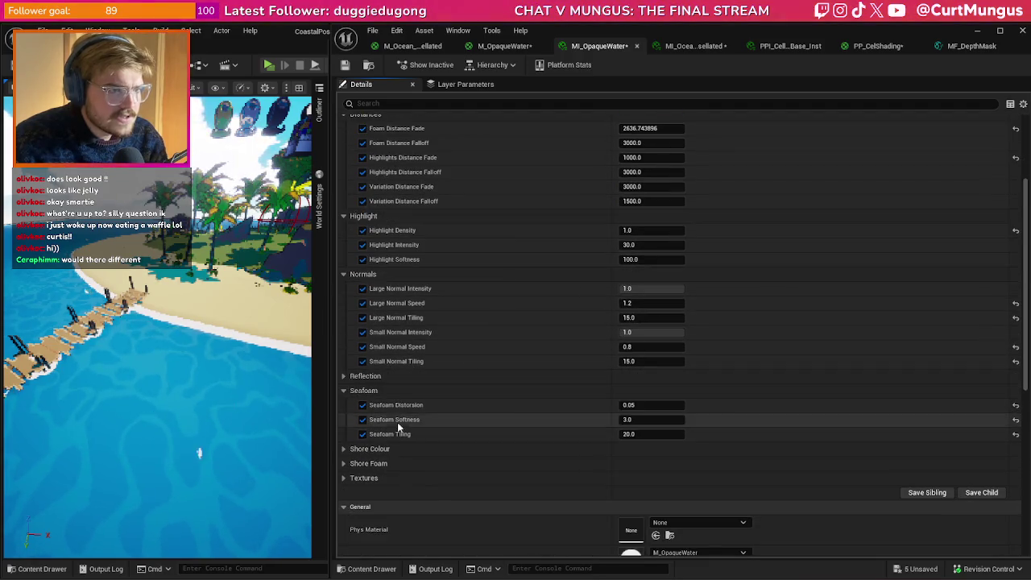
left_click(346, 451)
left_click(641, 446)
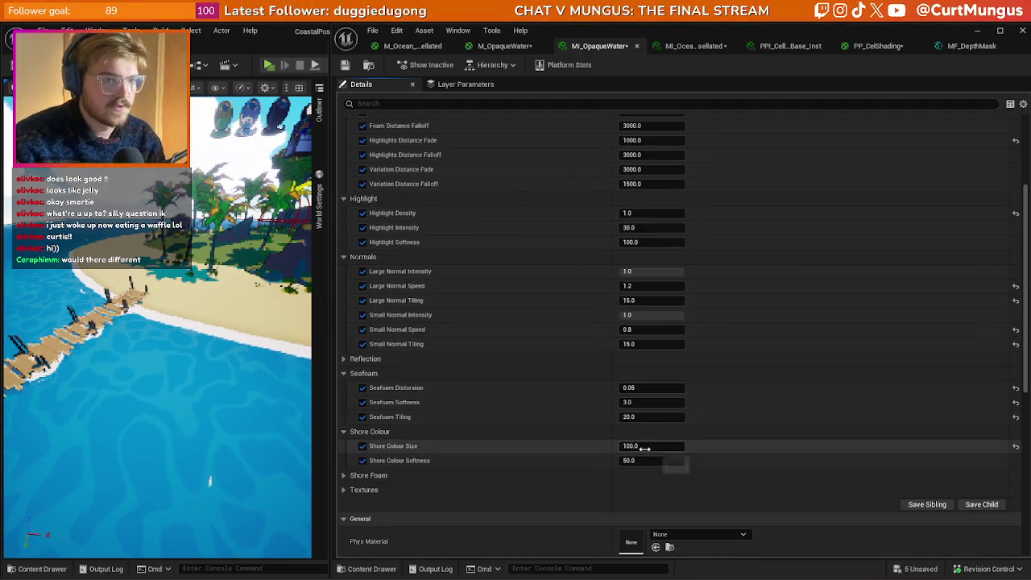
left_click_drag(649, 460, 625, 460)
mouse_move(137, 339)
left_mouse_down()
mouse_move(109, 407)
mouse_move(129, 403)
left_mouse_up()
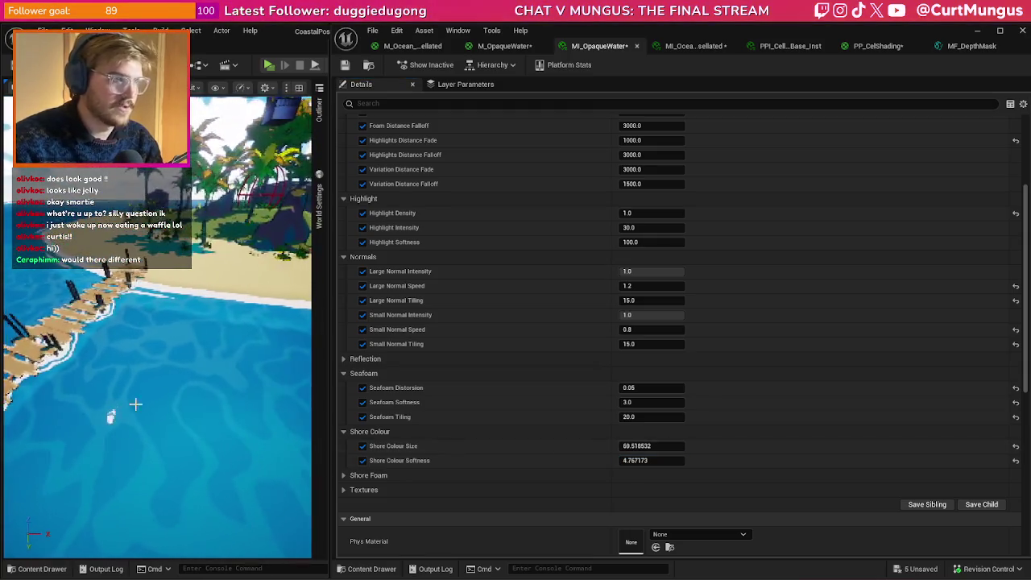
mouse_move(654, 446)
left_mouse_down()
mouse_move(671, 445)
mouse_move(638, 446)
left_mouse_up()
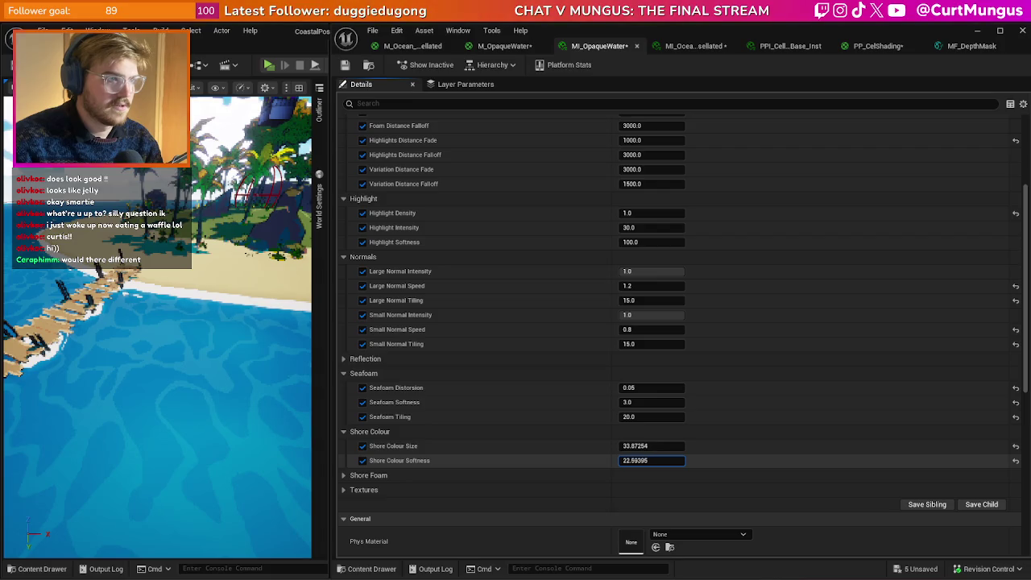
left_click_drag(672, 460, 677, 460)
left_click(667, 446)
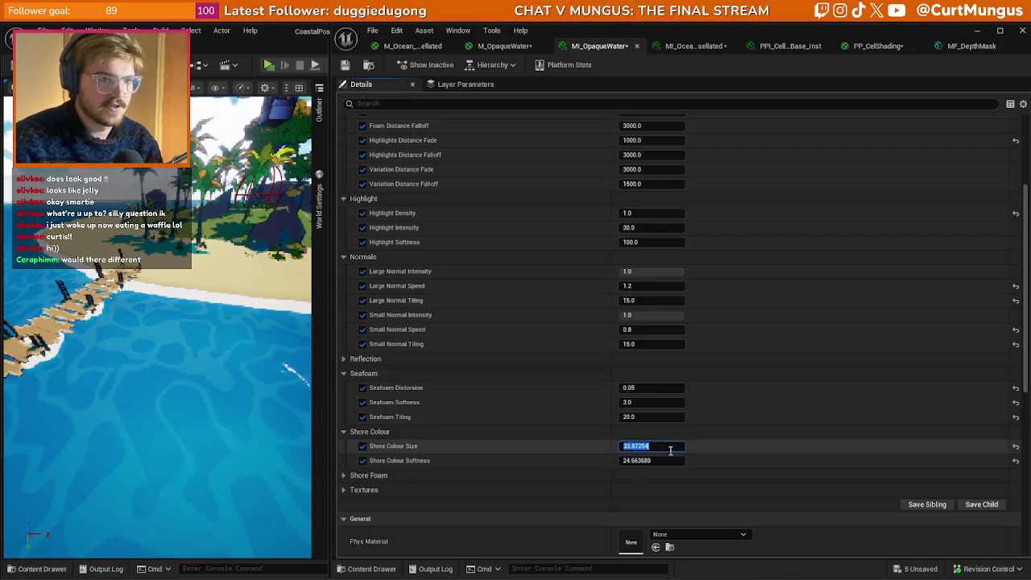
type("30")
left_click(664, 460)
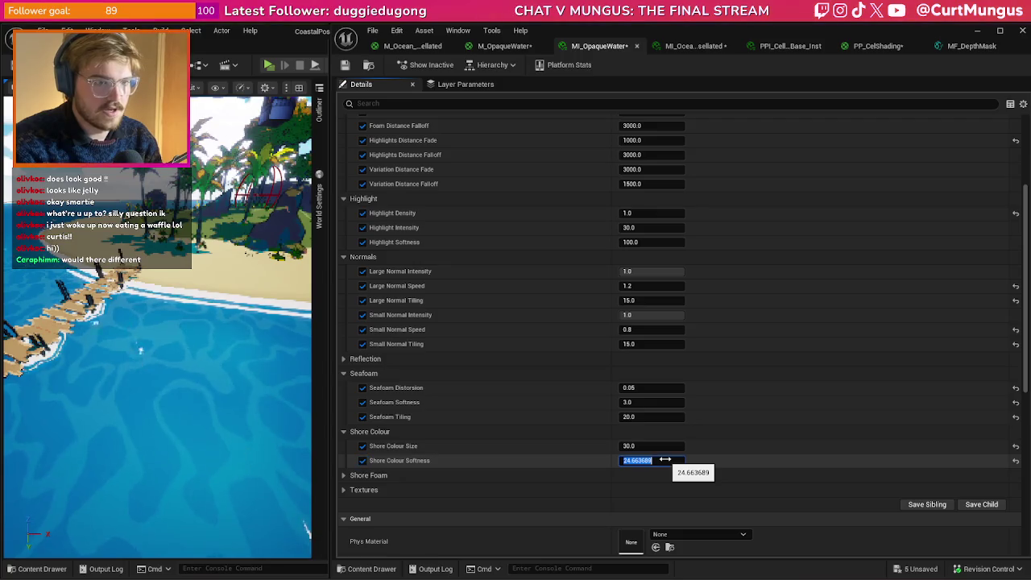
scroll(743, 391, "up", 5)
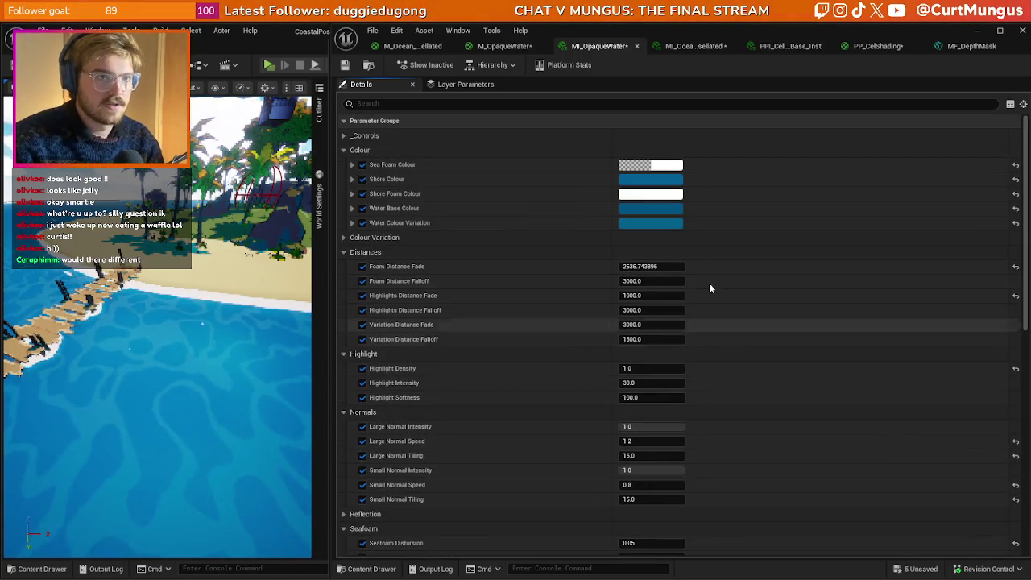
left_click(656, 182)
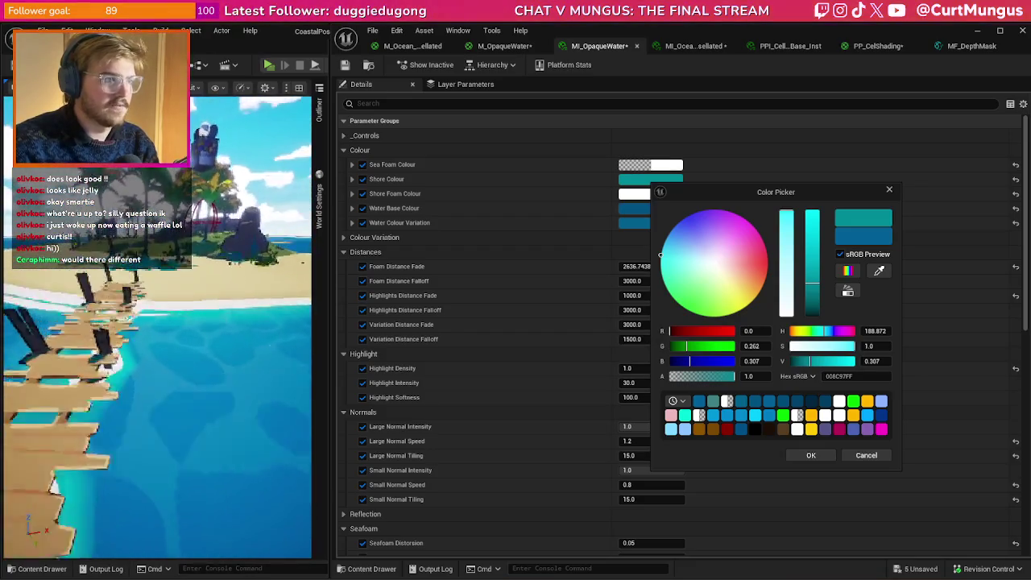
- Confirm teal 008C97 as Shore Colour and check Size 10.0 and Softness 50.0
left_click(811, 456)
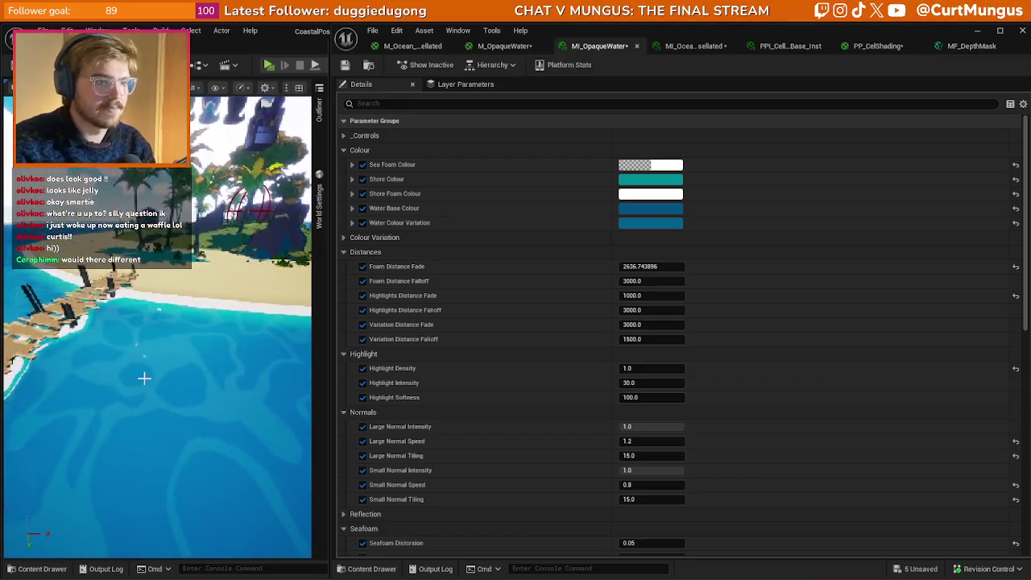
scroll(508, 388, "down", 6)
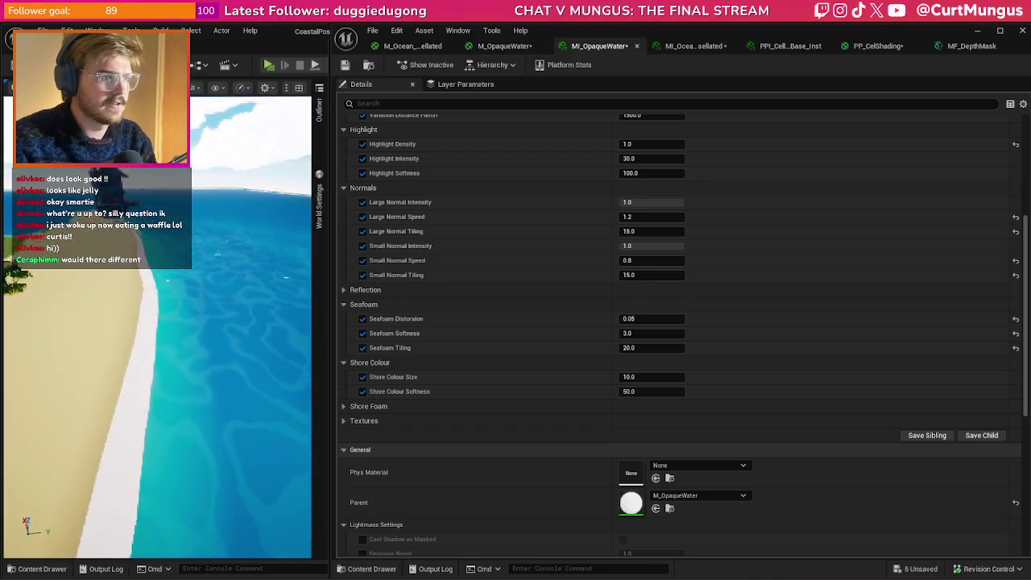
- Try Shore Colour Size 5 with a new Shore Colour Softness, checking the shore from above
left_click(659, 378)
type("5")
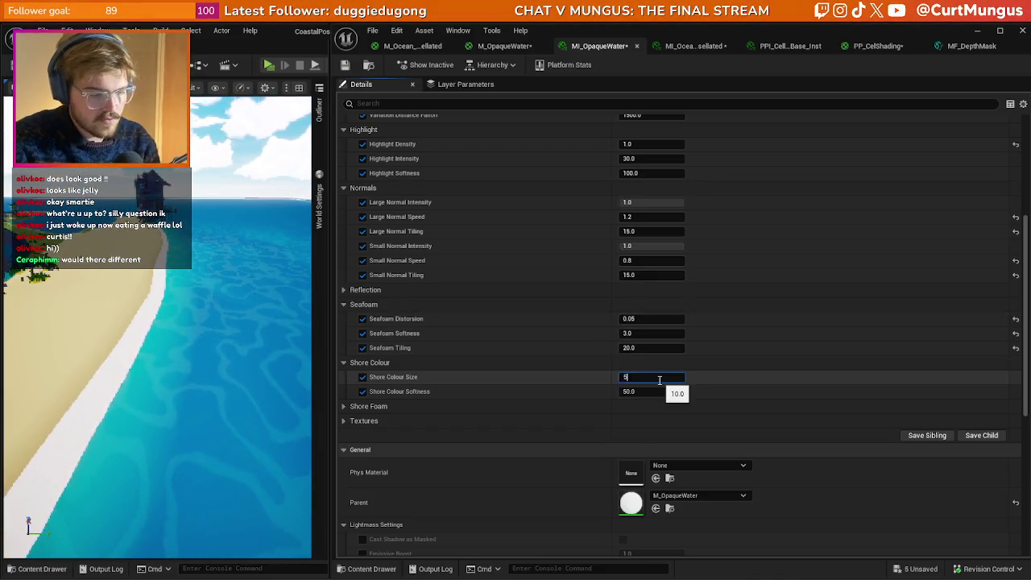
type("100.0")
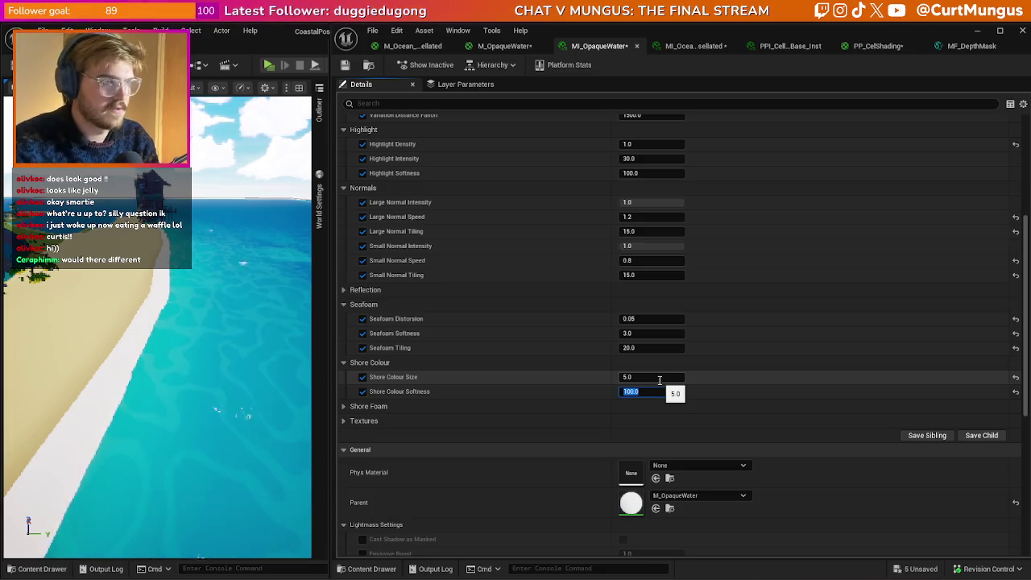
key("Return")
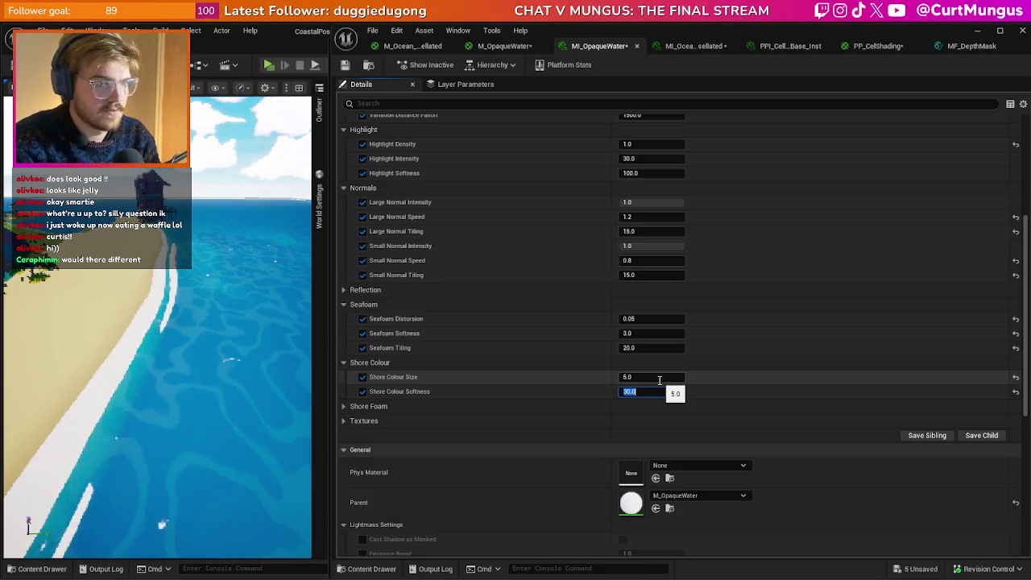
type("60")
key("Return")
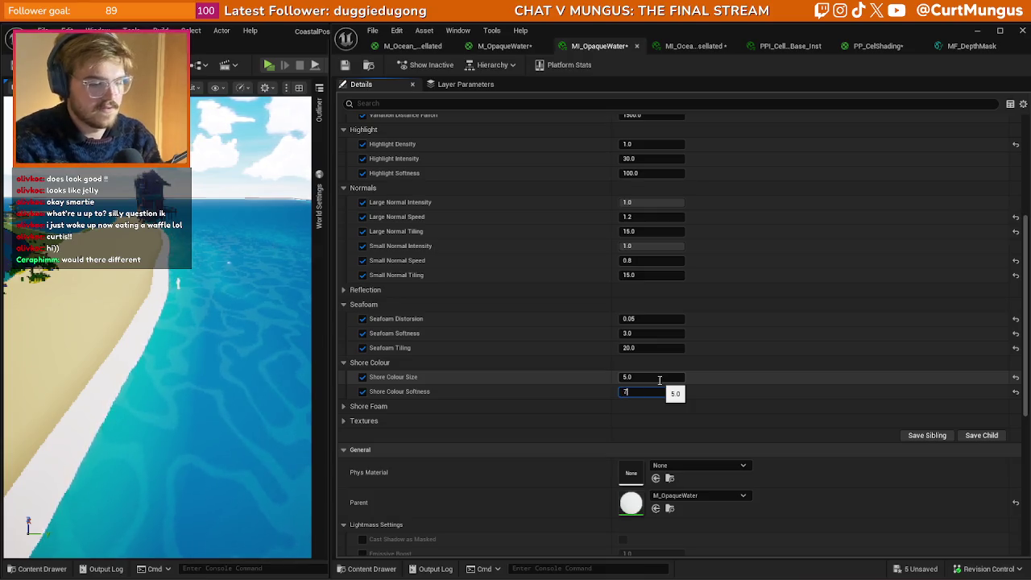
type("0.")
mouse_move(277, 453)
left_mouse_down()
mouse_move(308, 253)
mouse_move(235, 399)
mouse_move(223, 352)
mouse_move(276, 391)
mouse_move(285, 387)
left_mouse_up()
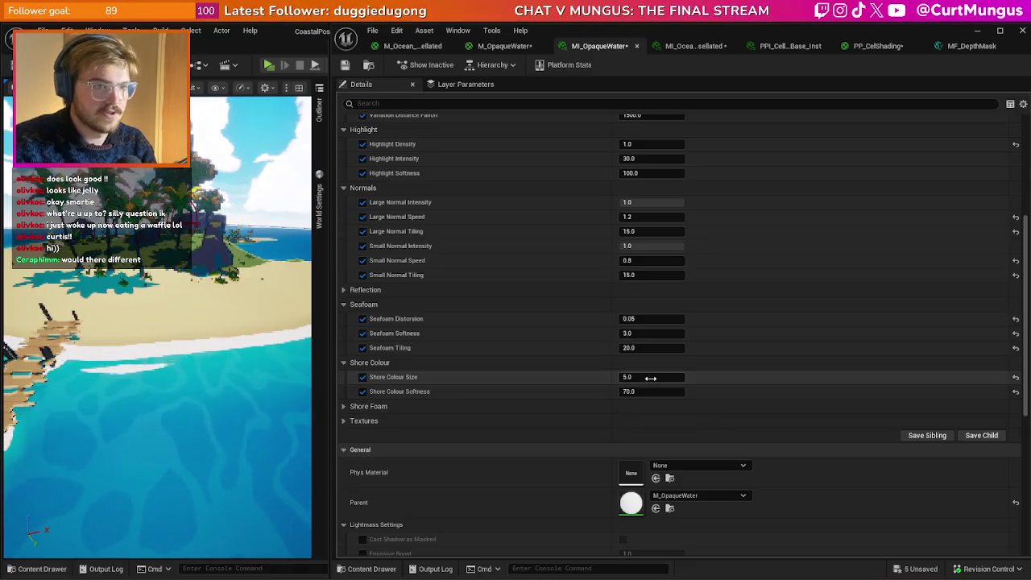
- Set Shore Colour Size to 0.0 and Softness to 100.0, then launch the standalone game
type("0")
key("Return")
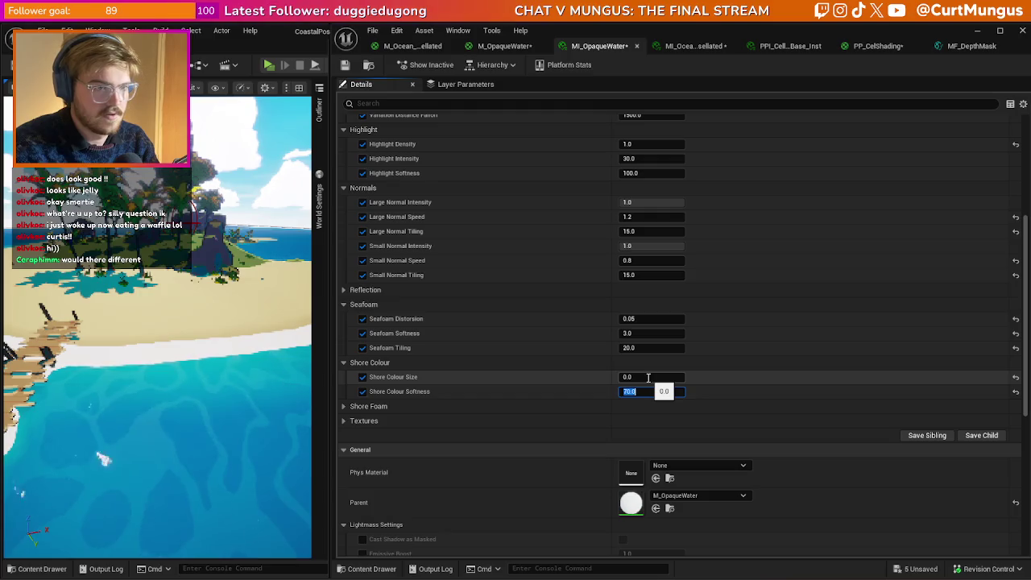
key("Return")
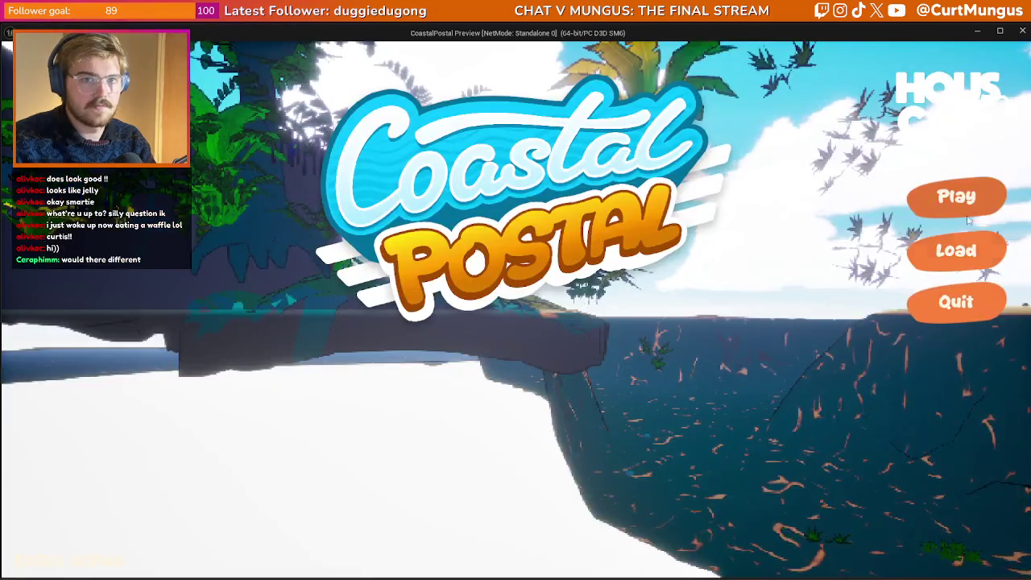
left_click(956, 199)
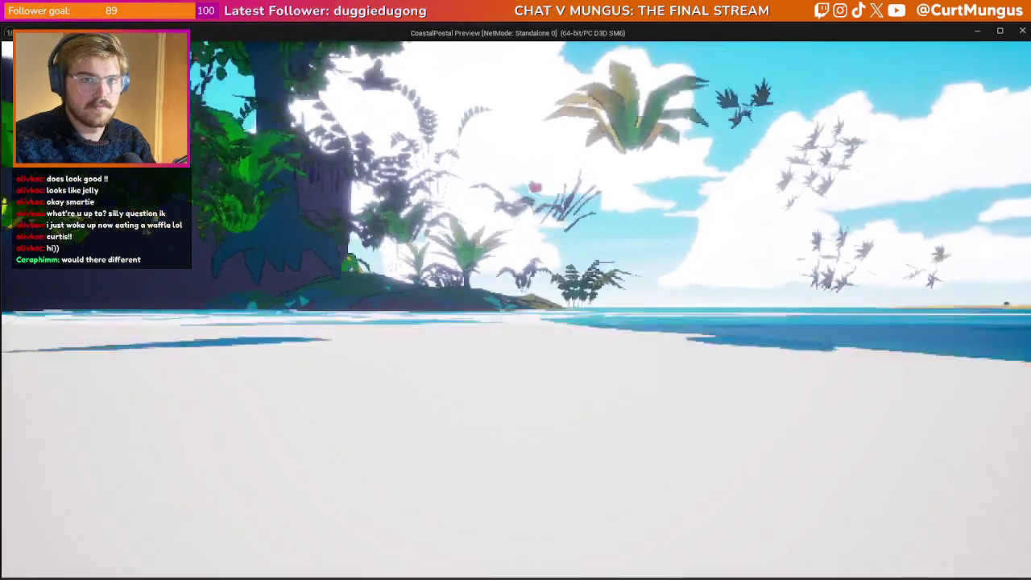
- Swim from the beach toward the island and dock, then end the preview and close the Message Log
key("s")
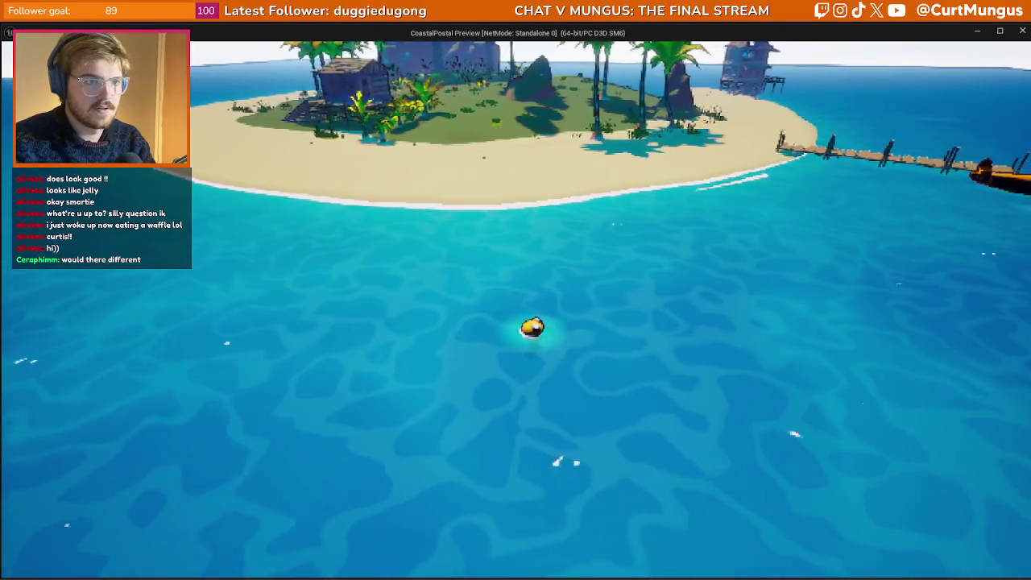
key("w")
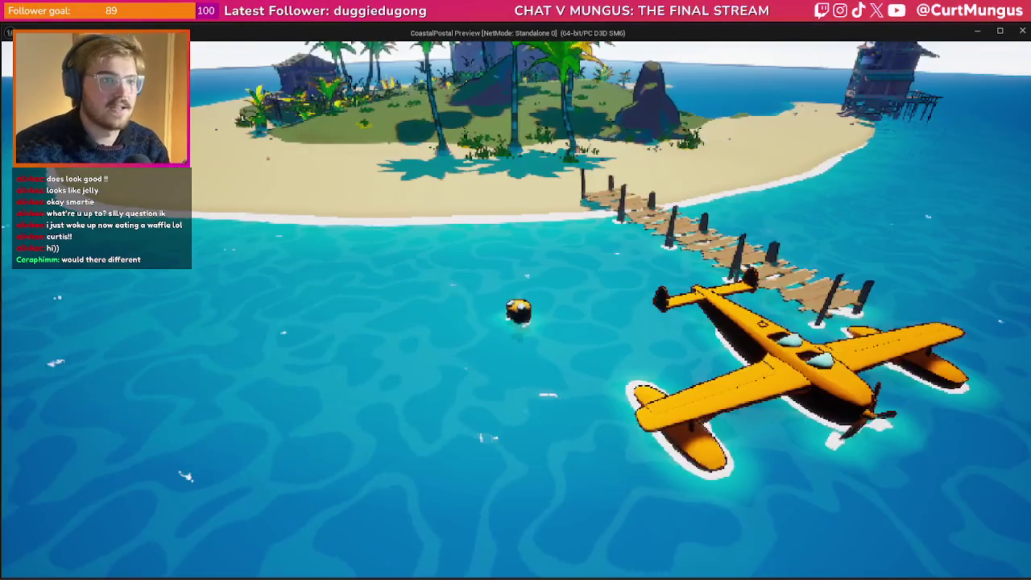
key("Escape")
left_click(900, 122)
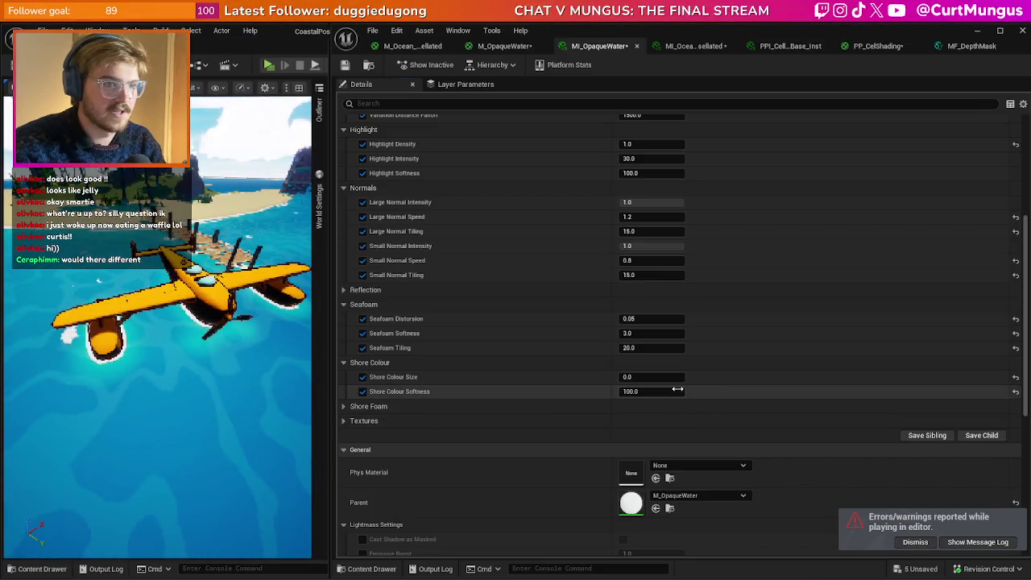
- Enter 50 as MI_OpaqueWater's Shore Colour Softness
type("50")
key("Return")
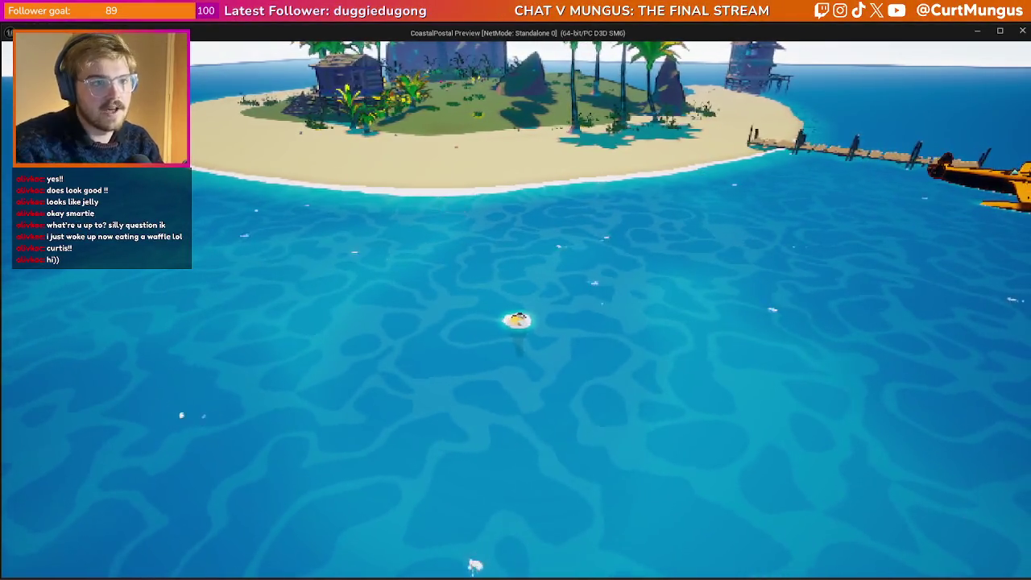
- Swim the character to the island, up the beach, and along the dock to the seaplane
key("w")
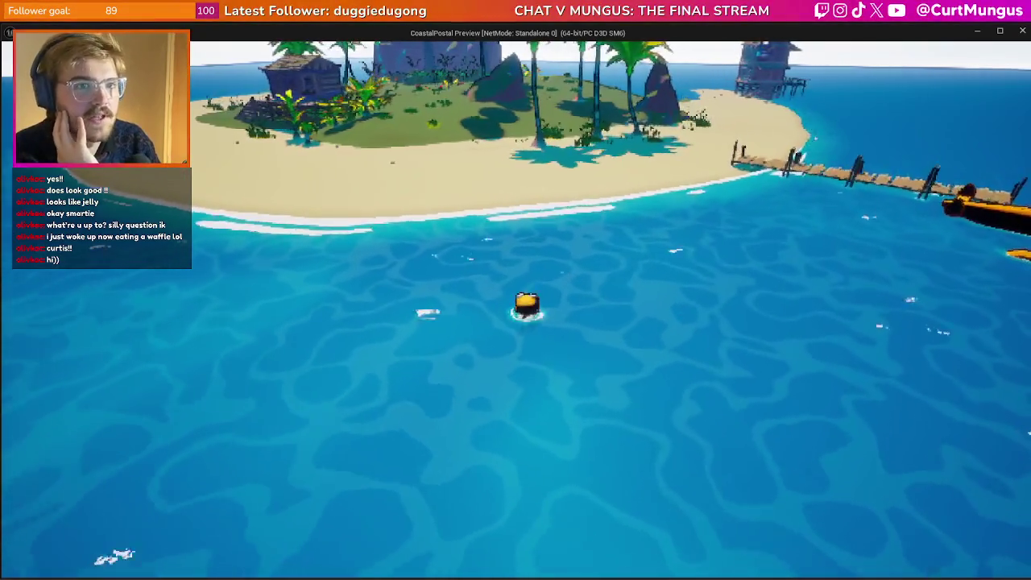
key("w")
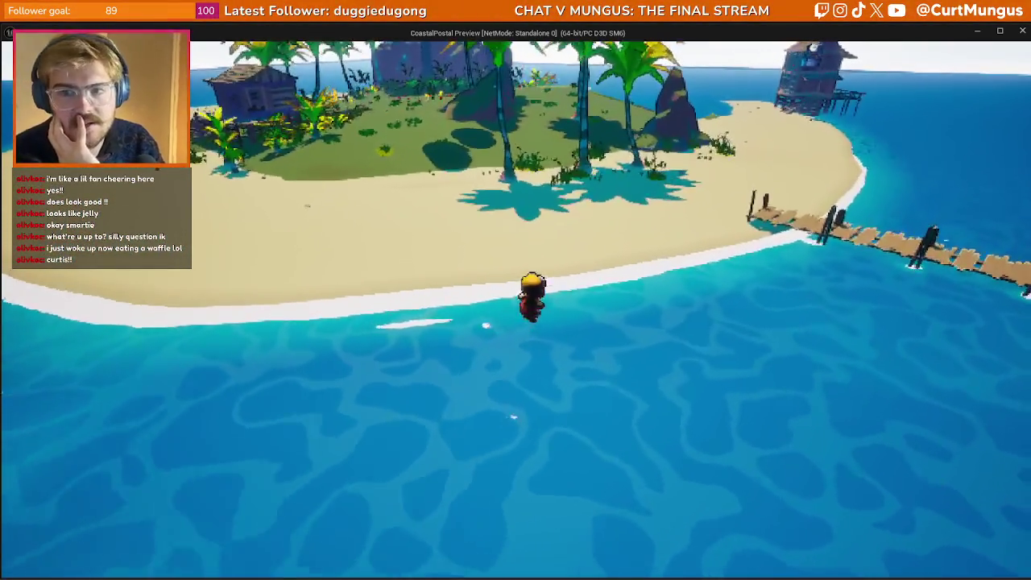
key("w")
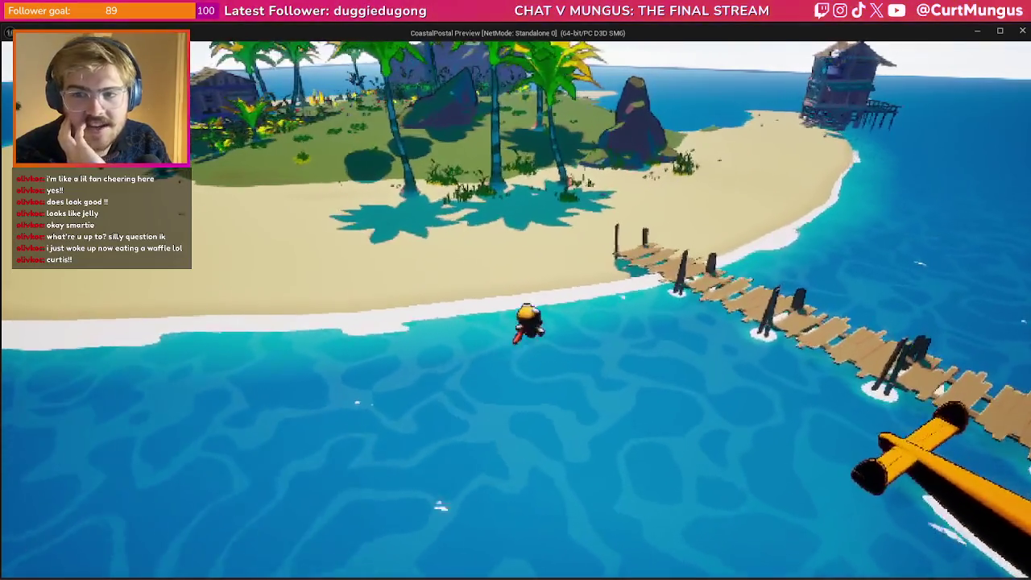
key("w")
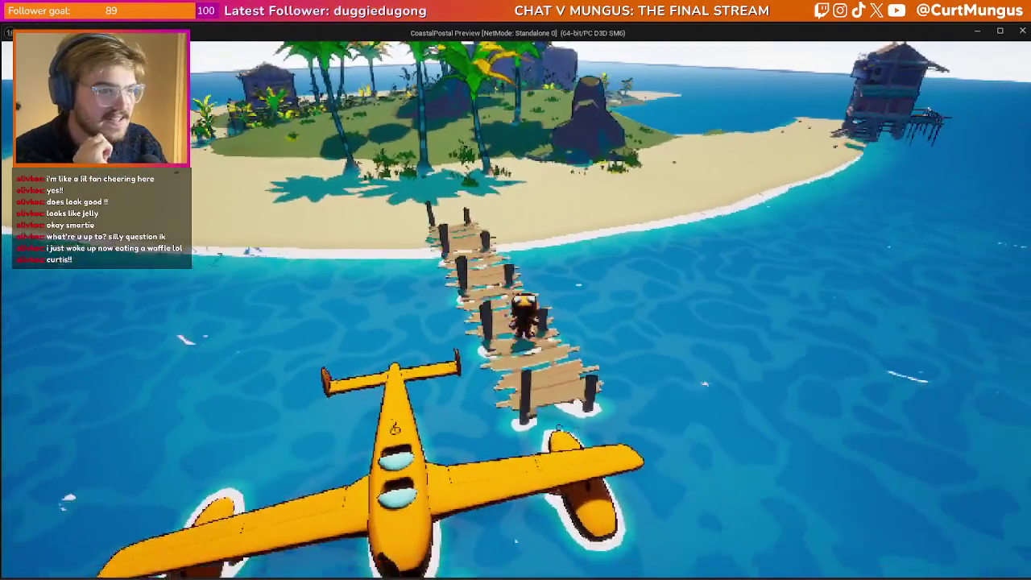
key("s")
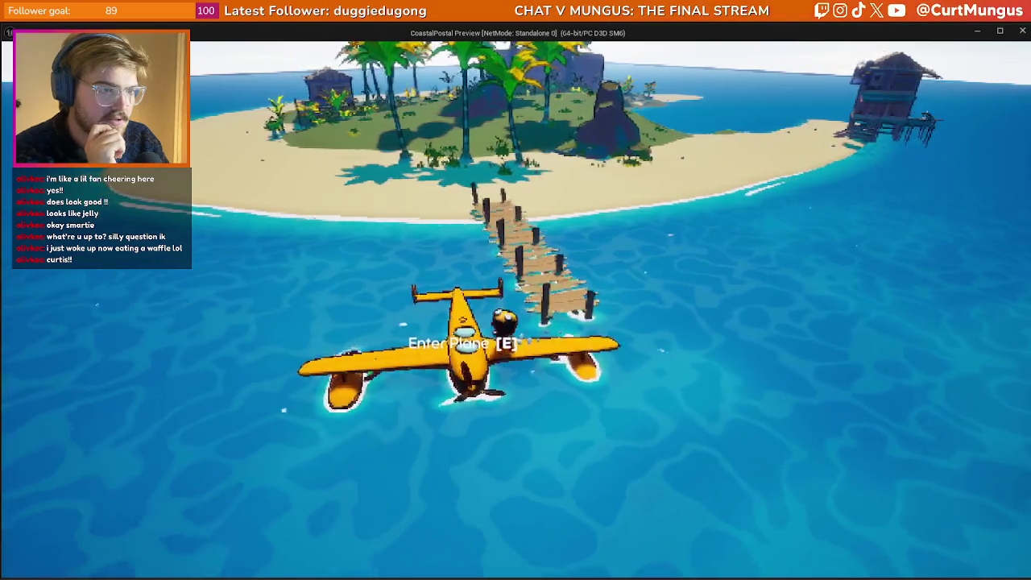
- Walk back along the dock, drop into the water to inspect the dock's foam, and climb back up
key("w")
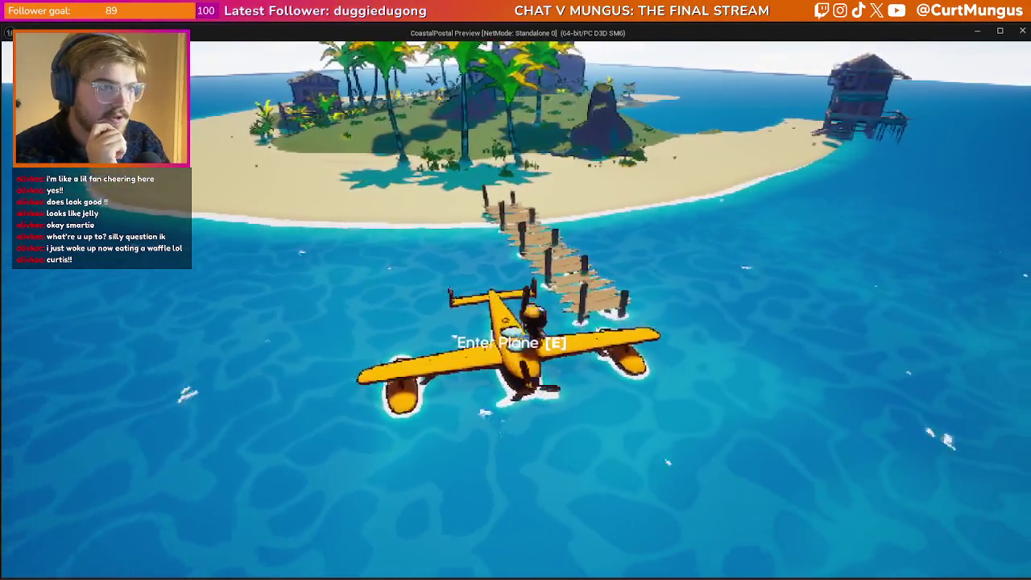
key("w")
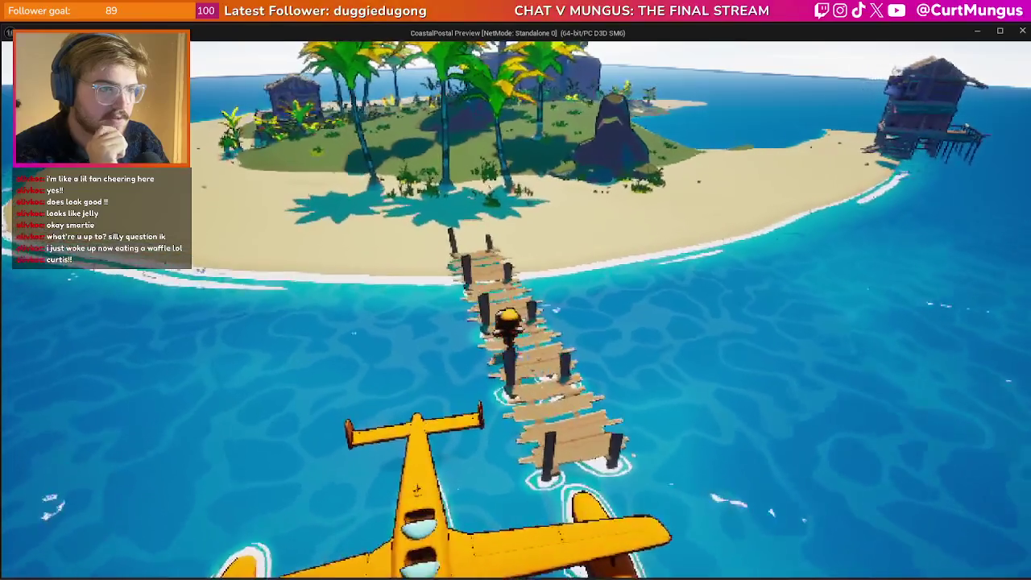
key("w")
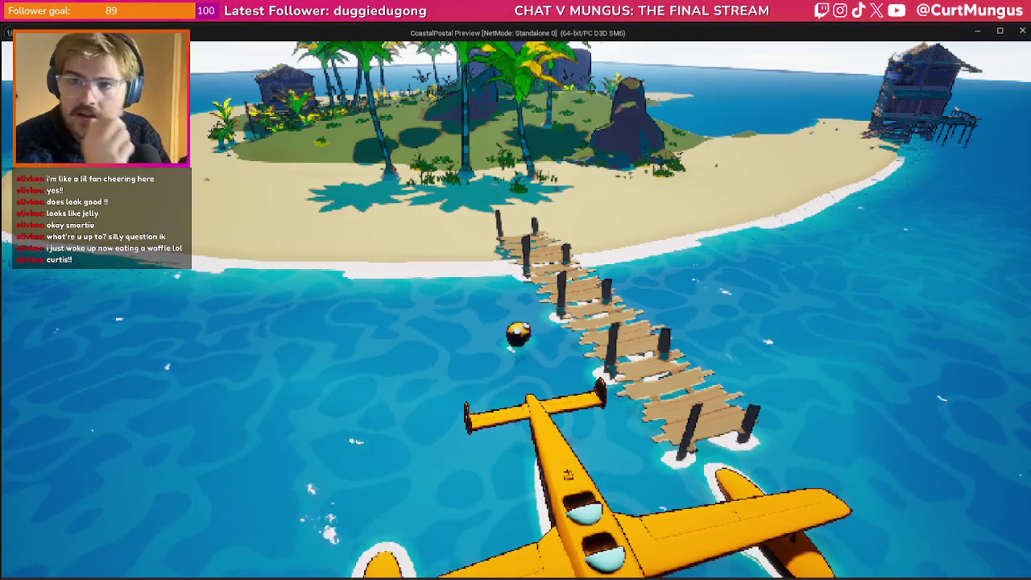
key("a")
key("w")
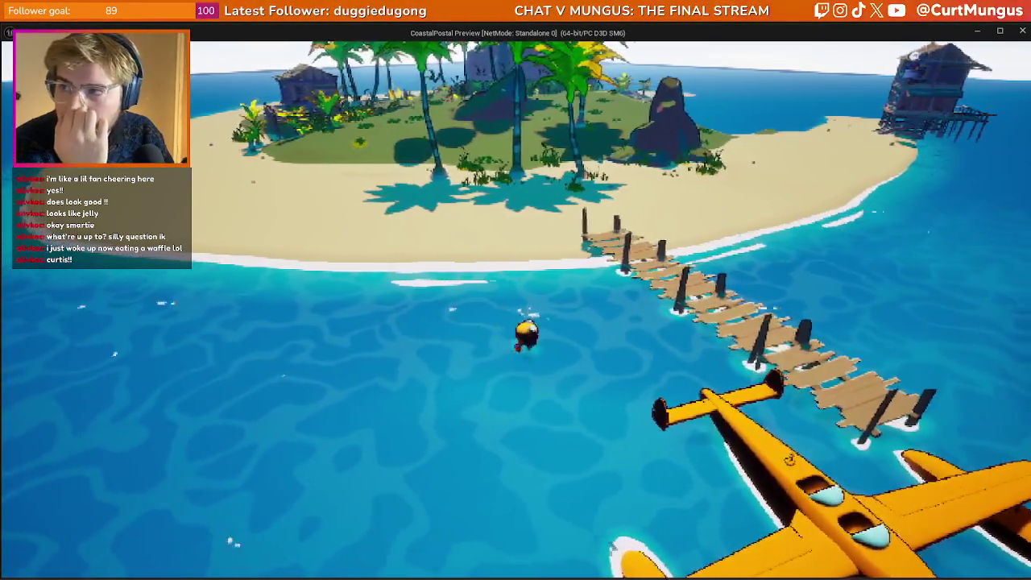
key("w")
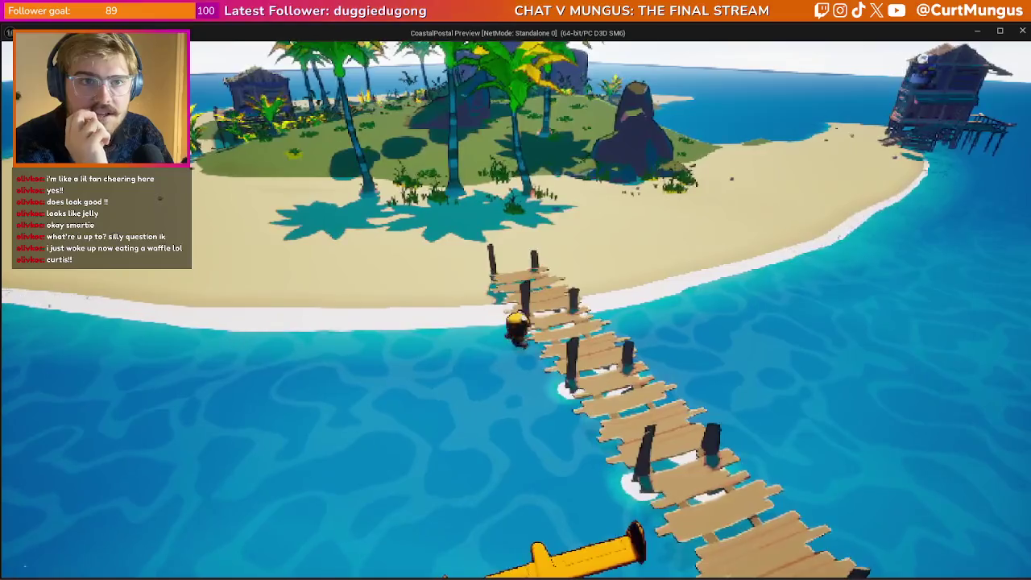
- Step off the dock into the shallows, then end the preview and dismiss the Message Log
key("d")
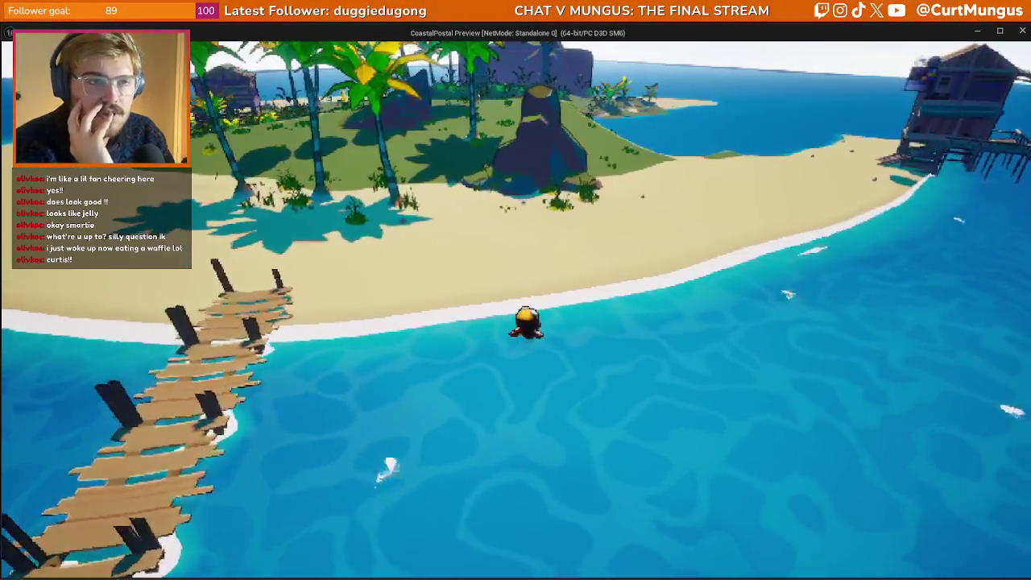
key("Escape")
left_click(900, 122)
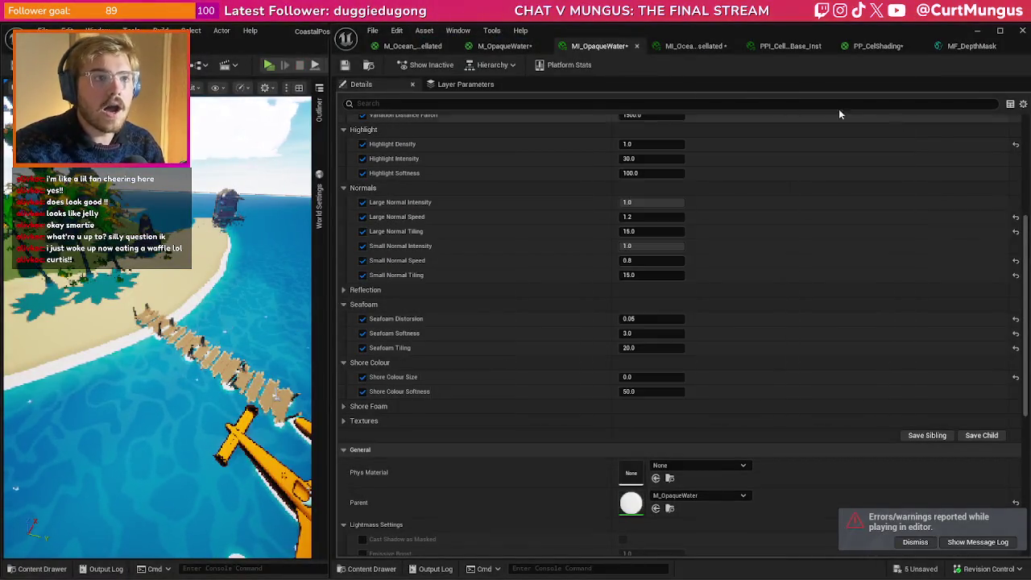
- Open the M_OpaqueWater graph and zoom in on the Manual Alpha Test comment
left_click(496, 50)
scroll(647, 305, "down", 4)
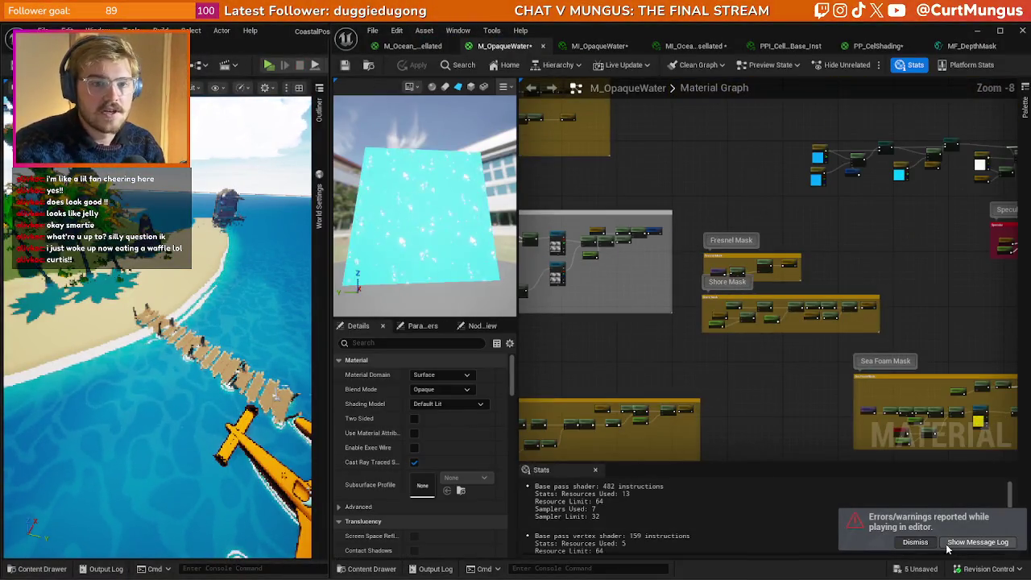
scroll(693, 361, "down", 4)
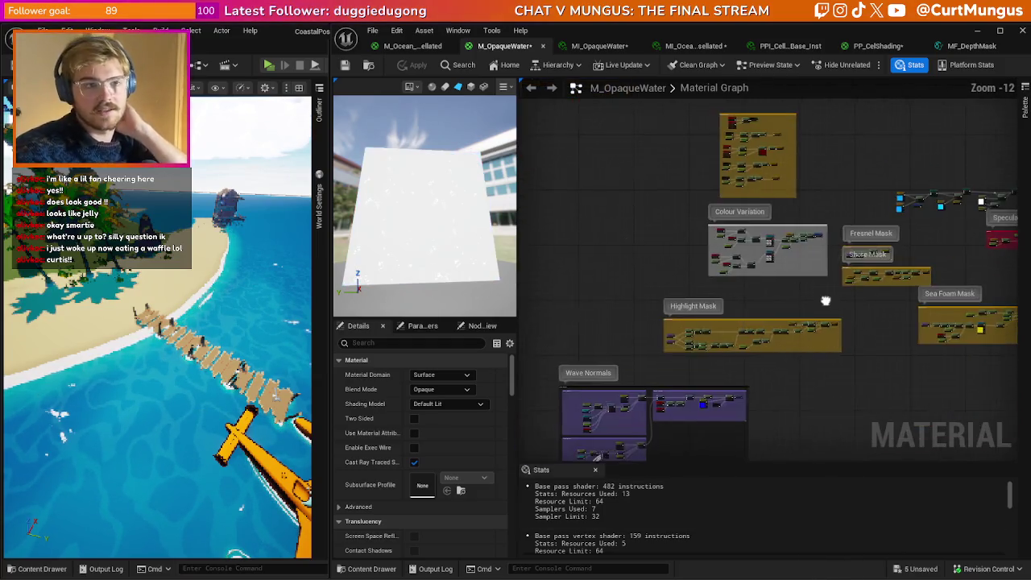
scroll(818, 351, "up", 3)
scroll(822, 364, "up", 7)
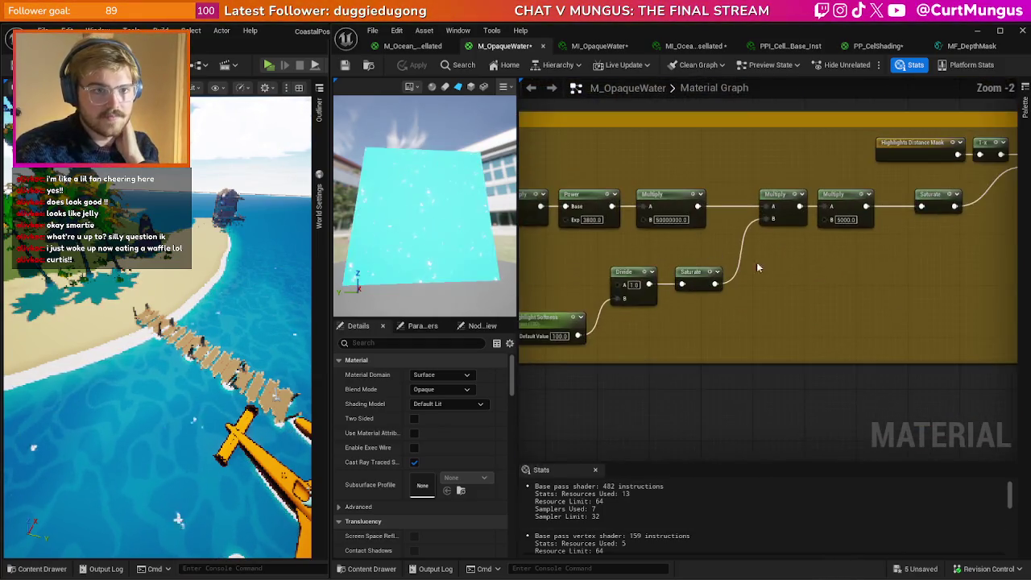
scroll(748, 261, "down", 7)
scroll(867, 270, "up", 5)
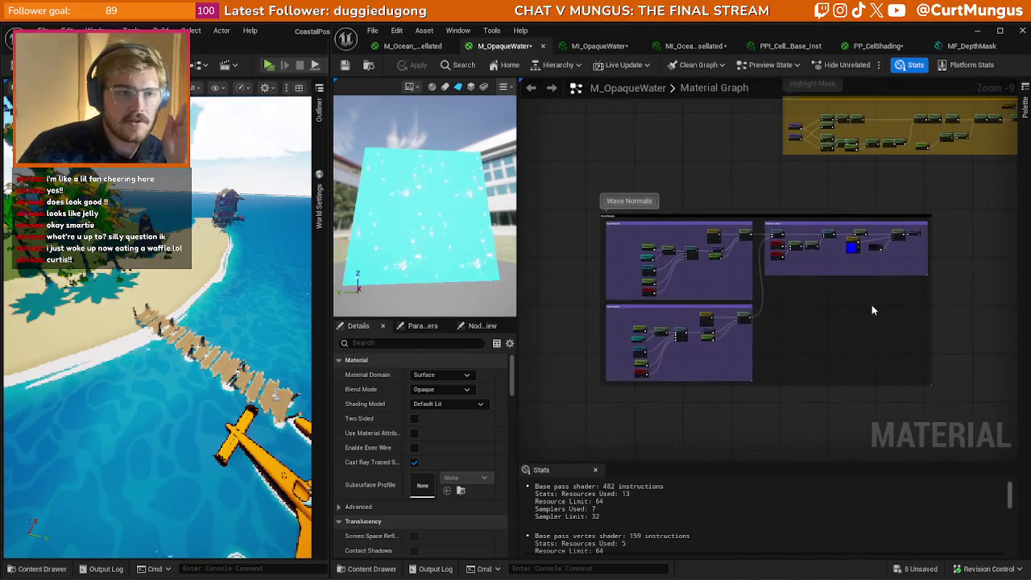
scroll(947, 288, "down", 3)
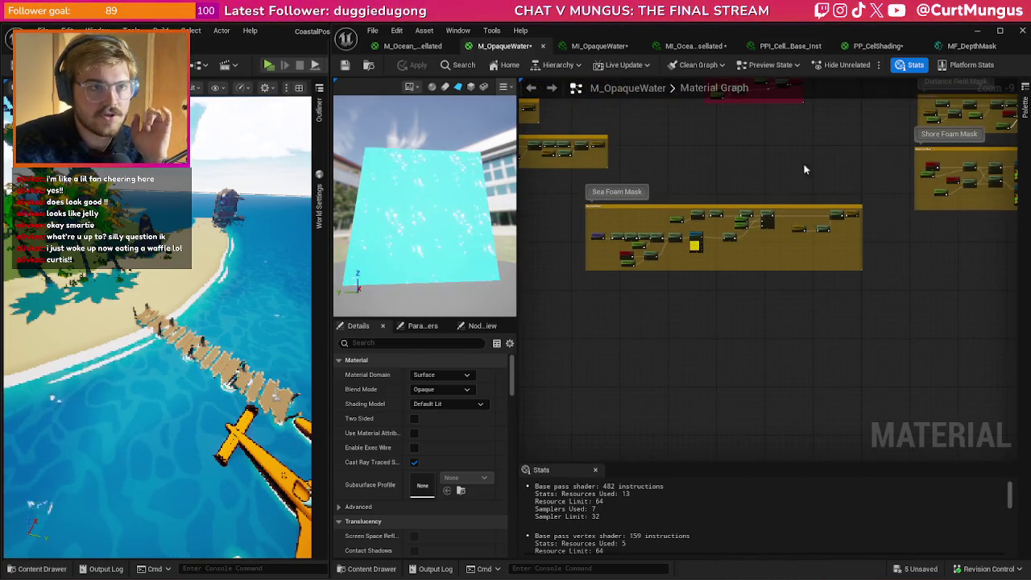
scroll(784, 179, "up", 3)
scroll(852, 205, "up", 9)
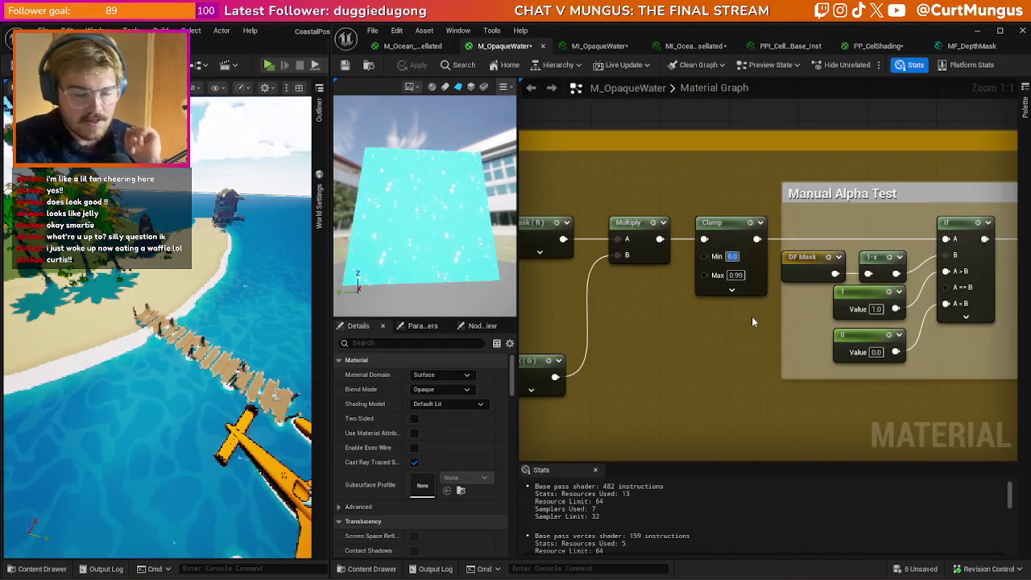
- Set the Sea Foam Mask Clamp's Min to 0.01 and apply the material
type("0.01")
key("Return")
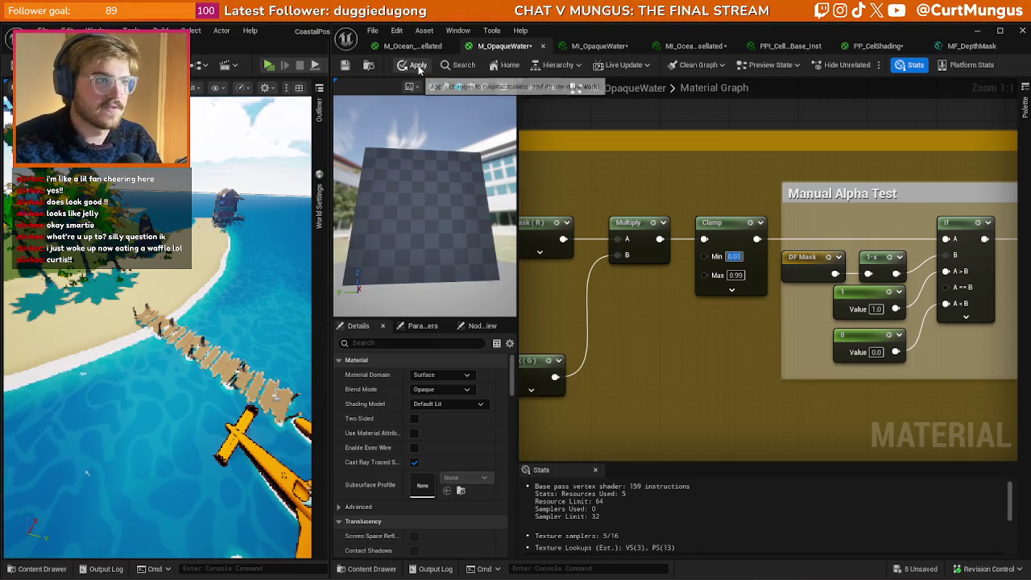
left_click(417, 67)
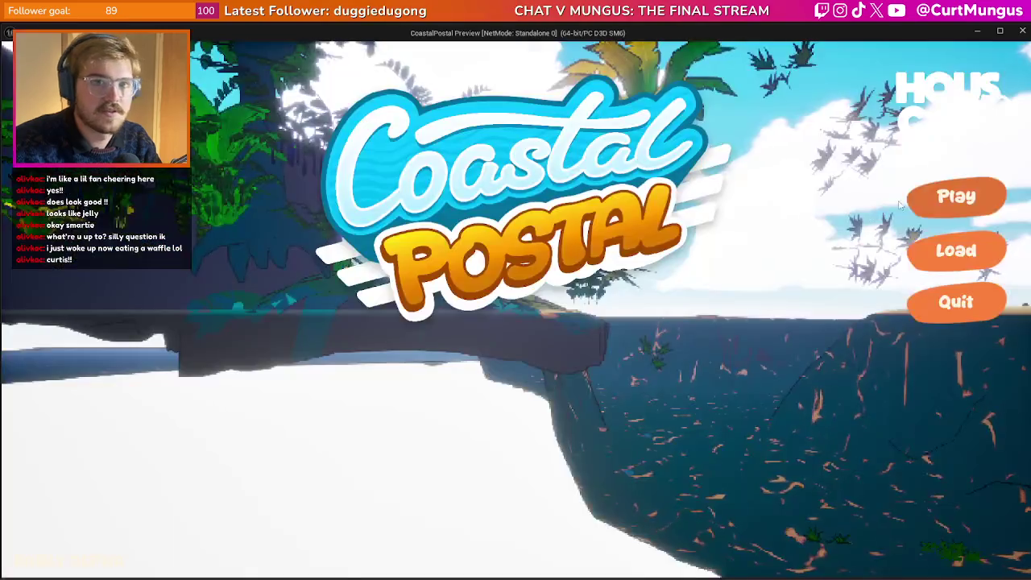
left_click(956, 195)
key("s")
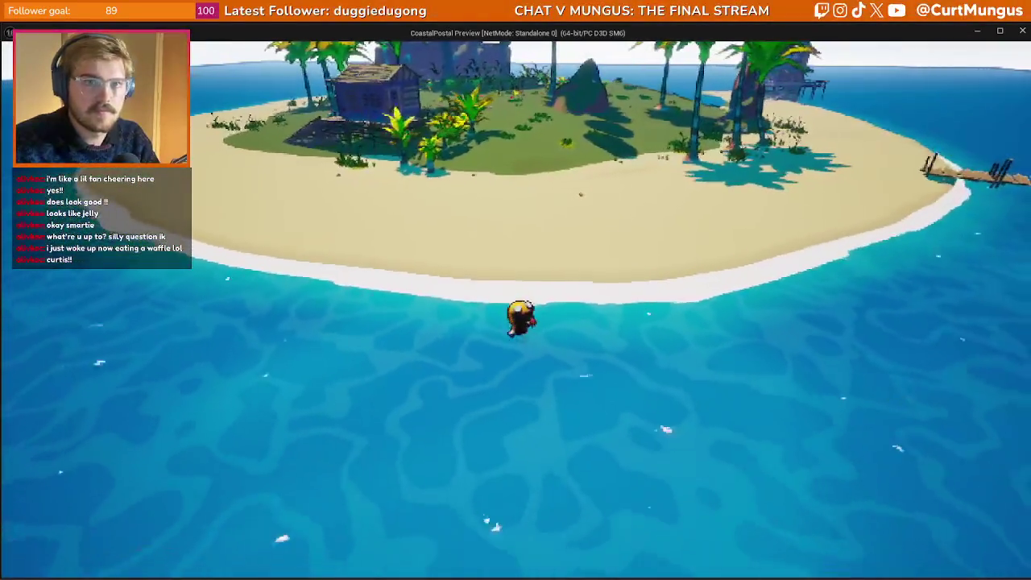
key("d")
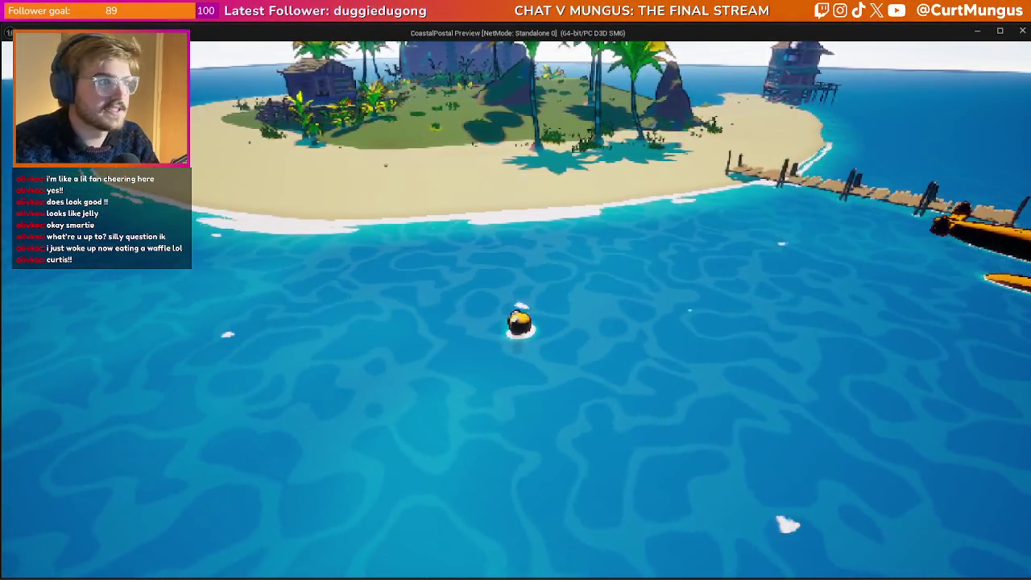
key("Escape")
left_click(900, 122)
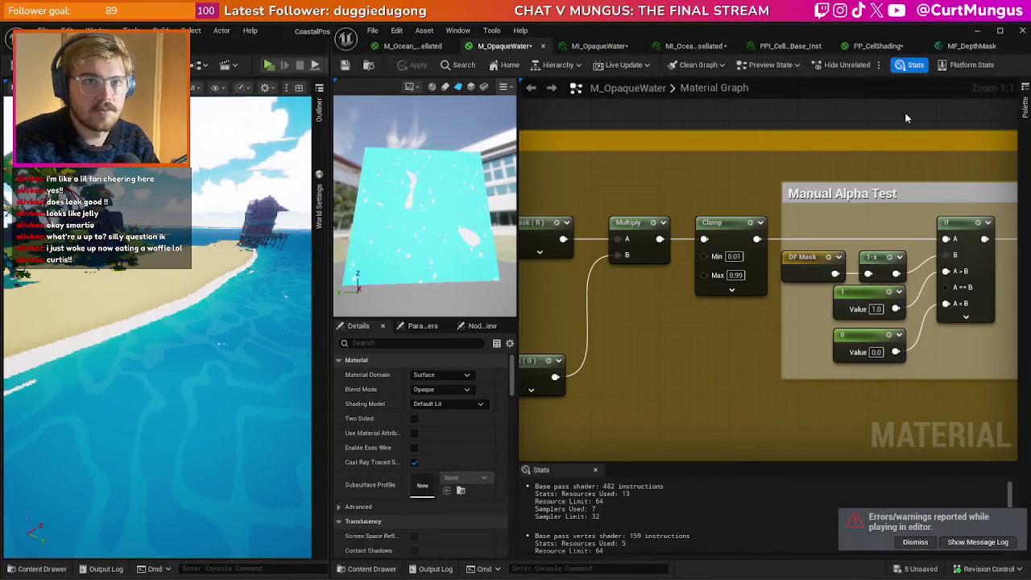
- Try a Clamp Min of 0.1, then settle on 0.05
type("0.1")
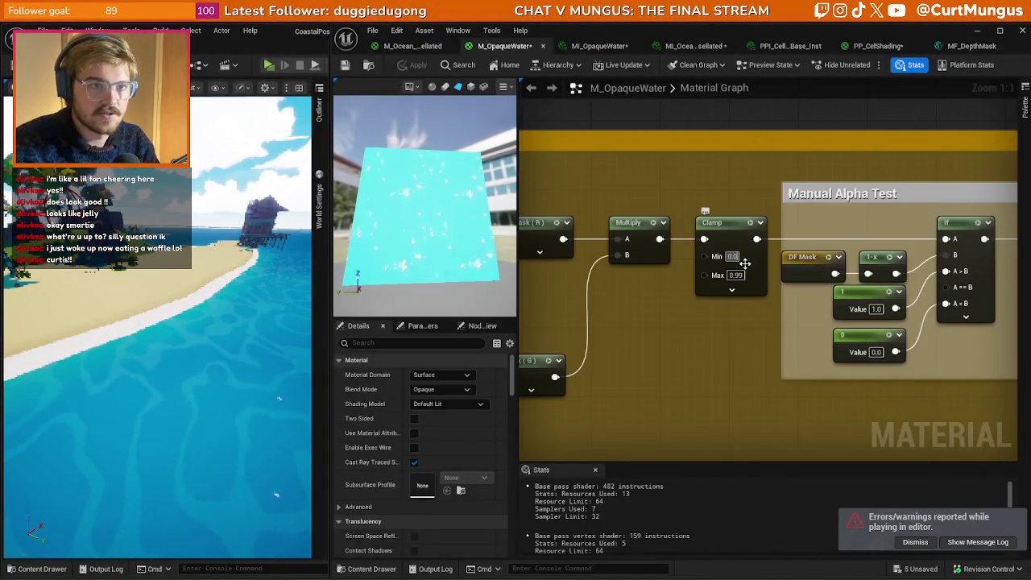
key("Return")
type("0.05")
key("Return")
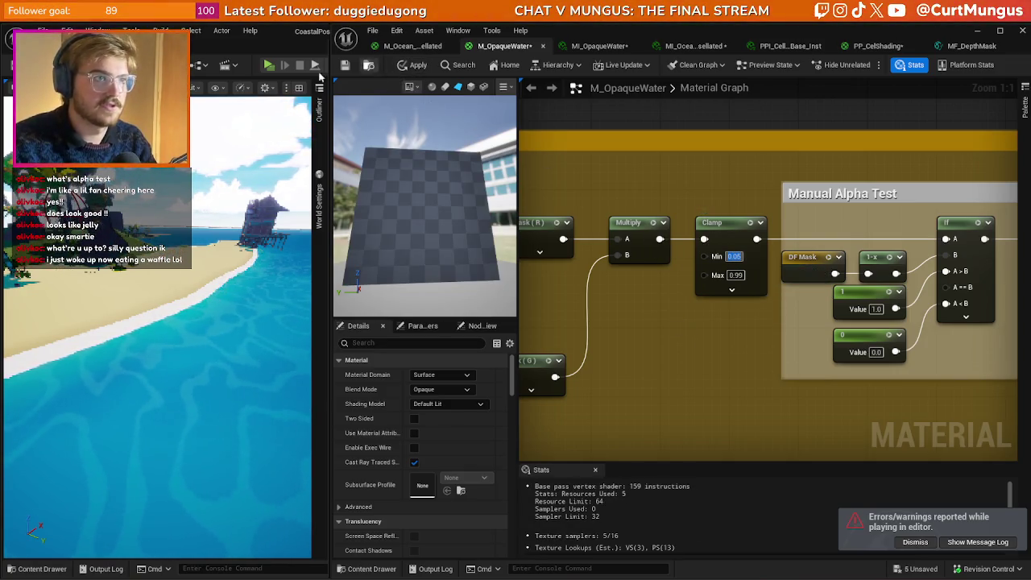
- Play-test the game from the title screen, then quit and dismiss the Message Log
left_click(268, 65)
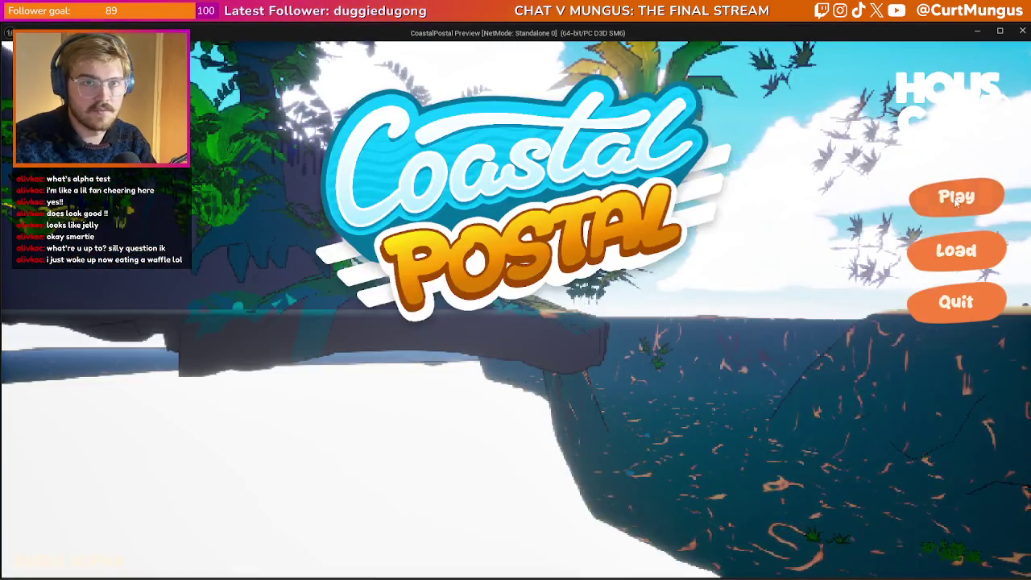
left_click(953, 194)
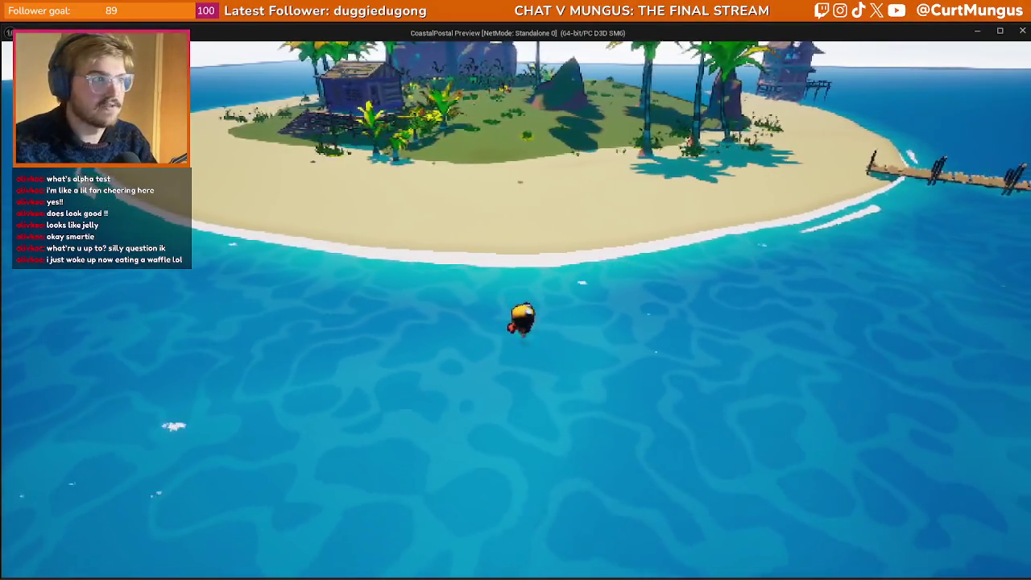
key("Escape")
left_click(900, 124)
- Pan across the Manual Alpha Test, Fresnel, Sea Foam and Shore Foam Mask groups, then switch to Paint
left_click_drag(830, 214, 631, 217)
scroll(631, 218, "down", 6)
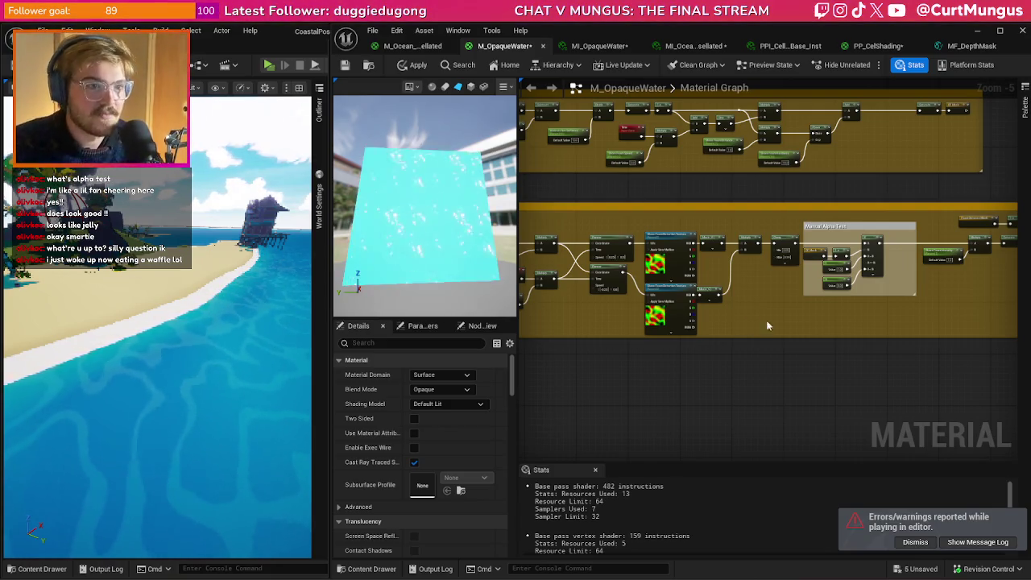
scroll(824, 389, "down", 4)
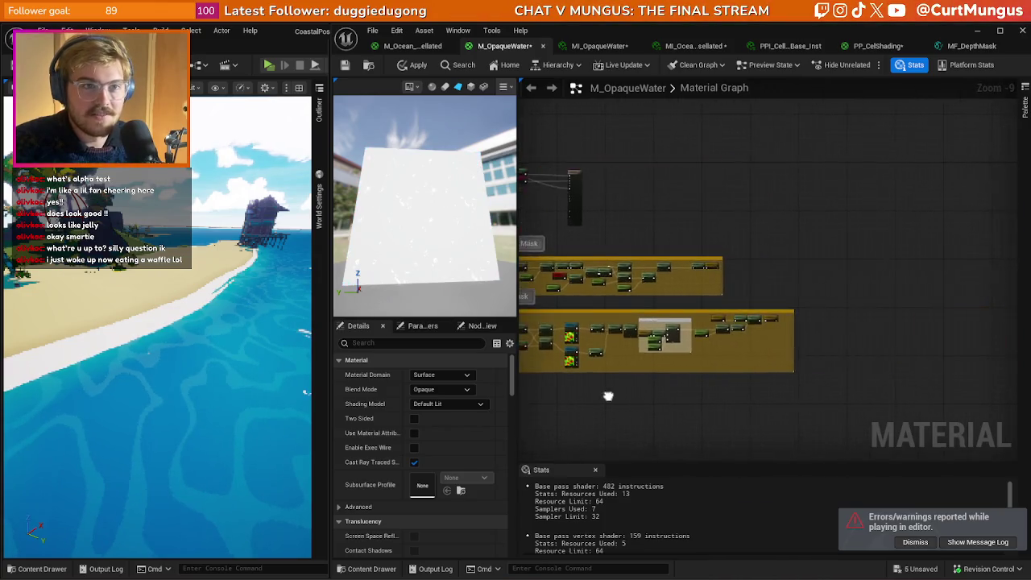
scroll(733, 378, "down", 3)
mouse_move(1002, 144)
left_mouse_down()
mouse_move(760, 283)
mouse_move(947, 259)
mouse_move(857, 336)
left_mouse_up()
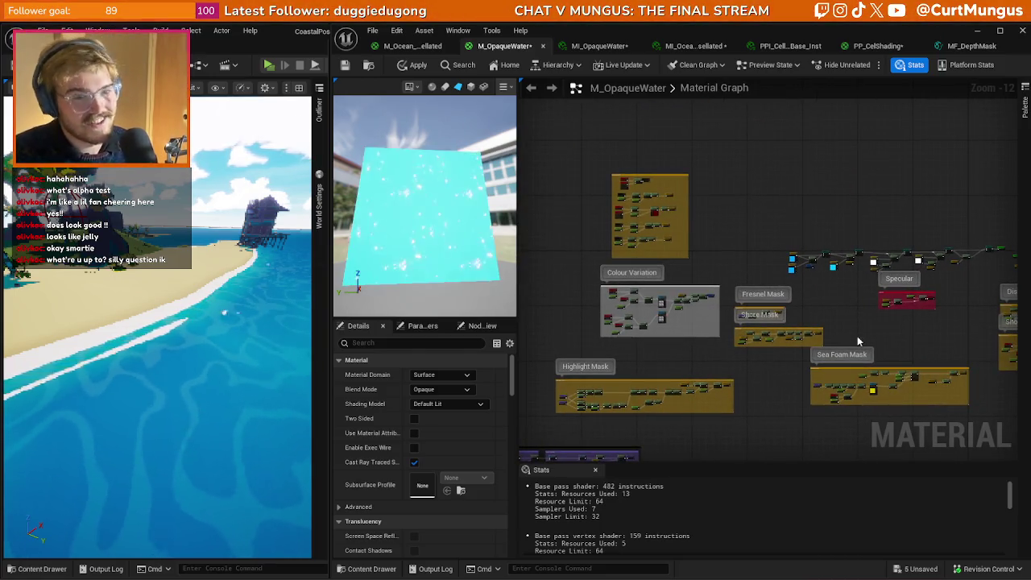
scroll(858, 336, "up", 3)
left_click_drag(783, 327, 814, 327)
key("alt+Tab")
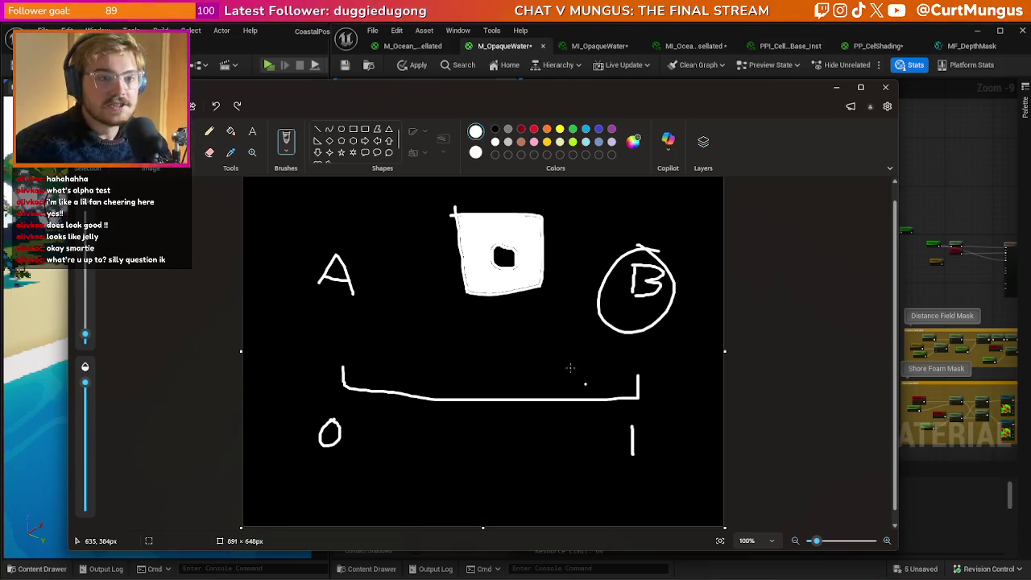
- Undo the circle and fill, draw an oval hole in the rectangle, and fill it white
key("ctrl+z")
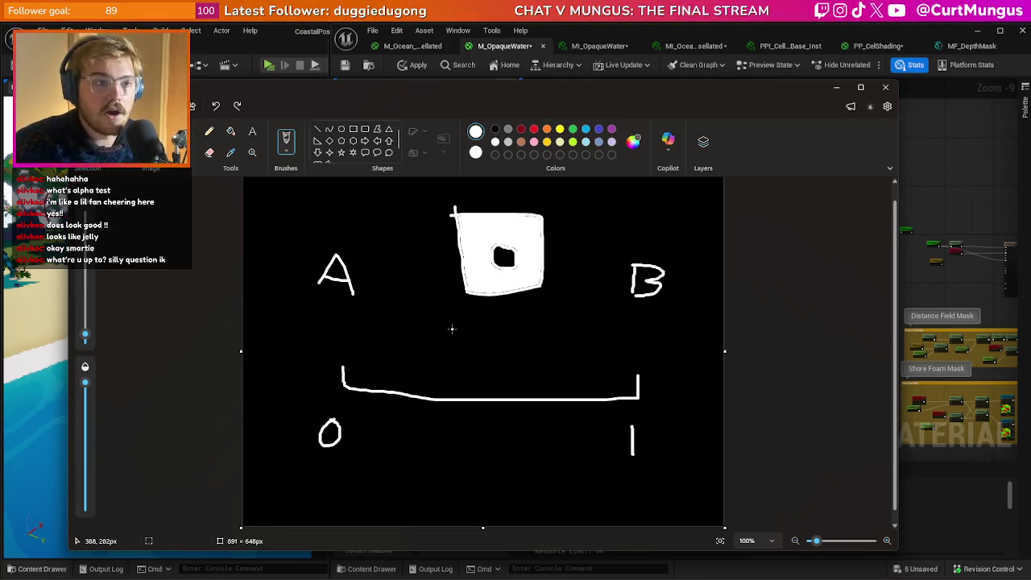
key("ctrl+z")
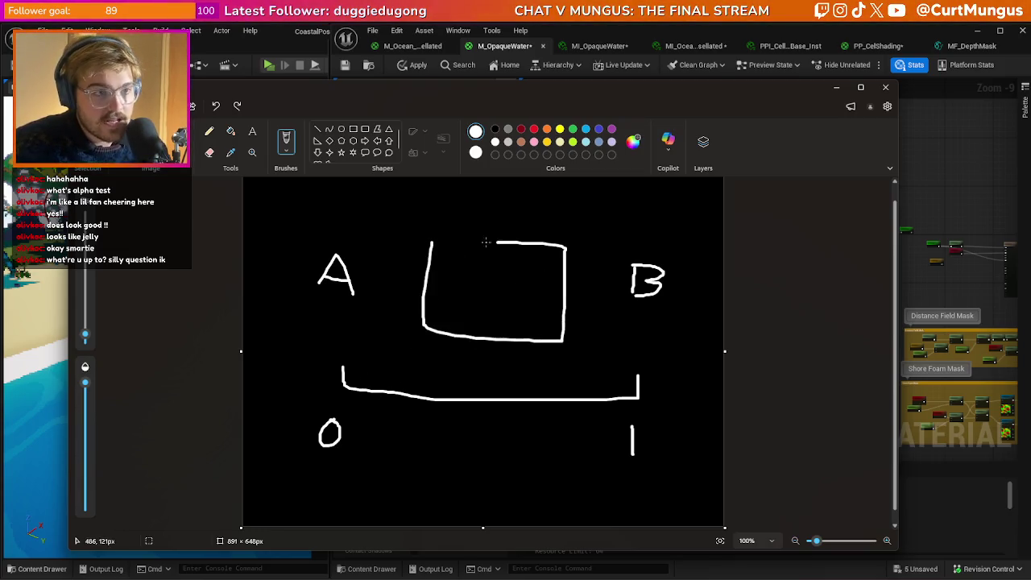
left_click(508, 268)
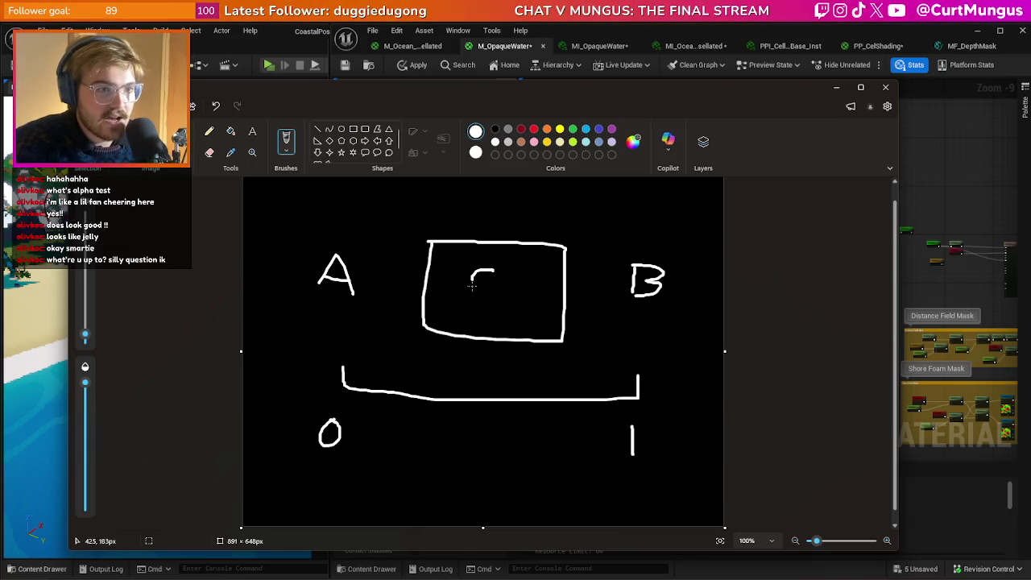
left_click_drag(472, 280, 493, 271)
left_click(231, 130)
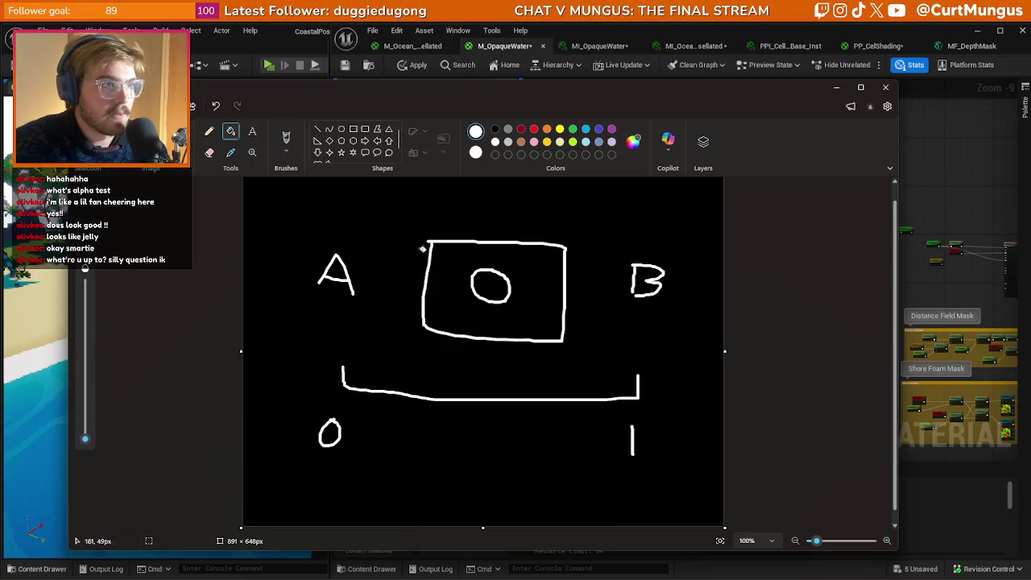
left_click(479, 272)
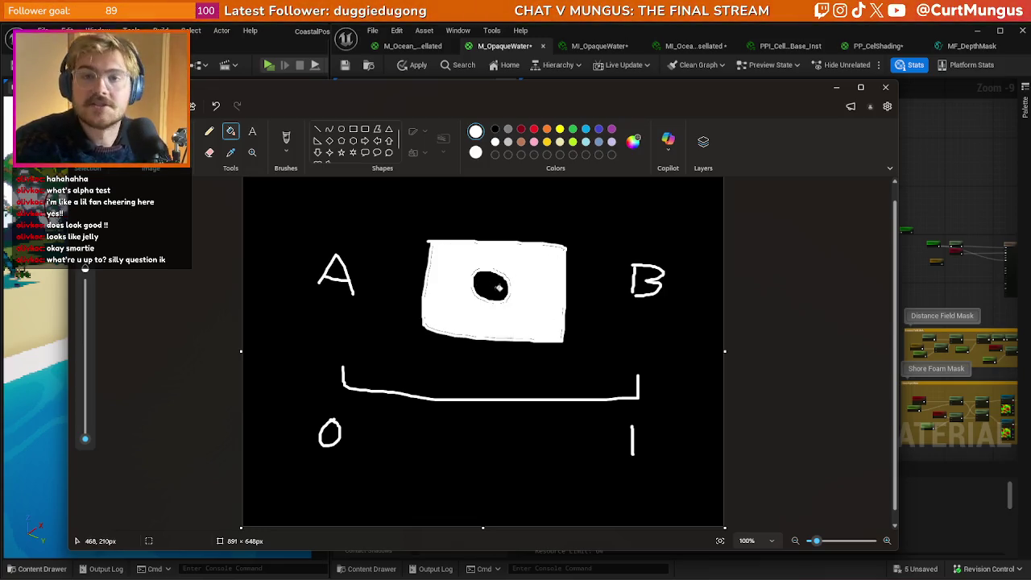
- Brush the word LERP beneath the 0-to-1 bracket
left_click(286, 139)
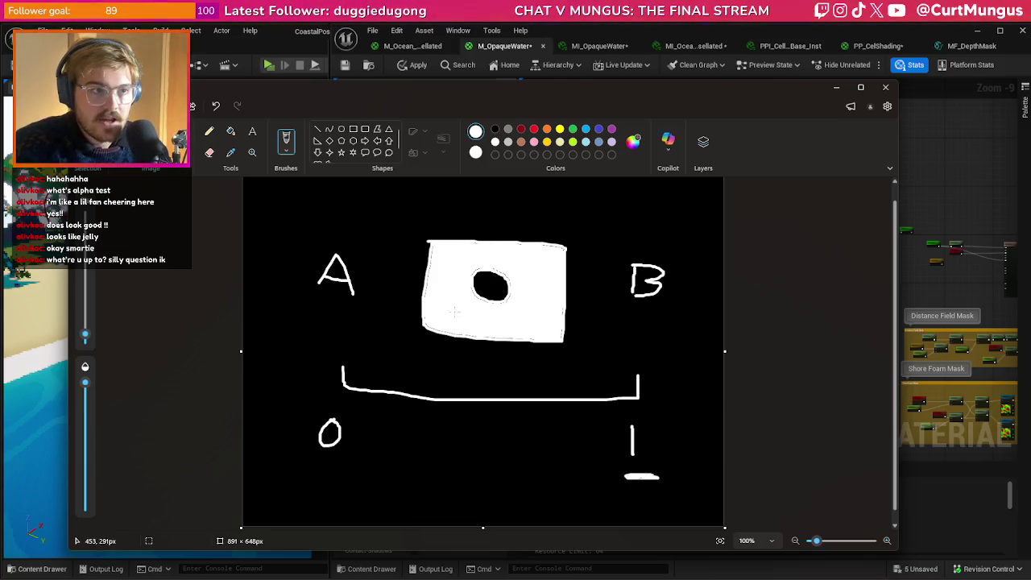
left_click_drag(307, 479, 326, 456)
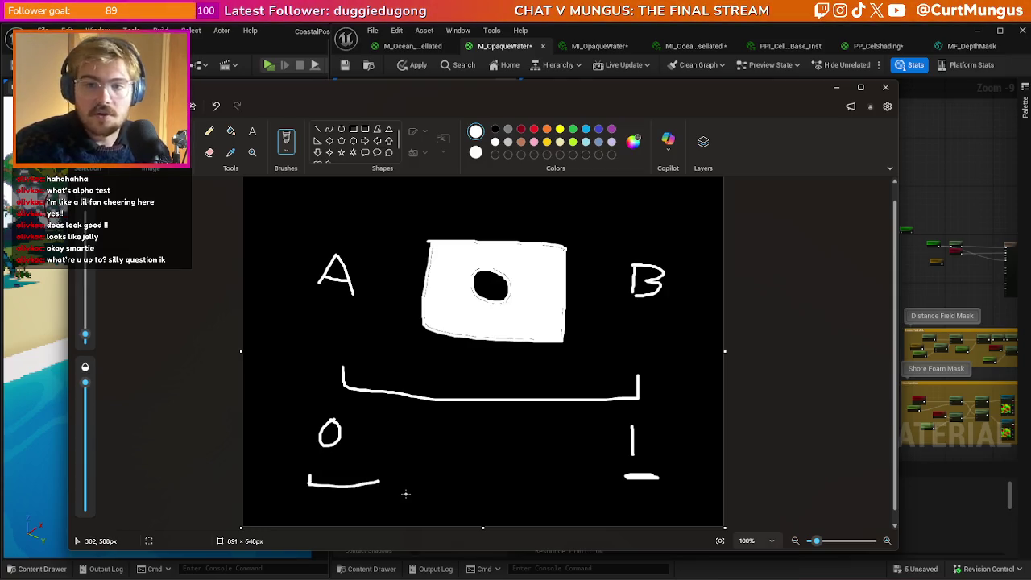
key("ctrl+z")
mouse_move(385, 472)
left_mouse_down()
mouse_move(374, 492)
mouse_move(401, 487)
left_mouse_up()
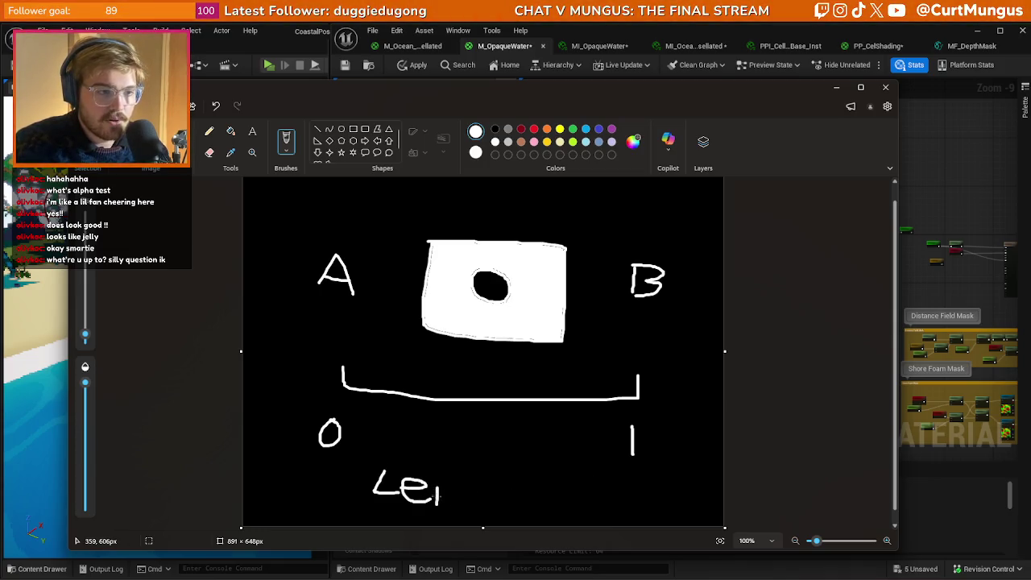
left_click_drag(472, 484, 473, 494)
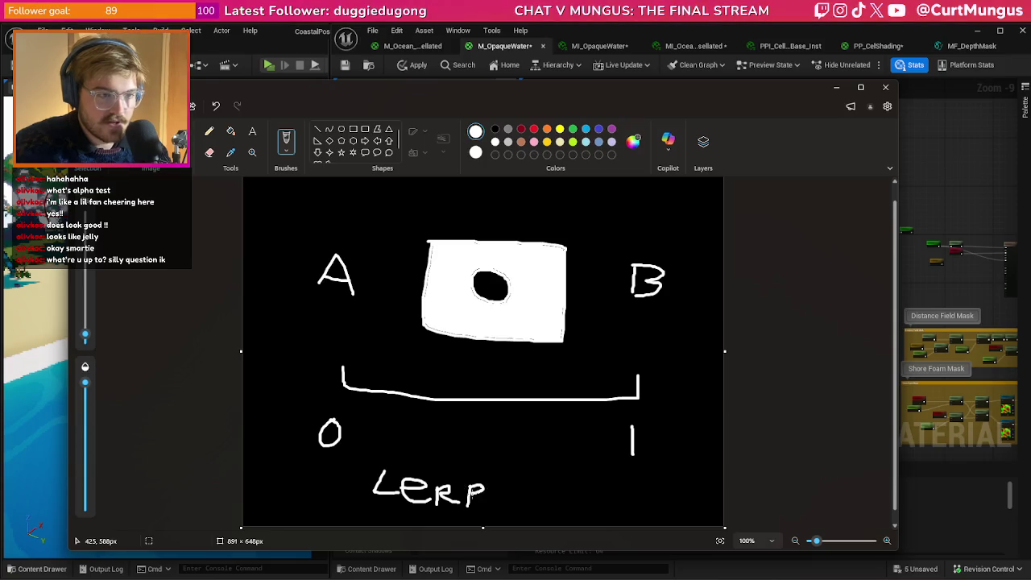